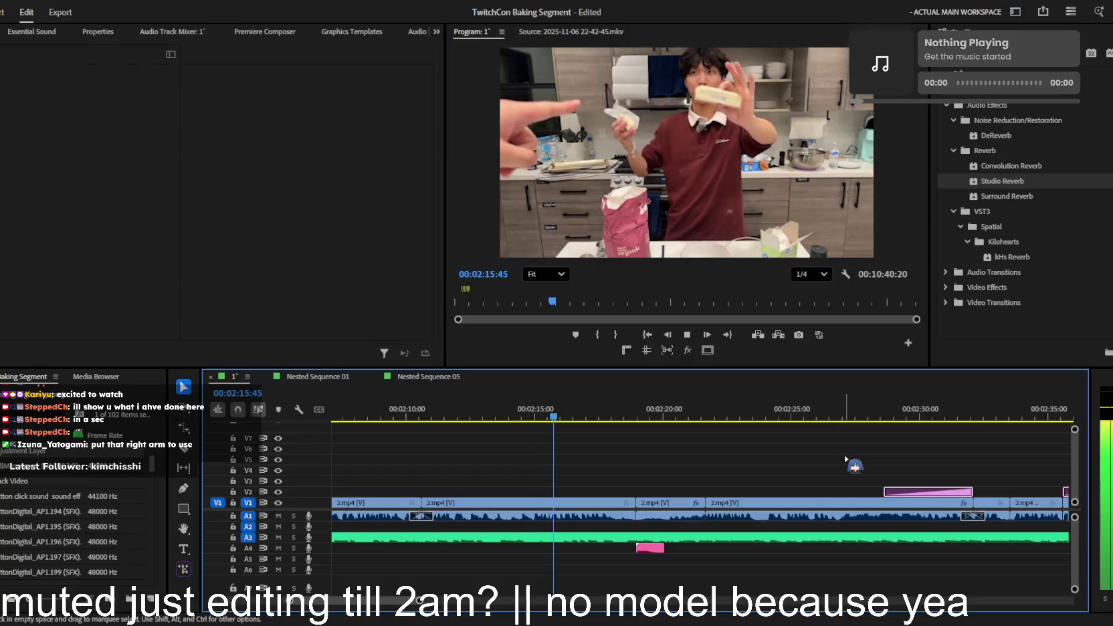
- Stop playback and put the playhead at the start of the recipe screenshot graphic
scroll(846, 460, up, 1)
scroll(846, 460, up, 1)
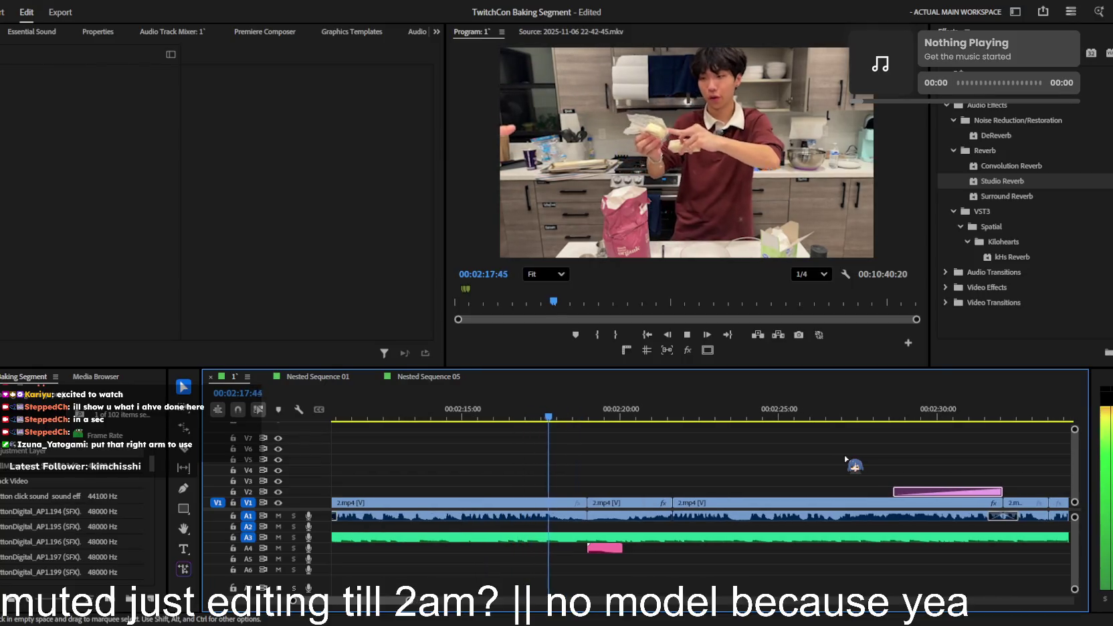
scroll(847, 460, down, 1)
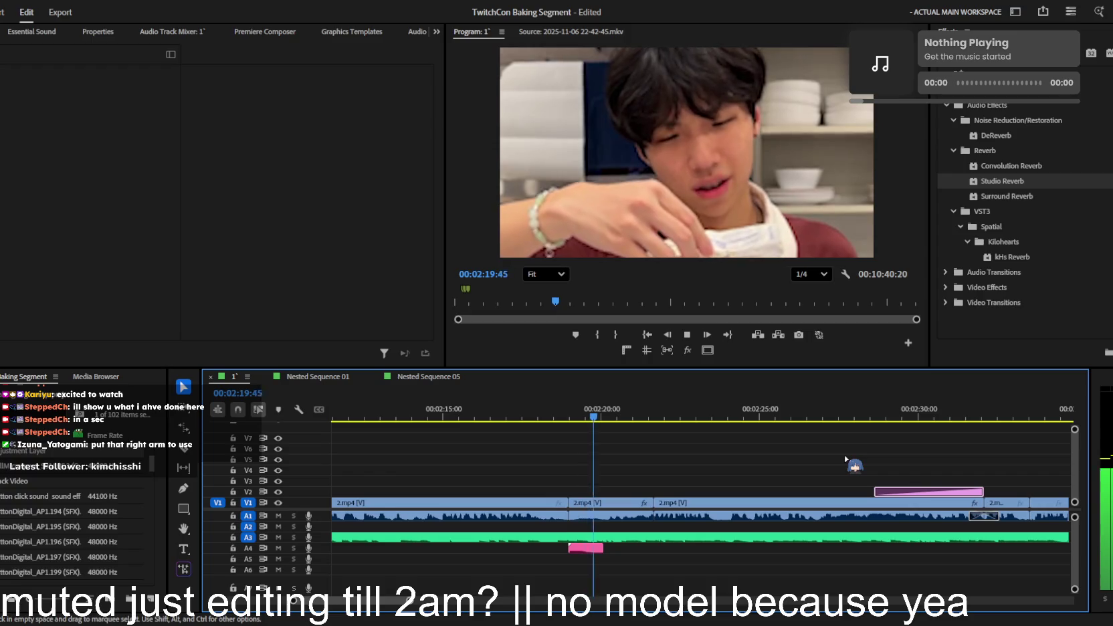
scroll(846, 460, down, 1)
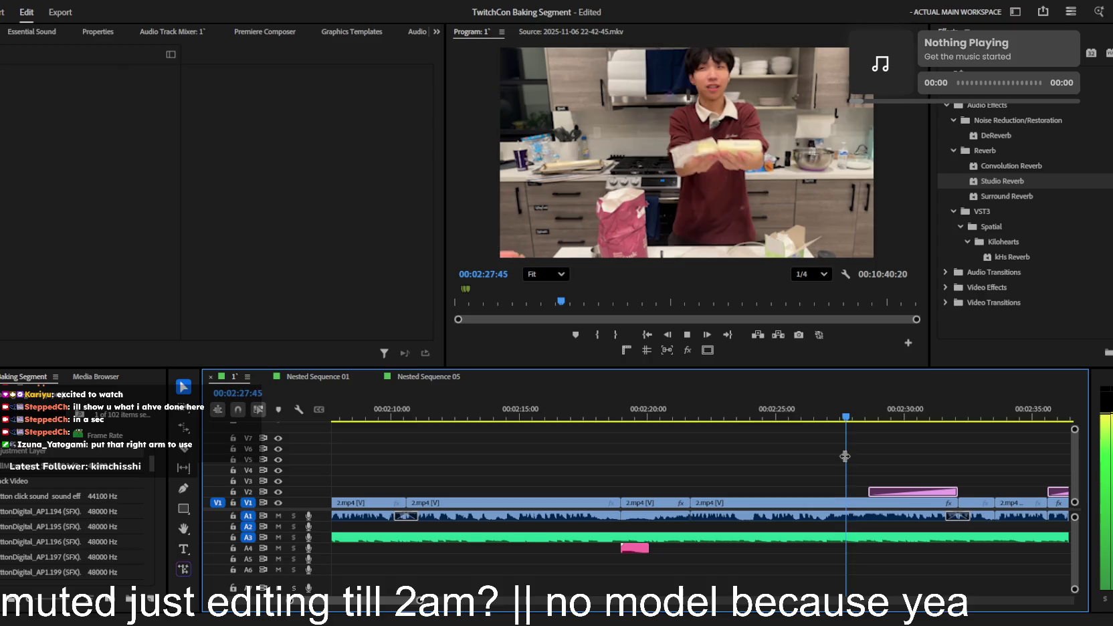
scroll(846, 460, down, 1)
scroll(846, 460, down, 1)
scroll(846, 461, down, 2)
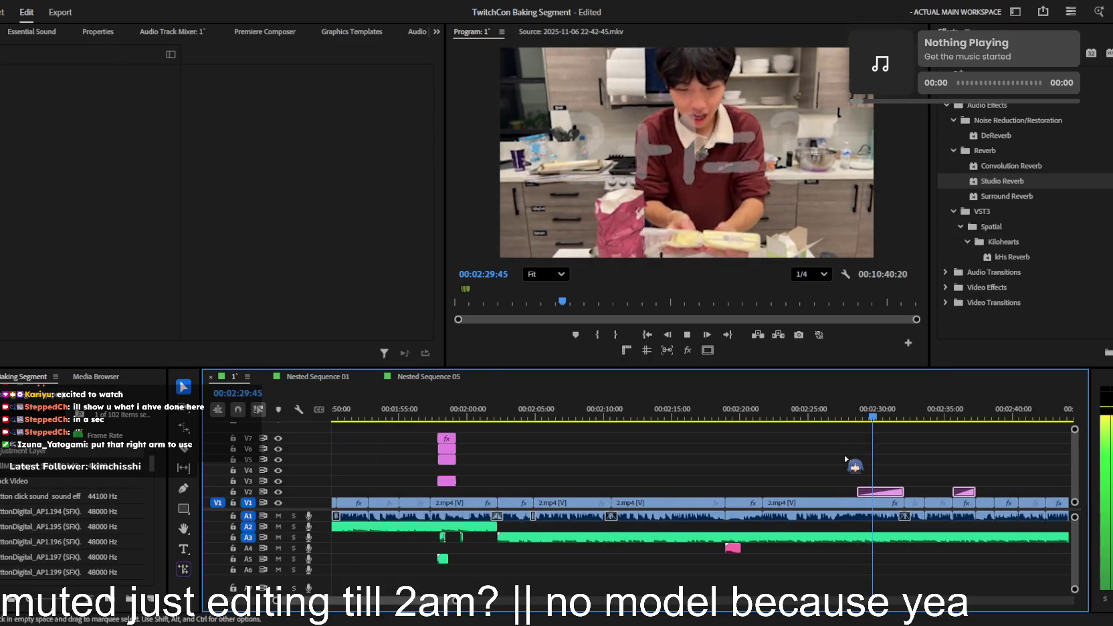
scroll(846, 460, down, 1)
scroll(846, 461, down, 2)
scroll(846, 461, up, 1)
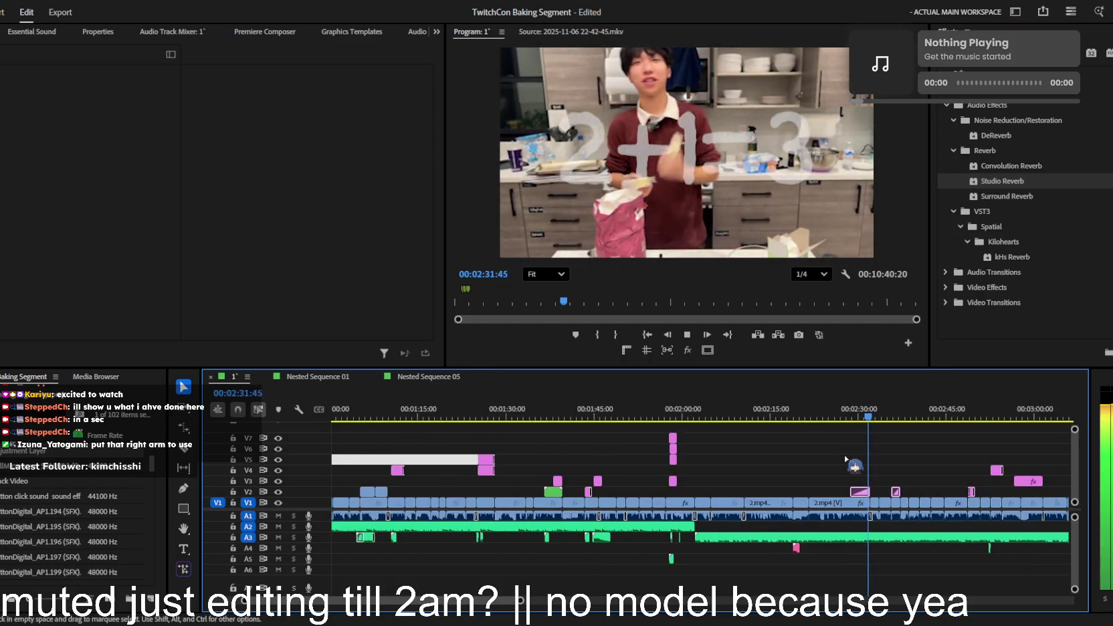
scroll(846, 461, up, 1)
scroll(846, 461, up, 1)
scroll(846, 460, up, 1)
scroll(847, 461, up, 2)
scroll(846, 460, up, 1)
scroll(846, 460, up, 2)
scroll(846, 460, up, 1)
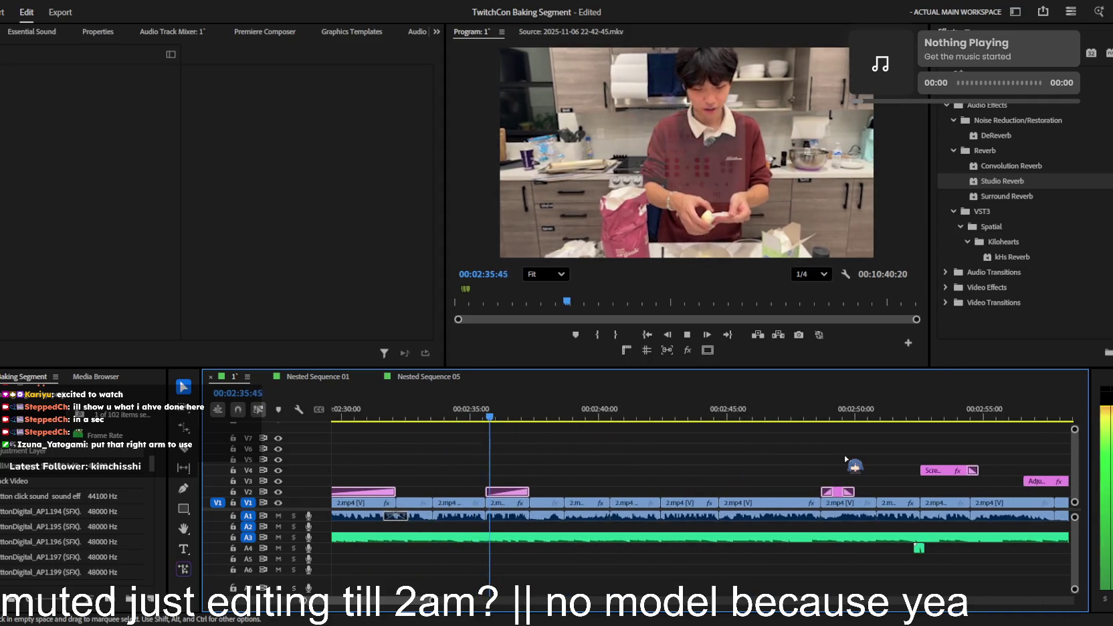
scroll(846, 461, down, 2)
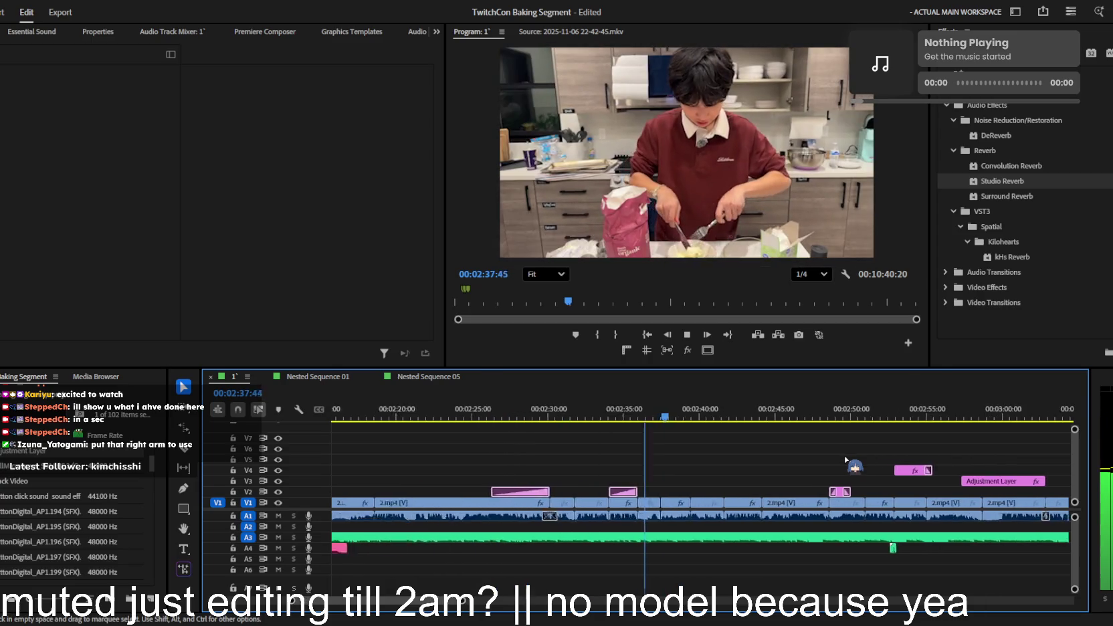
scroll(846, 460, up, 2)
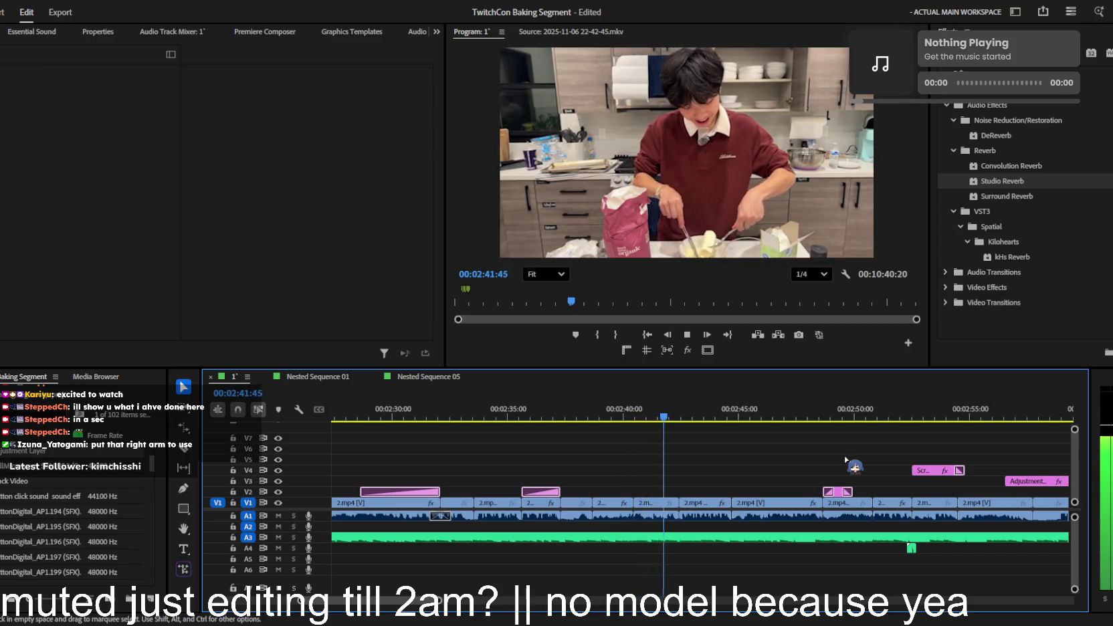
scroll(846, 460, up, 2)
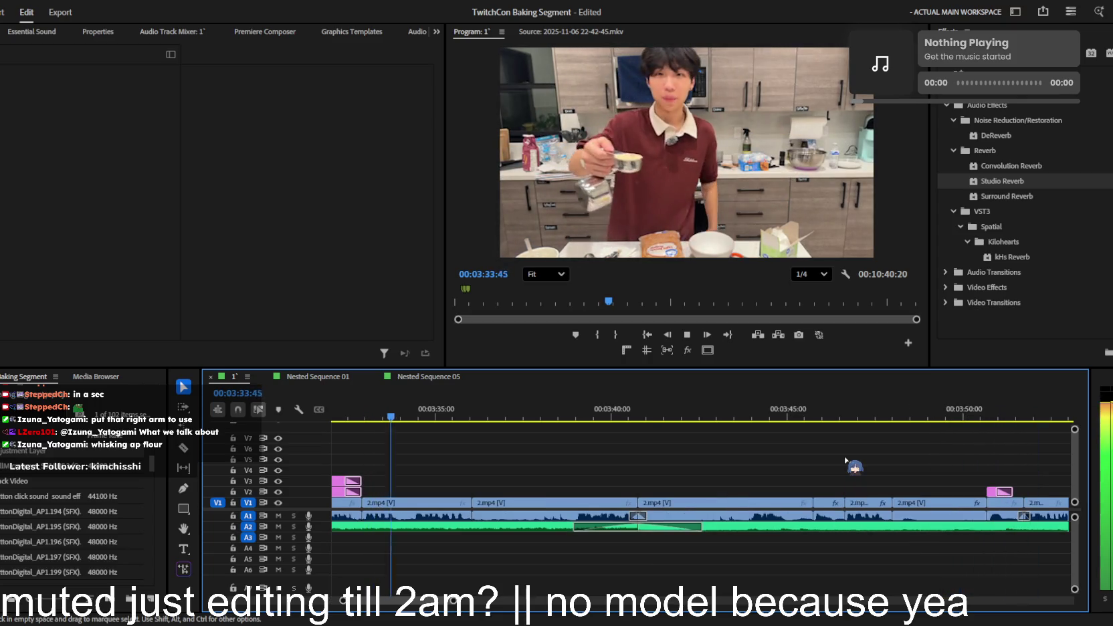
key(space)
scroll(439, 552, up, 4)
scroll(439, 552, up, 1)
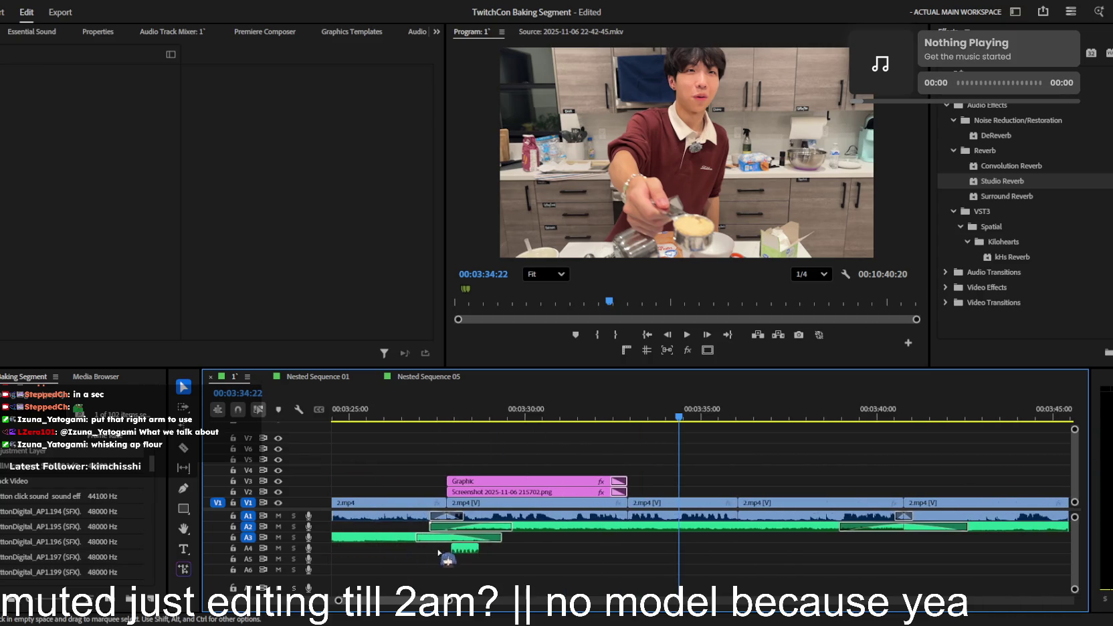
click(447, 416)
- Add Premiere Composer's Pan Left transition at the graphic's start, near 00:03:27
click(234, 32)
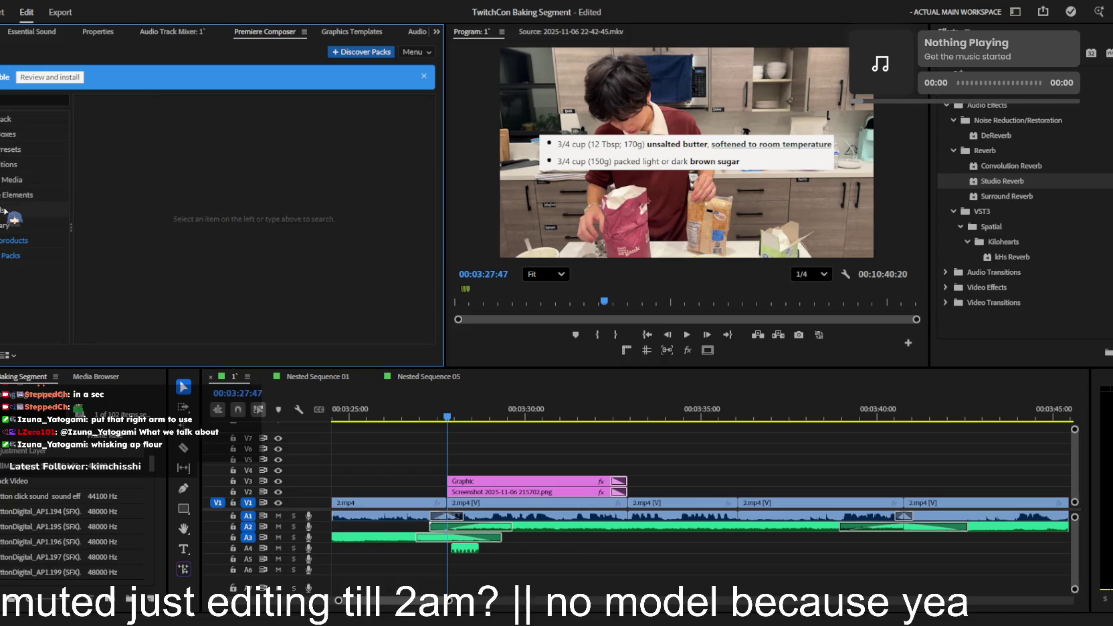
click(8, 164)
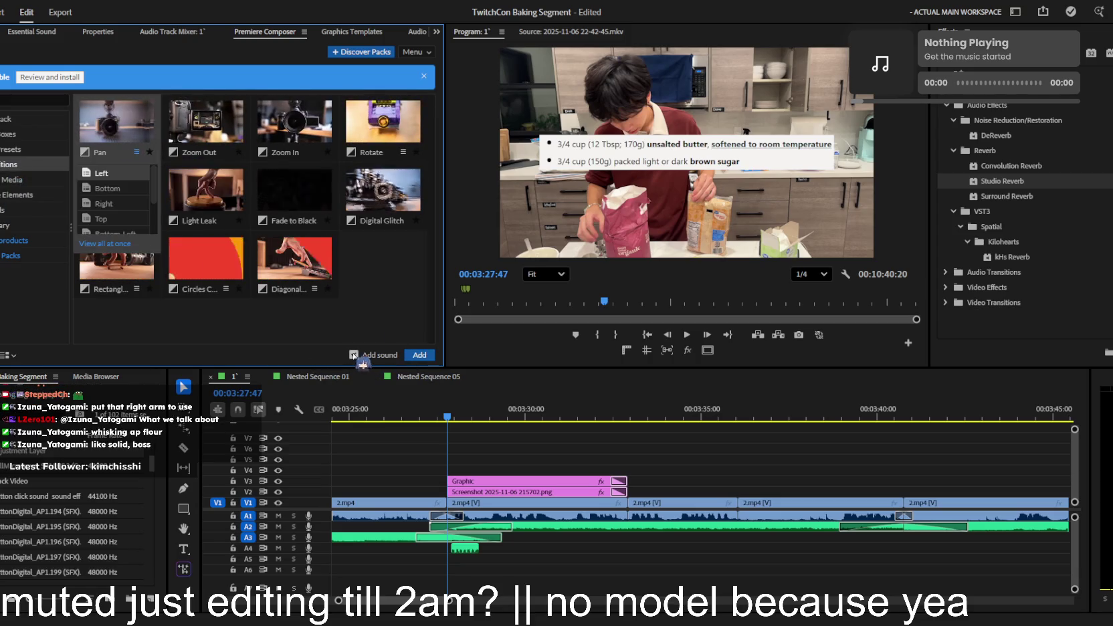
click(419, 355)
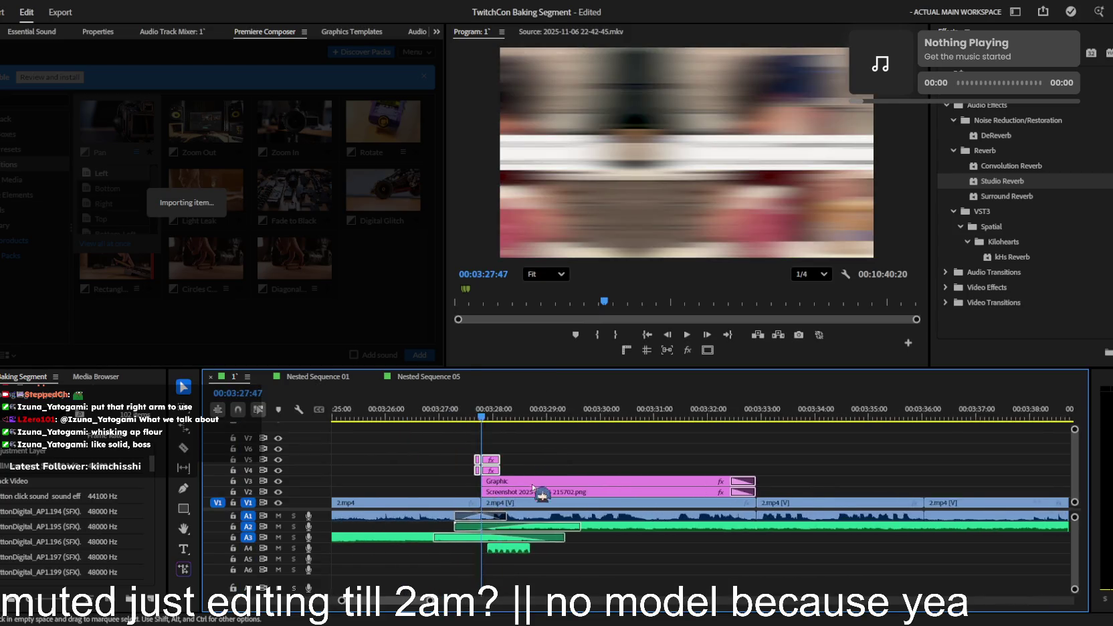
- Scrub the new pan transition and slide the A2 music crossfade to begin there
scroll(531, 485, up, 3)
drag(650, 417, 653, 417)
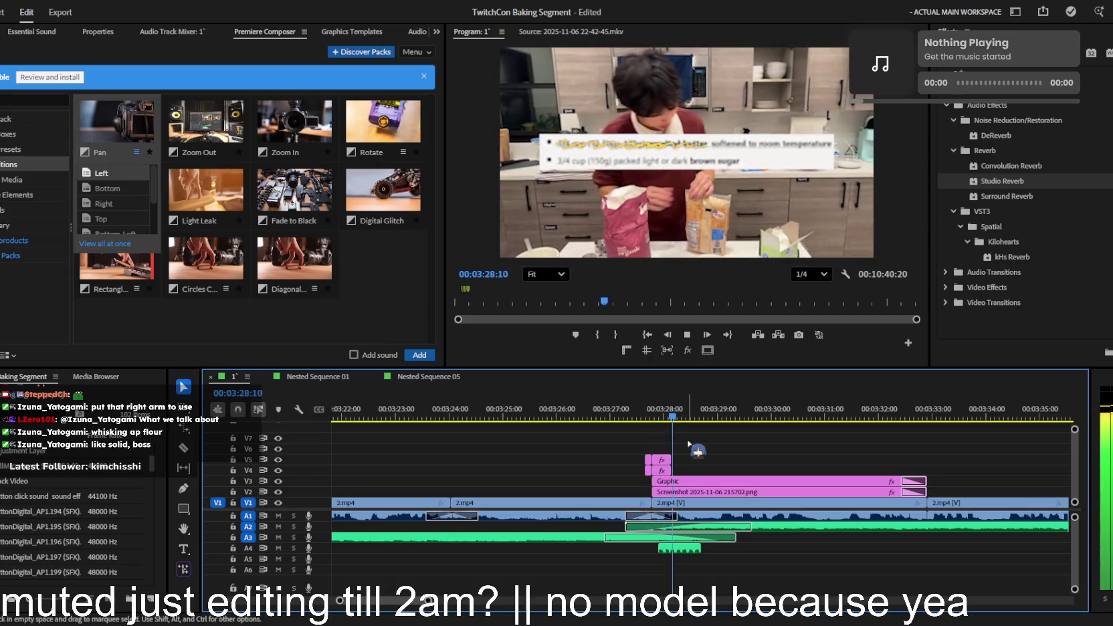
mouse_move(634, 525)
mouse_down()
mouse_move(702, 541)
mouse_move(661, 538)
mouse_up()
- Preview the transition, zoom the timeline out, and open Effect Controls for the OMORI OST clip
key(space)
key(minus)
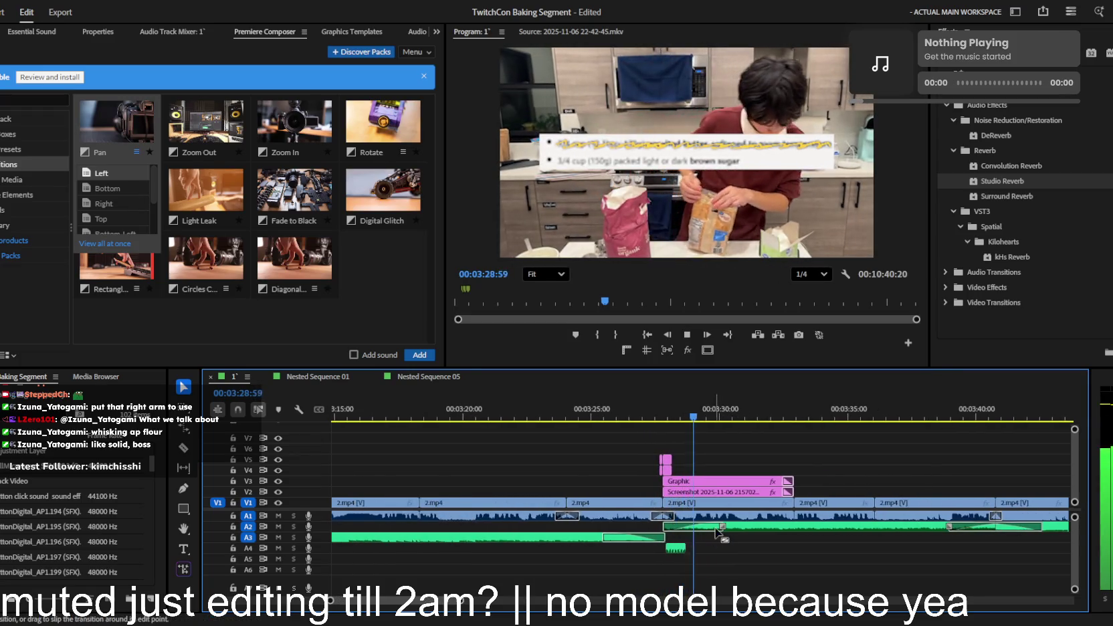
key(shift+5)
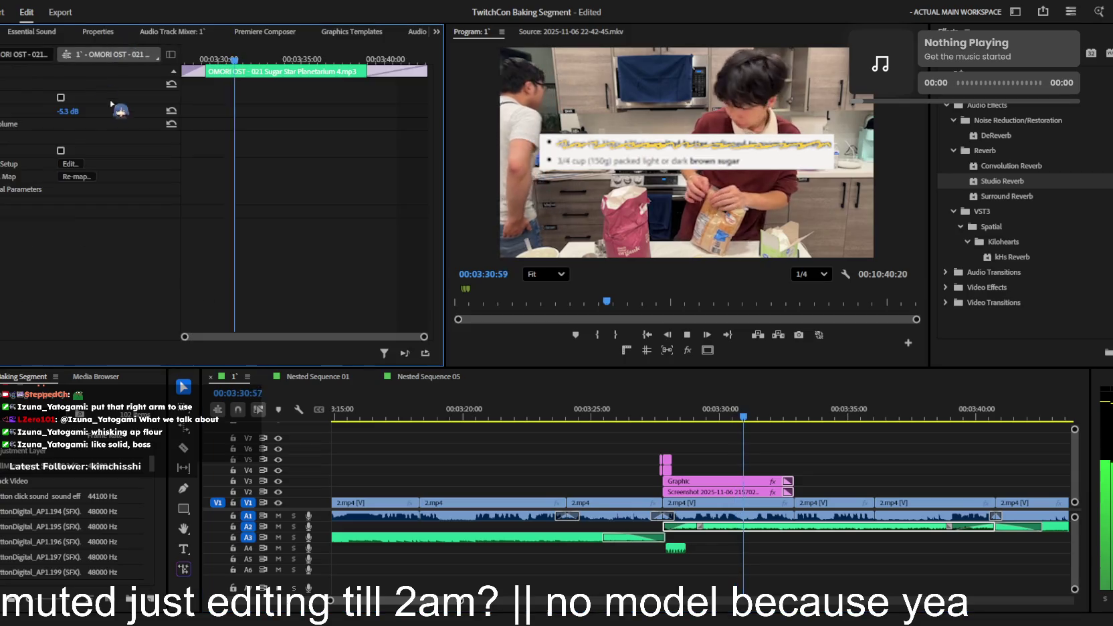
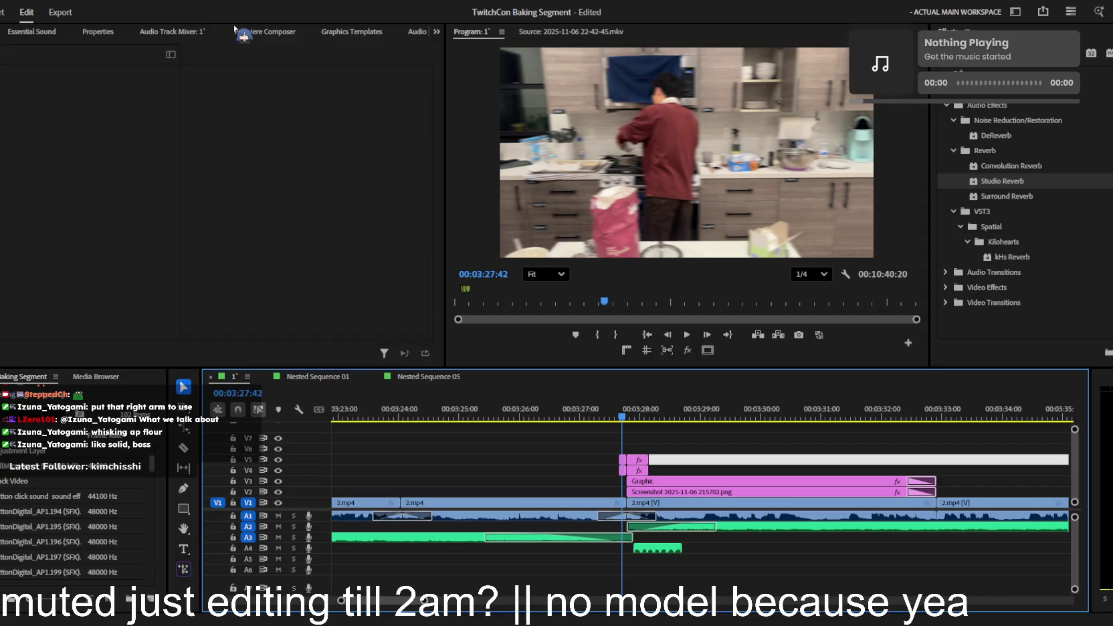
- Search the Premiere Composer sound library for 'swoosh' and preview the results
click(264, 32)
click(37, 100)
text(swoosh)
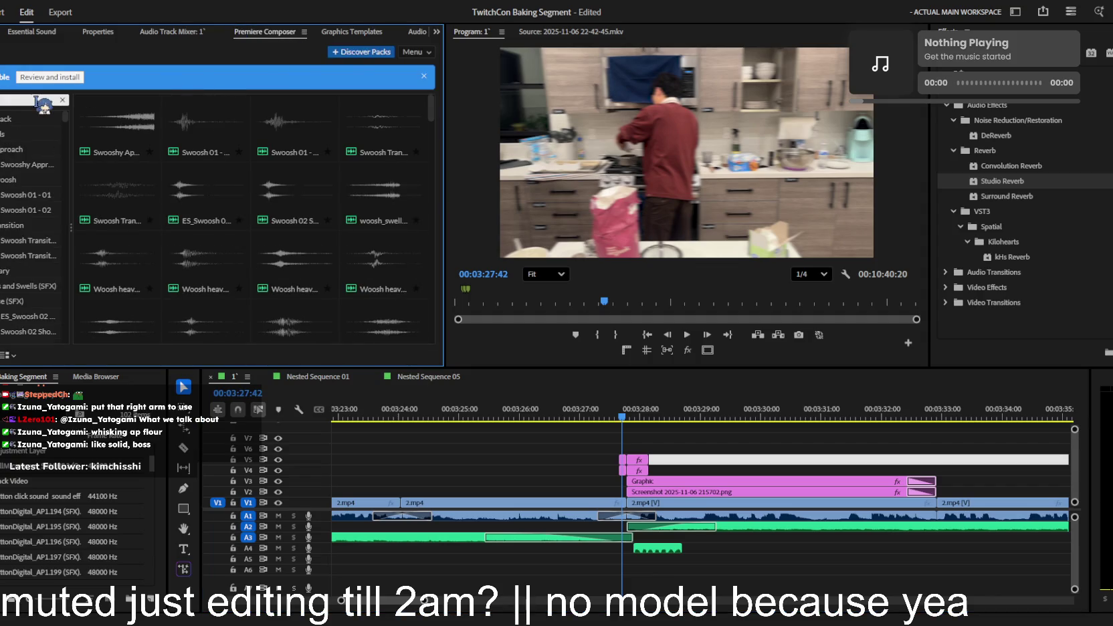
click(206, 124)
click(383, 124)
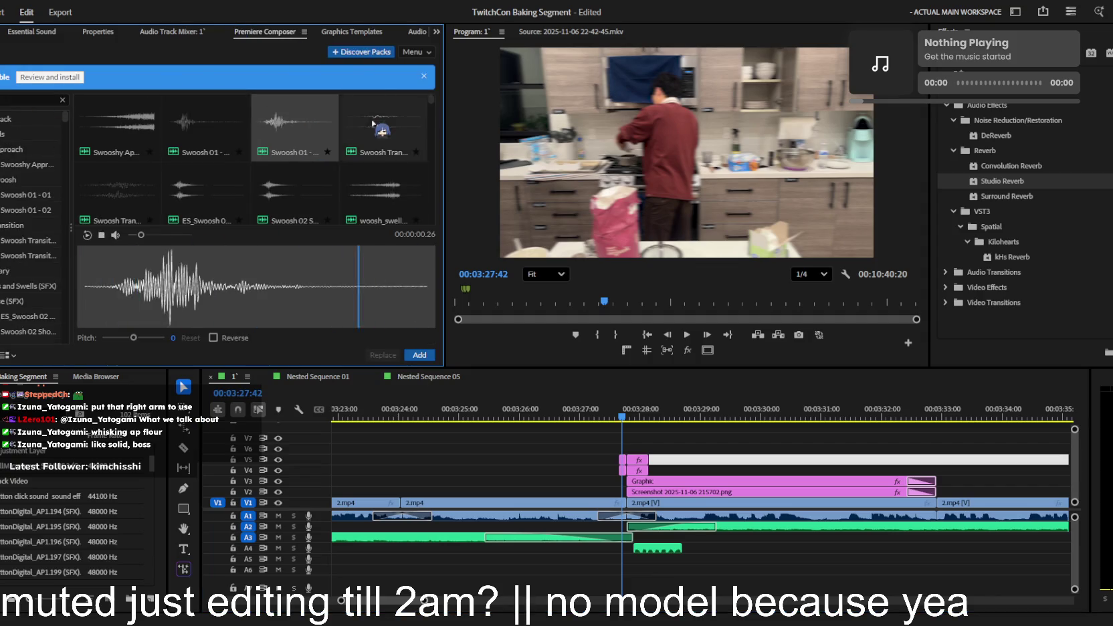
key(Left)
key(Left)
key(Left)
key(Down)
key(Right)
key(Right)
key(Right)
key(Left)
key(Left)
key(Right)
key(Right)
key(Right)
key(Left)
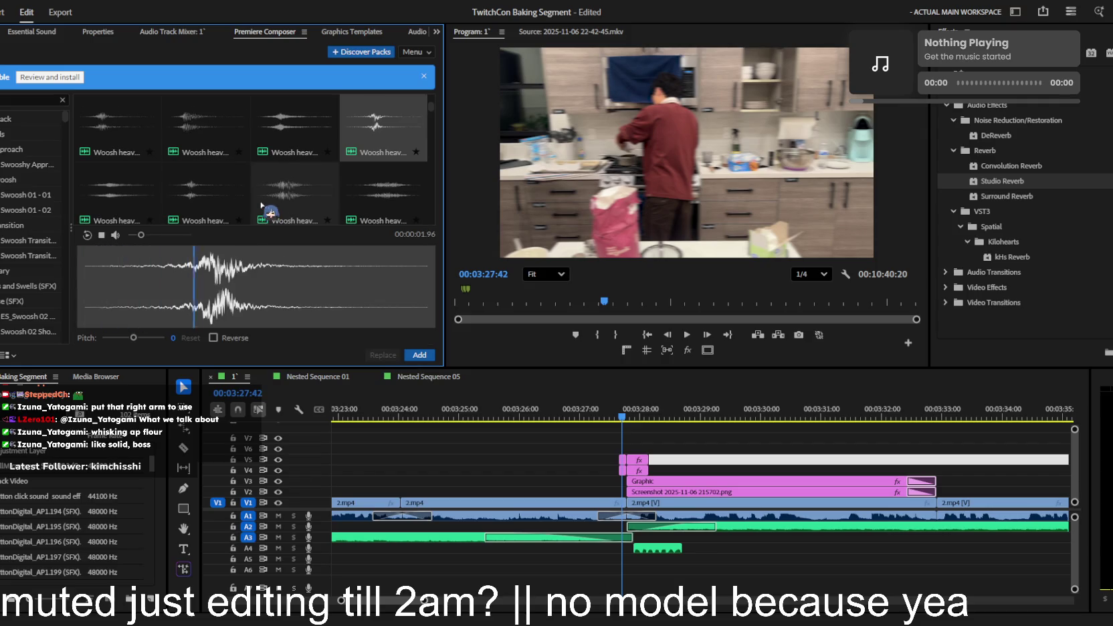
key(Right)
key(Right)
key(Right)
key(Right)
key(Right)
key(Right)
key(Right)
key(Right)
key(Right)
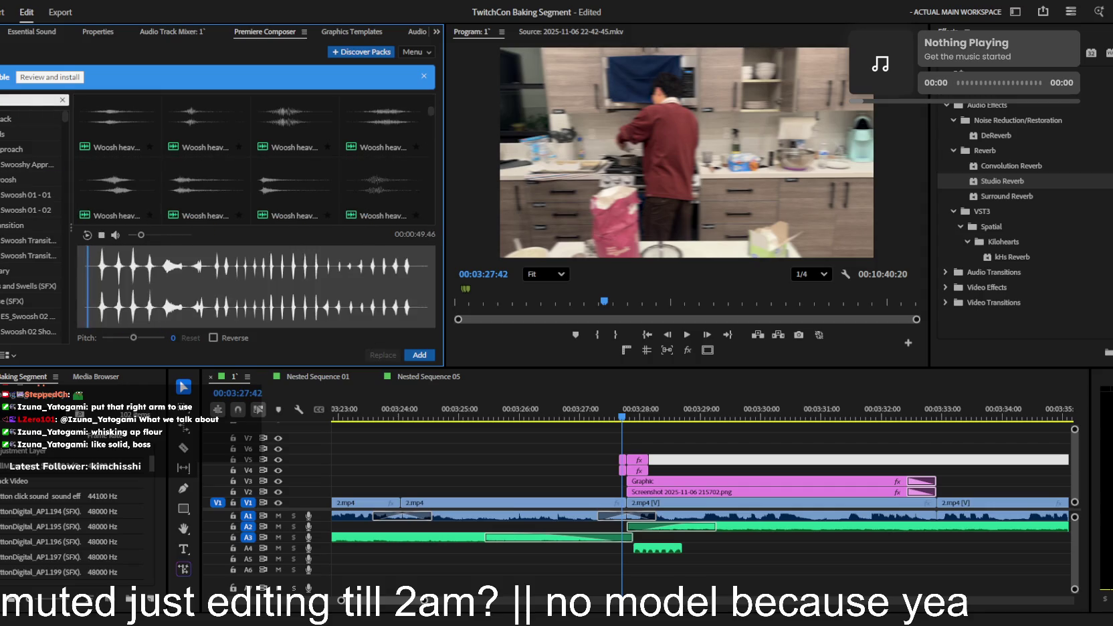
- Add a medium woosh, Woosh medium SFX (18).wav, at the playhead and lower its volume to -15.8 dB
text(mediunm)
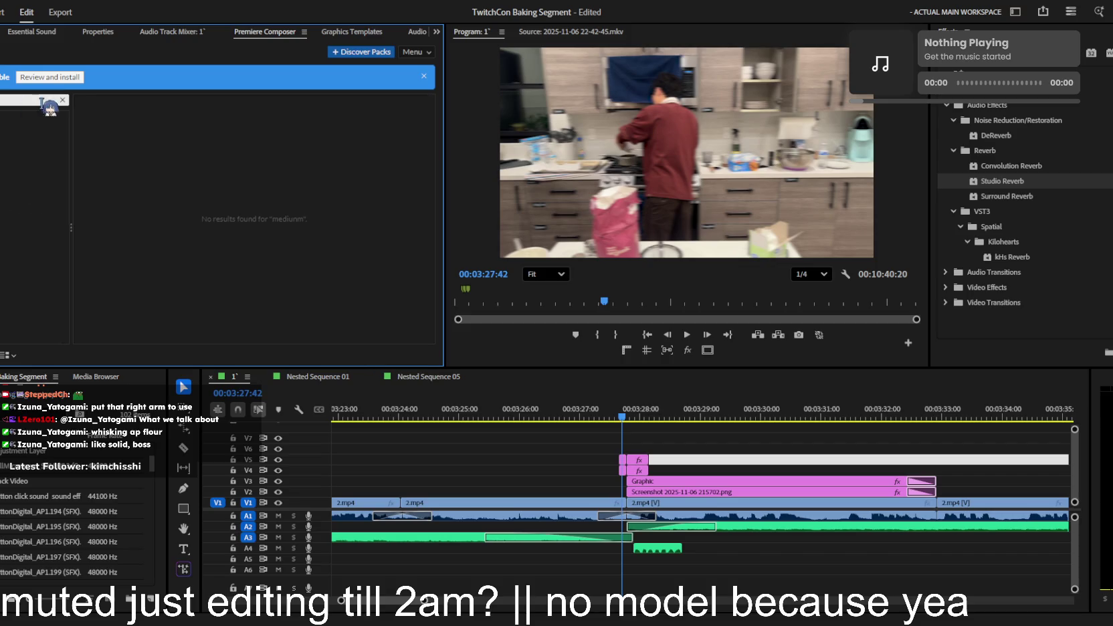
key(BackSpace)
key(BackSpace)
click(121, 182)
click(182, 173)
key(Right)
key(Right)
key(Right)
key(Right)
key(Right)
key(Right)
key(Right)
key(Right)
key(Right)
key(Right)
key(Right)
key(Right)
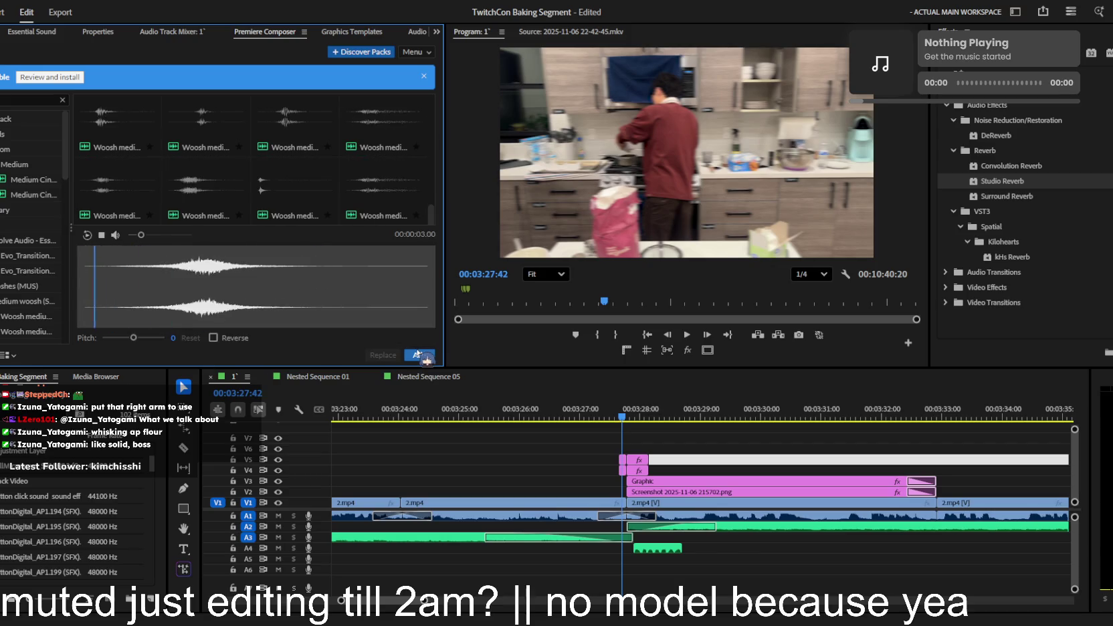
click(422, 355)
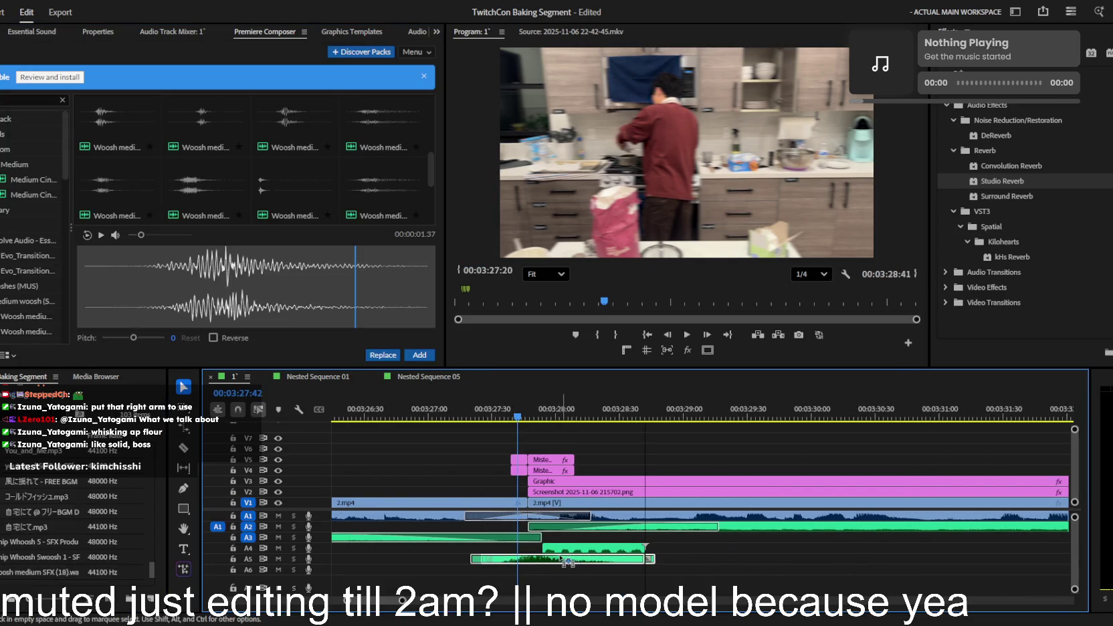
click(118, 32)
drag(66, 111, 30, 111)
scroll(567, 409, down, 2)
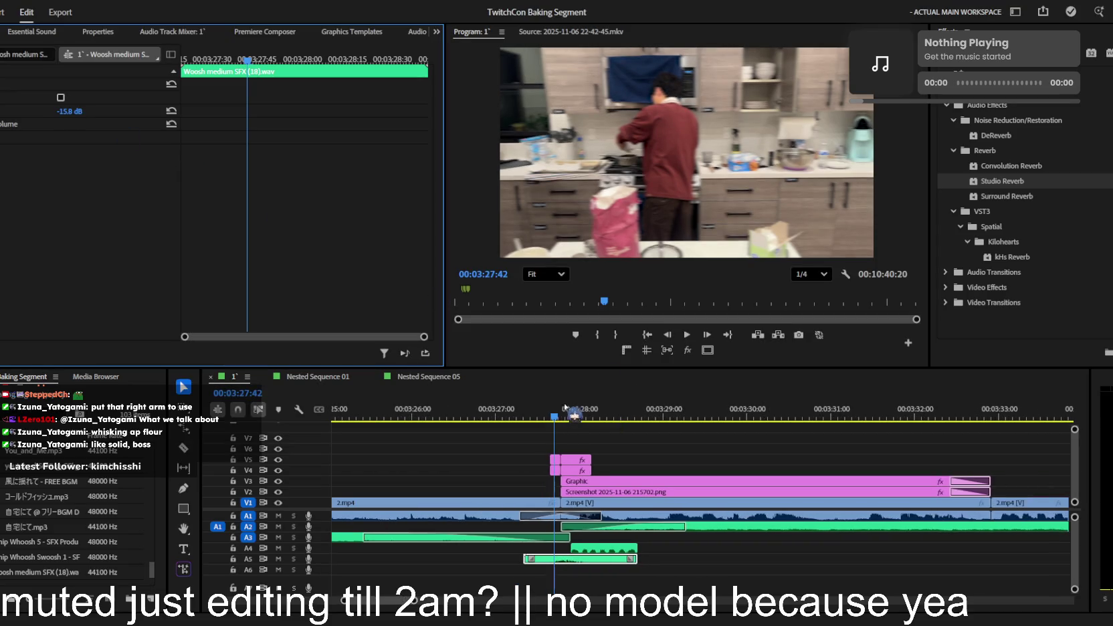
click(602, 426)
scroll(642, 435, down, 1)
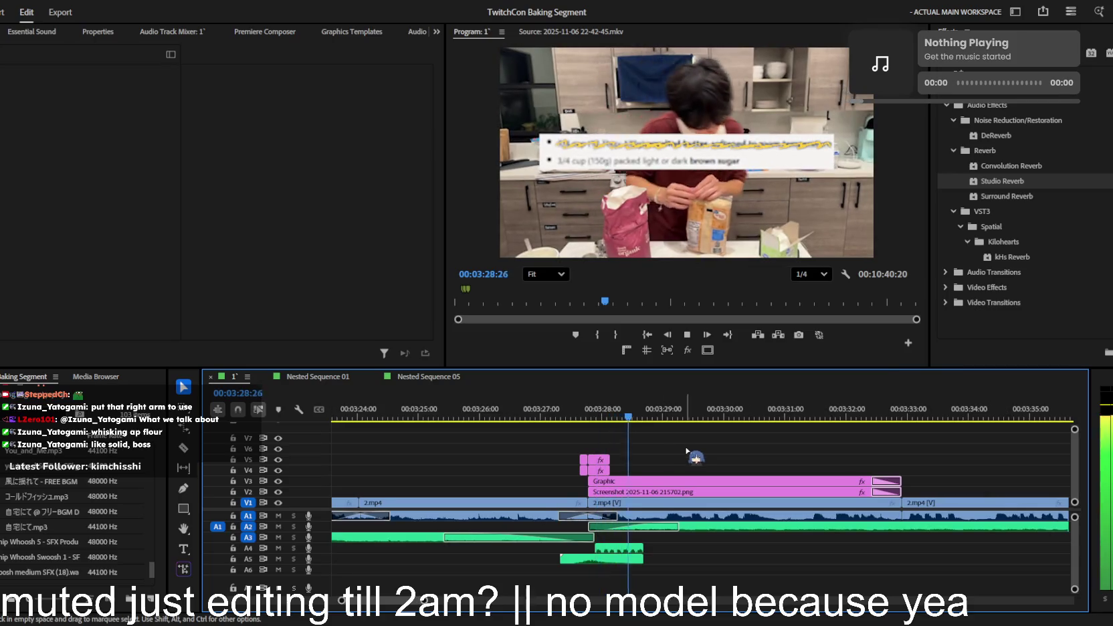
scroll(689, 453, down, 2)
scroll(689, 455, down, 1)
scroll(688, 456, down, 1)
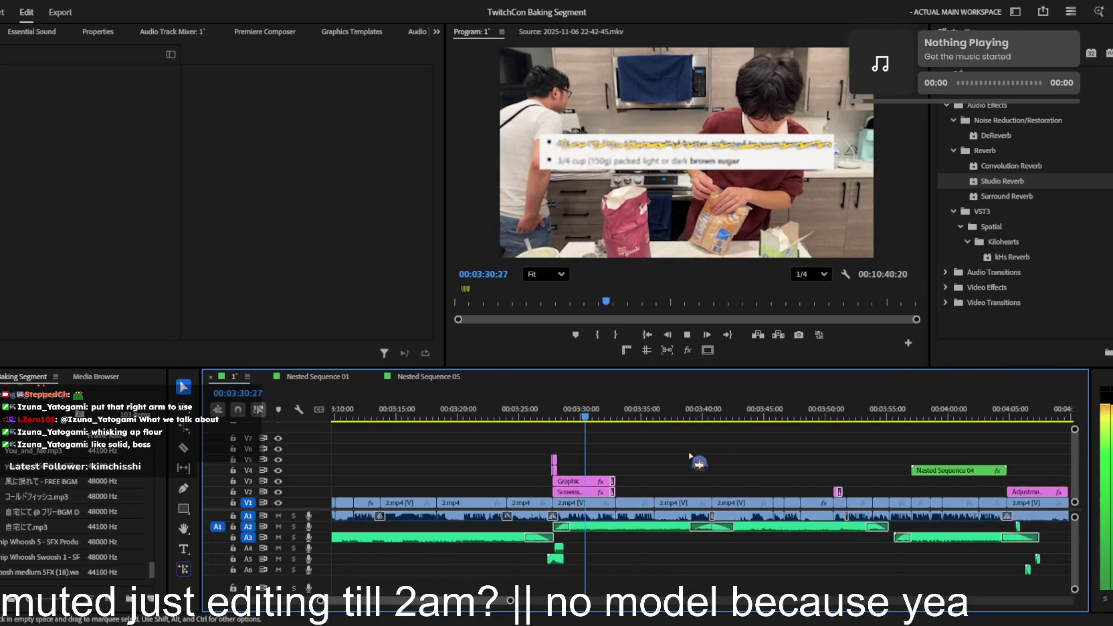
scroll(689, 457, up, 2)
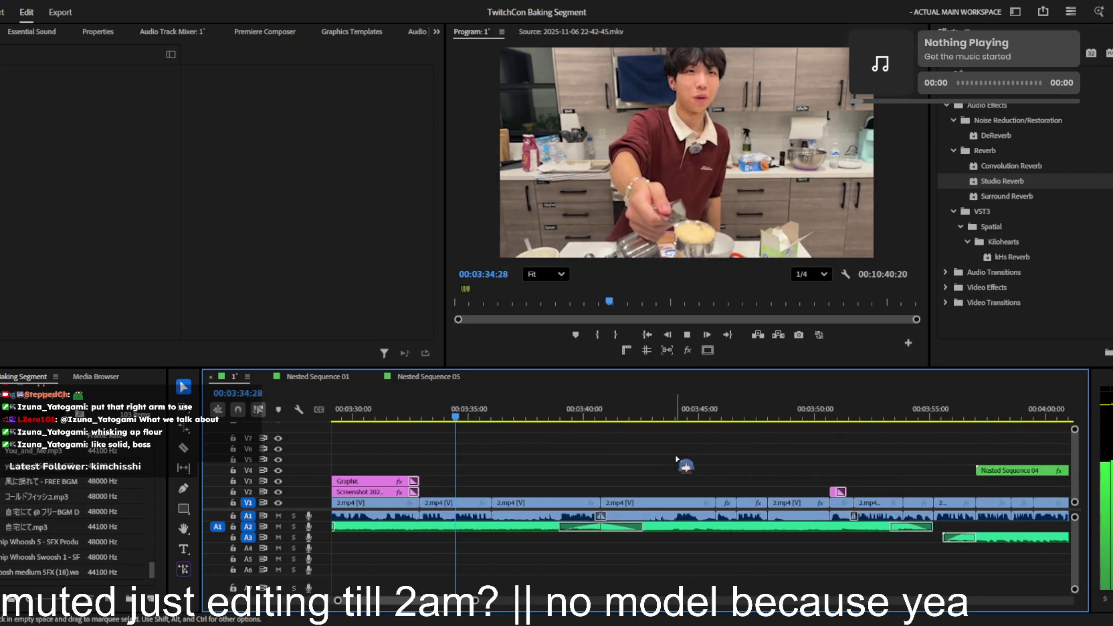
scroll(675, 461, up, 1)
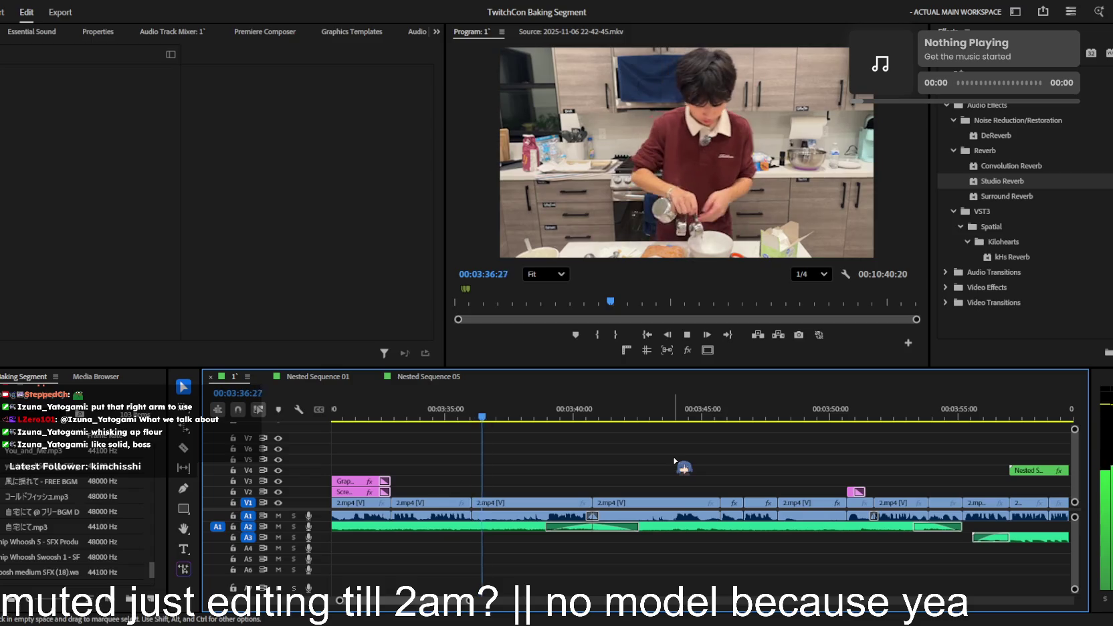
scroll(674, 461, down, 1)
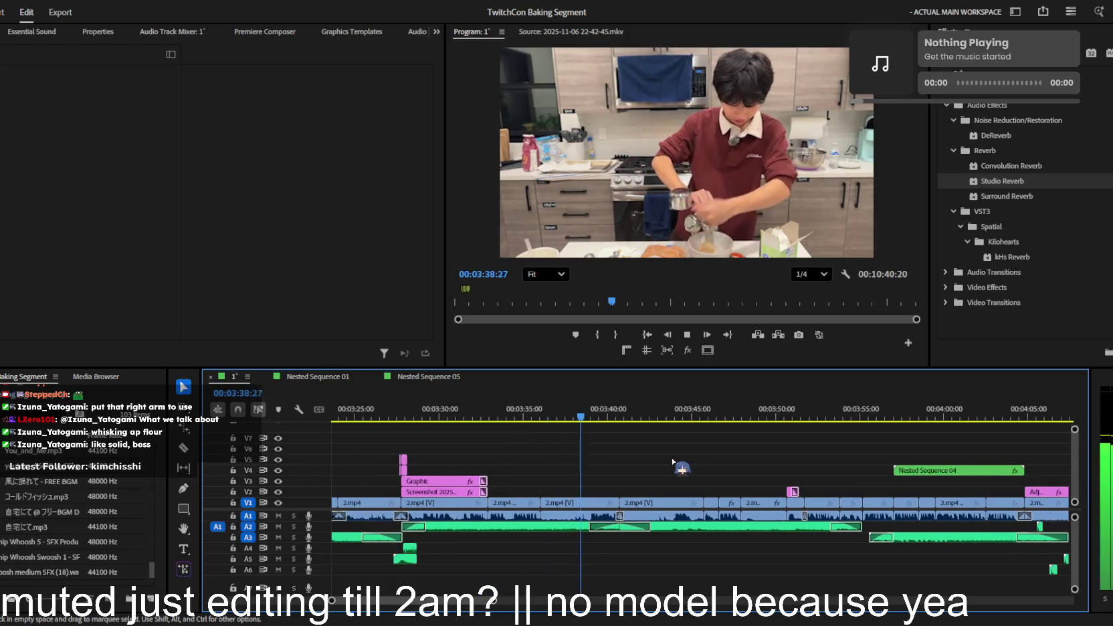
scroll(674, 461, up, 1)
click(639, 527)
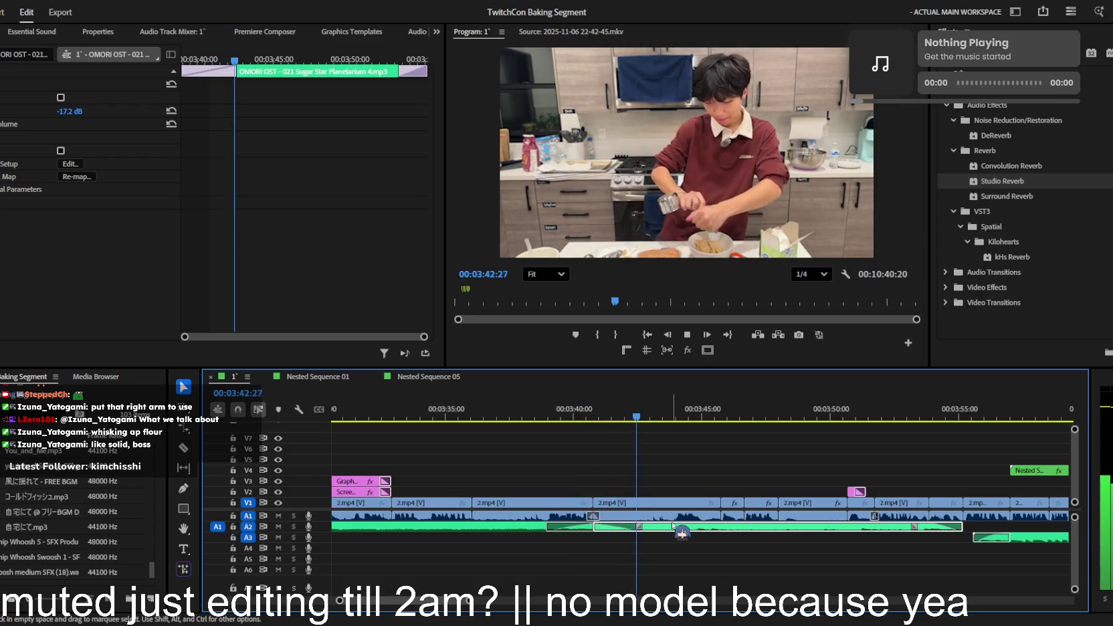
scroll(667, 502, down, 1)
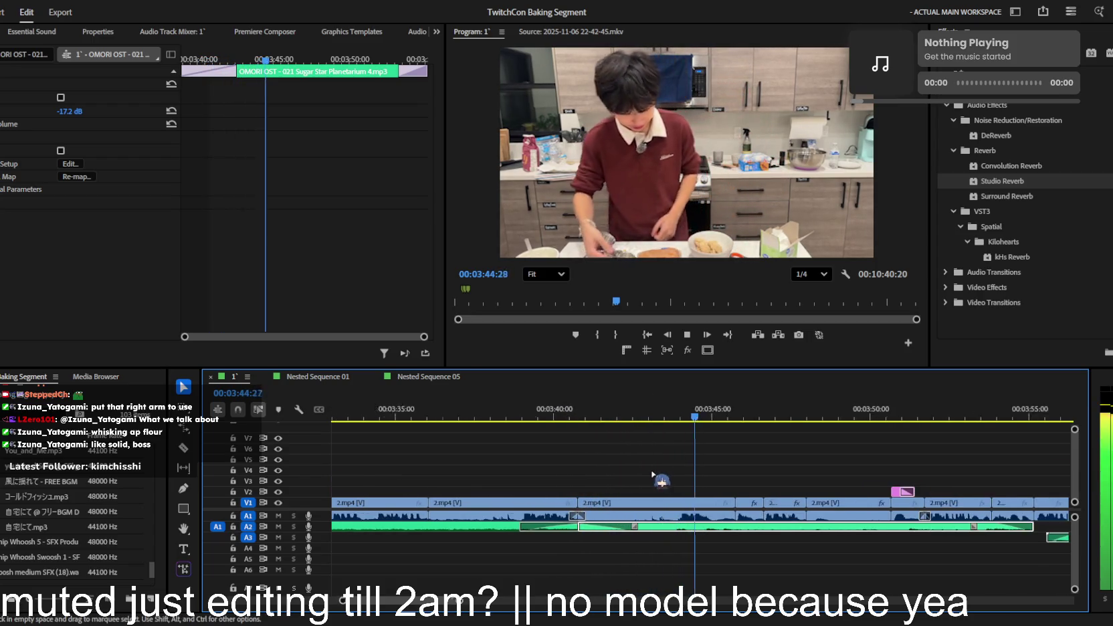
scroll(650, 470, down, 1)
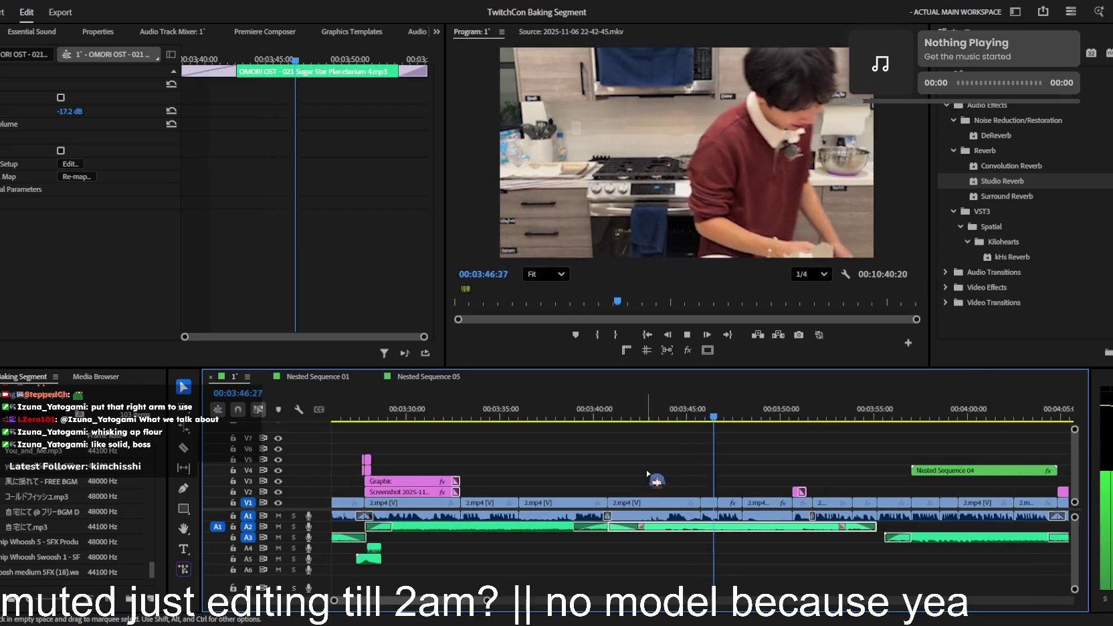
scroll(646, 475, up, 1)
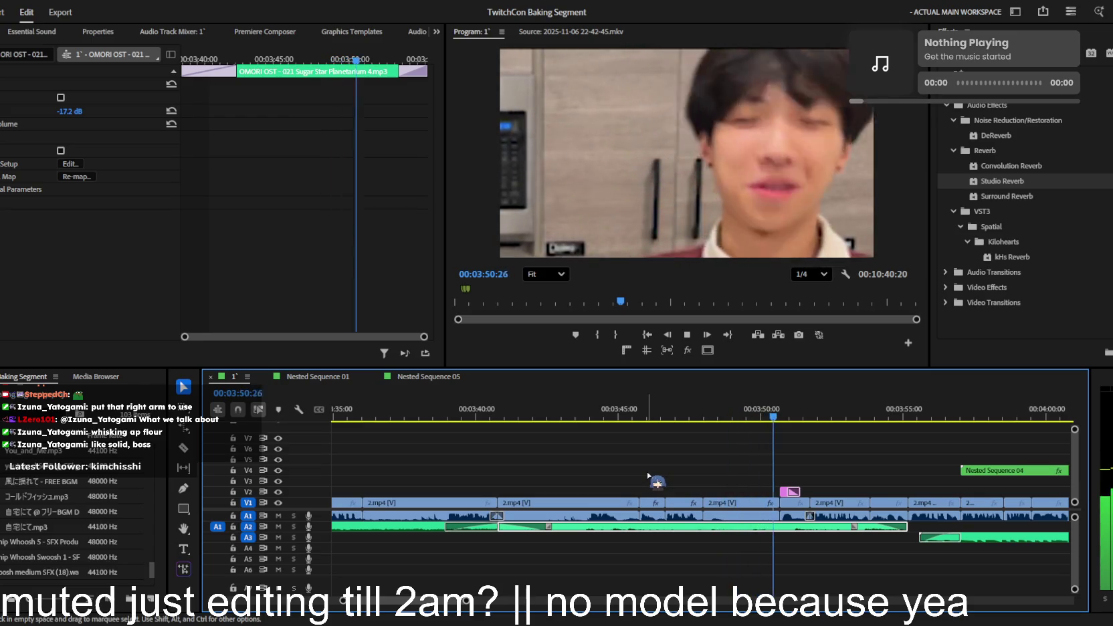
scroll(648, 477, down, 1)
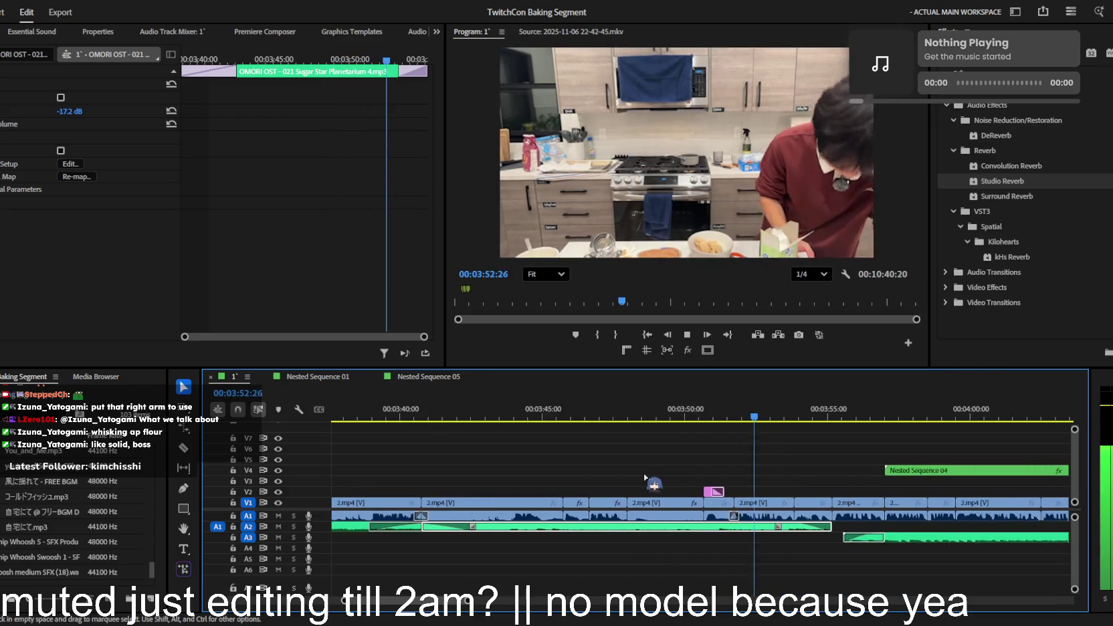
scroll(643, 478, up, 2)
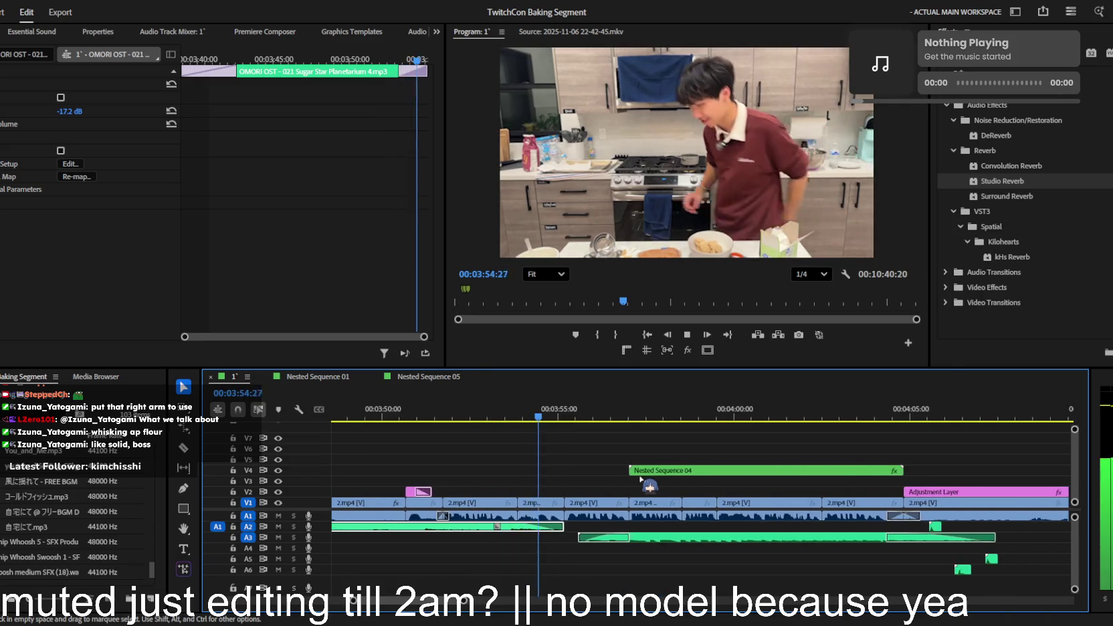
scroll(630, 482, up, 2)
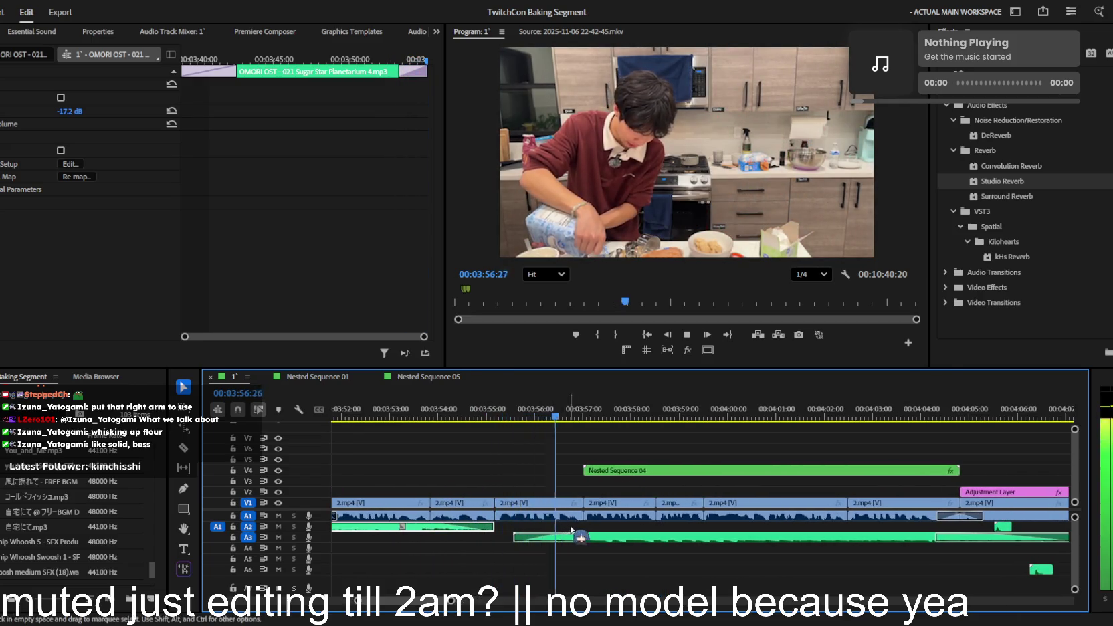
scroll(573, 518, down, 2)
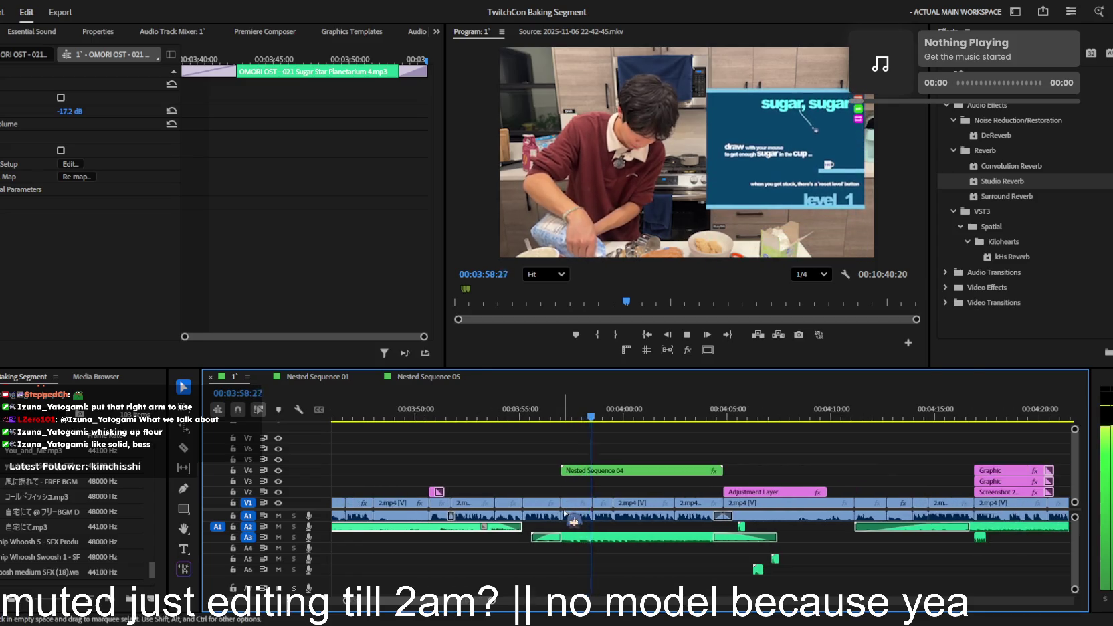
scroll(564, 514, up, 2)
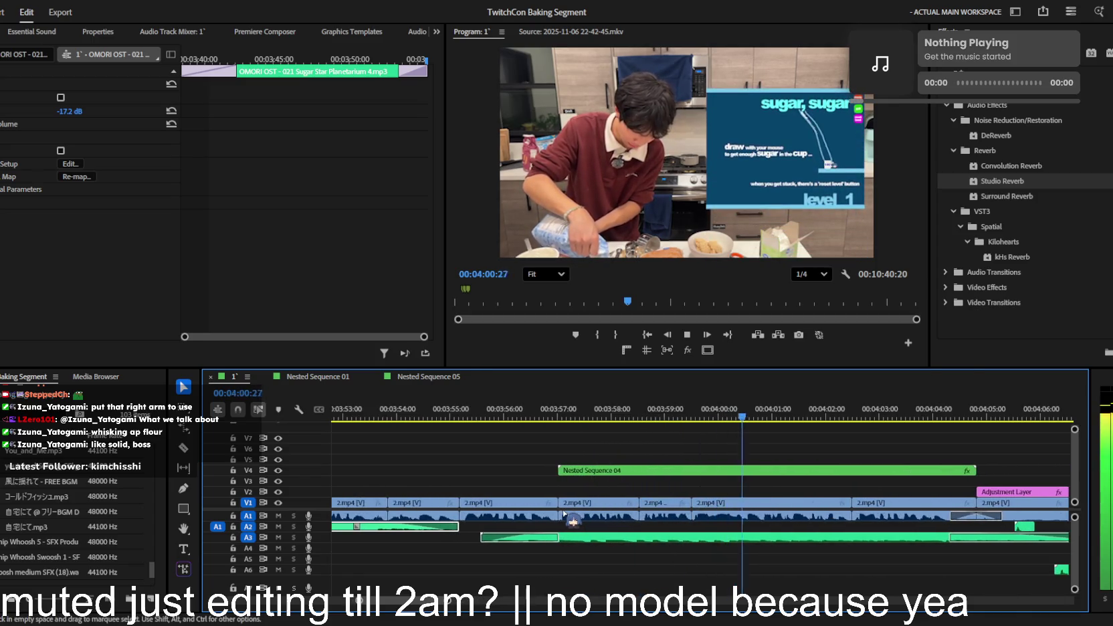
scroll(564, 514, up, 2)
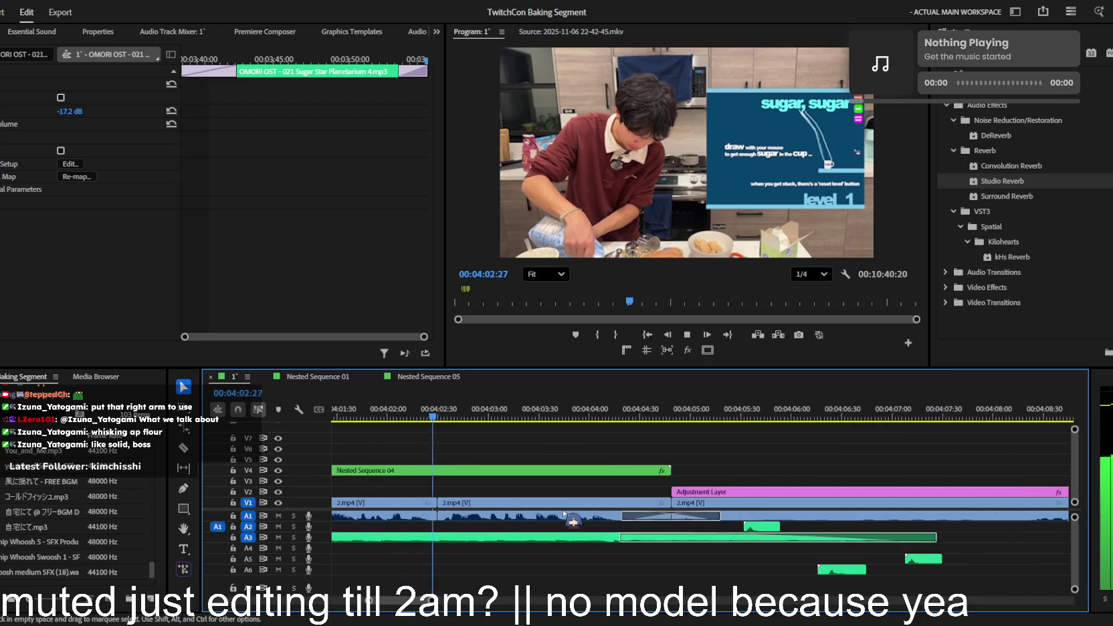
scroll(564, 513, down, 1)
scroll(589, 513, down, 1)
scroll(616, 513, down, 1)
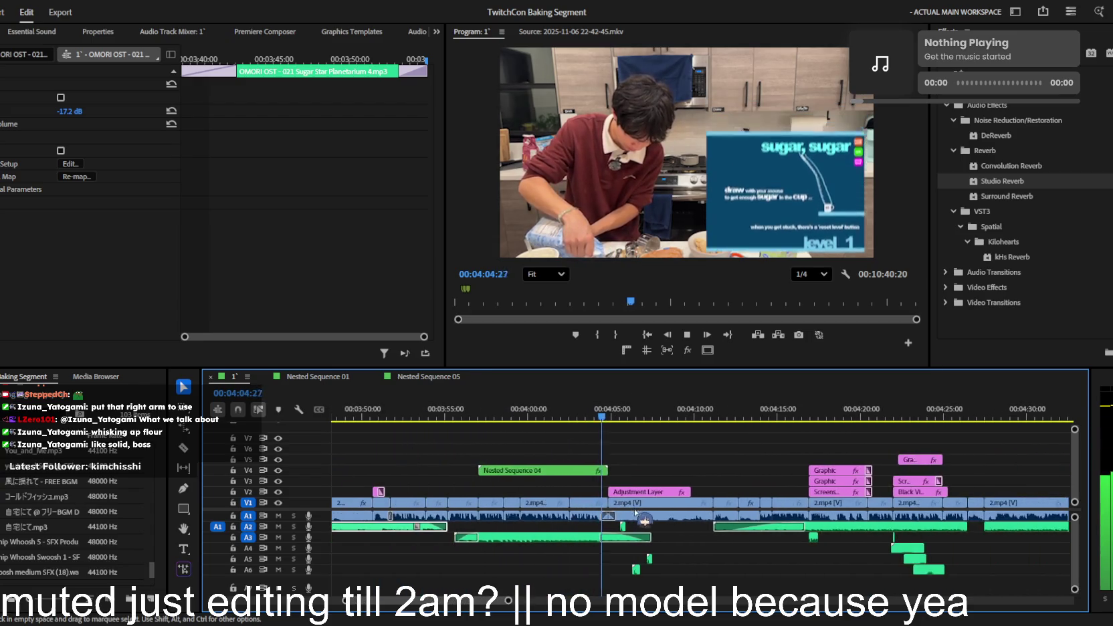
scroll(635, 513, down, 1)
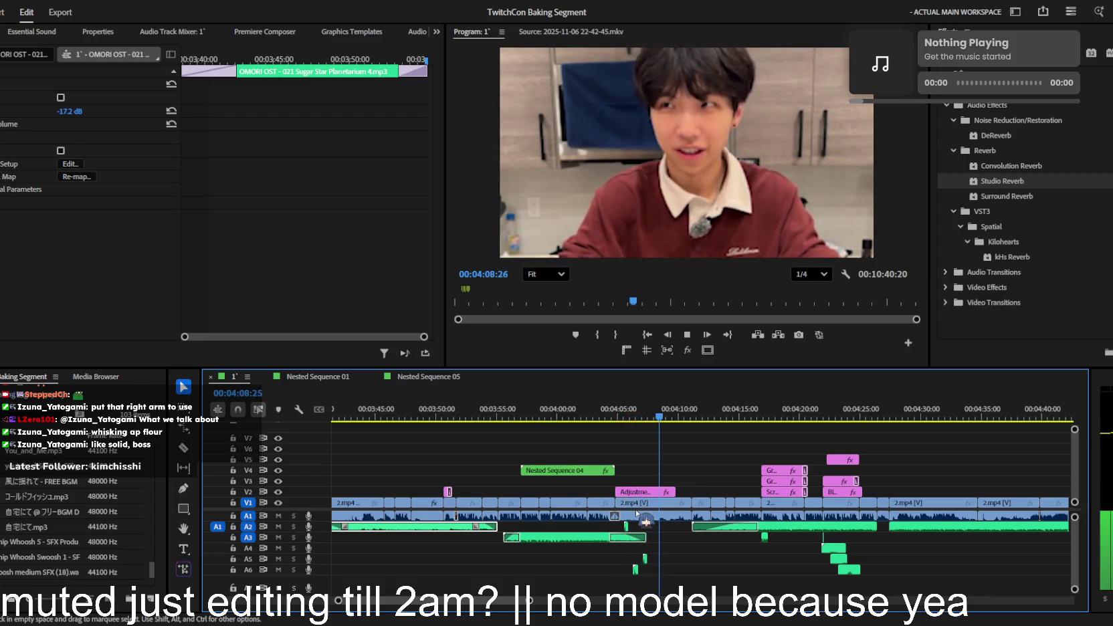
scroll(636, 514, up, 1)
scroll(637, 513, up, 1)
scroll(637, 514, up, 1)
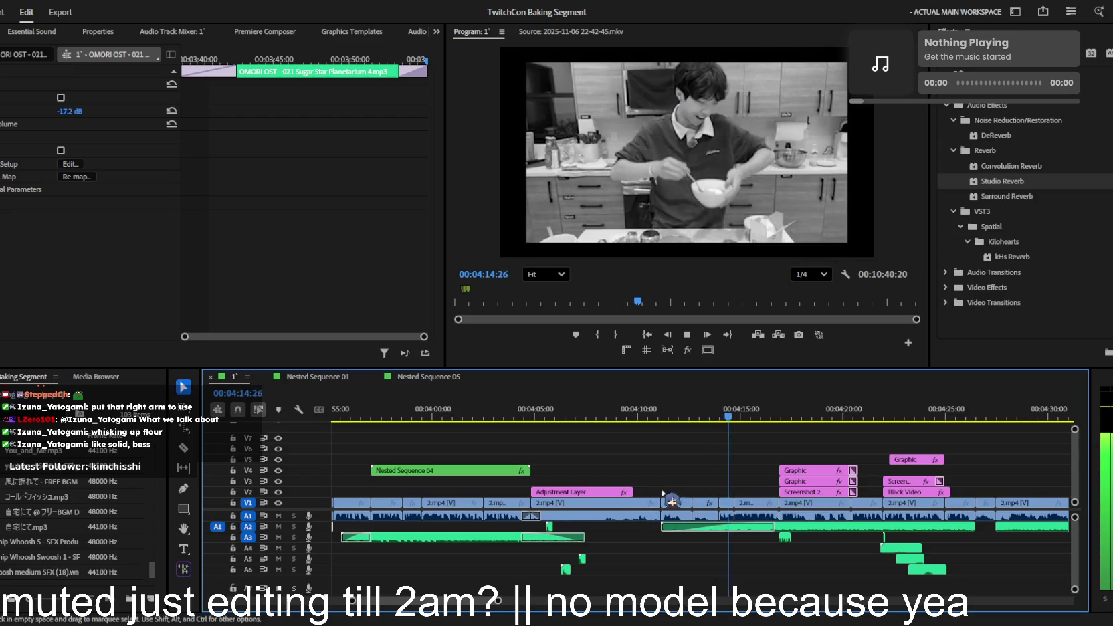
scroll(656, 508, up, 2)
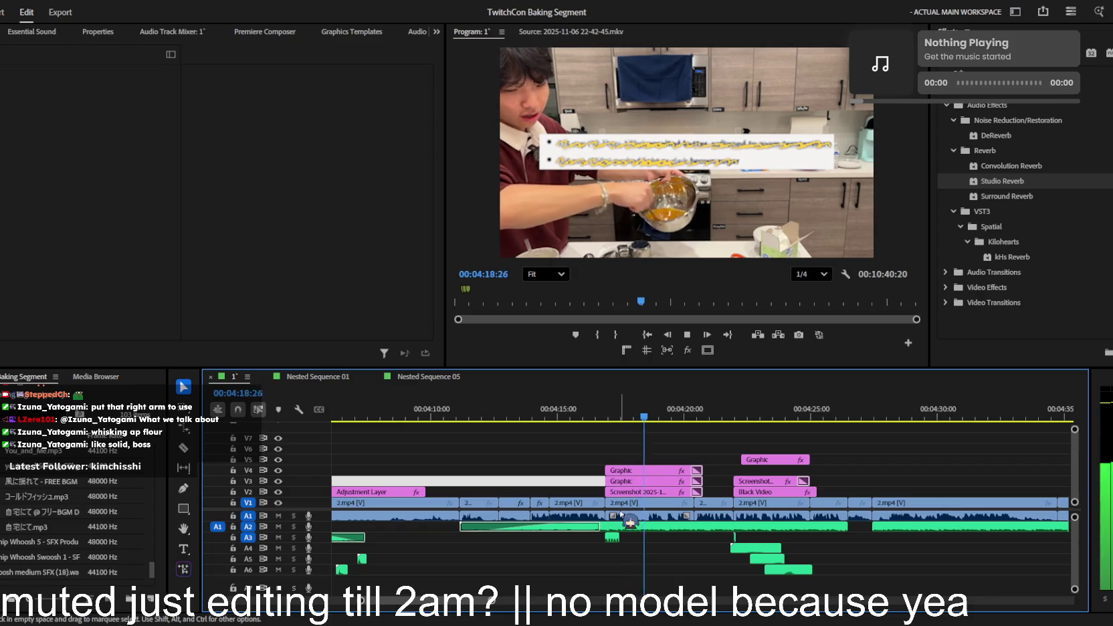
scroll(621, 513, up, 2)
scroll(621, 515, up, 1)
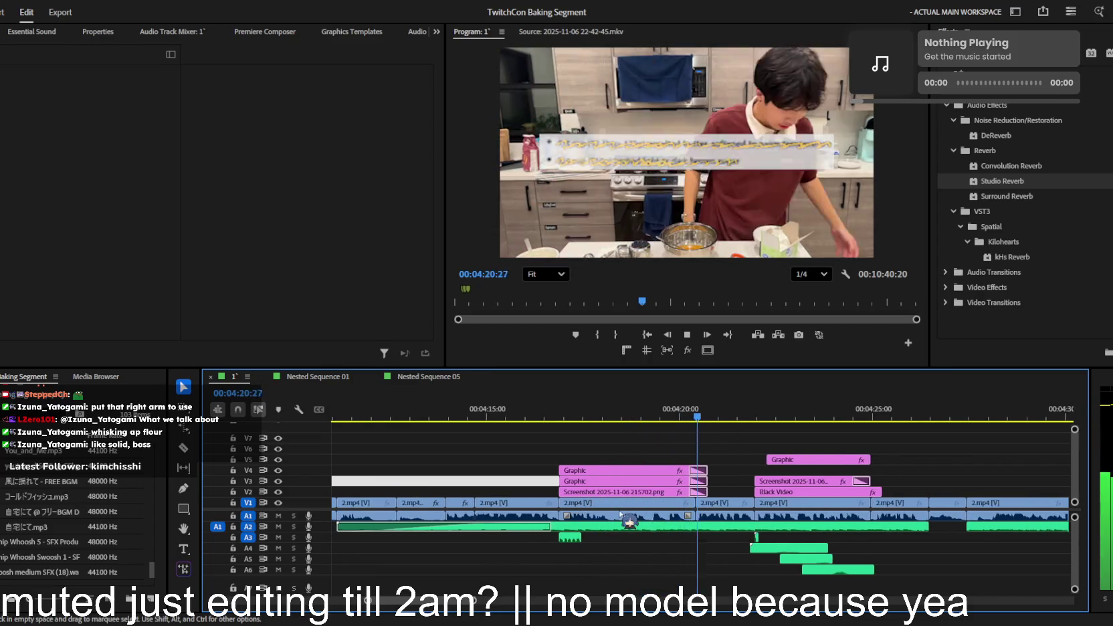
scroll(621, 515, up, 2)
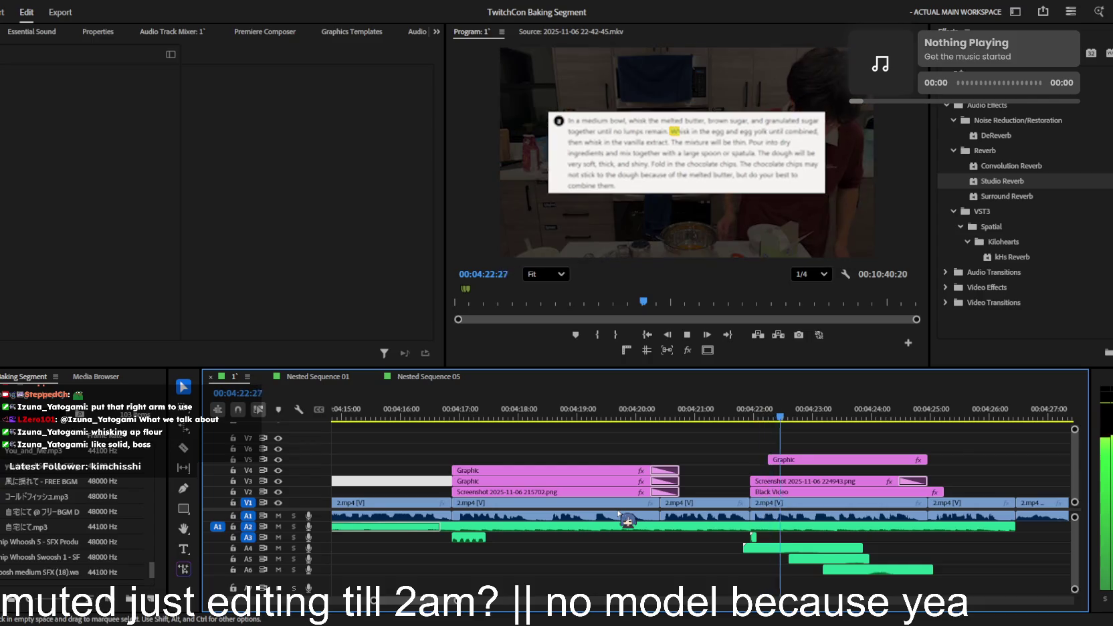
scroll(621, 515, up, 1)
scroll(621, 515, up, 1)
scroll(627, 520, down, 2)
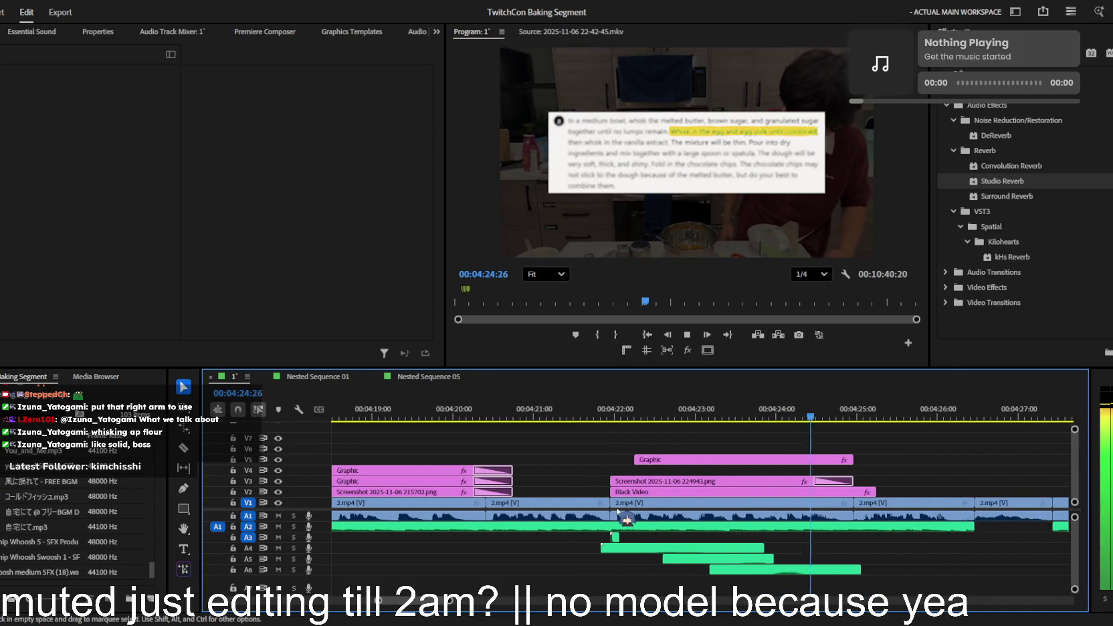
scroll(714, 507, down, 2)
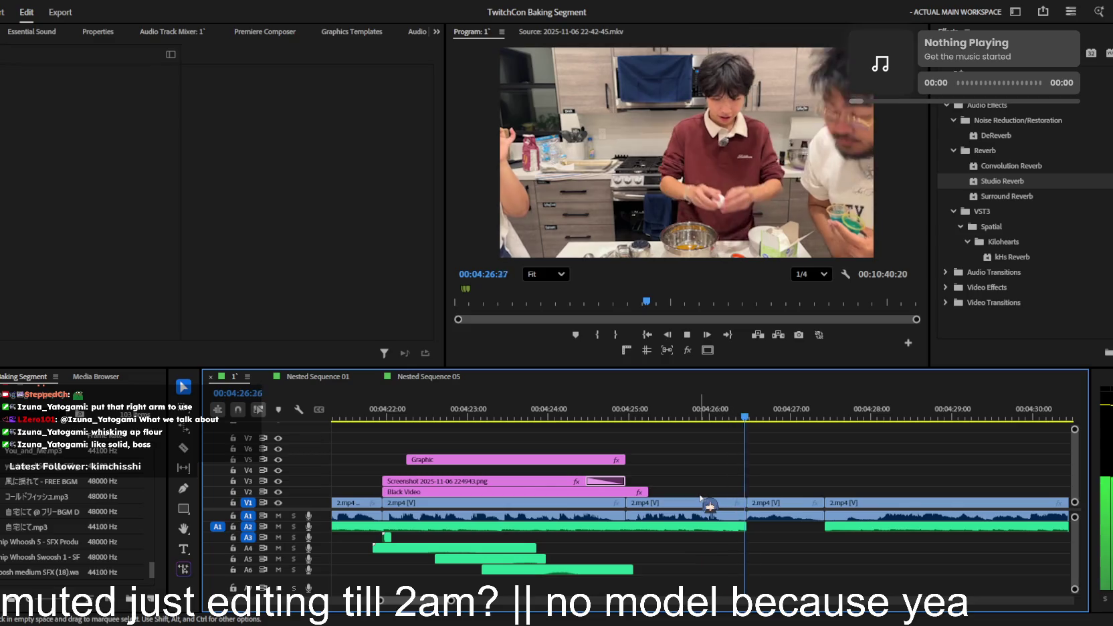
scroll(750, 492, down, 1)
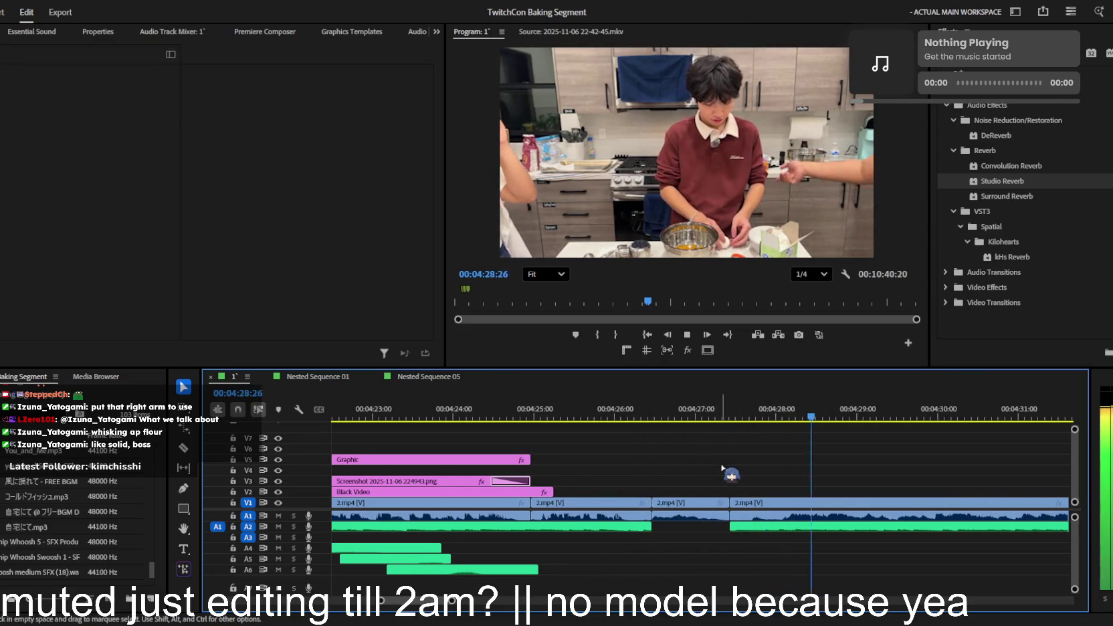
scroll(715, 484, down, 1)
scroll(710, 479, down, 1)
scroll(710, 479, up, 1)
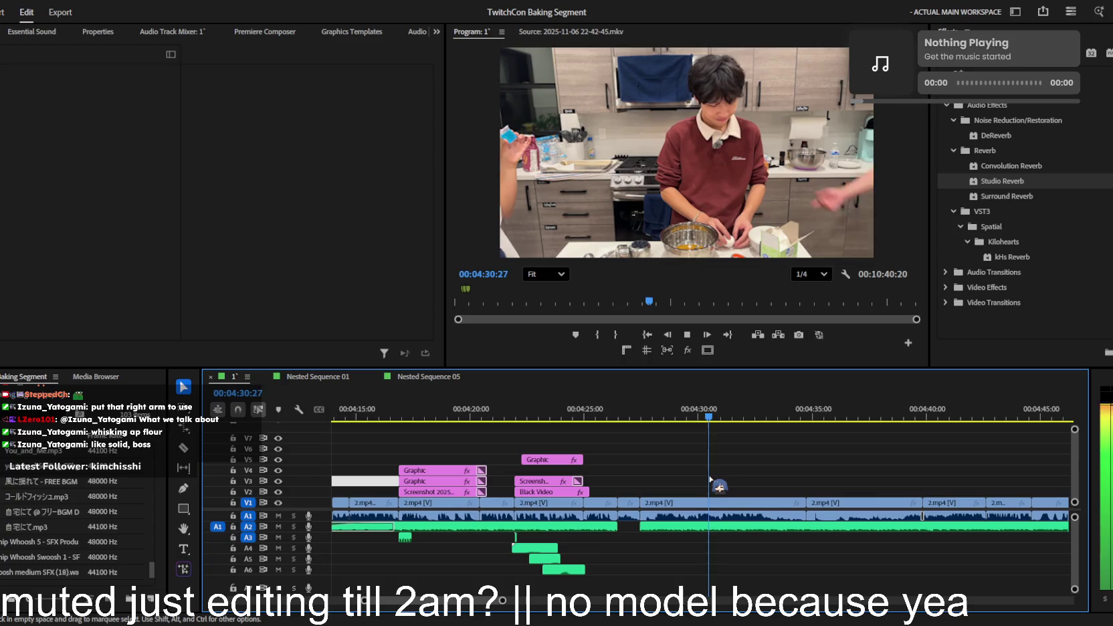
click(629, 468)
scroll(627, 485, up, 1)
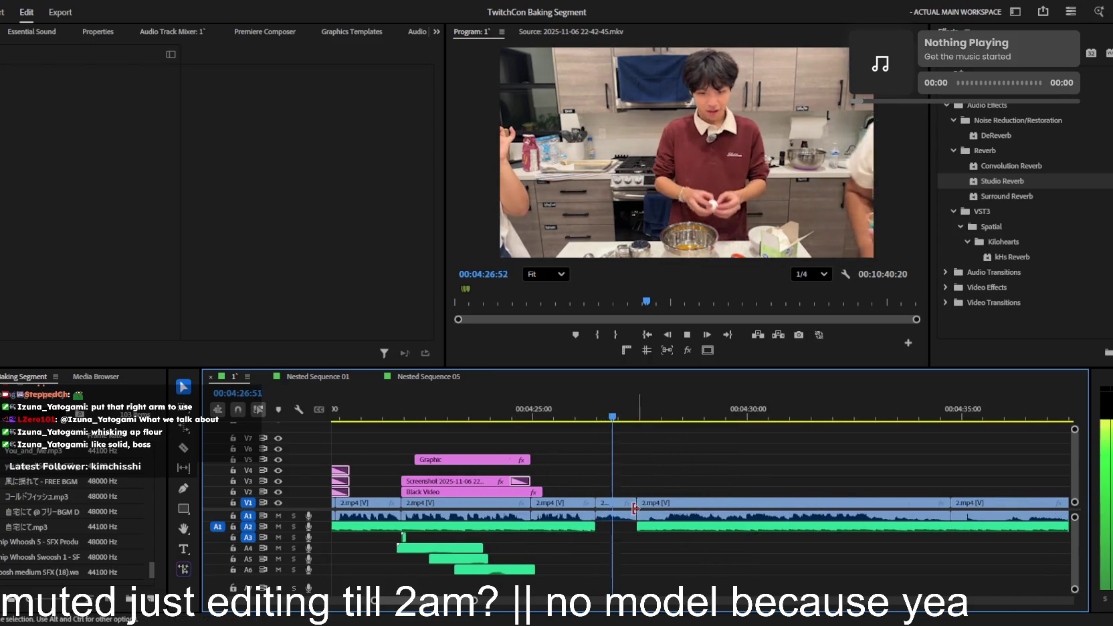
key(space)
scroll(602, 489, down, 2)
scroll(577, 492, down, 2)
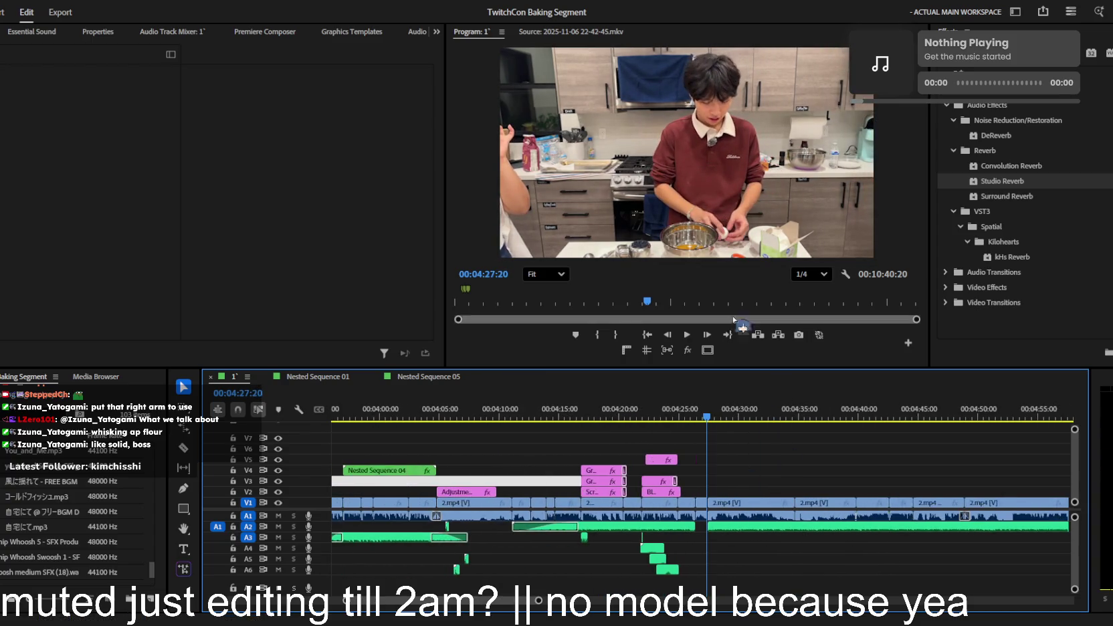
click(796, 139)
text(its been an hour)
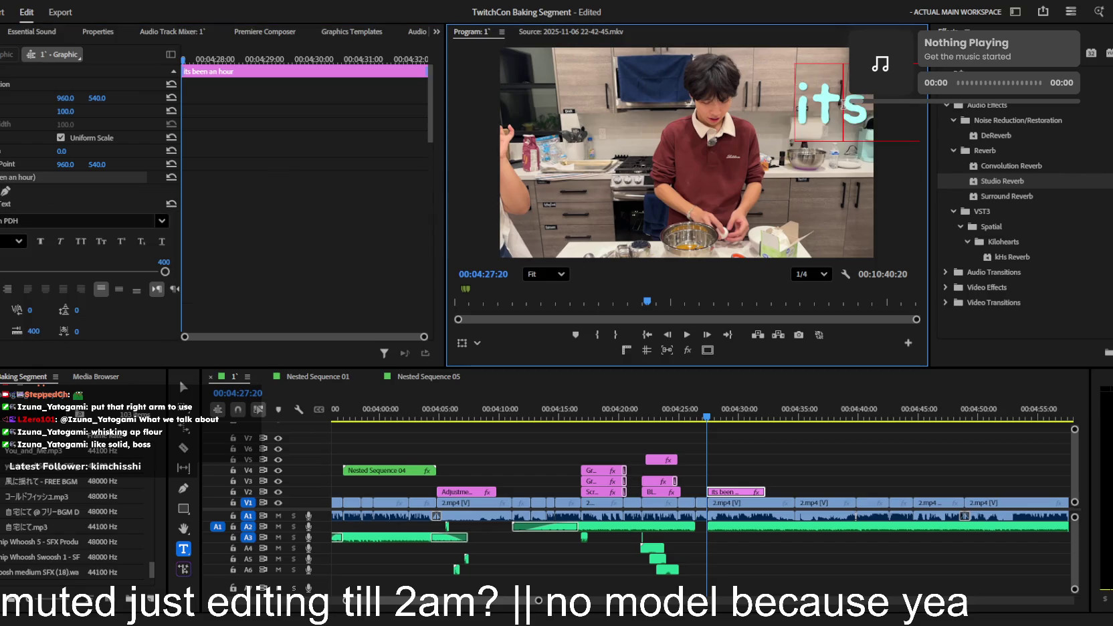
- Centre-align the caption, move it toward the upper middle, and set its font size to 188
click(119, 288)
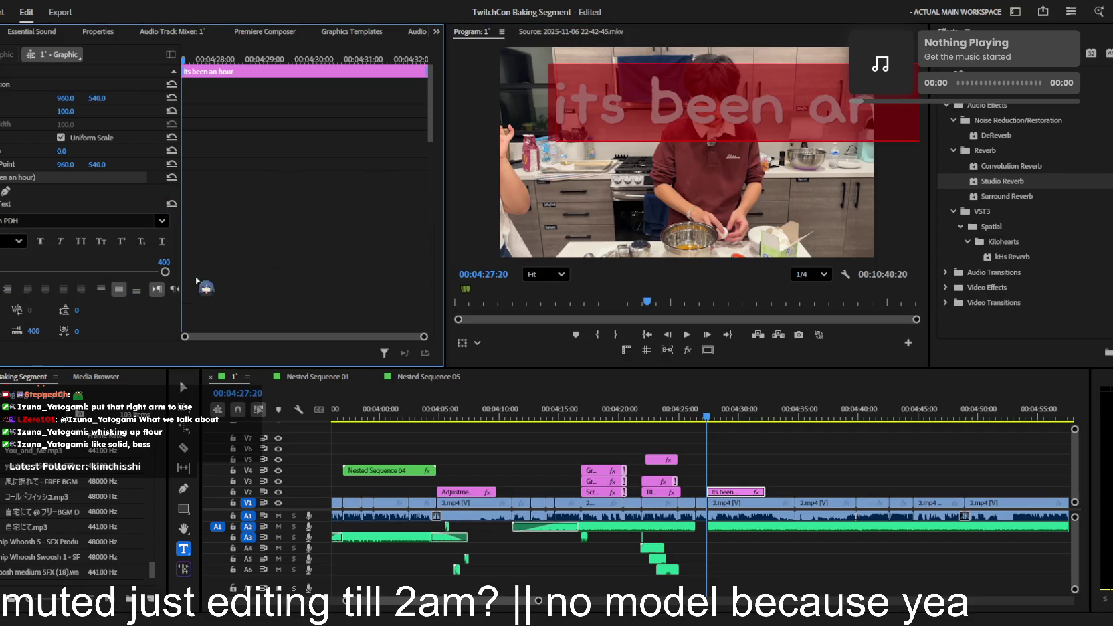
key(Escape)
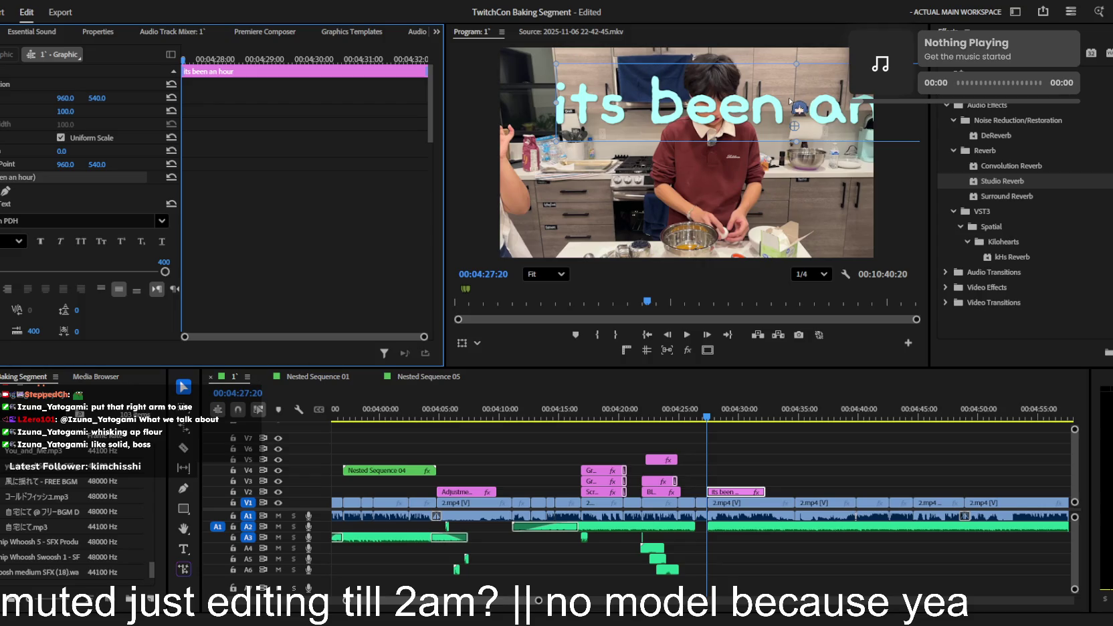
drag(792, 103, 666, 127)
drag(137, 272, 60, 271)
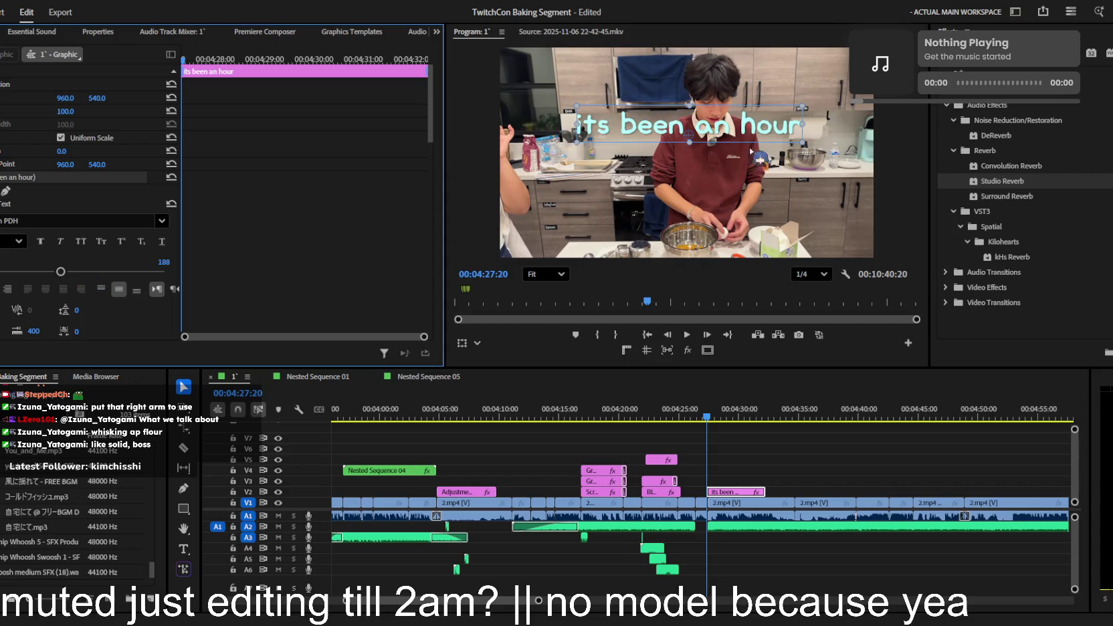
- Extend the caption text to read 'its been an hour already?'
double_click(795, 126)
text(already?)
key(Escape)
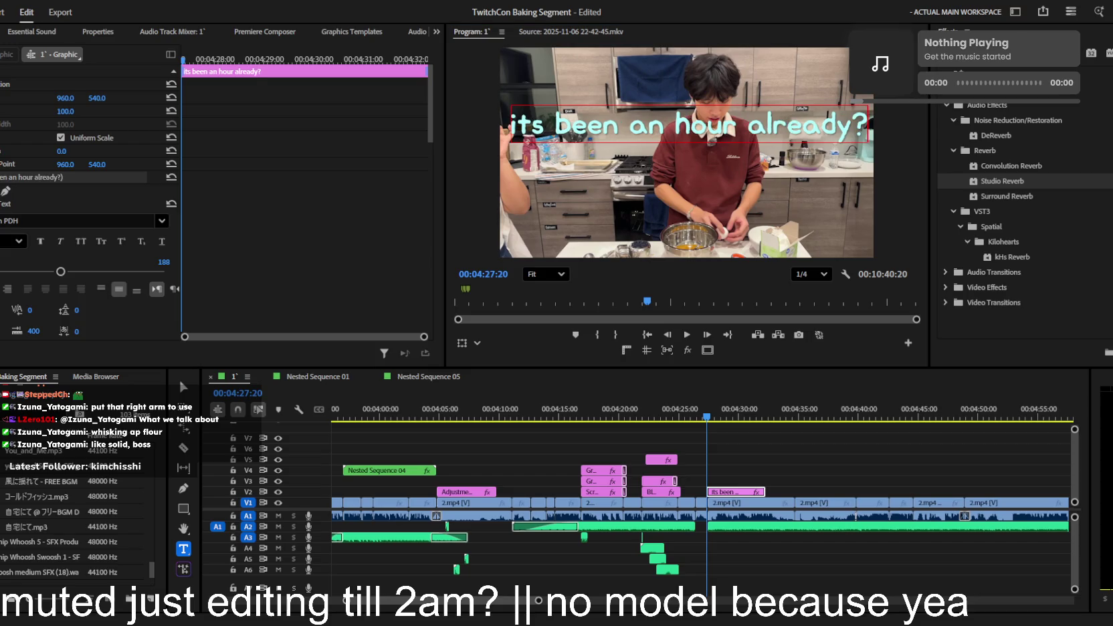
click(600, 134)
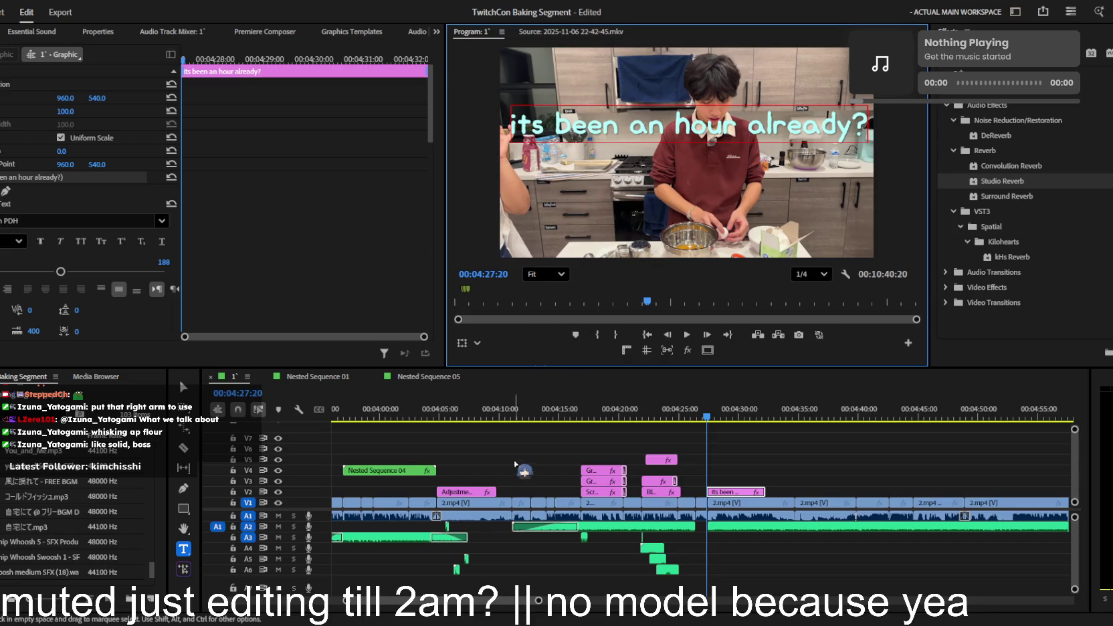
- Shorten the caption clip on the timeline and return to where it starts
click(728, 492)
scroll(728, 492, up, 3)
key(v)
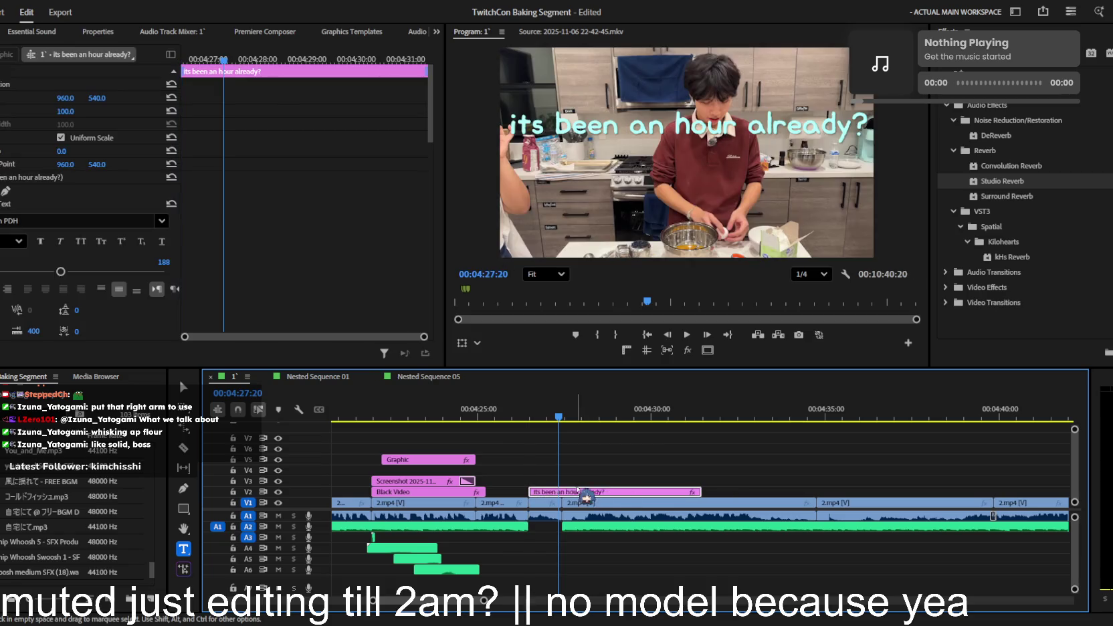
key(ctrl+z)
drag(563, 421, 540, 418)
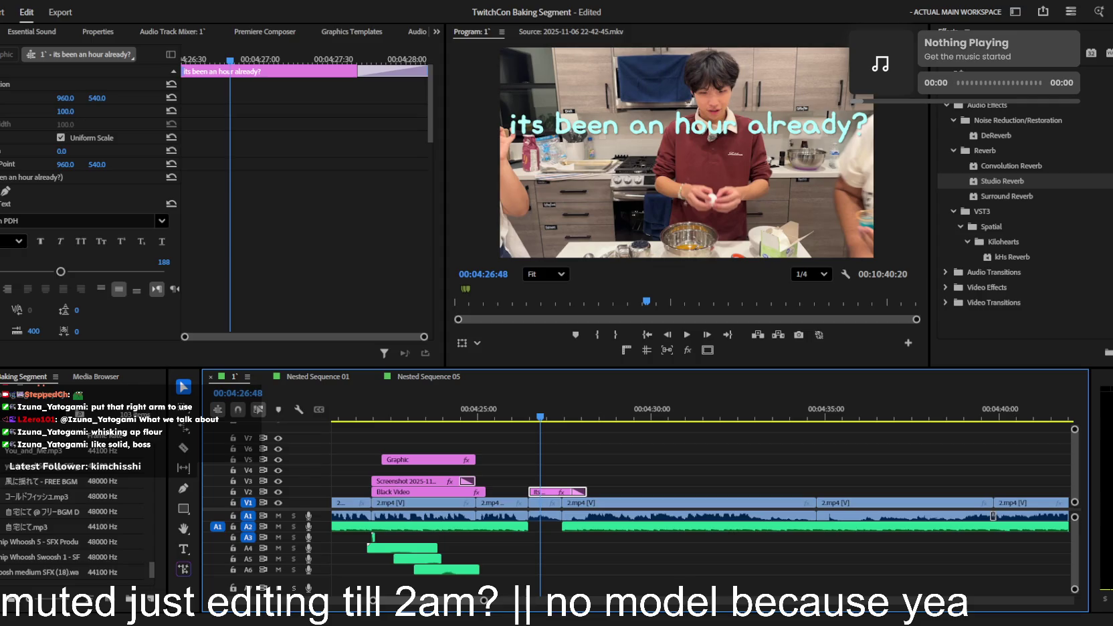
scroll(87, 201, down, 3)
click(2, 281)
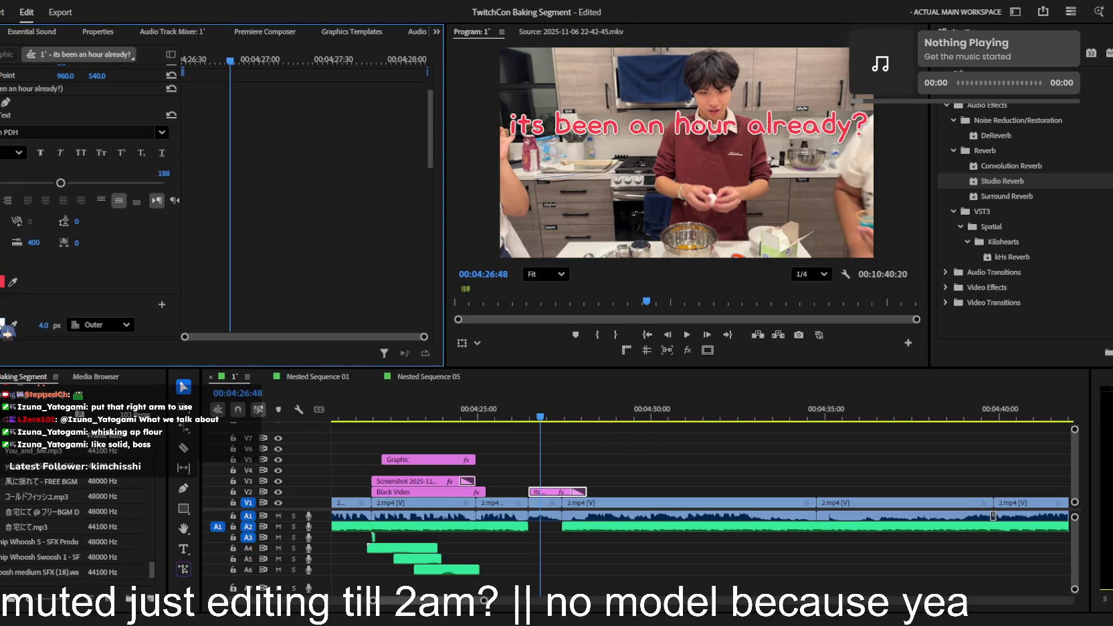
- Confirm the red fill for the caption, then reselect the caption clip and its text
key(Return)
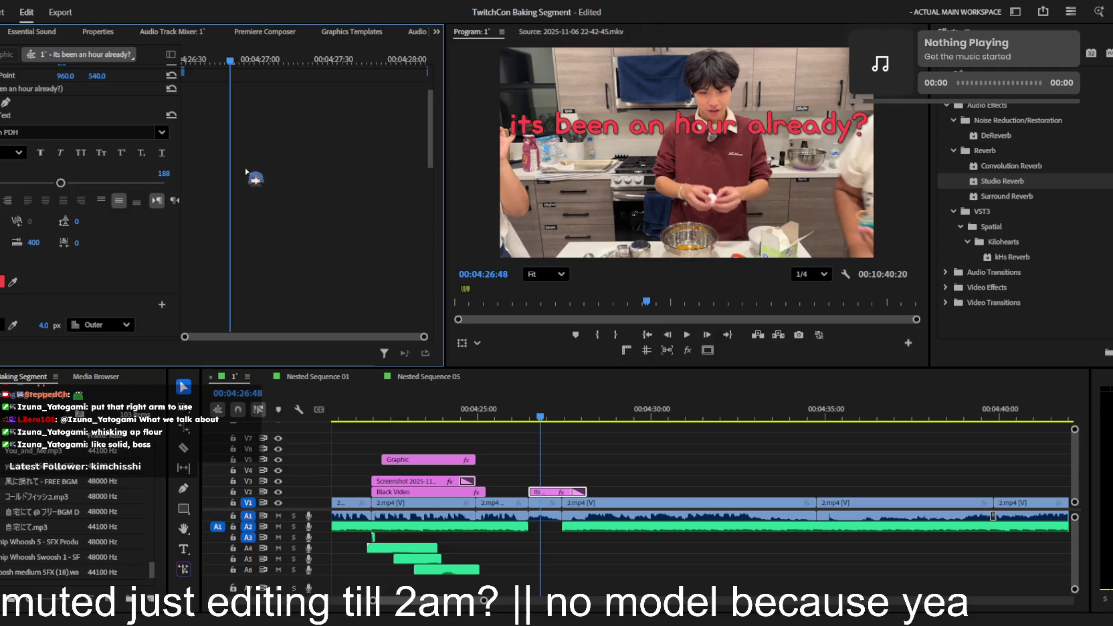
scroll(51, 252, down, 3)
scroll(52, 252, down, 3)
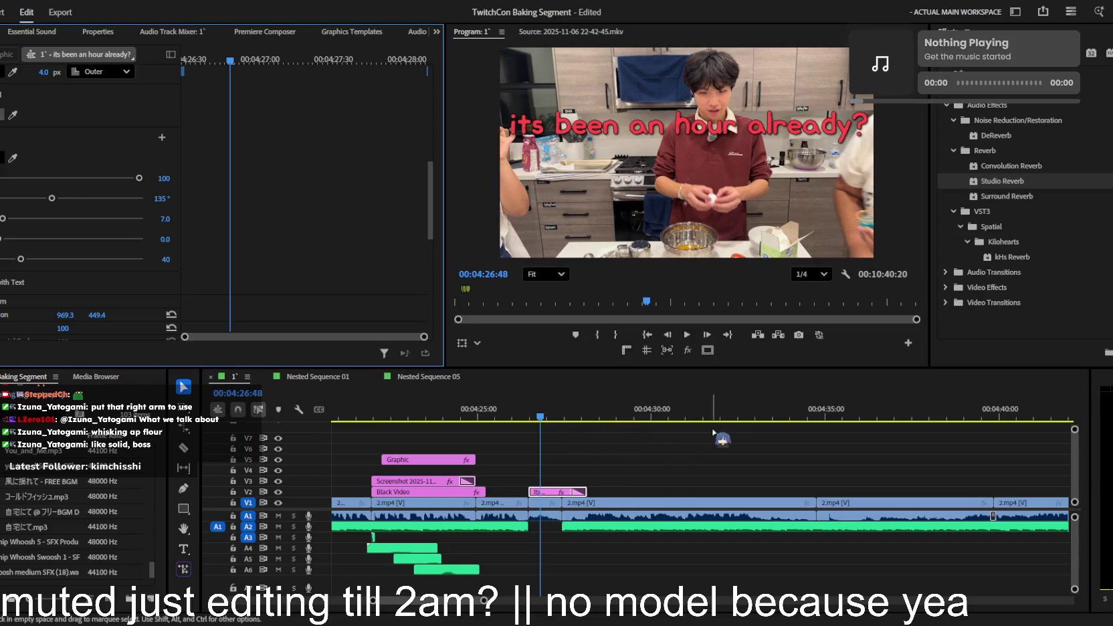
click(641, 459)
click(561, 491)
click(829, 126)
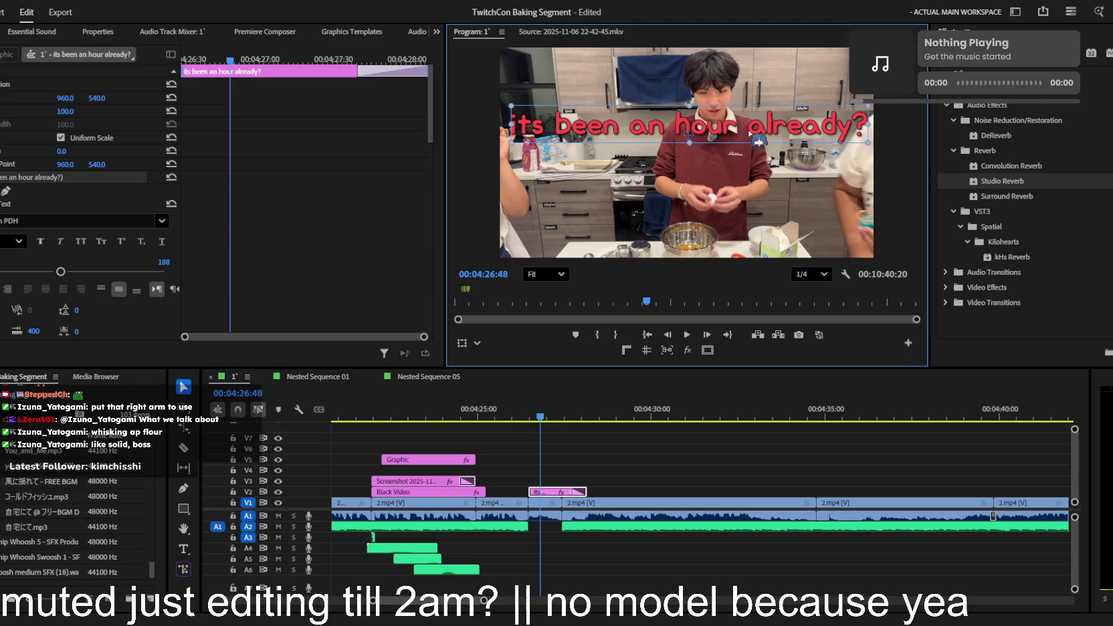
- Move the caption lower in the frame and play the section to check it
drag(758, 141, 760, 233)
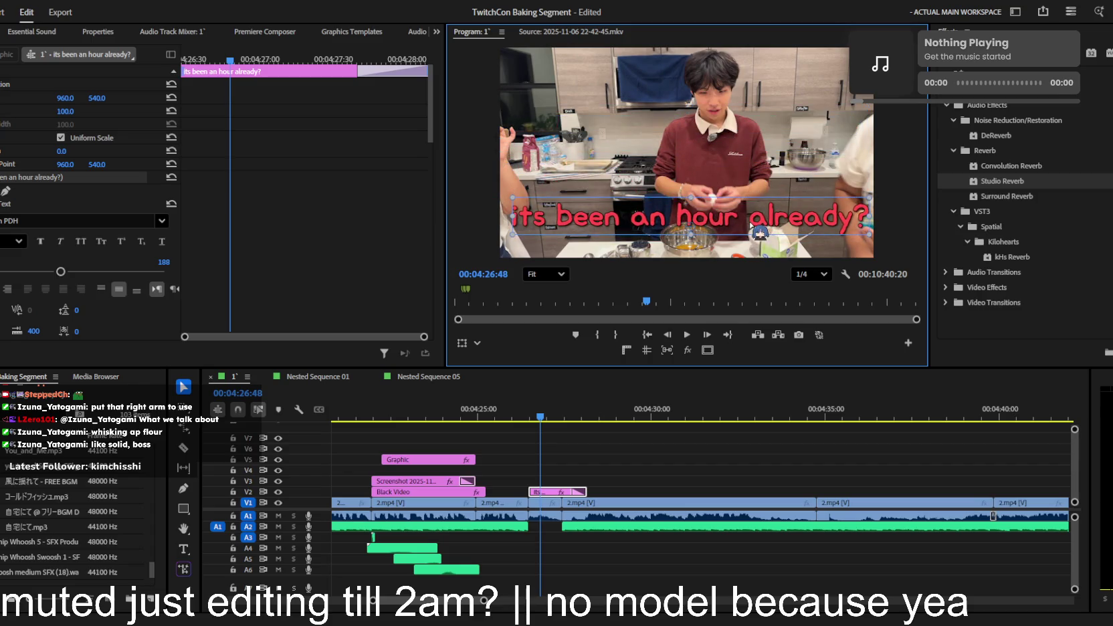
click(515, 413)
key(space)
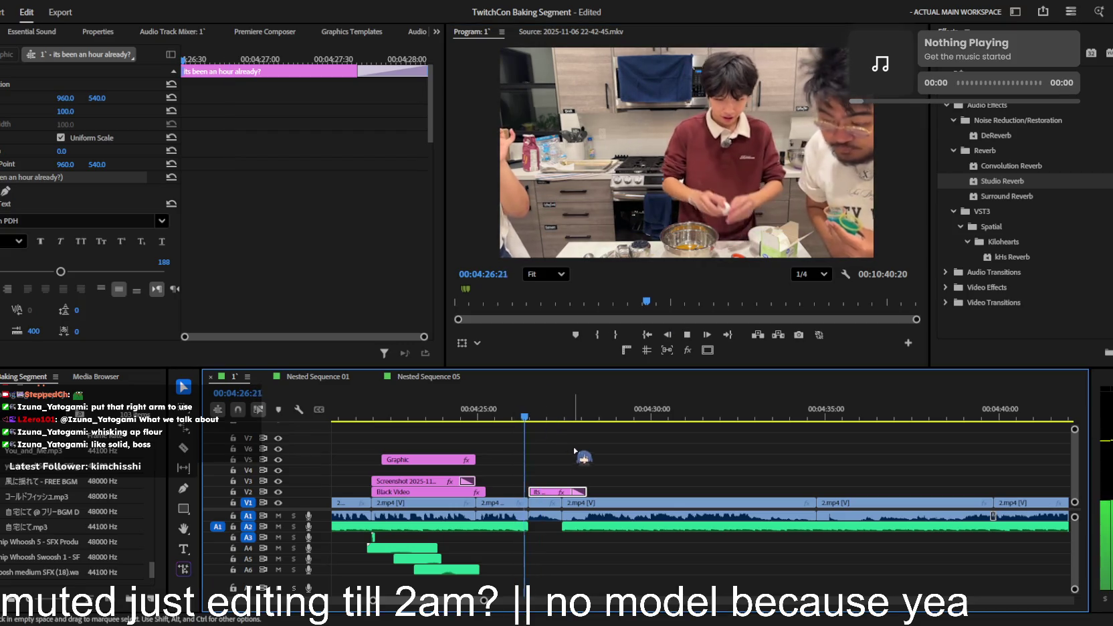
key(space)
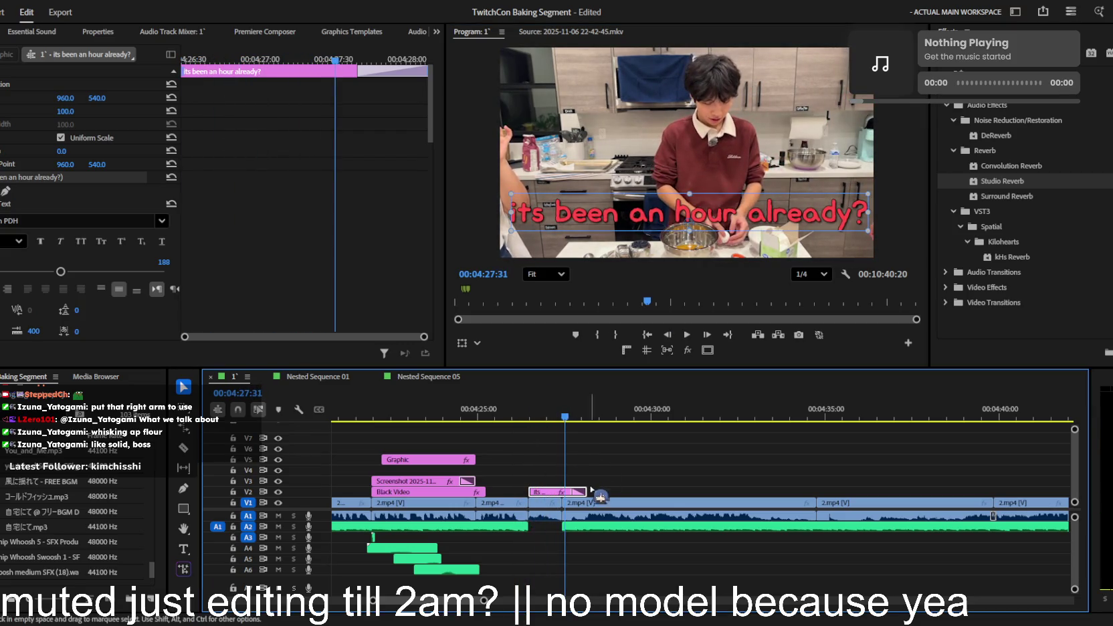
- Cut the caption to 'its been an', put an 'hour already?' copy on V3, and shorten the first clip
double_click(669, 214)
drag(671, 212, 857, 222)
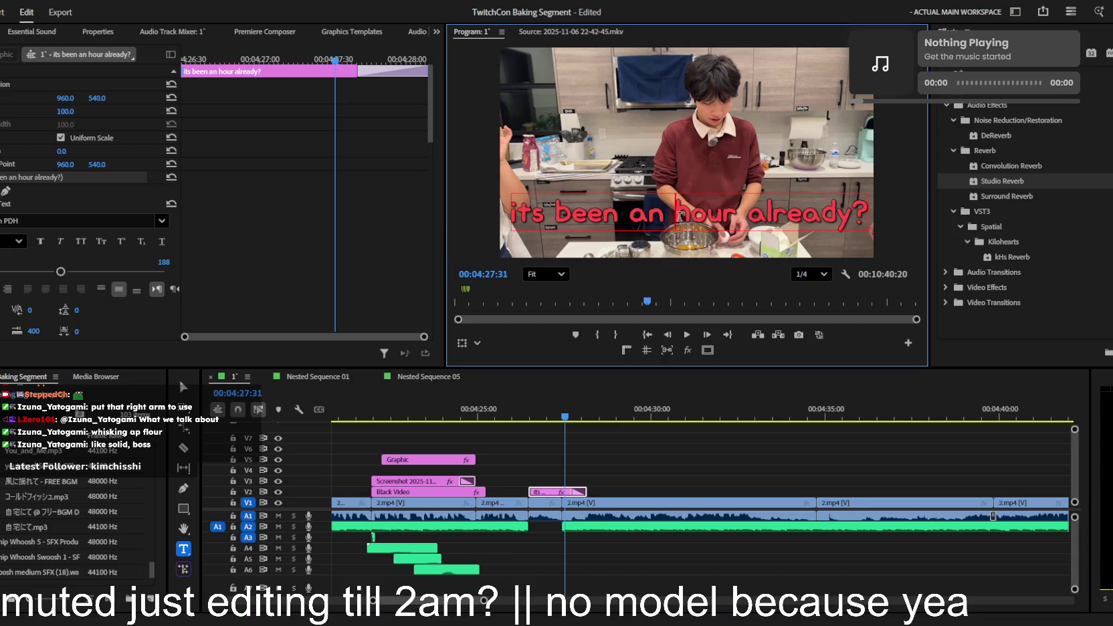
key(BackSpace)
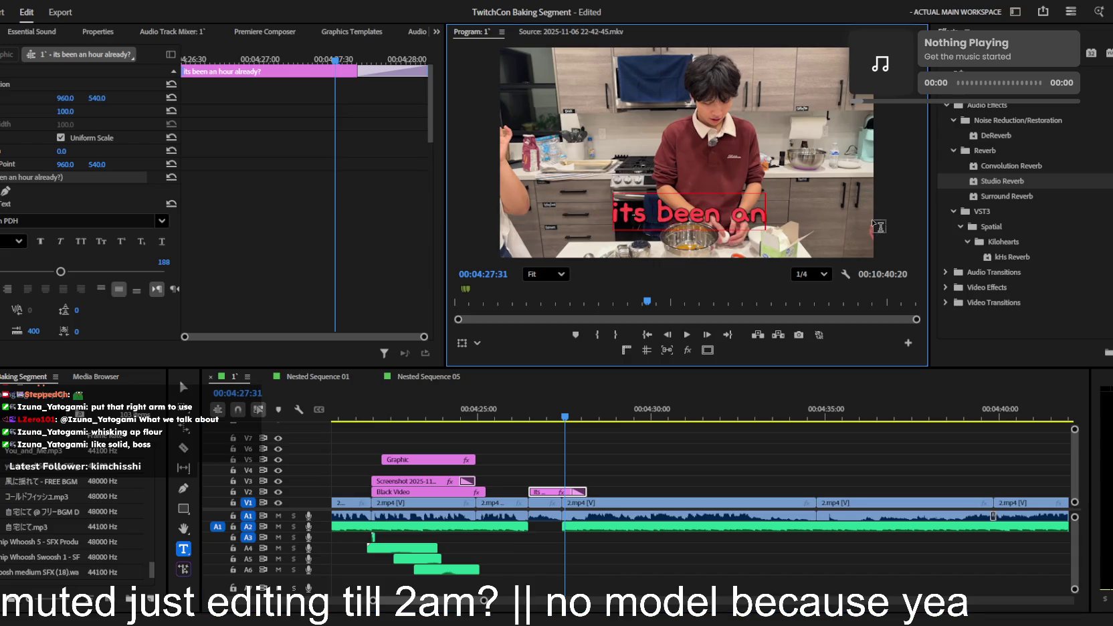
click(554, 442)
key(=)
key(j)
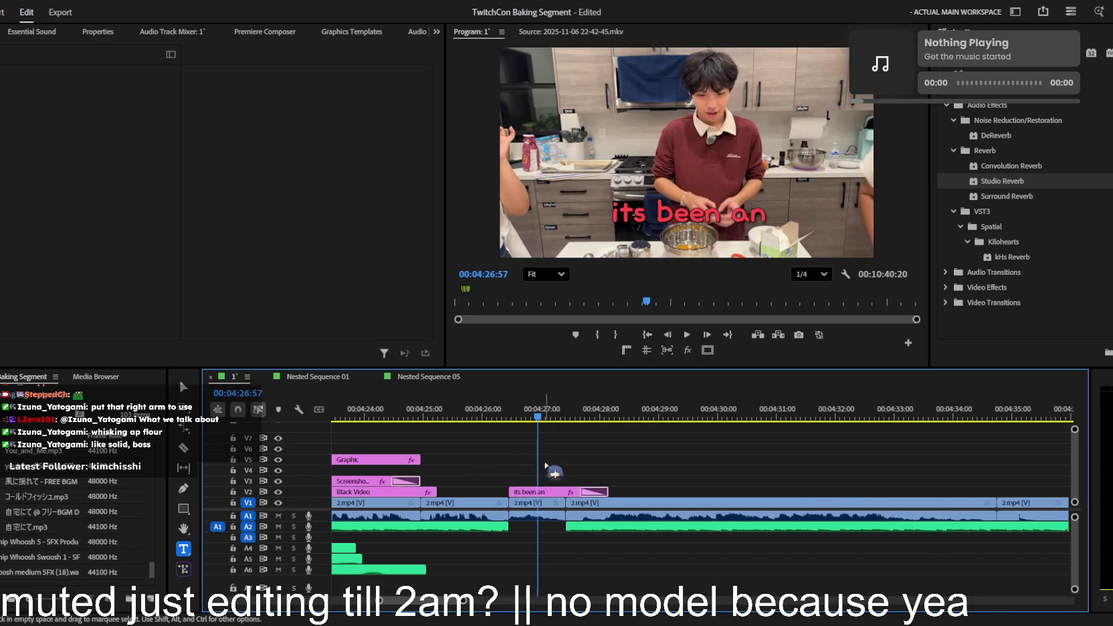
drag(528, 492, 547, 481)
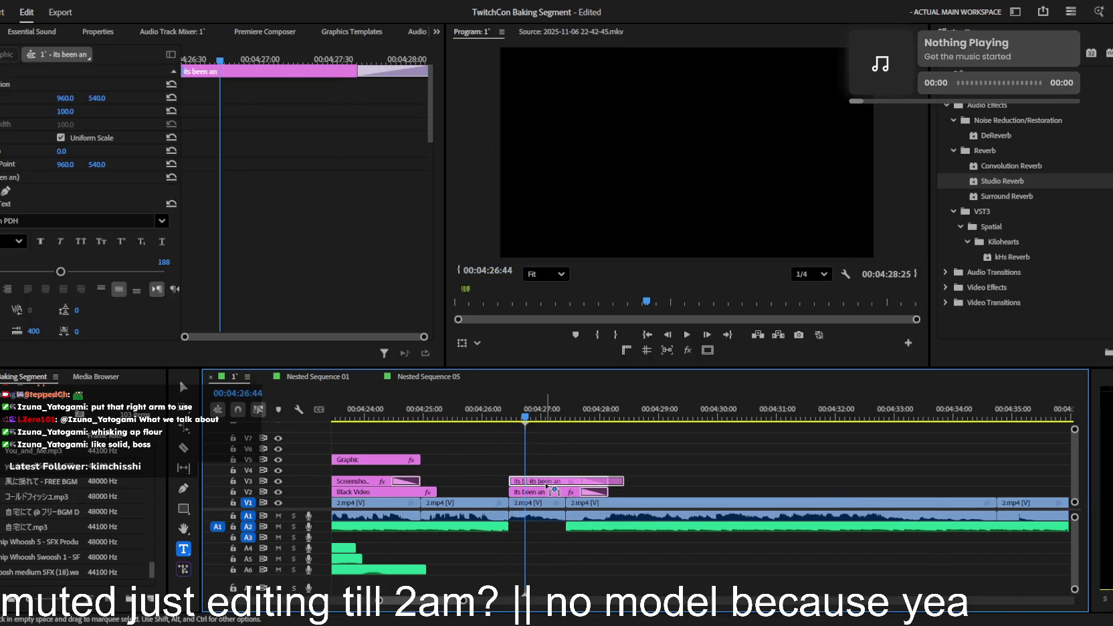
key(ctrl+v)
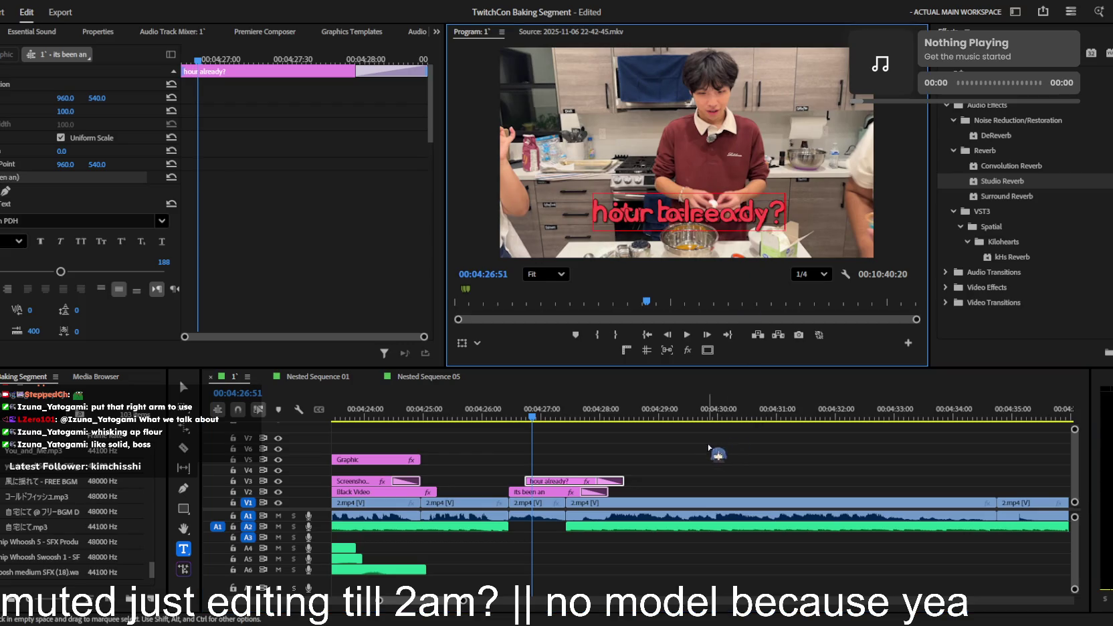
drag(607, 492, 525, 491)
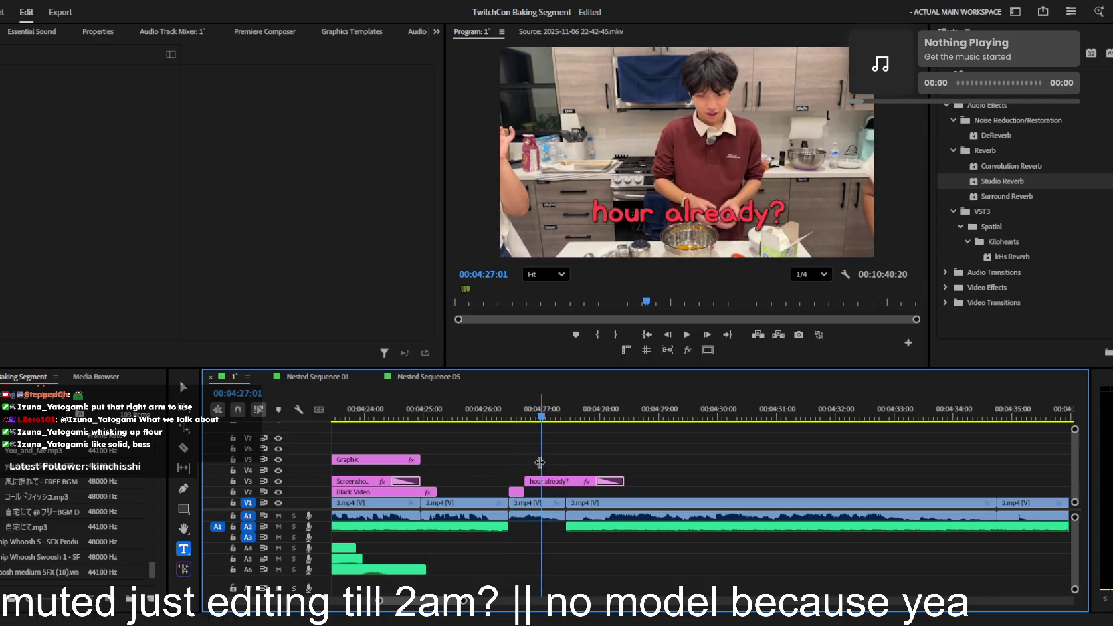
- Preview the two-part caption and save the project with Ctrl+S
key(space)
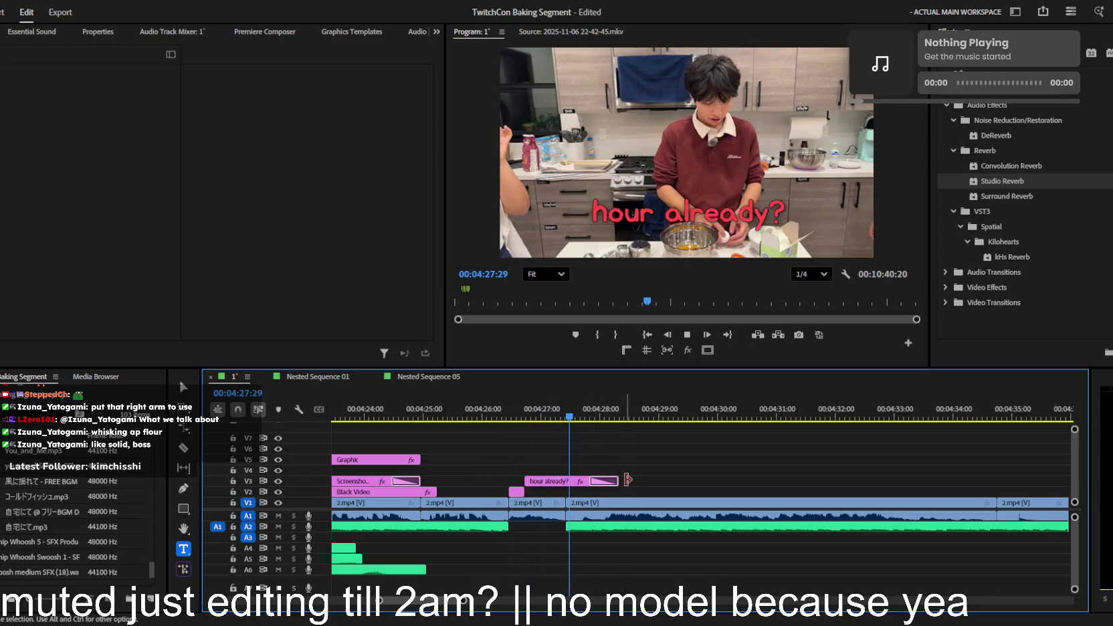
key(minus)
key(ctrl+s)
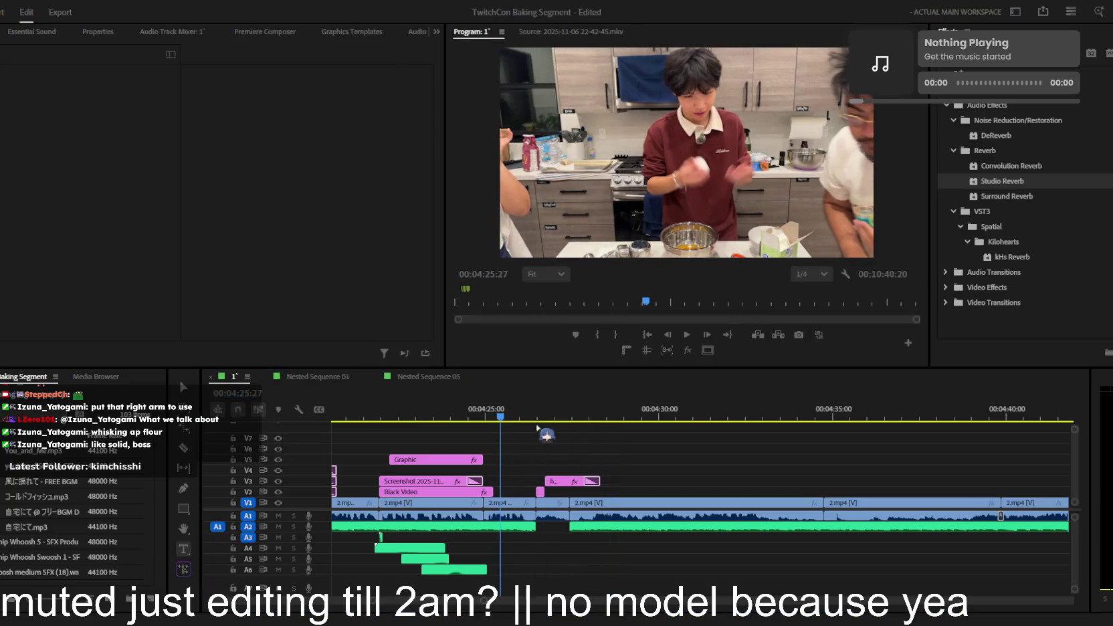
key(minus)
key(space)
key(equal)
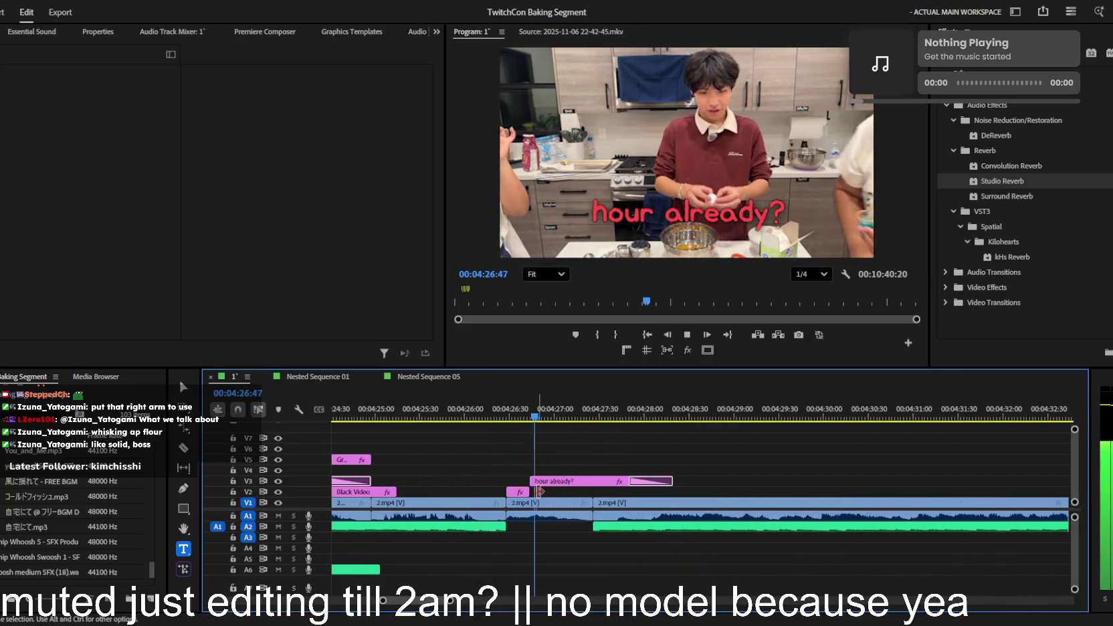
key(space)
click(518, 492)
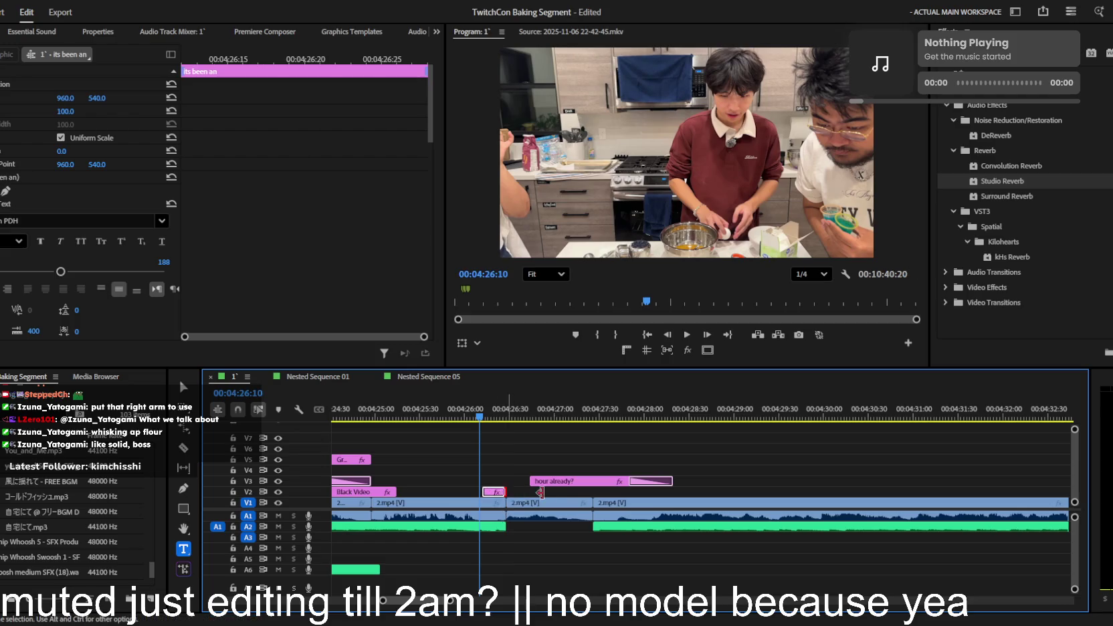
- Shift the 'hour already?' caption slightly later and replay the caption timing
key(space)
key(minus)
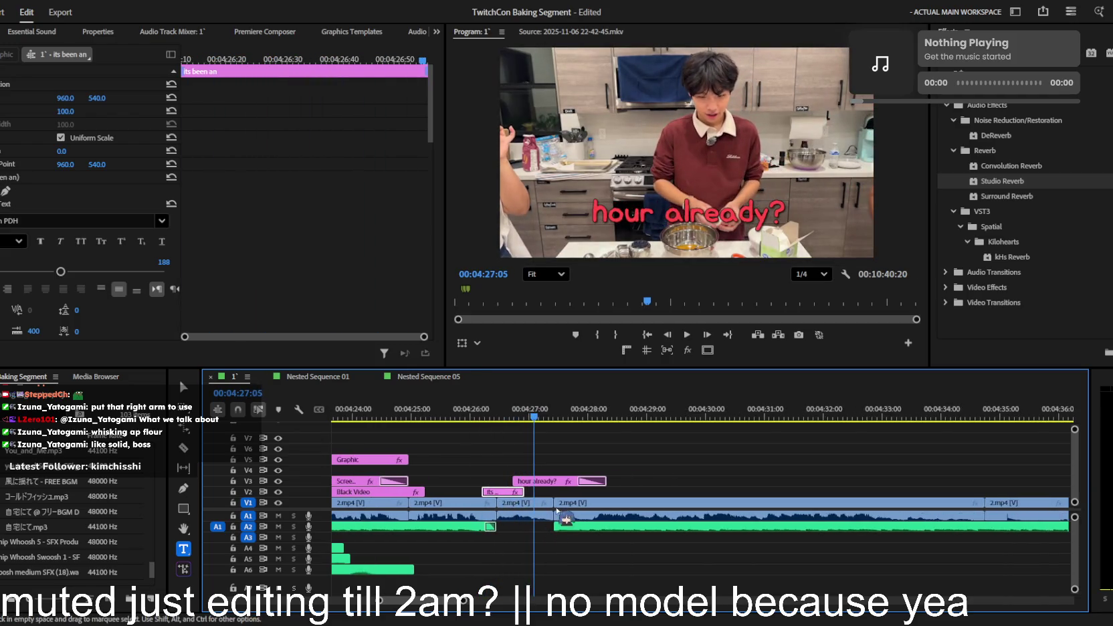
drag(554, 484, 565, 484)
key(space)
key(equal)
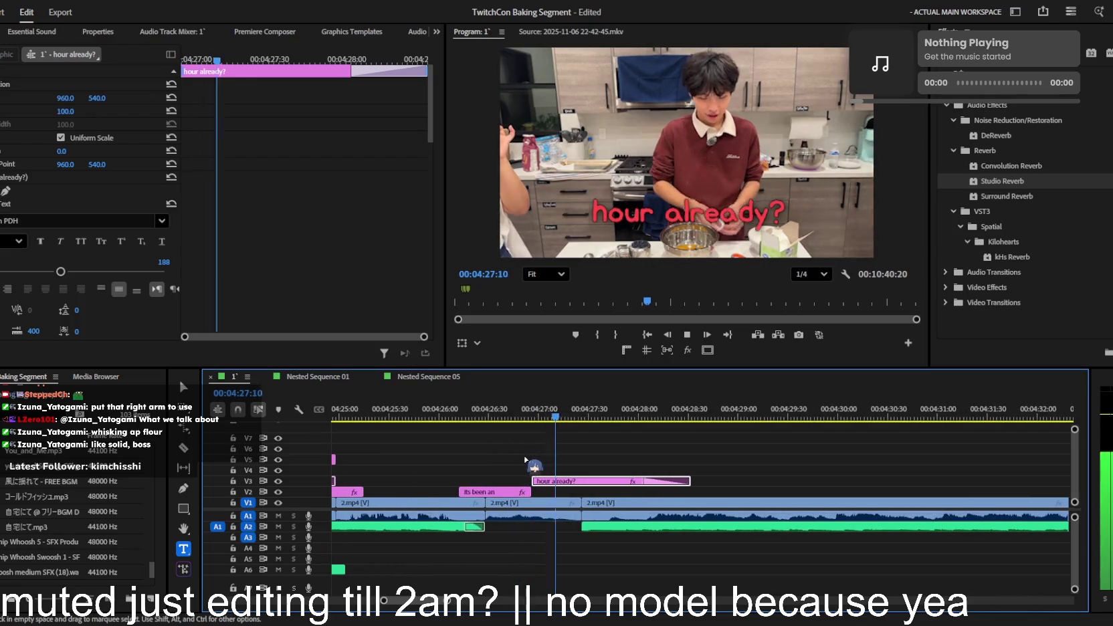
click(557, 448)
key(shift+k)
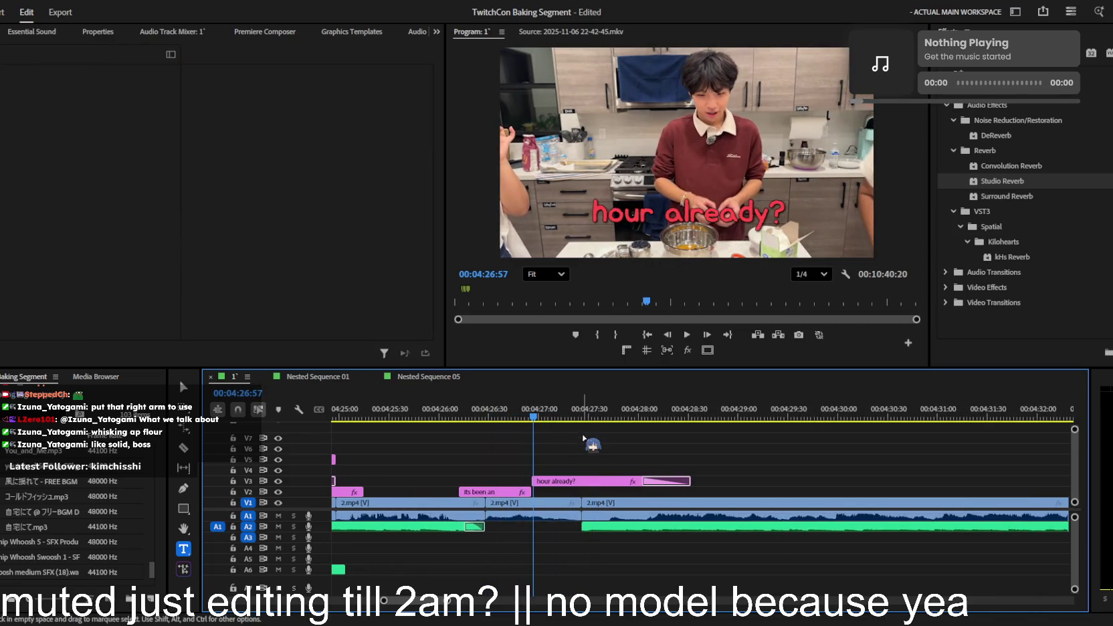
click(662, 207)
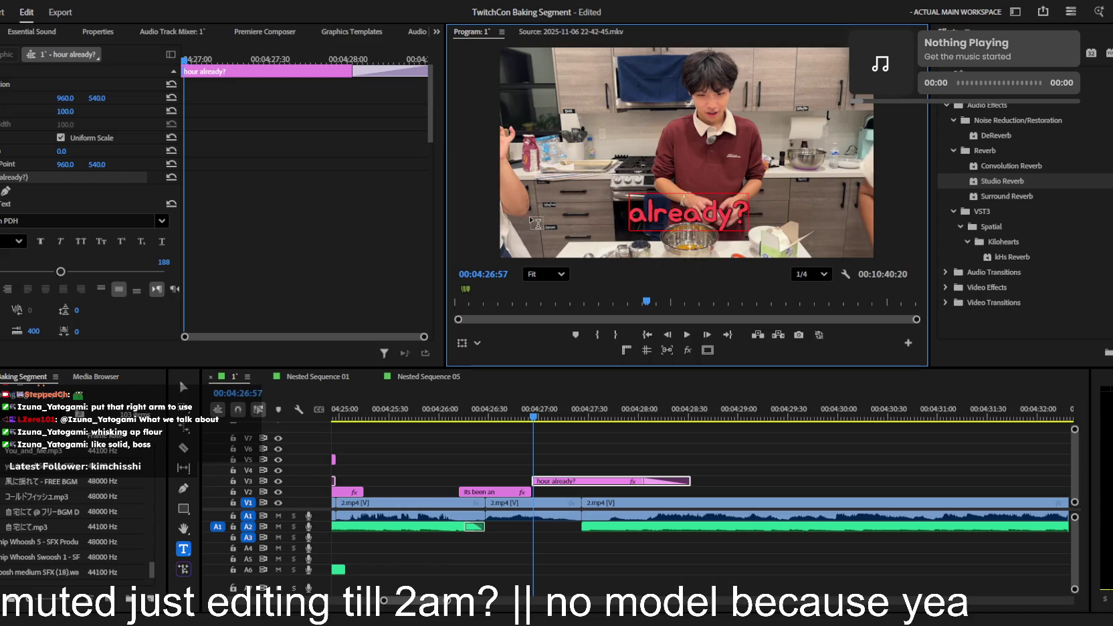
- Extend the 'its been an' caption and razor-cut it at the playhead into two clips
drag(532, 491, 558, 491)
click(511, 492)
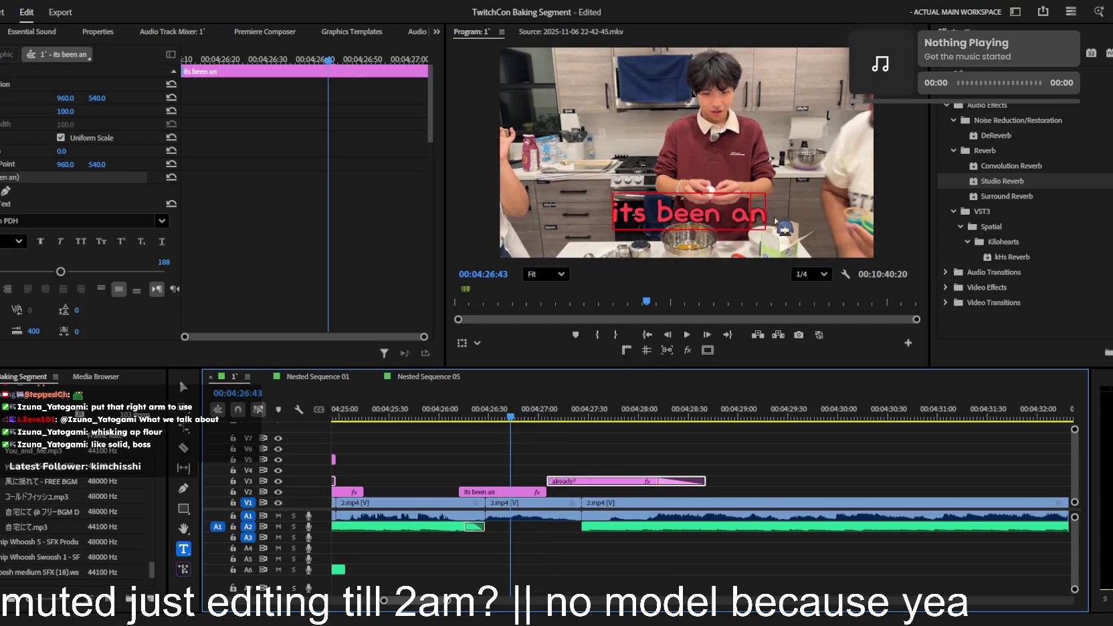
click(522, 422)
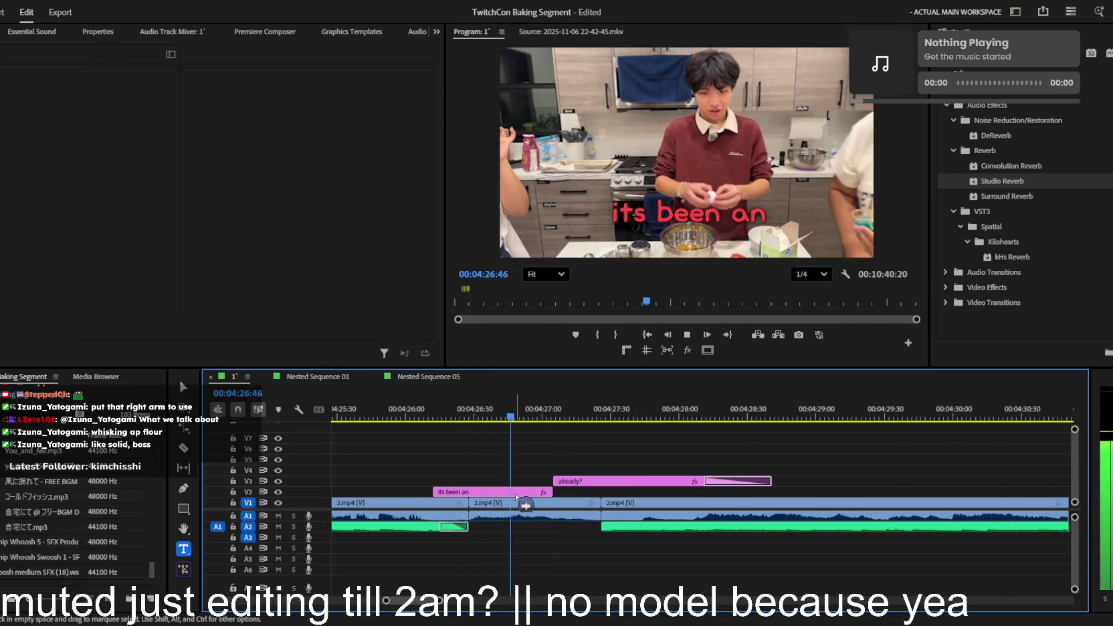
key(c)
click(499, 492)
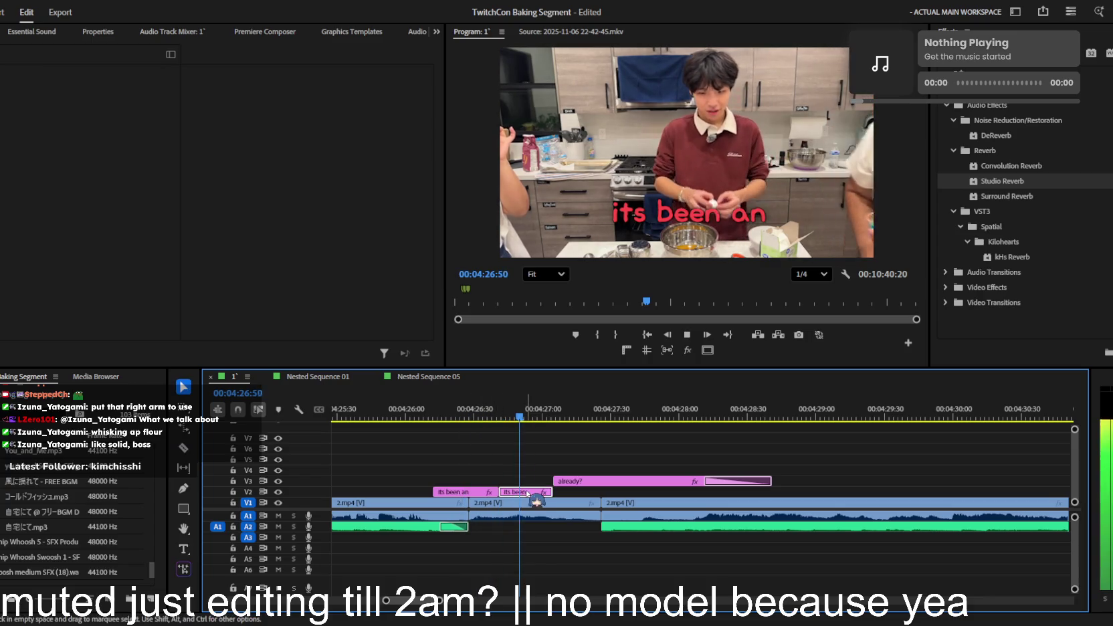
key(v)
click(544, 492)
- Append 'hour' to the second caption so it reads 'its been an hour', then play it back
double_click(736, 214)
text(hour)
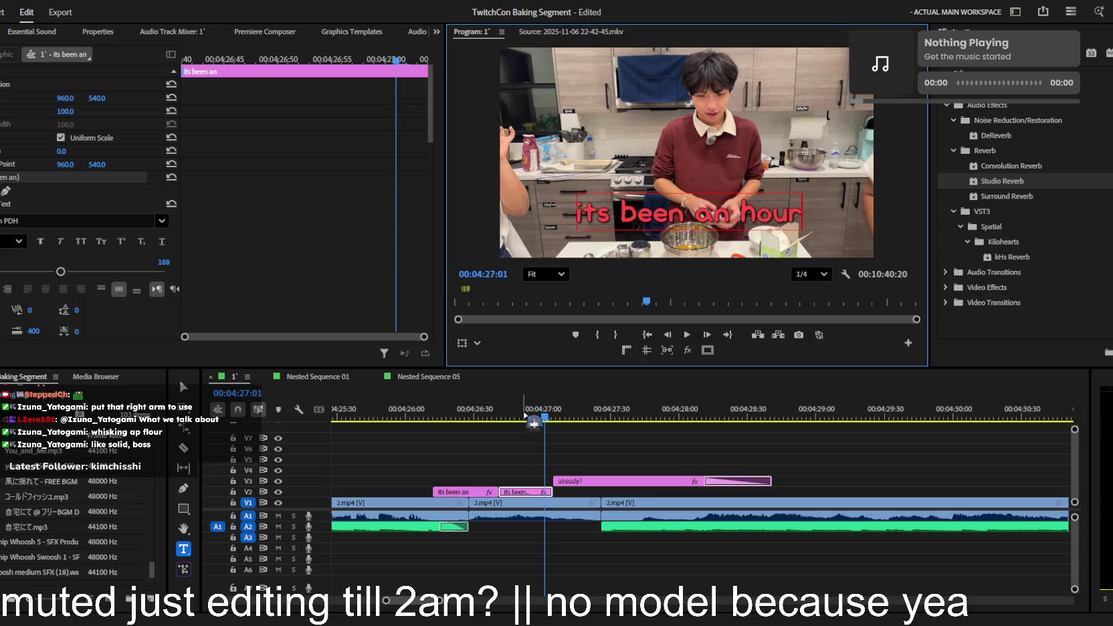
click(569, 467)
key(space)
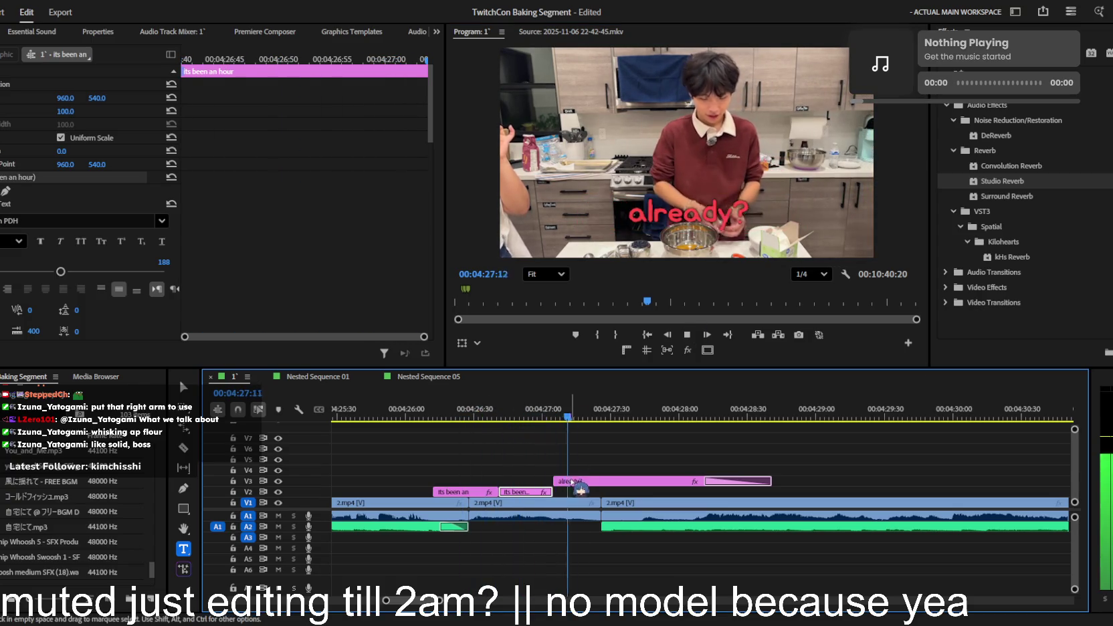
key(space)
key(minus)
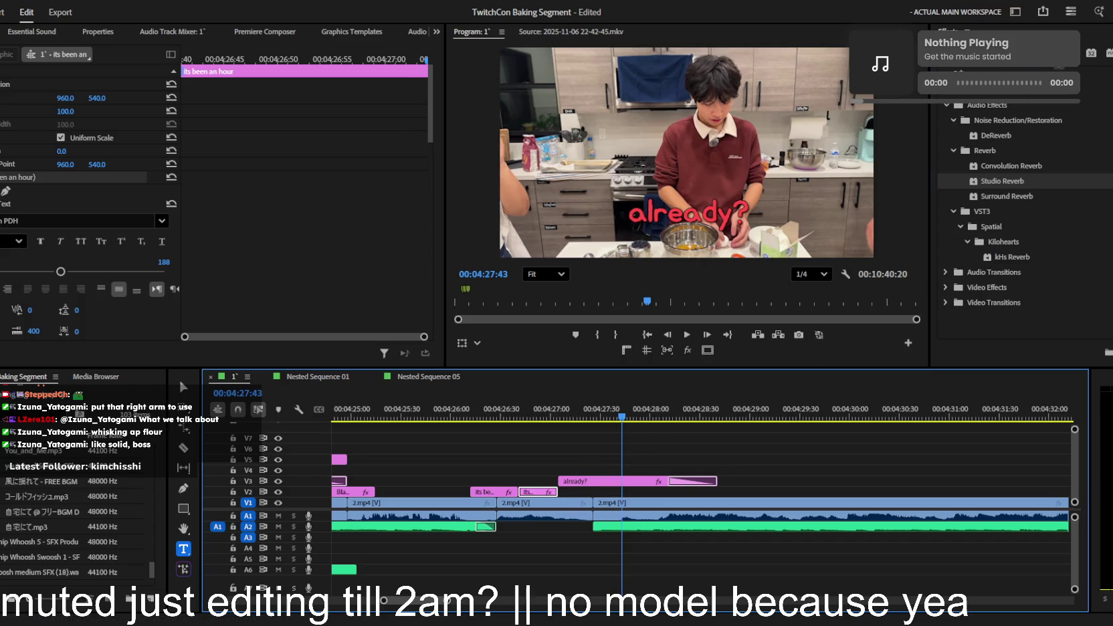
key(shift+7)
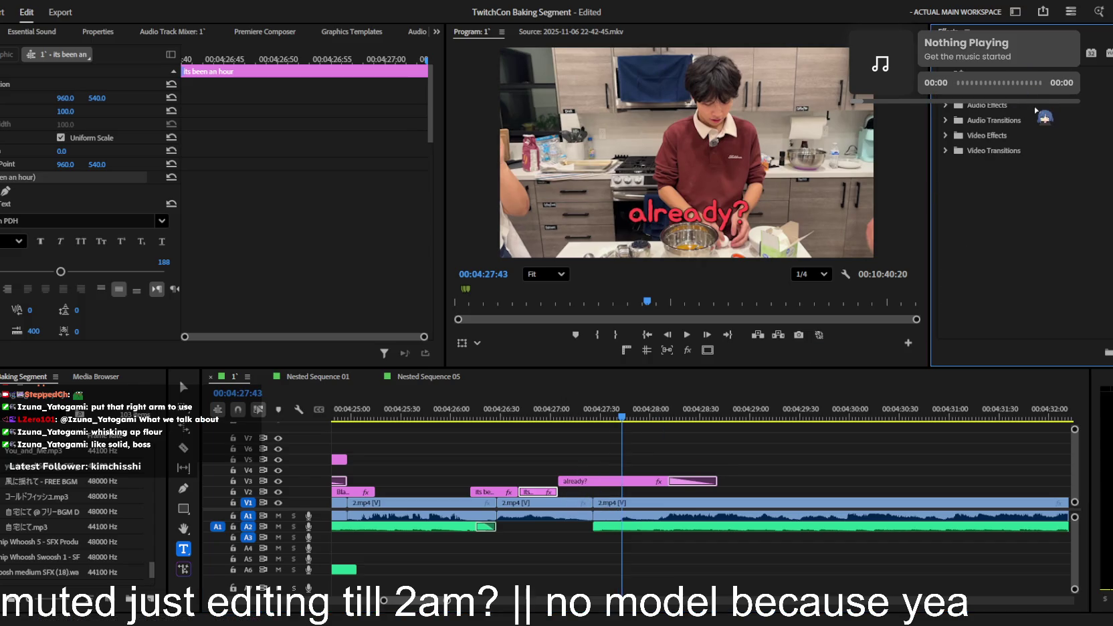
- Find the pop-in presets and apply Lava's Normal Pop In to a caption, then preview
text(noir)
key(BackSpace)
key(BackSpace)
key(BackSpace)
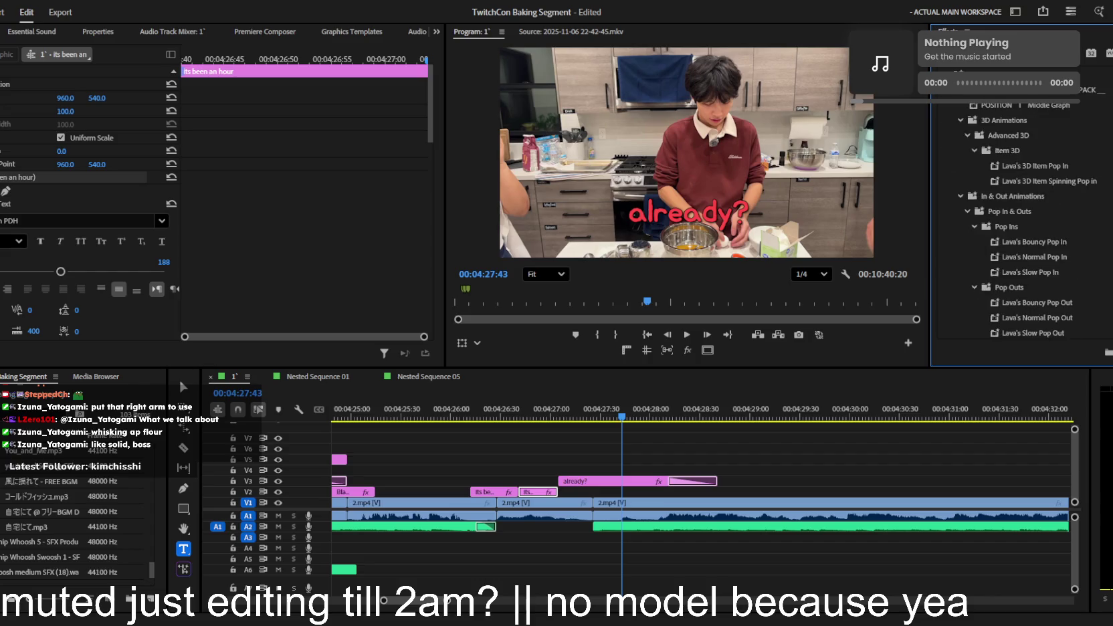
drag(1085, 238, 619, 477)
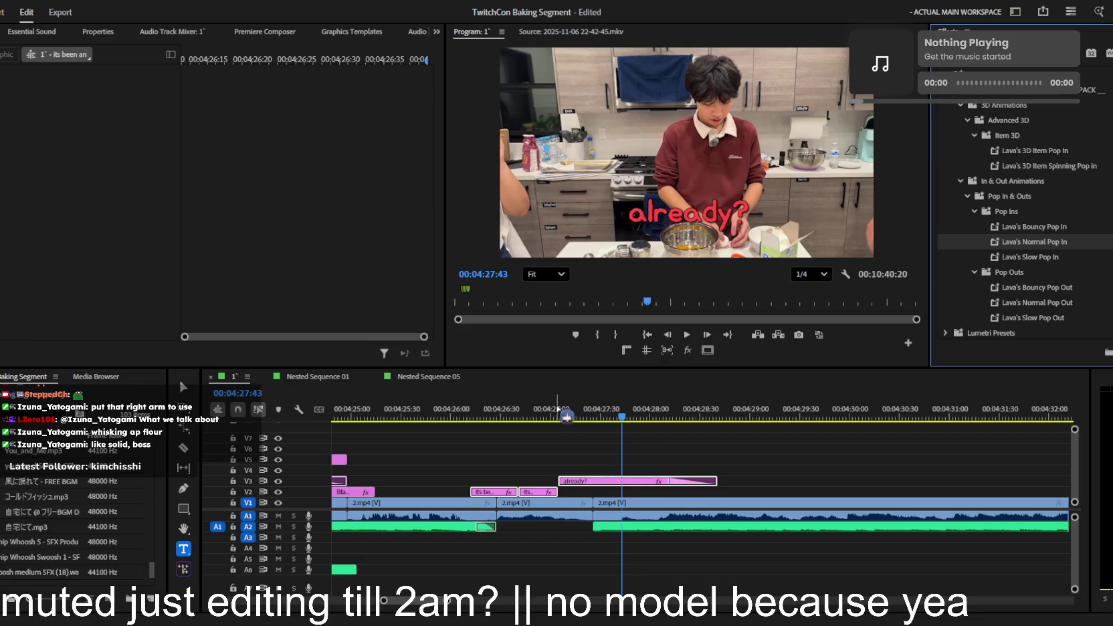
key(shift+k)
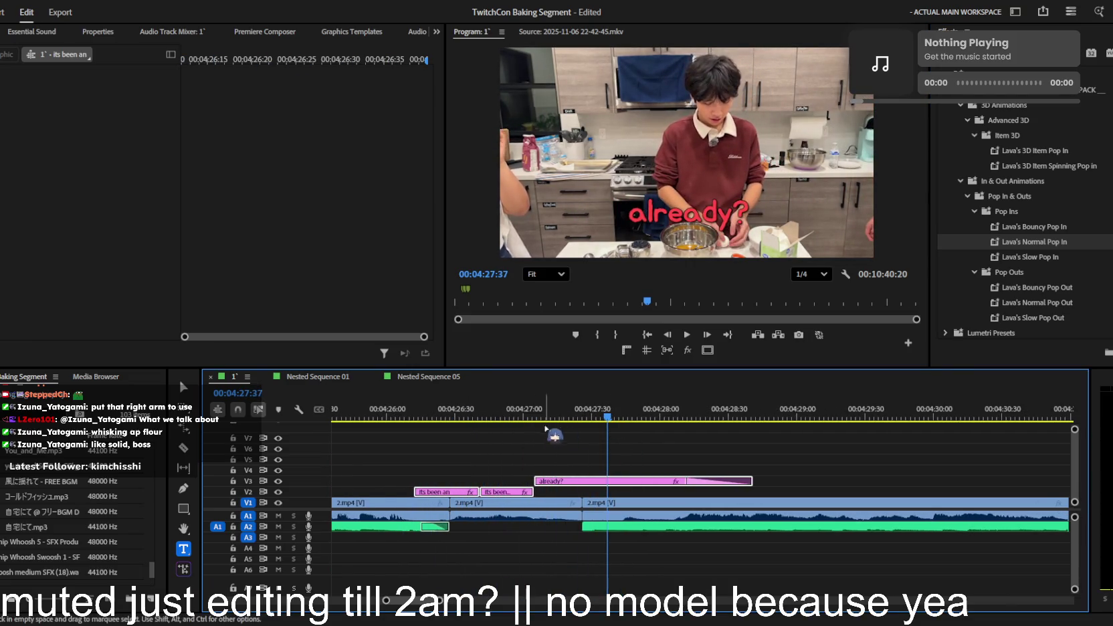
key(shift+k)
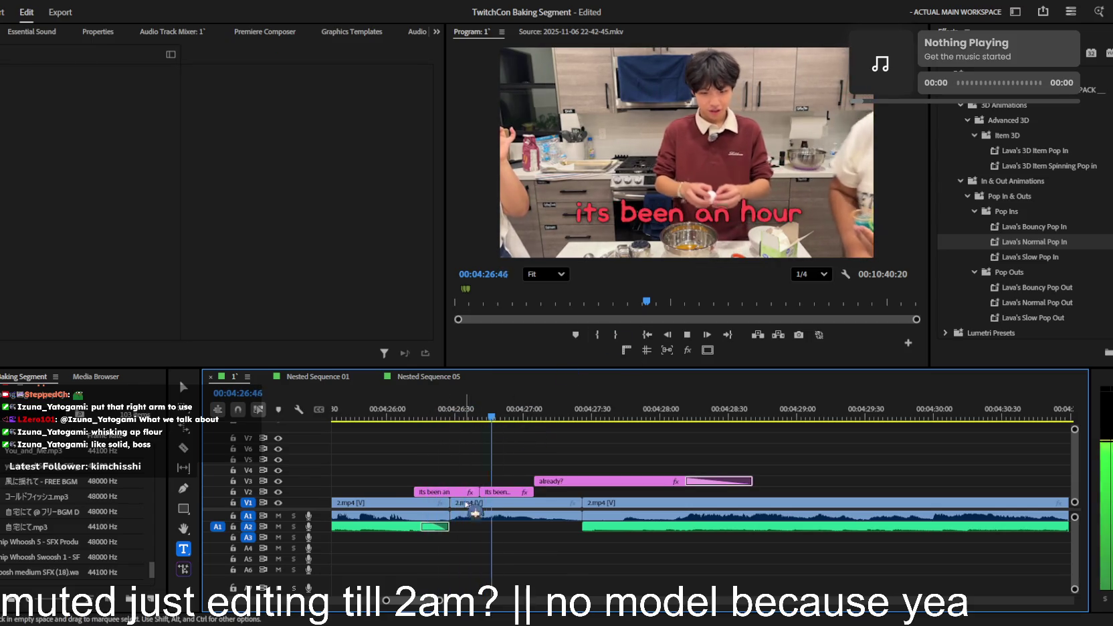
- Move 'its been an' up a track and nudge the 'its been an hour' text left
mouse_move(462, 492)
mouse_down()
mouse_move(462, 481)
mouse_move(499, 480)
mouse_up()
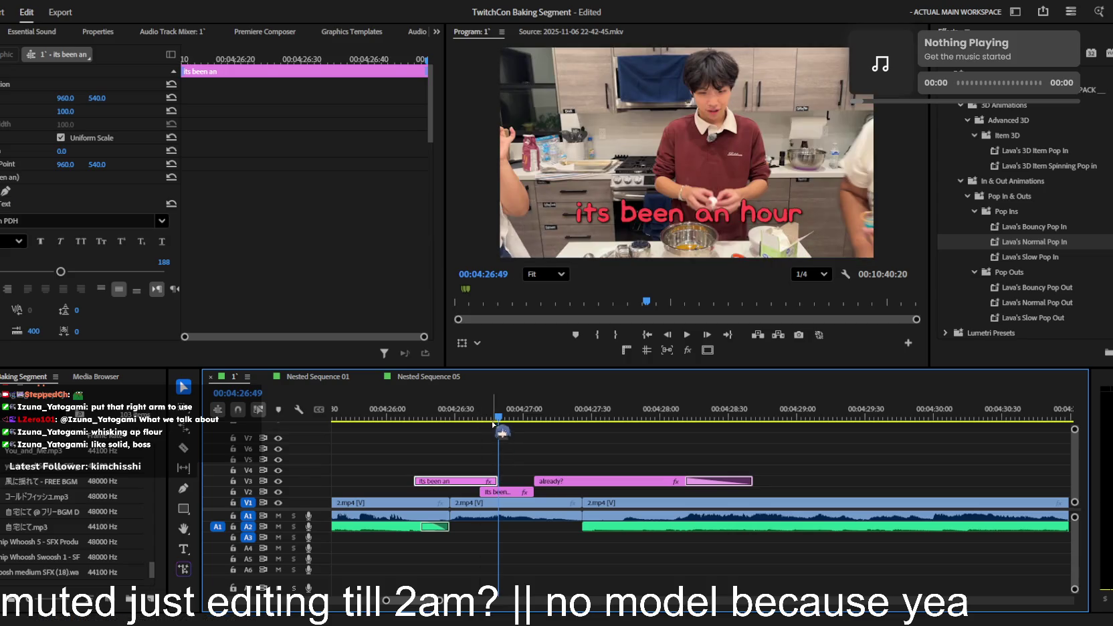
click(492, 412)
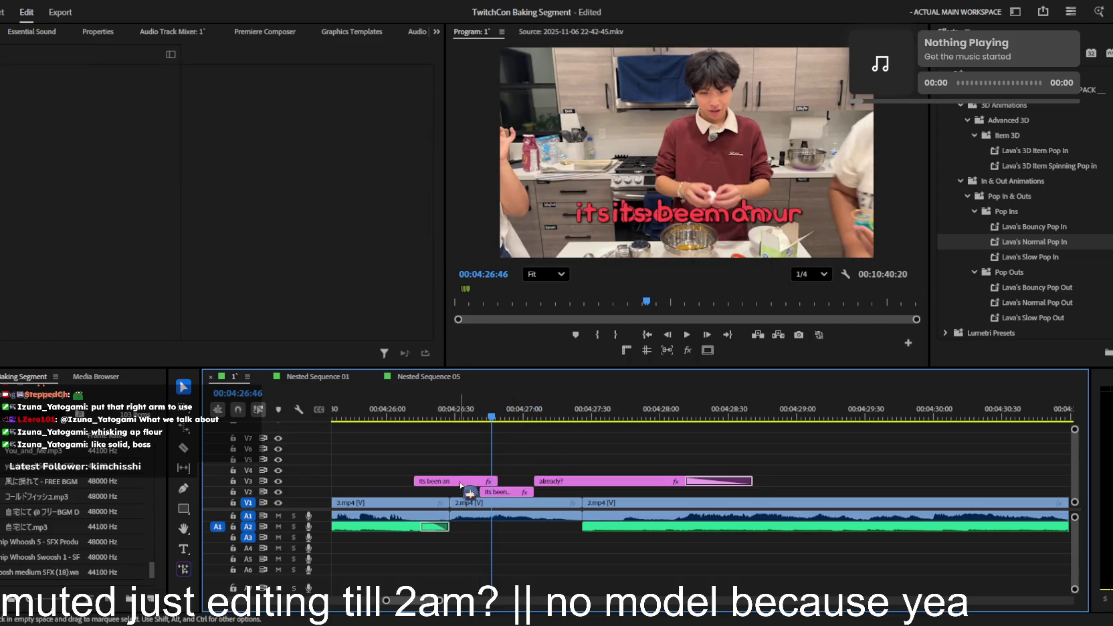
click(483, 492)
drag(65, 98, 44, 99)
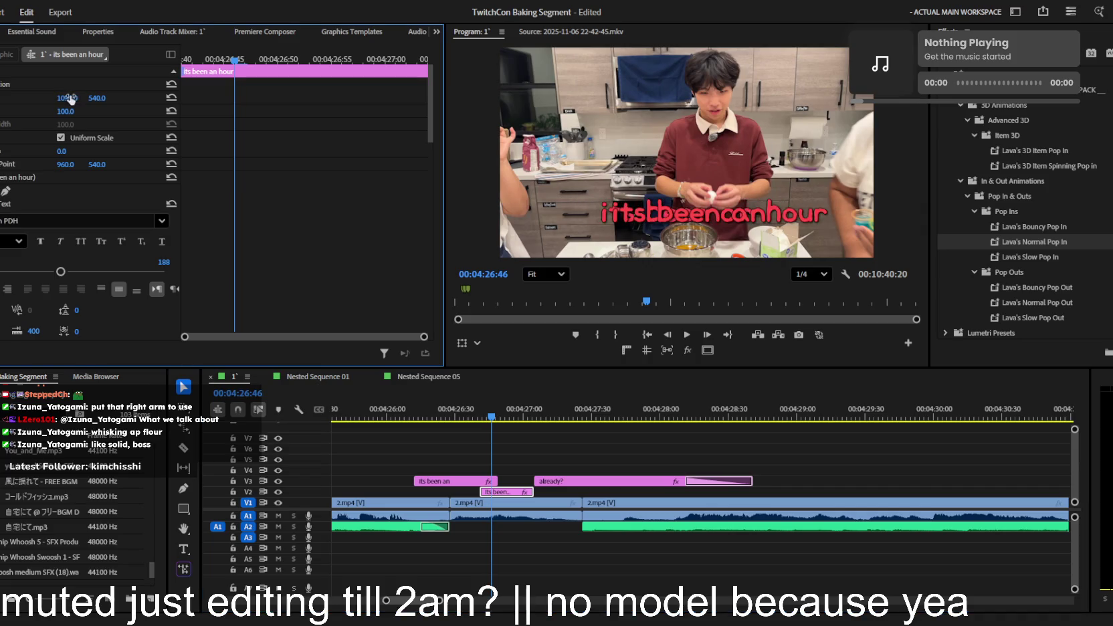
- Align the captions at Position X 771, move 'its been an' back down to V2, and replay
click(442, 481)
click(71, 98)
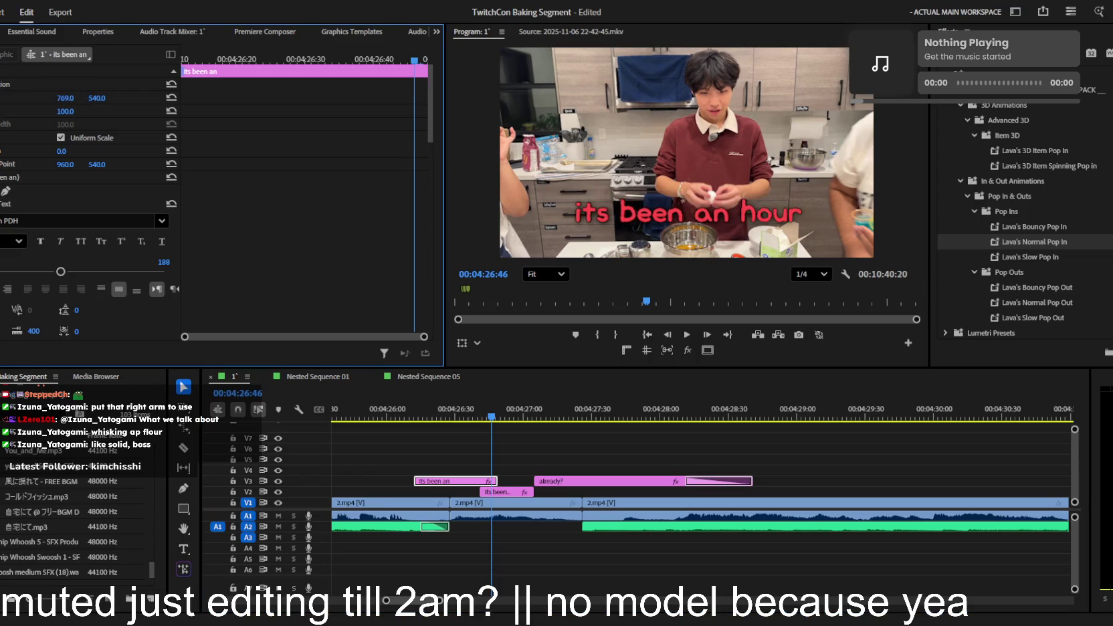
drag(455, 481, 455, 492)
click(436, 418)
key(space)
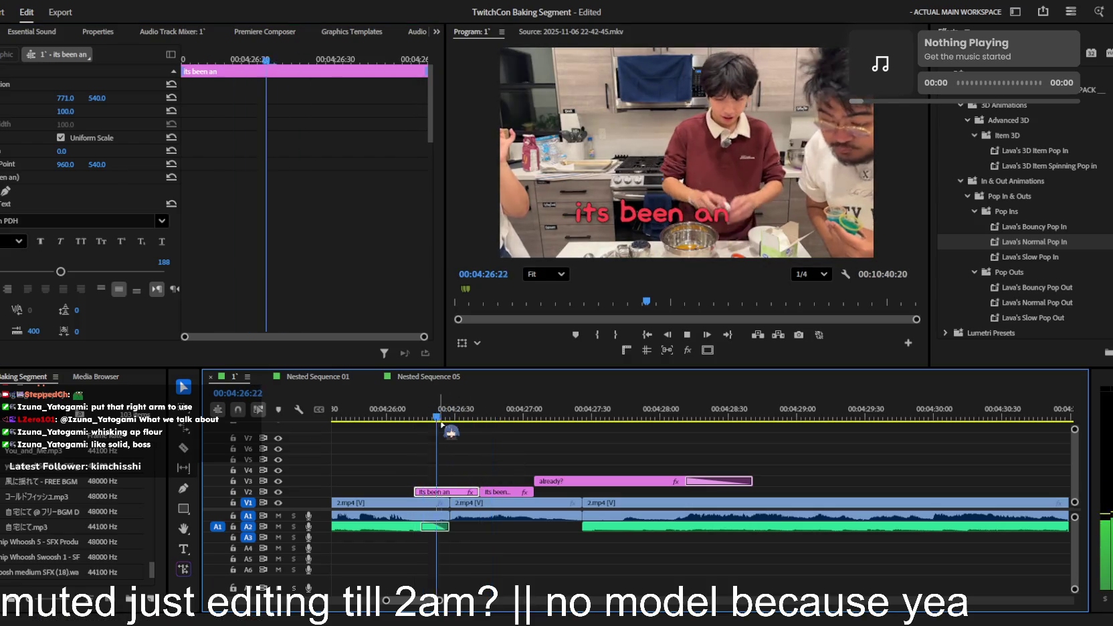
click(458, 418)
key(space)
key(space)
click(510, 419)
drag(520, 422, 442, 418)
- Apply Lava's Normal Pop In to the 'its been an' caption and preview it
drag(1057, 237, 607, 473)
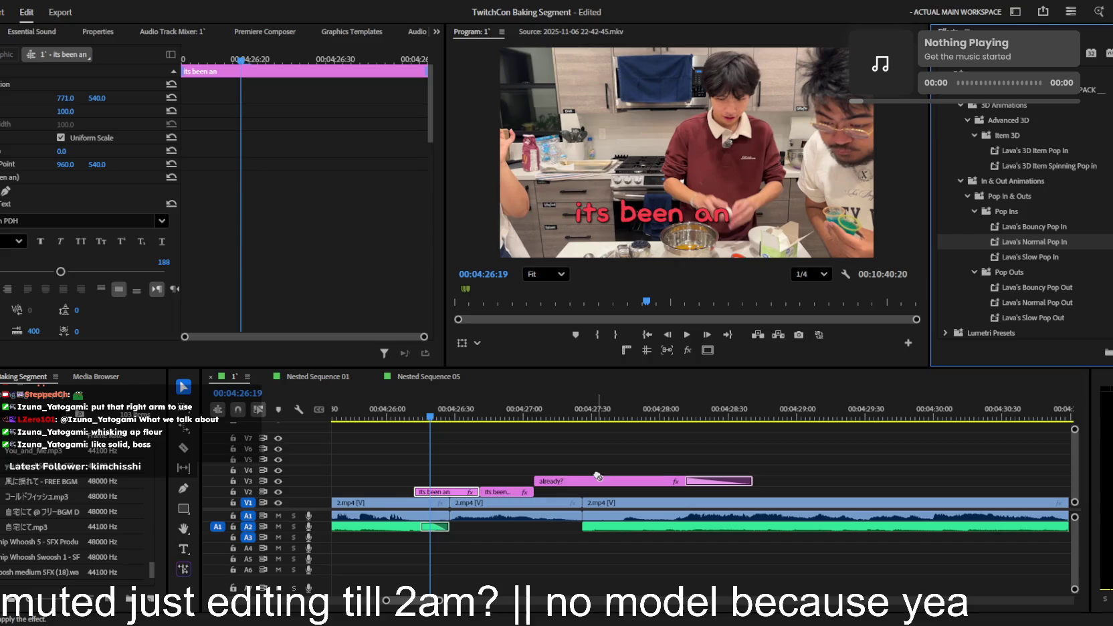
drag(451, 498, 451, 498)
key(space)
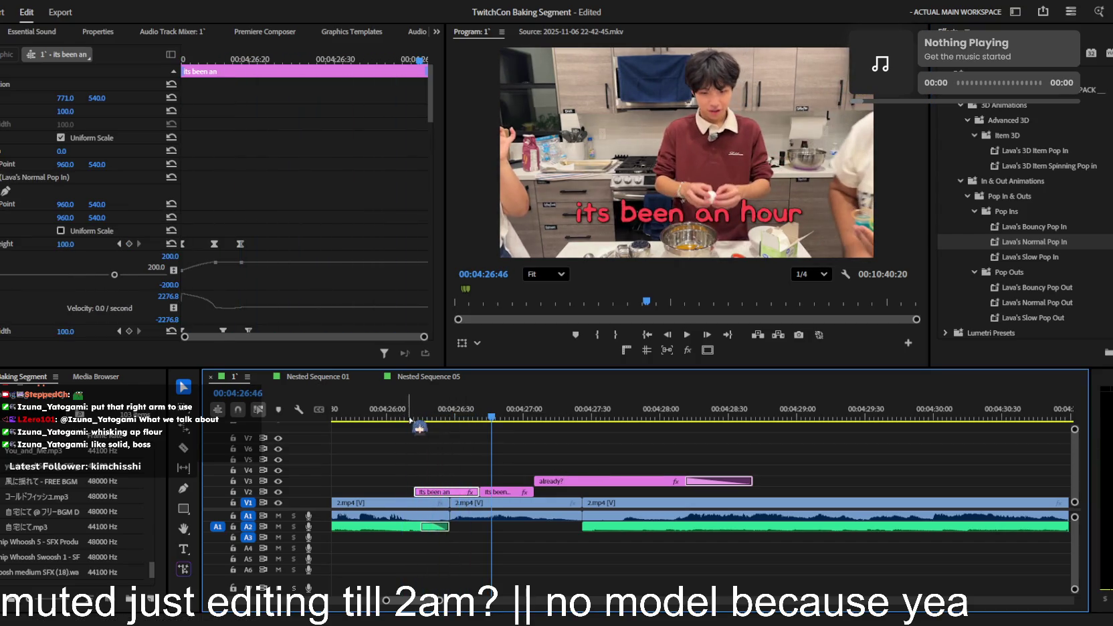
- Try Lava's Normal Pop In on the 'already?' caption, preview it, then undo it
click(556, 481)
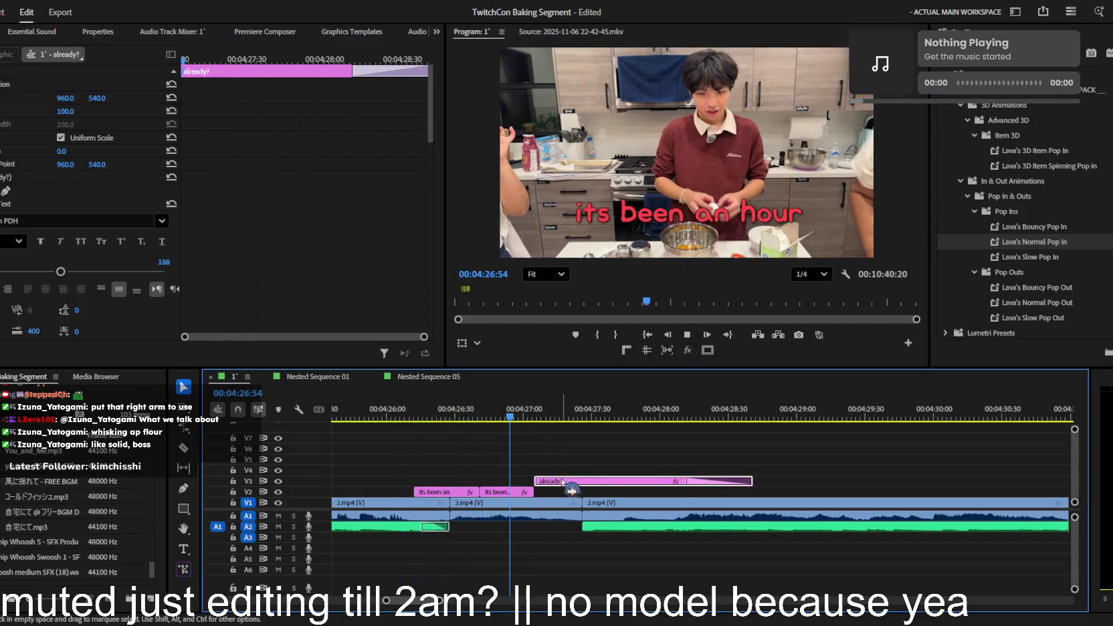
drag(1034, 251, 589, 481)
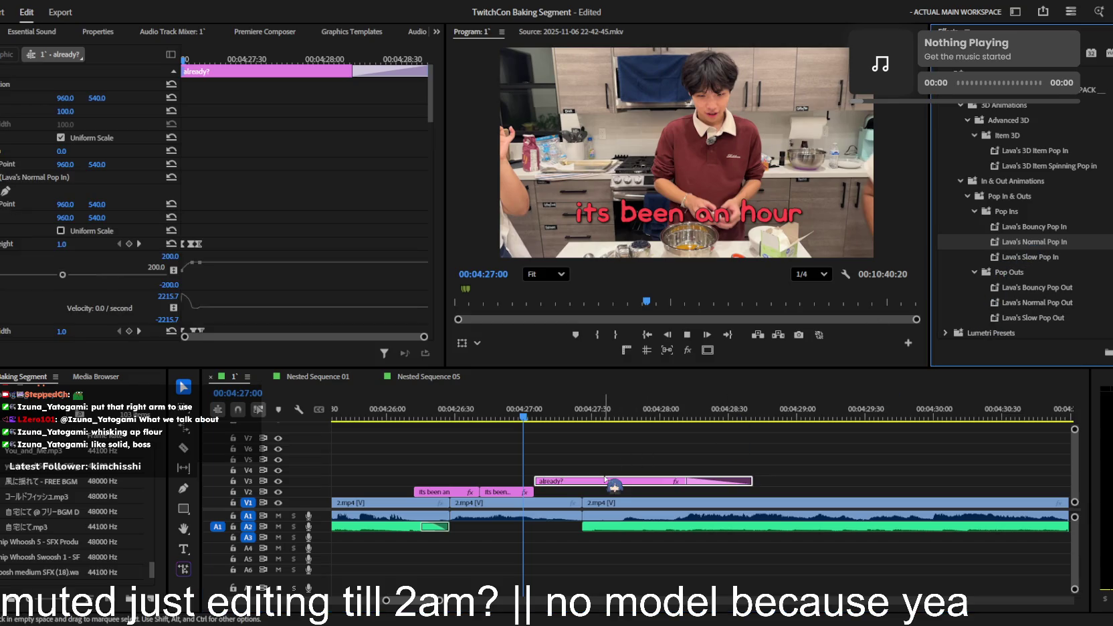
drag(555, 419, 542, 420)
key(space)
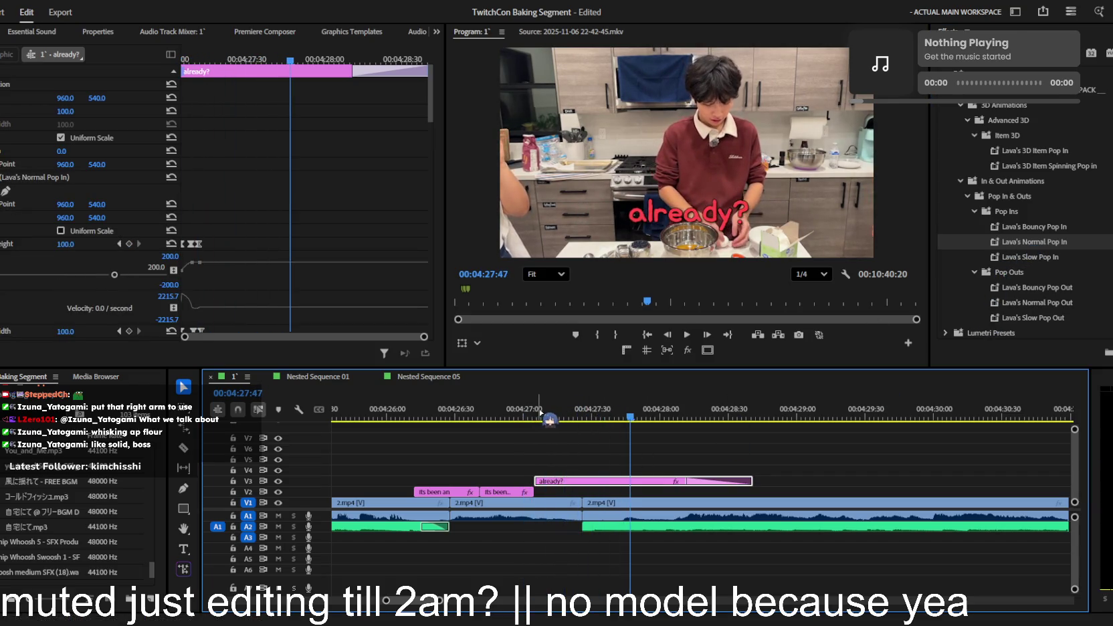
key(ctrl+z)
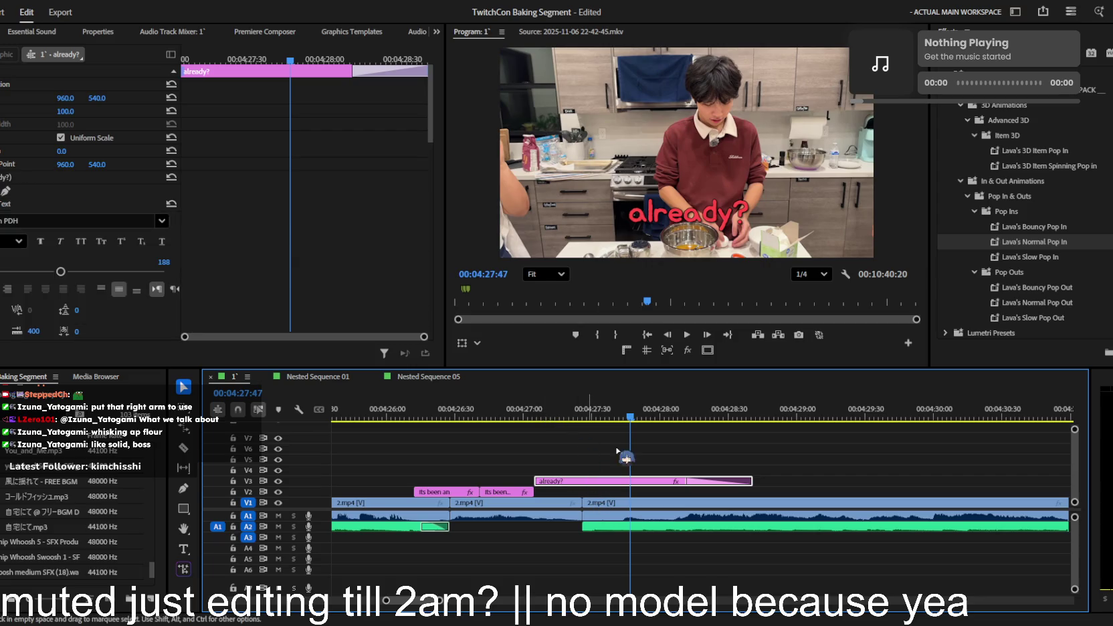
- Nest 'already?' as Nested Sequence 06 with the pop-in, play it back, and return to 04:20:28
drag(833, 321, 834, 320)
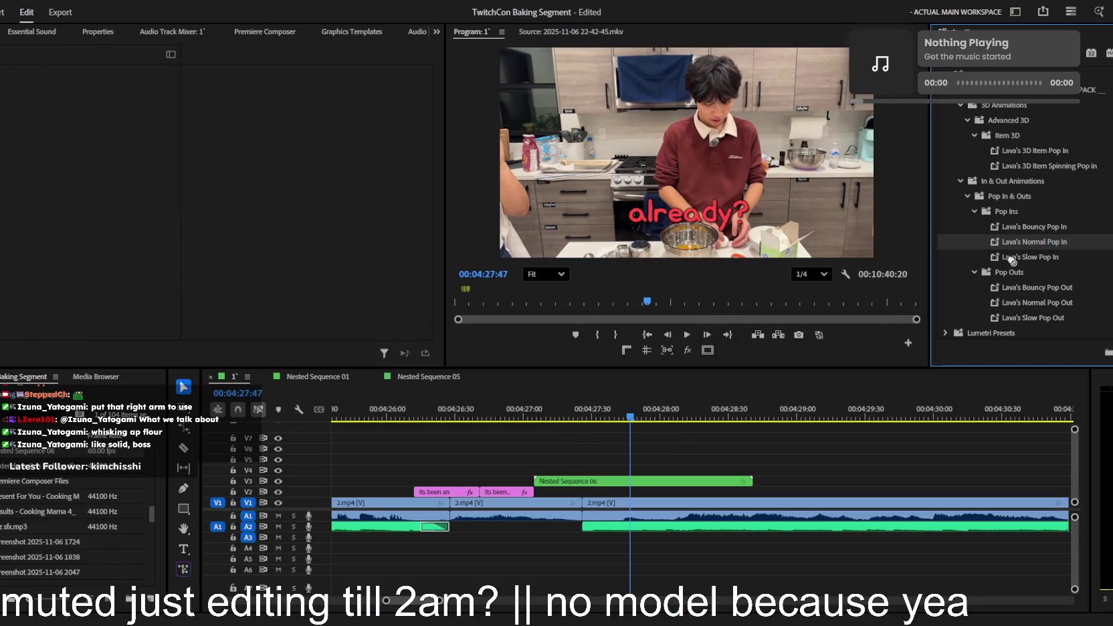
click(643, 481)
key(space)
key(minus)
key(minus)
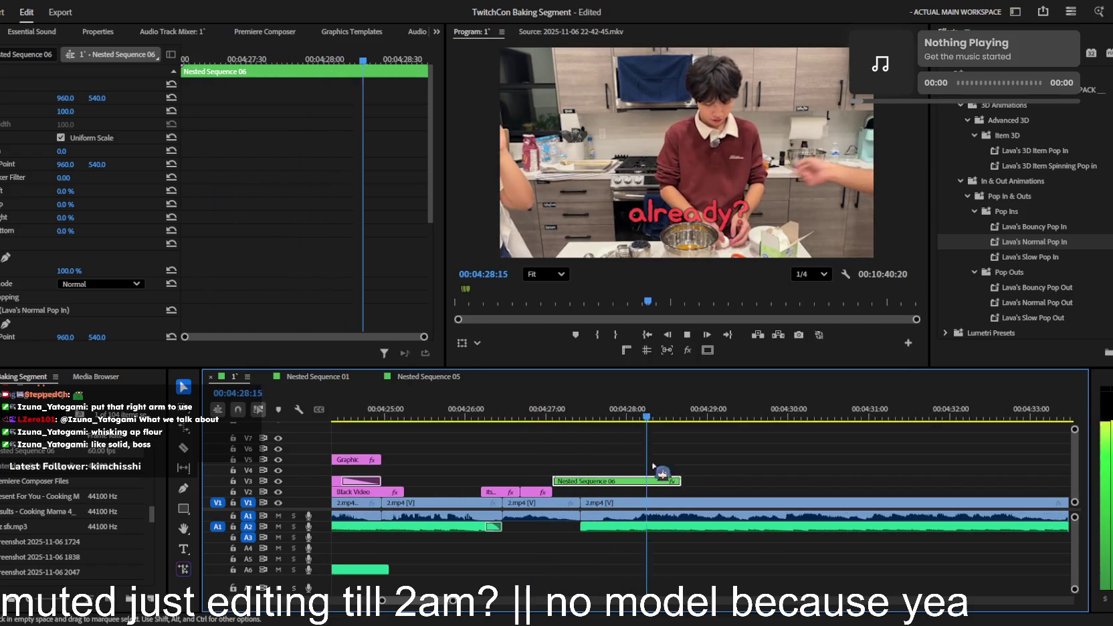
click(669, 468)
key(minus)
key(minus)
key(minus)
click(574, 416)
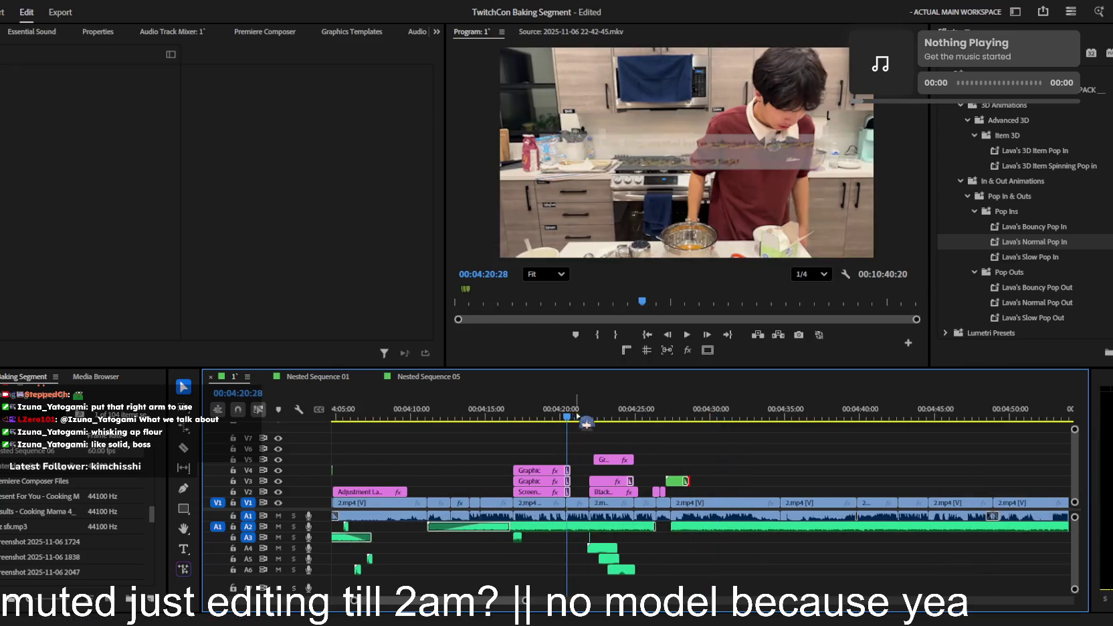
- Stop playback, zoom the timeline in around the playhead, and step back to 4:32:39
key(space)
key(equal)
key(equal)
key(equal)
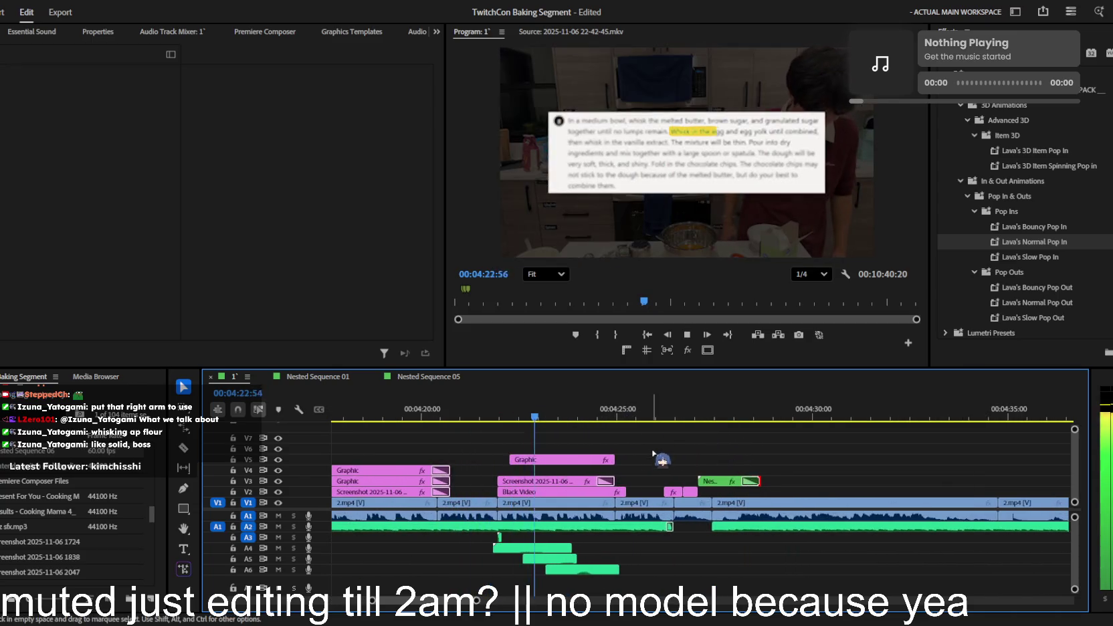
key(equal)
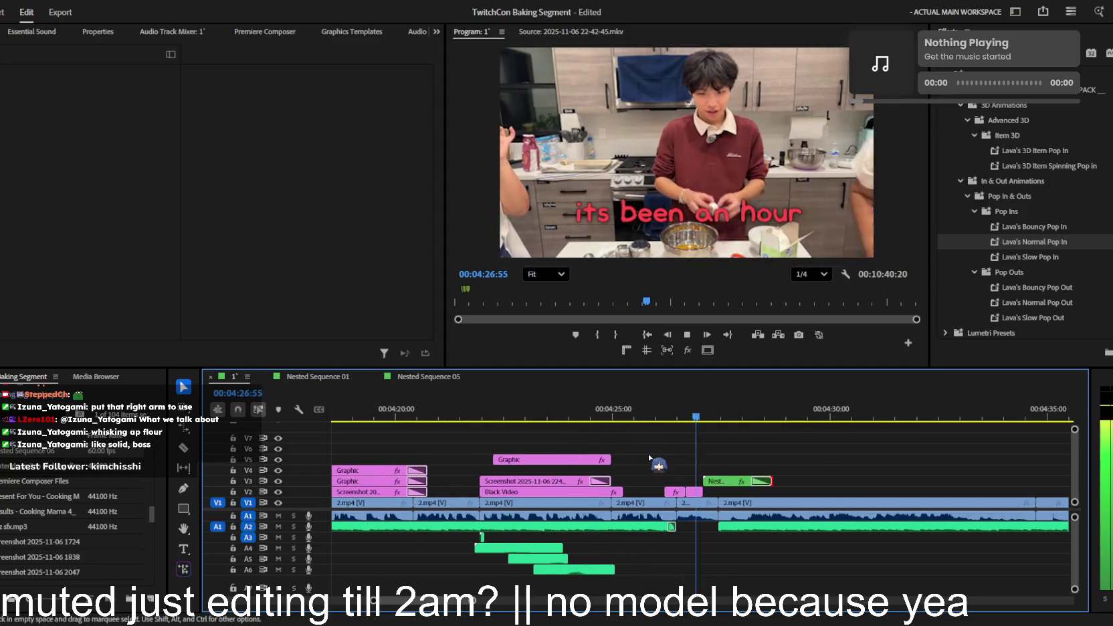
key(minus)
key(minus)
key(minus)
key(minus)
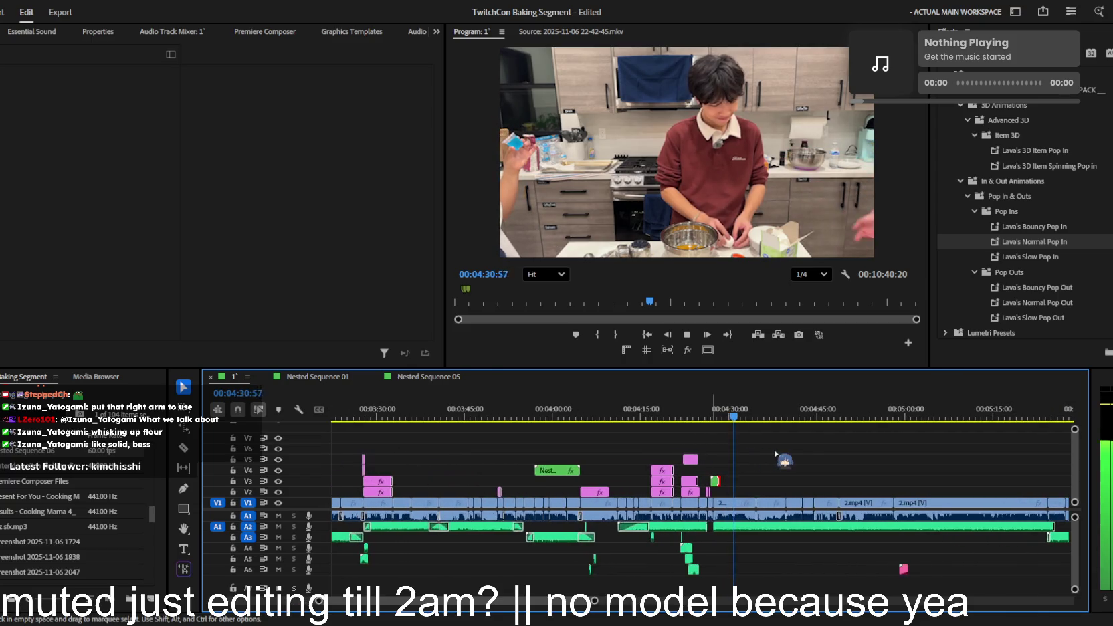
key(equal)
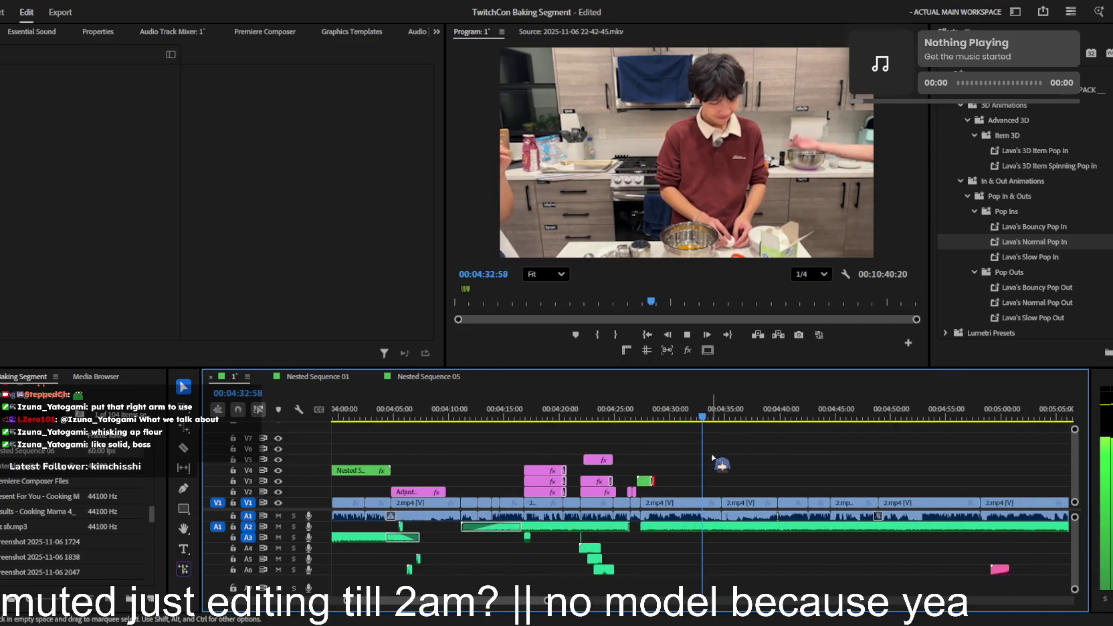
key(equal)
key(space)
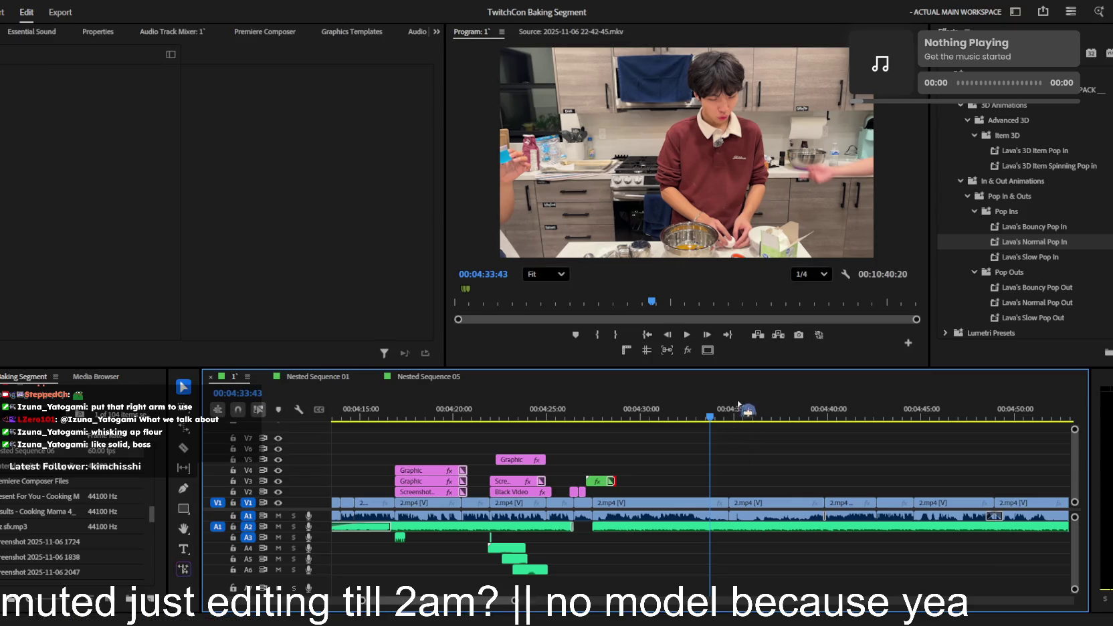
key(shift+Left)
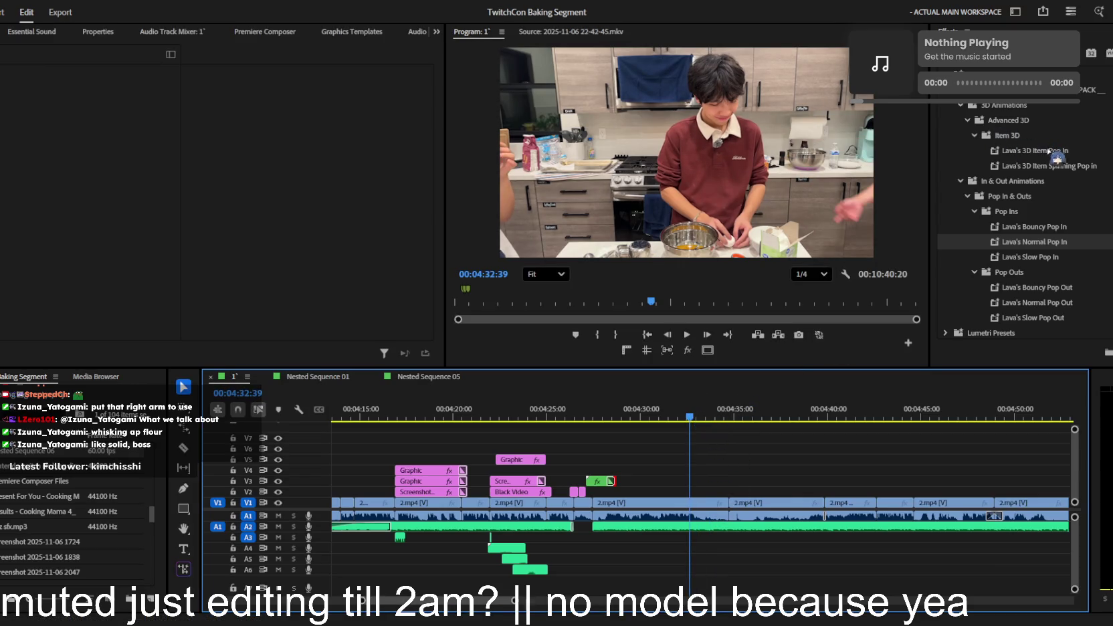
- Collapse the pop-in presets, expand Video Effects > Transform, and select the 2.mp4 clip
click(1036, 71)
click(945, 75)
click(945, 75)
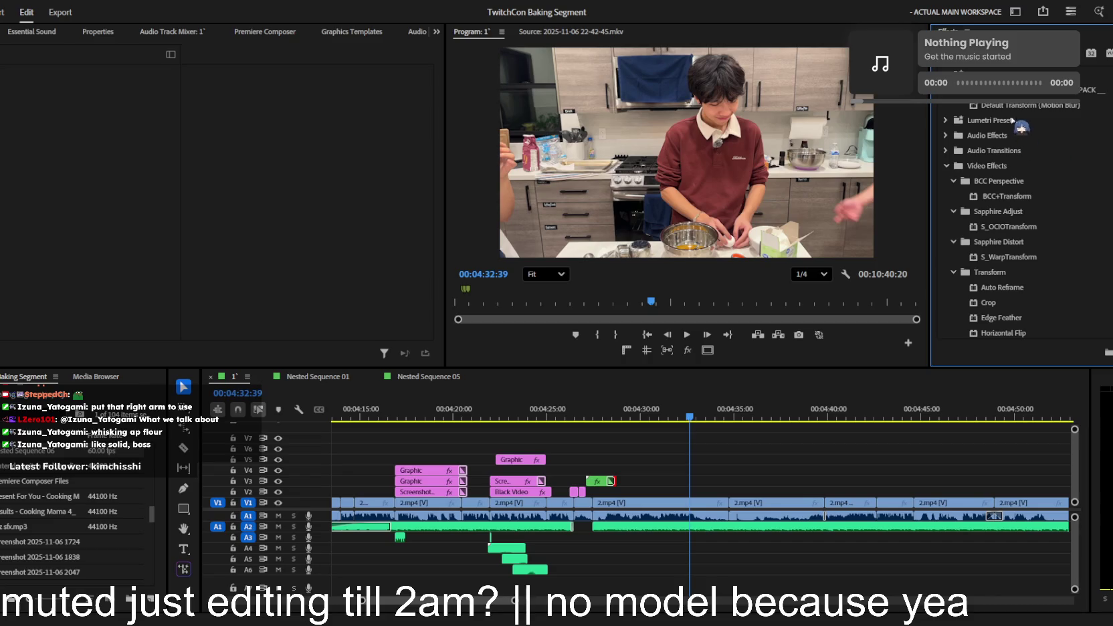
click(697, 505)
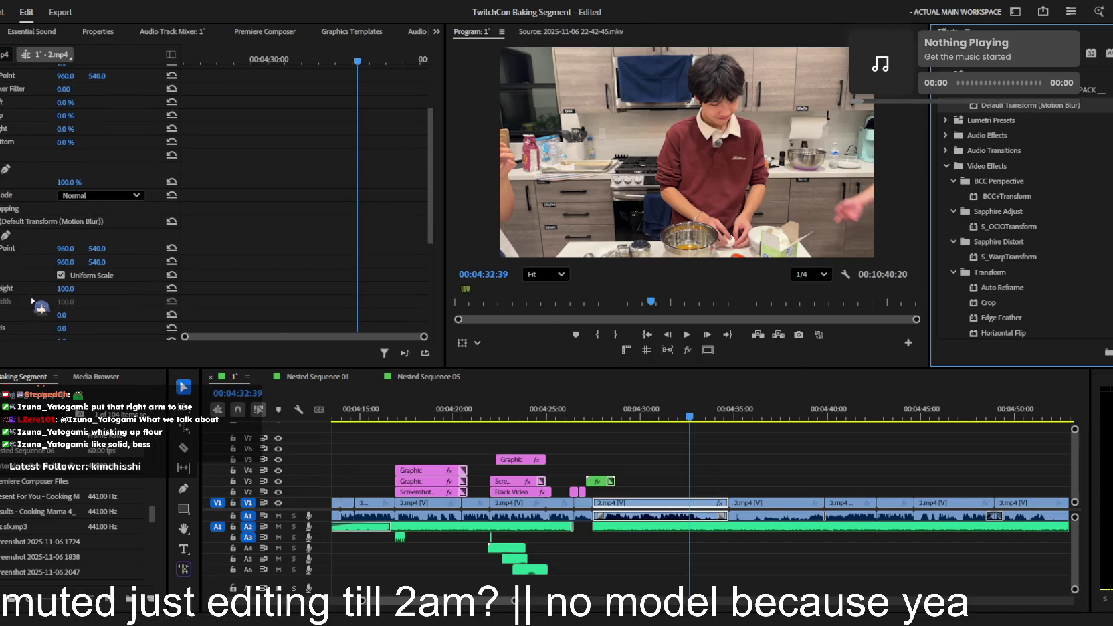
- Move the 2.mp4 clip's transform point onto the boy's face at 1131.5, 22.8
click(20, 247)
drag(688, 153, 489, 131)
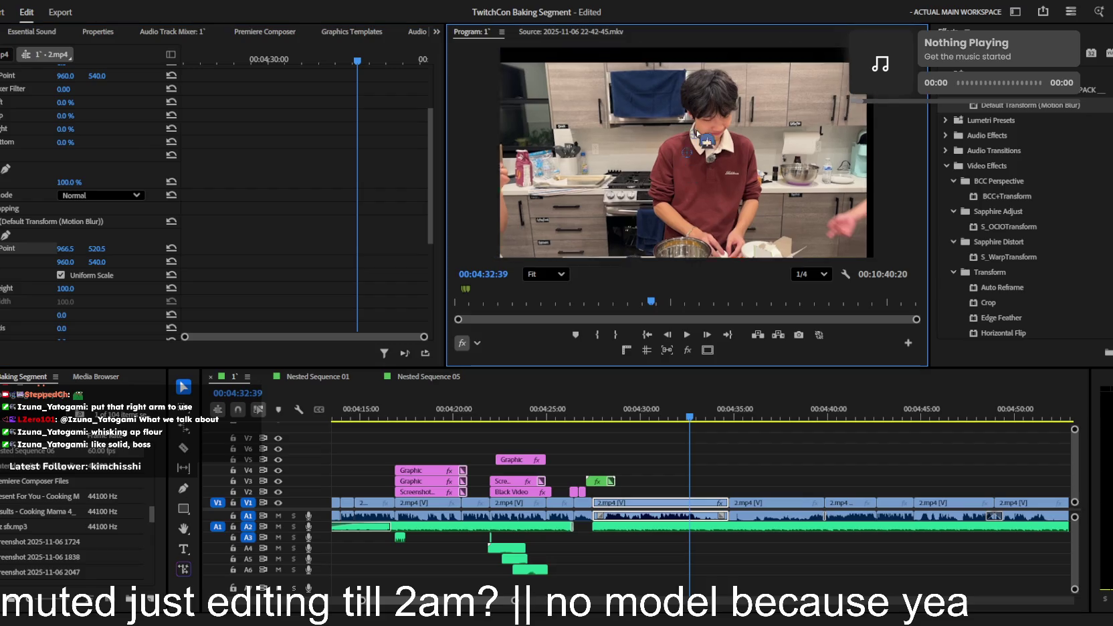
drag(65, 250, 82, 247)
click(65, 261)
text(1131.5)
key(Tab)
text(22.8)
key(Return)
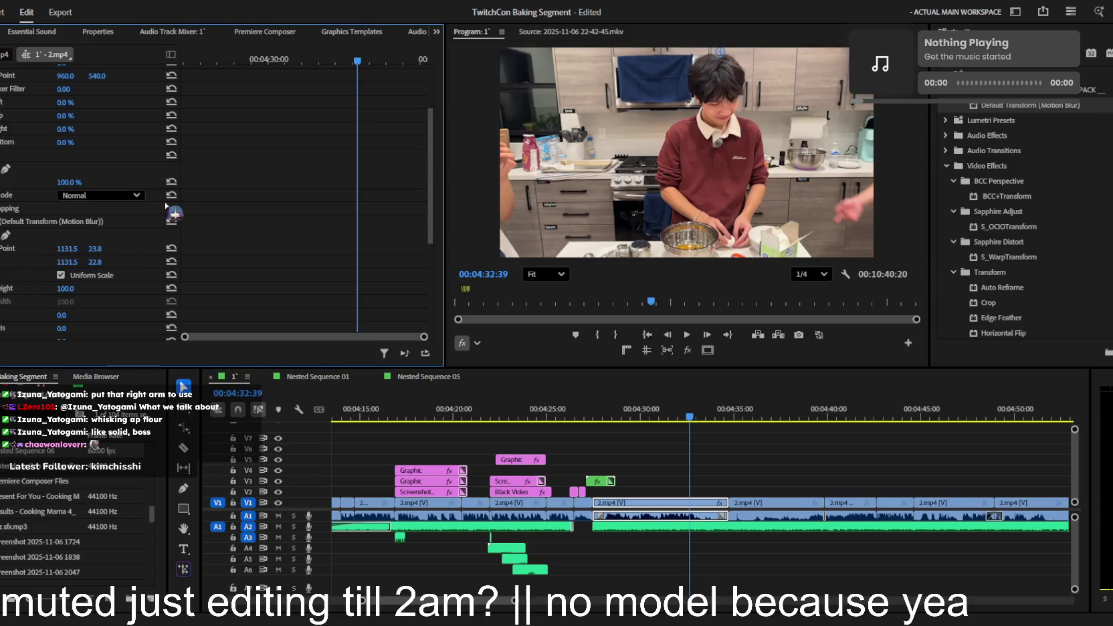
- Keyframe the scale from 100 up to 210 and recentre the zoom on the boy's face
drag(358, 61, 374, 60)
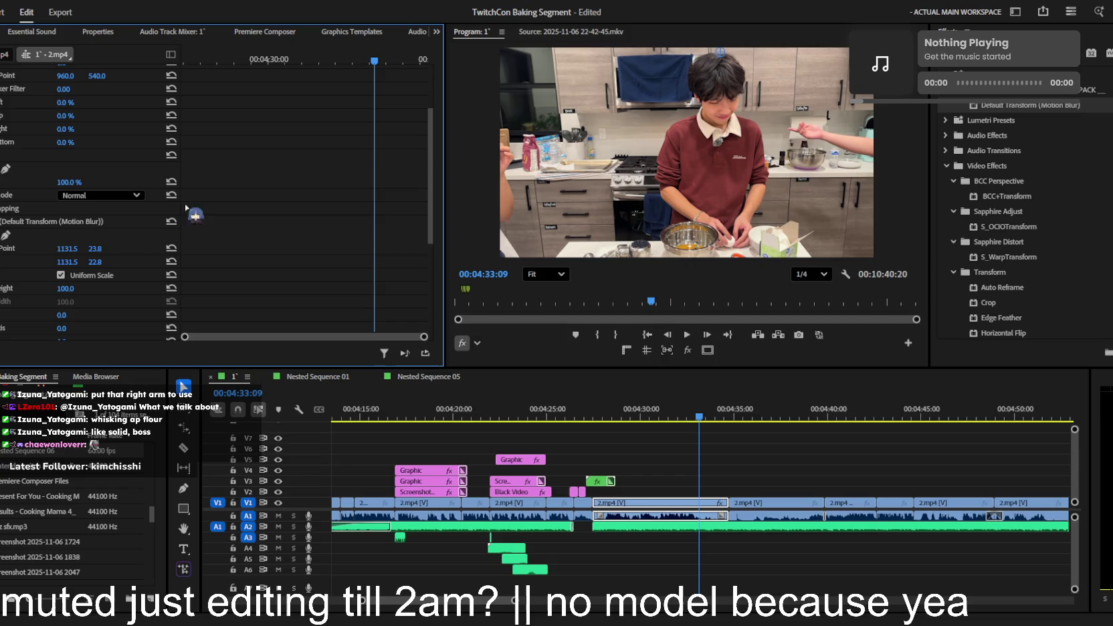
key(space)
drag(65, 288, 84, 288)
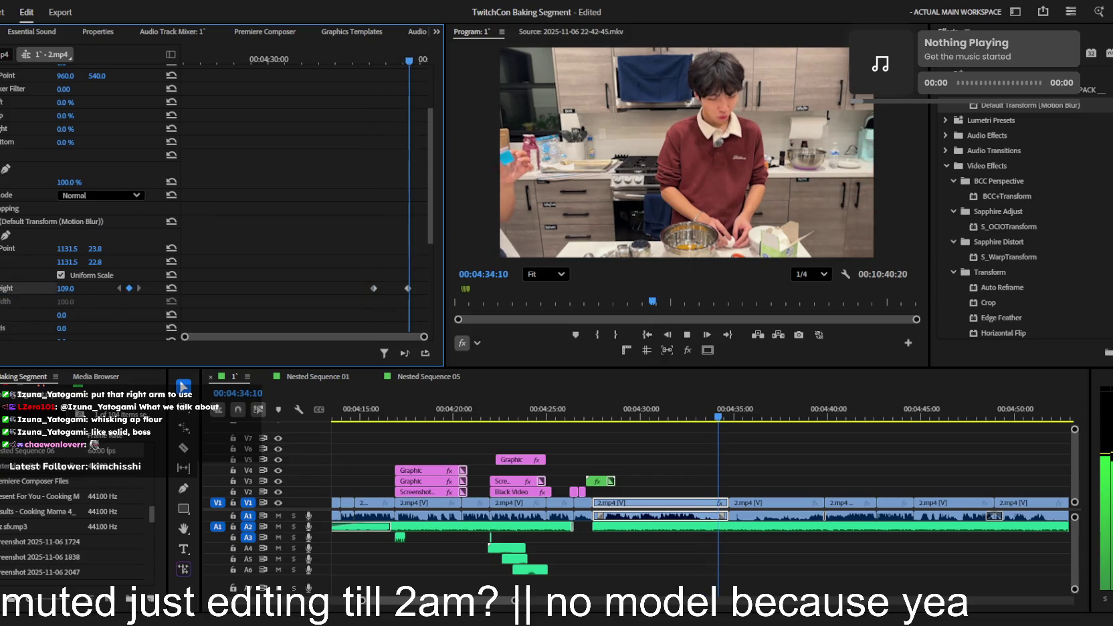
drag(395, 63, 372, 64)
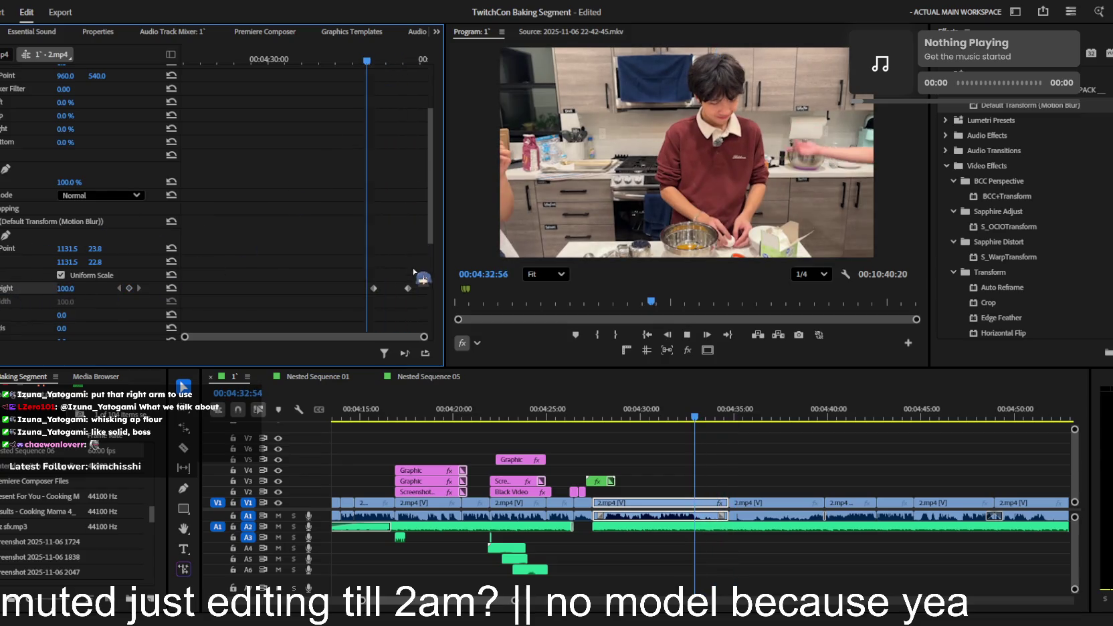
key(space)
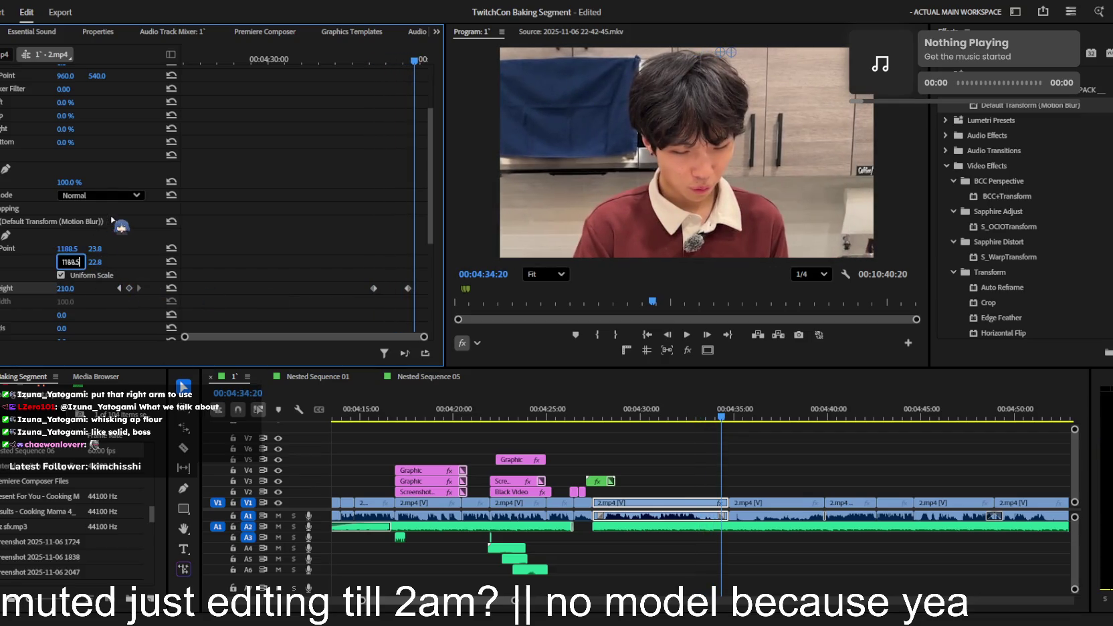
drag(79, 261, 130, 228)
drag(63, 248, 84, 262)
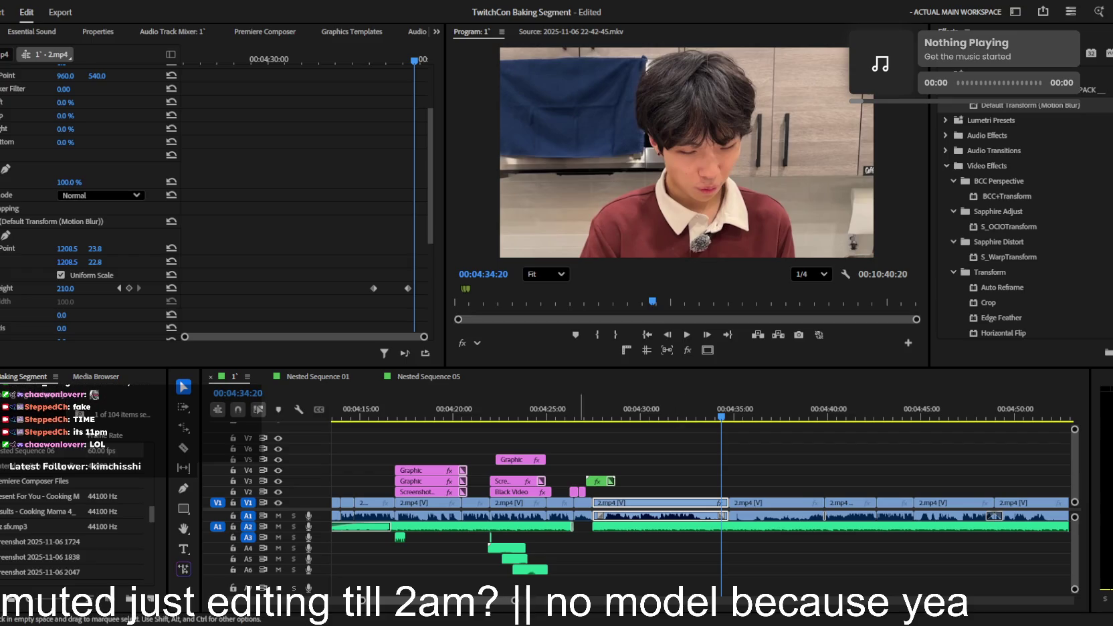
click(539, 415)
- Save the project and play through the captions around 4:15–4:31 to review the edit
click(721, 452)
key(ctrl+s)
key(space)
key(=)
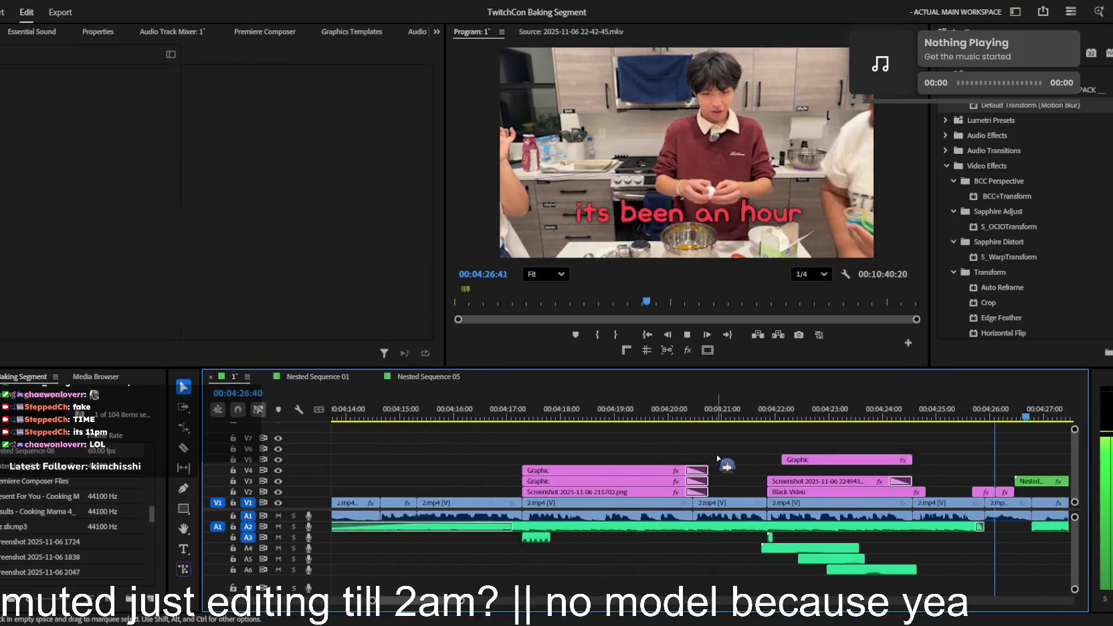
key(-)
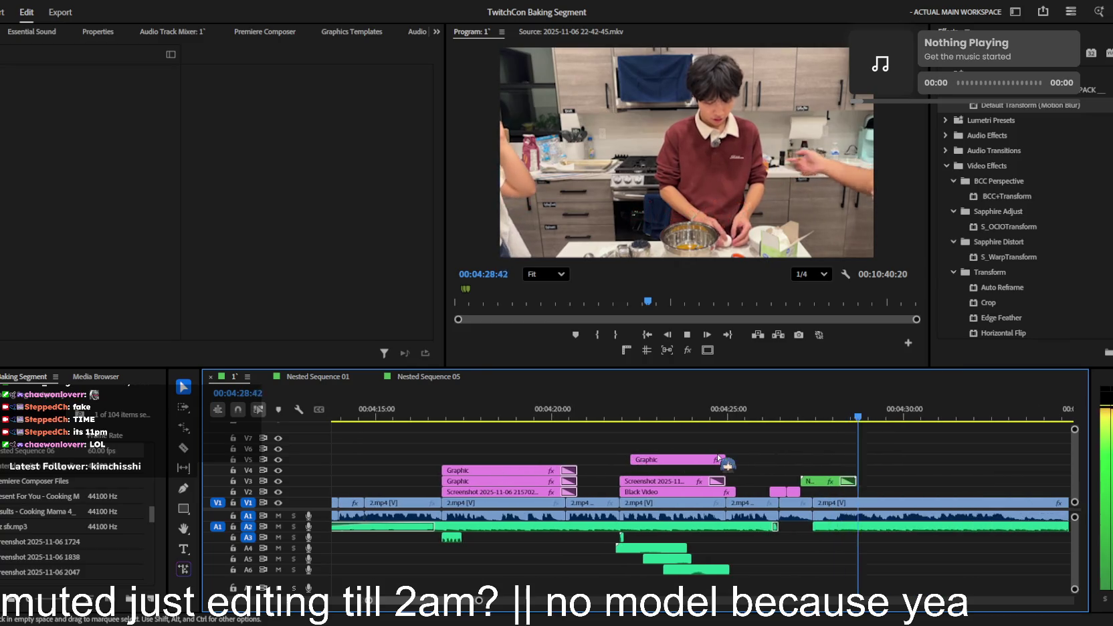
key(space)
key(=)
key(space)
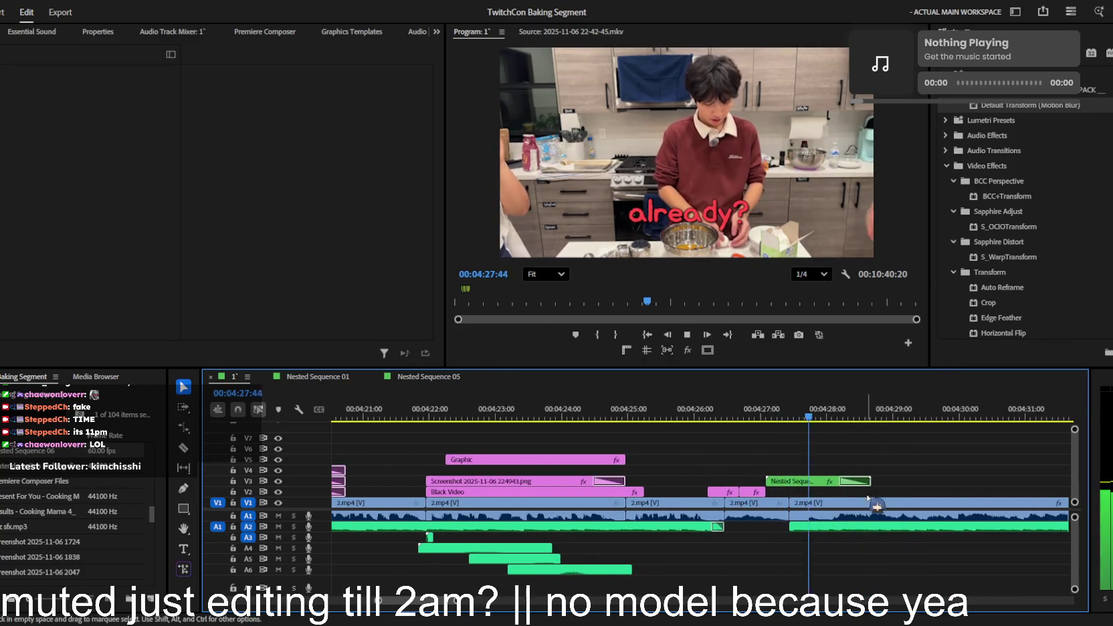
key(-)
key(space)
key(=)
- Move the 'its been an' caption from V5 down to V4, starting at the playhead
click(661, 461)
drag(662, 462, 803, 475)
key(space)
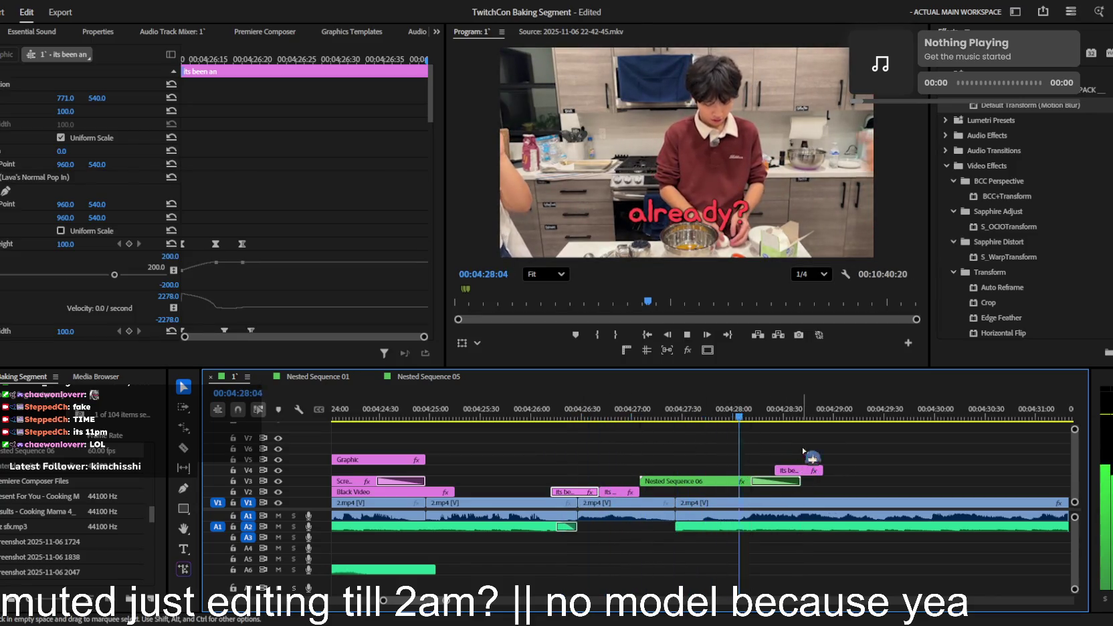
drag(803, 476, 781, 472)
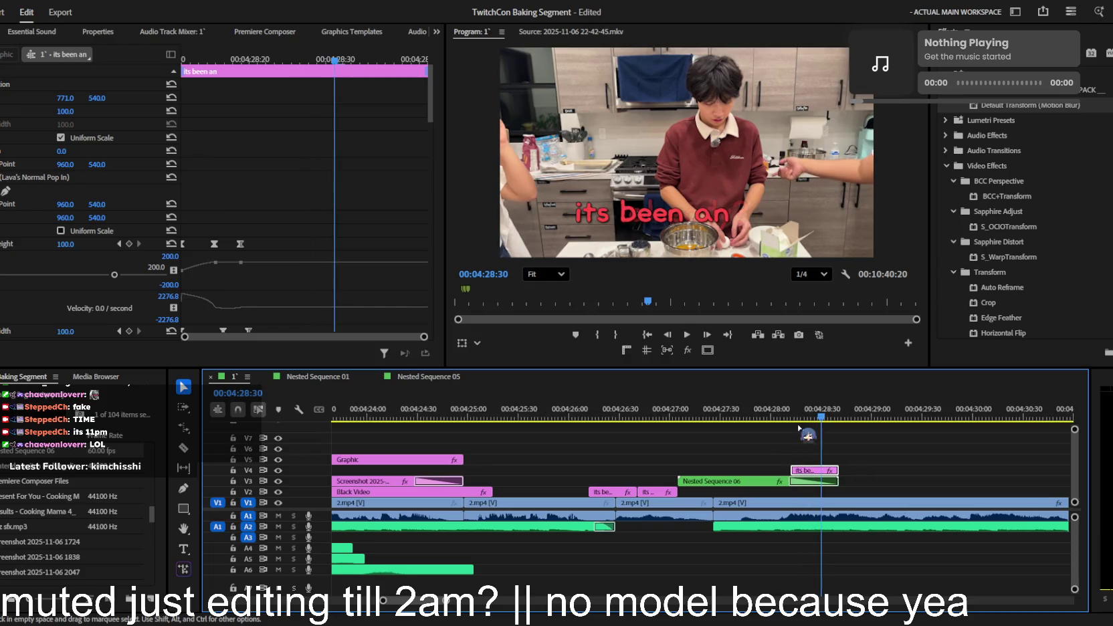
- Replace the V4 caption's text with 'we aint in the'
key(t)
click(688, 215)
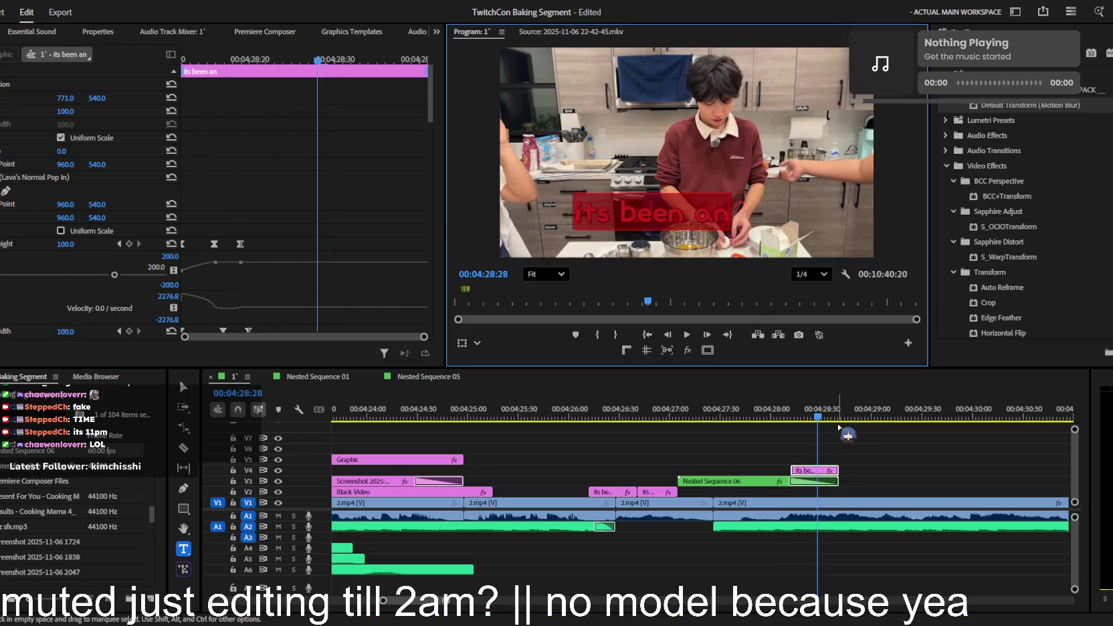
text(we aint in the)
scroll(13, 293, down, 2)
scroll(14, 294, down, 3)
scroll(17, 297, down, 3)
click(142, 326)
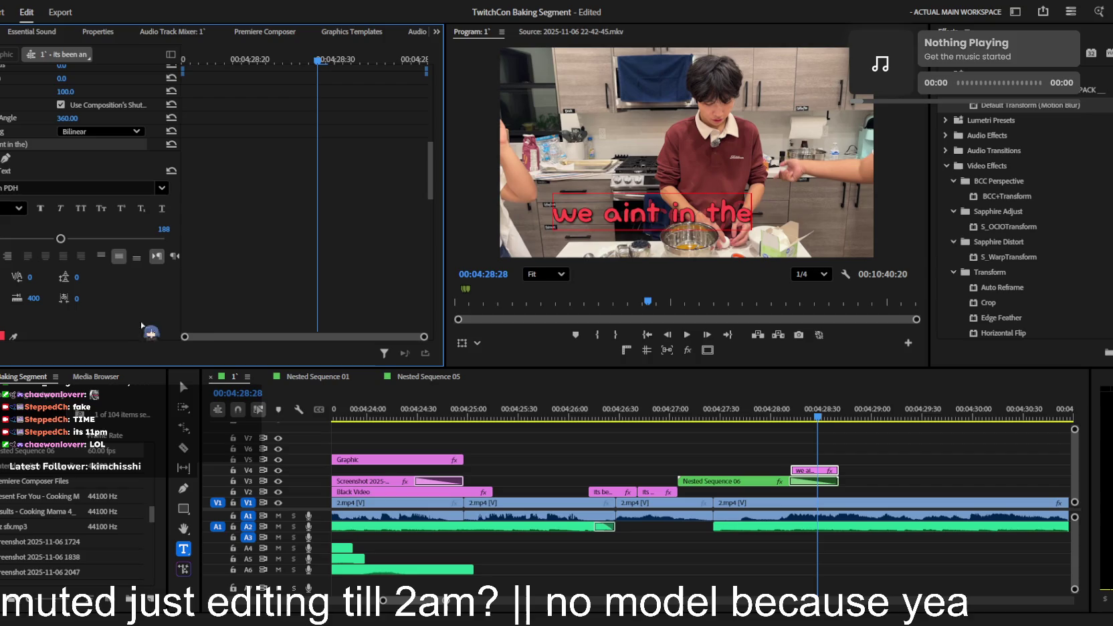
- Reposition the caption just above the bowl and replay it from about 4:27:26
key(v)
drag(595, 213, 640, 229)
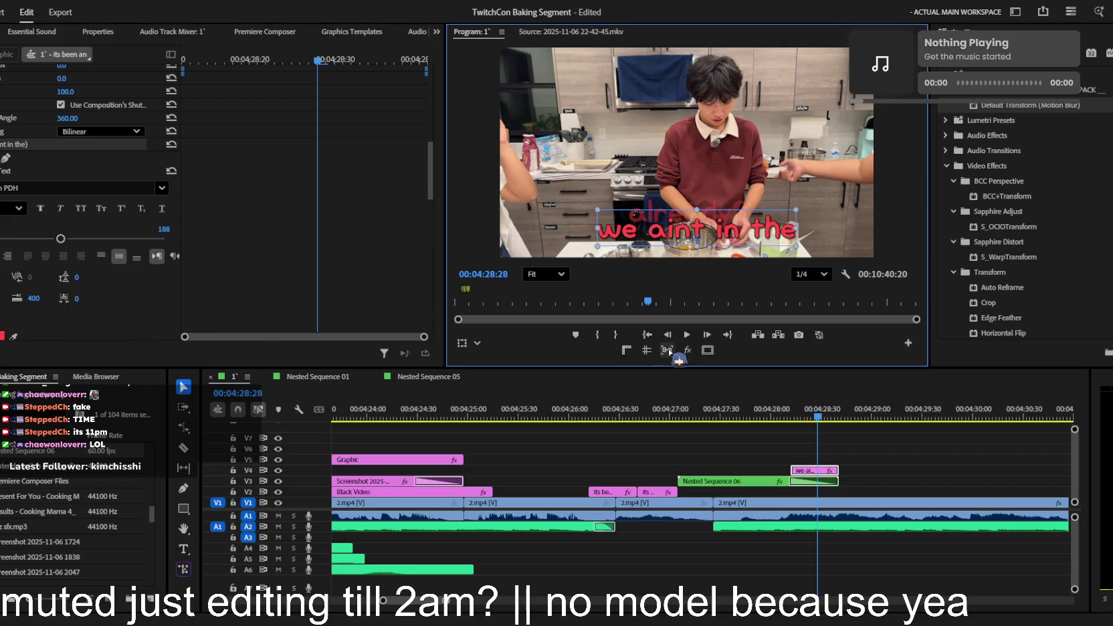
drag(728, 238, 718, 221)
click(671, 409)
key(equal)
key(space)
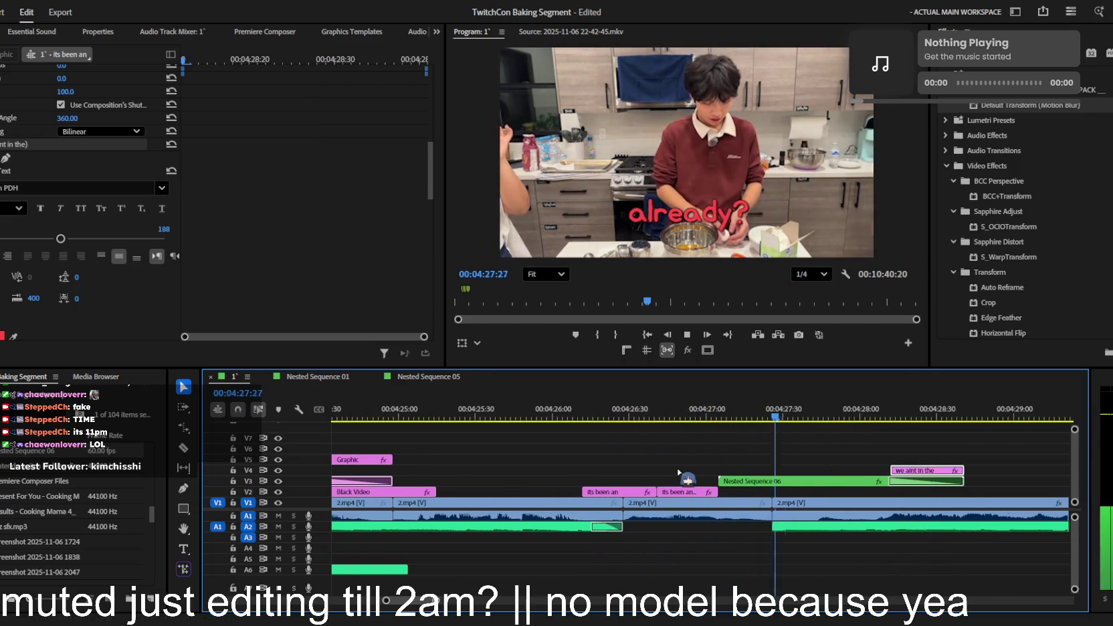
- Shorten the end of Nested Sequence 06 and review playback around 4:27–4:28
key(equal)
key(space)
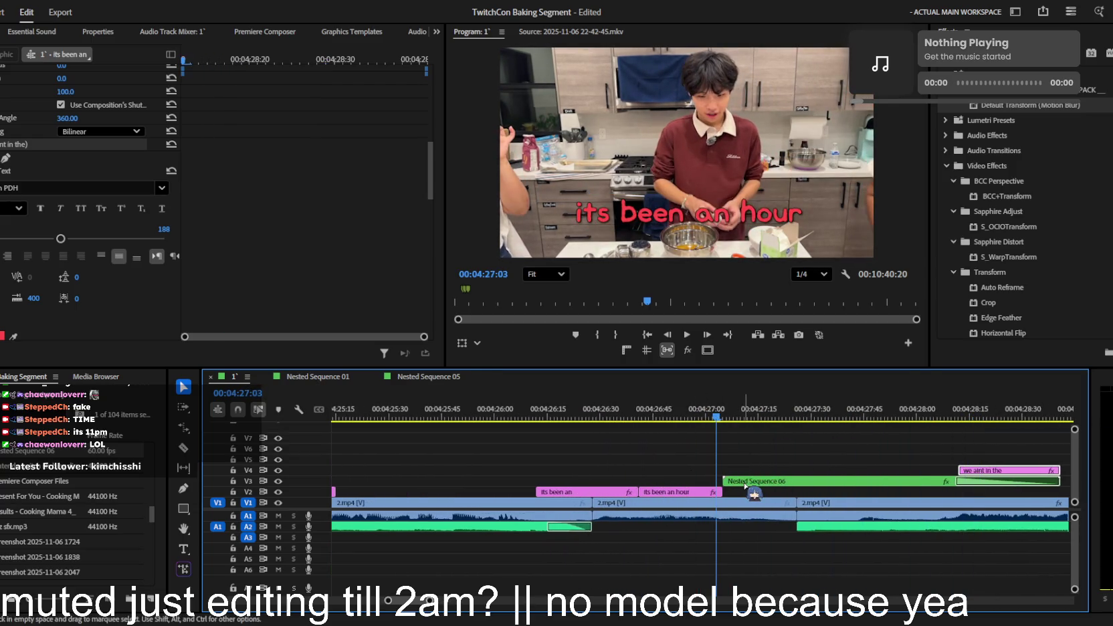
key(space)
drag(1058, 481, 1017, 478)
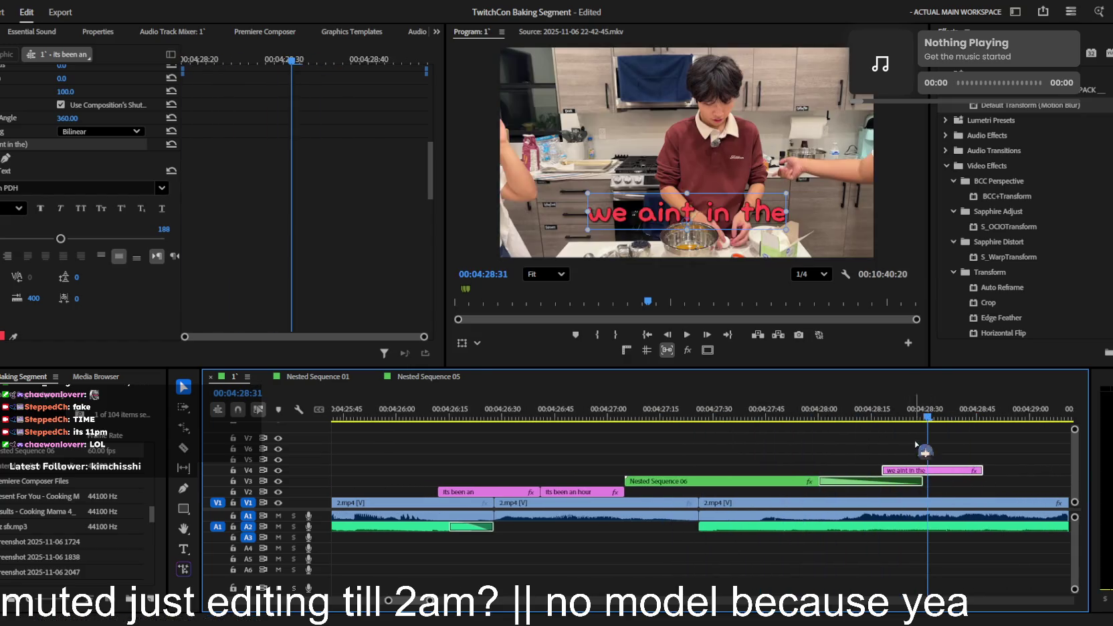
scroll(870, 441, down, 2)
click(808, 416)
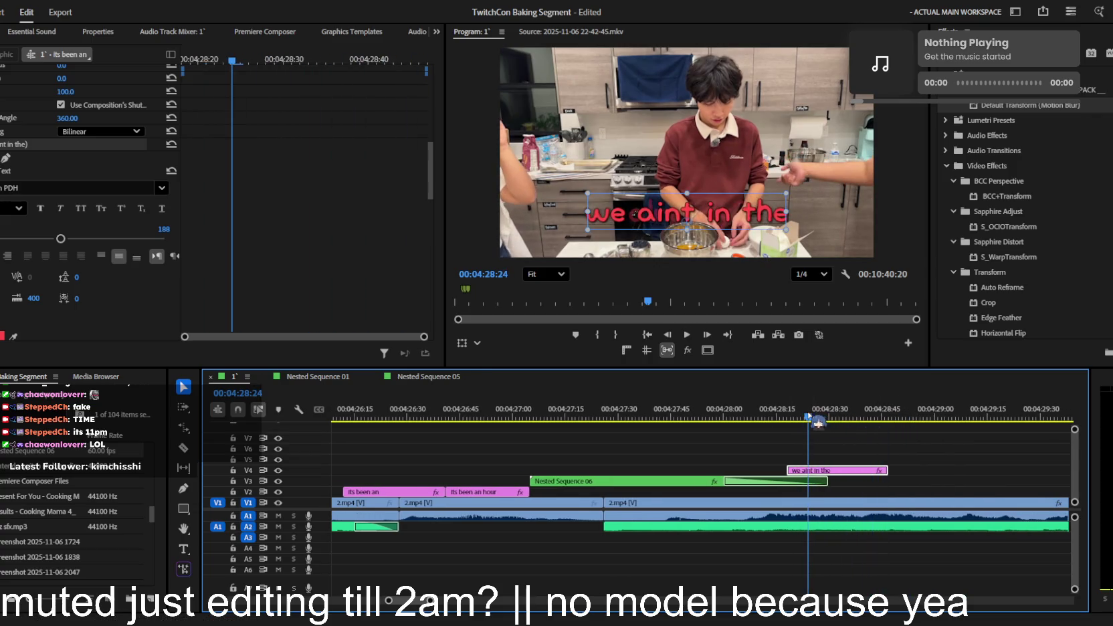
key(space)
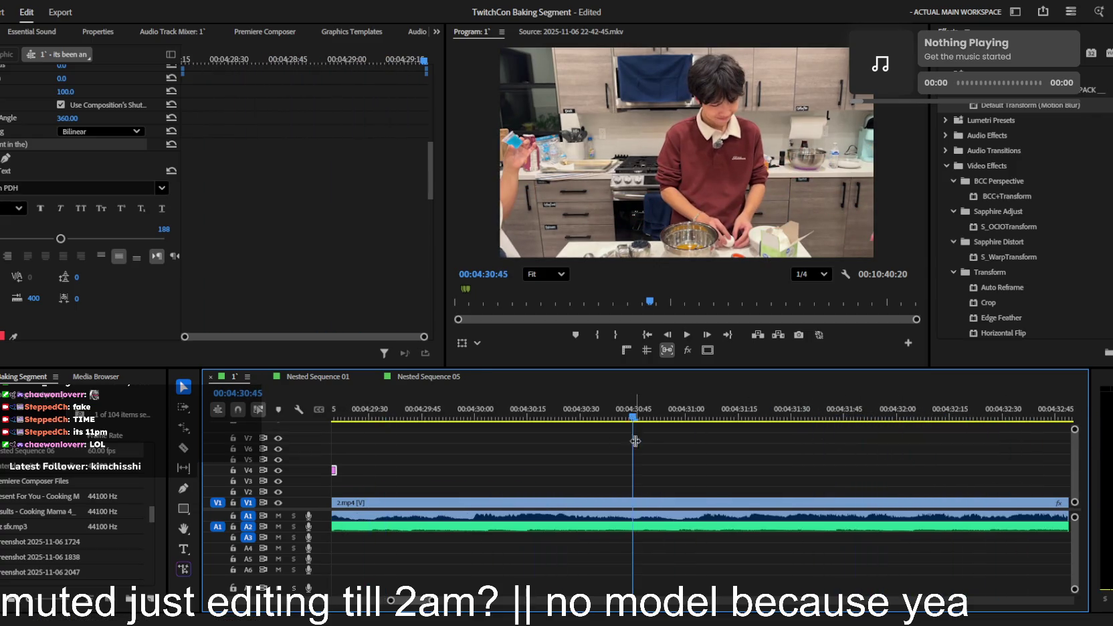
key(minus)
scroll(669, 455, up, 2)
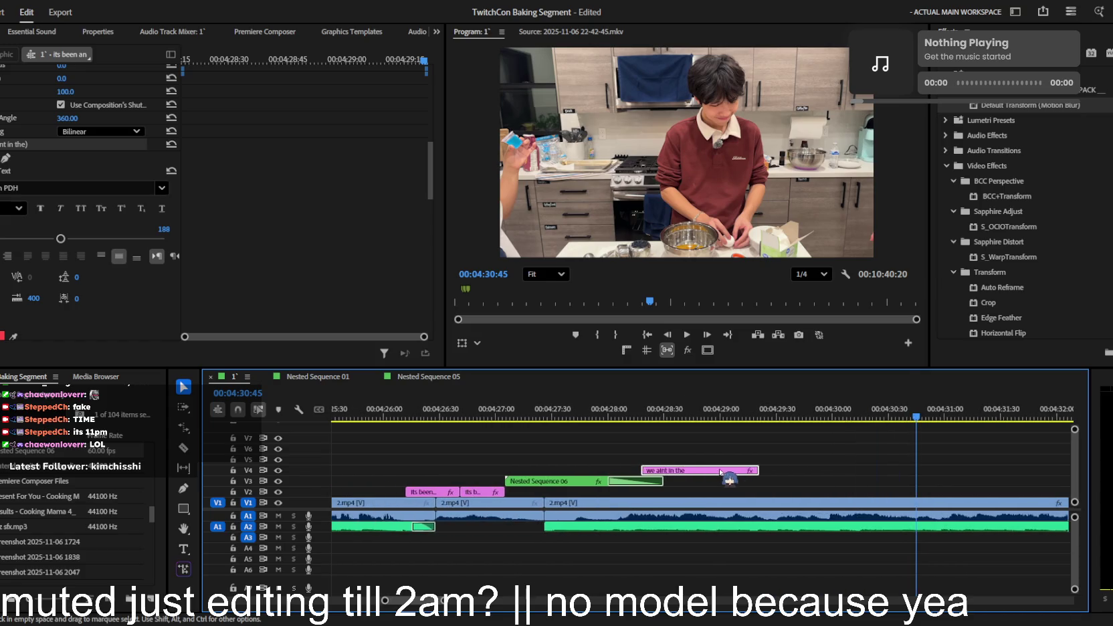
scroll(709, 472, up, 3)
key(space)
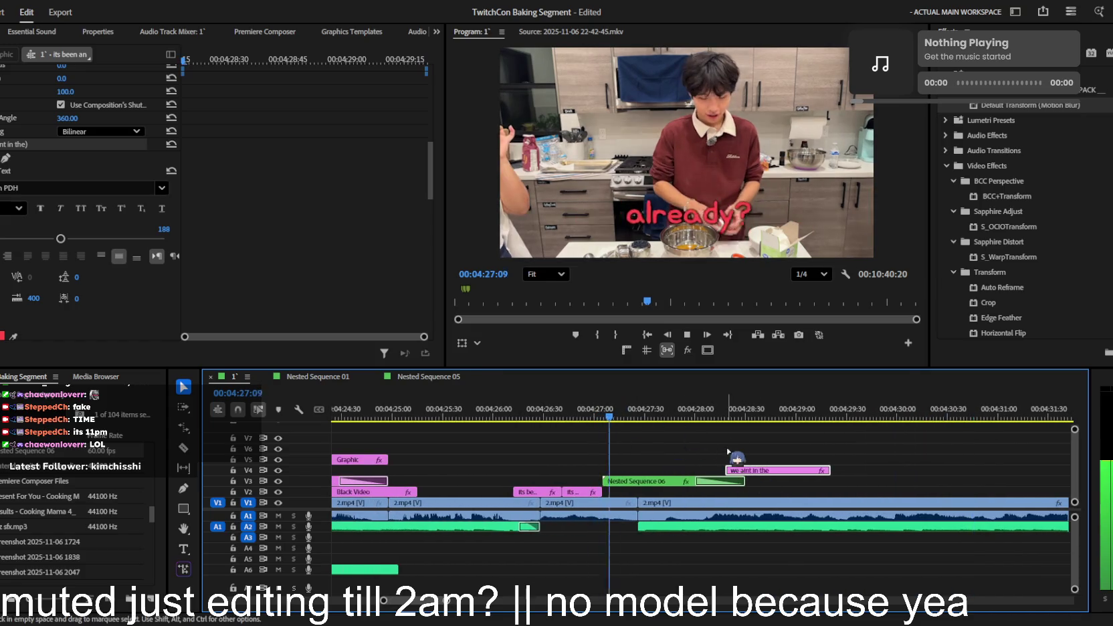
key(equal)
key(space)
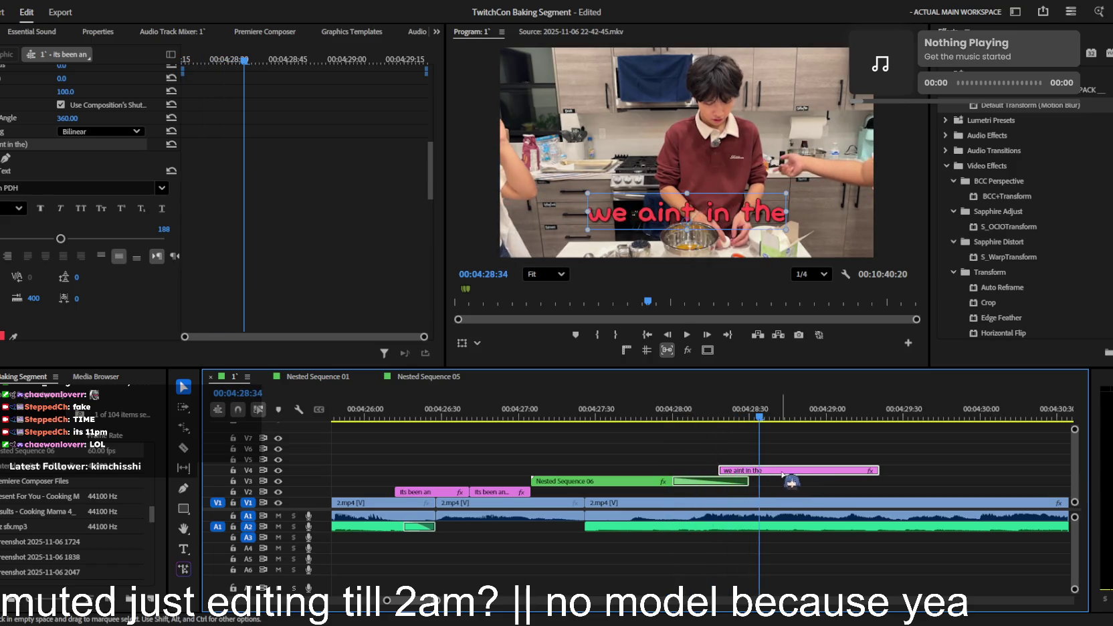
- Split the 'we aint in the' caption at 4:28:48 and retype the second half as 'oven yet?'
click(786, 440)
key(space)
key(ctrl+k)
key(space)
click(823, 470)
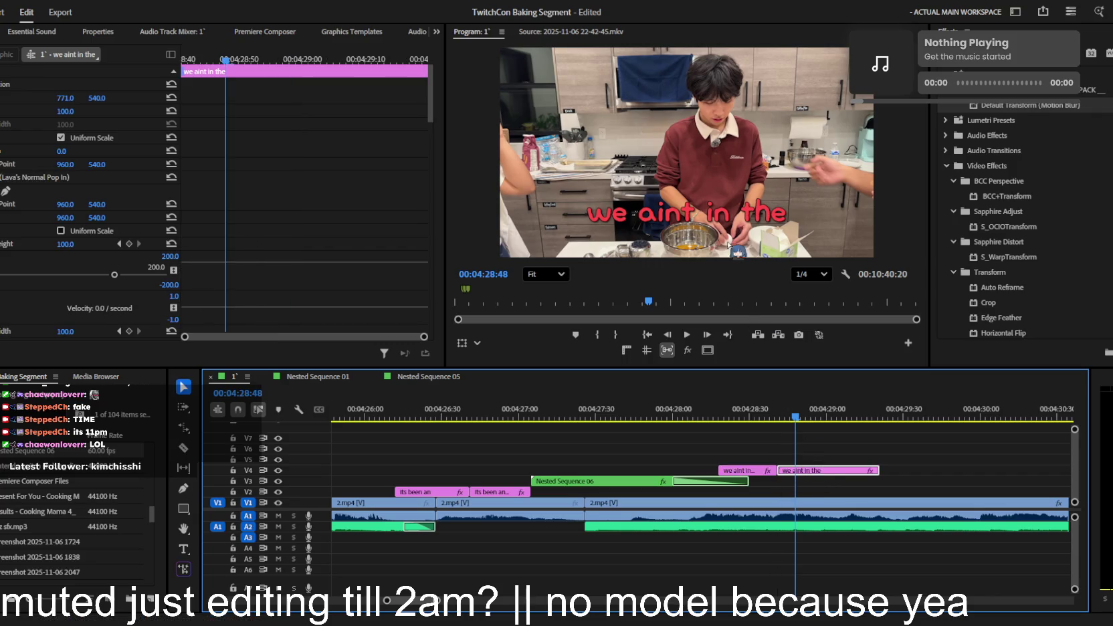
double_click(743, 210)
text(oven yet>)
key(BackSpace)
text(?)
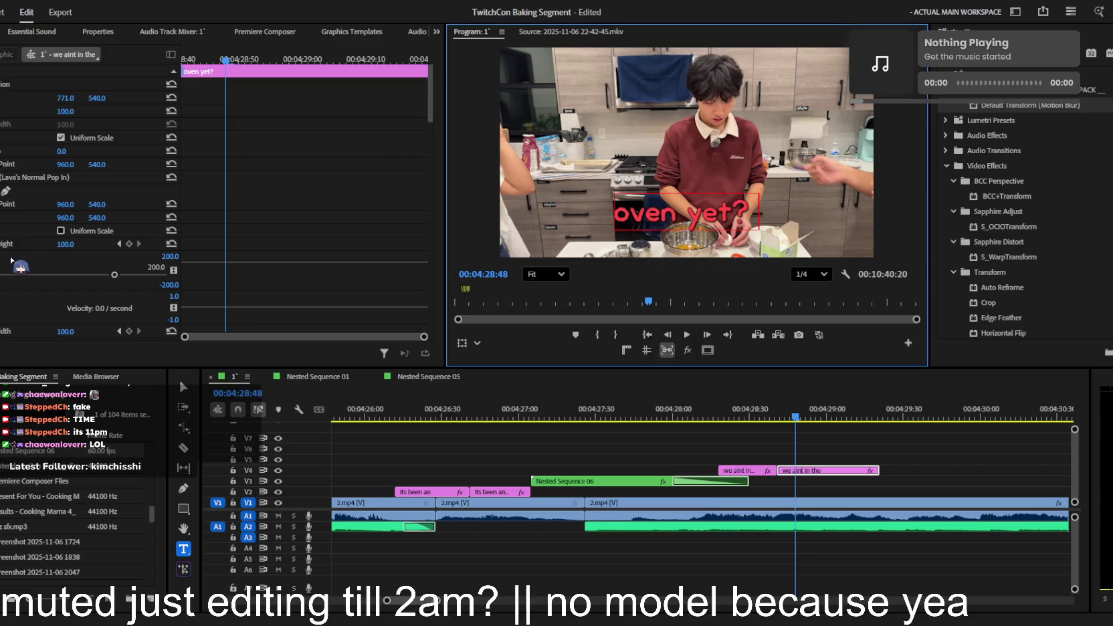
click(29, 179)
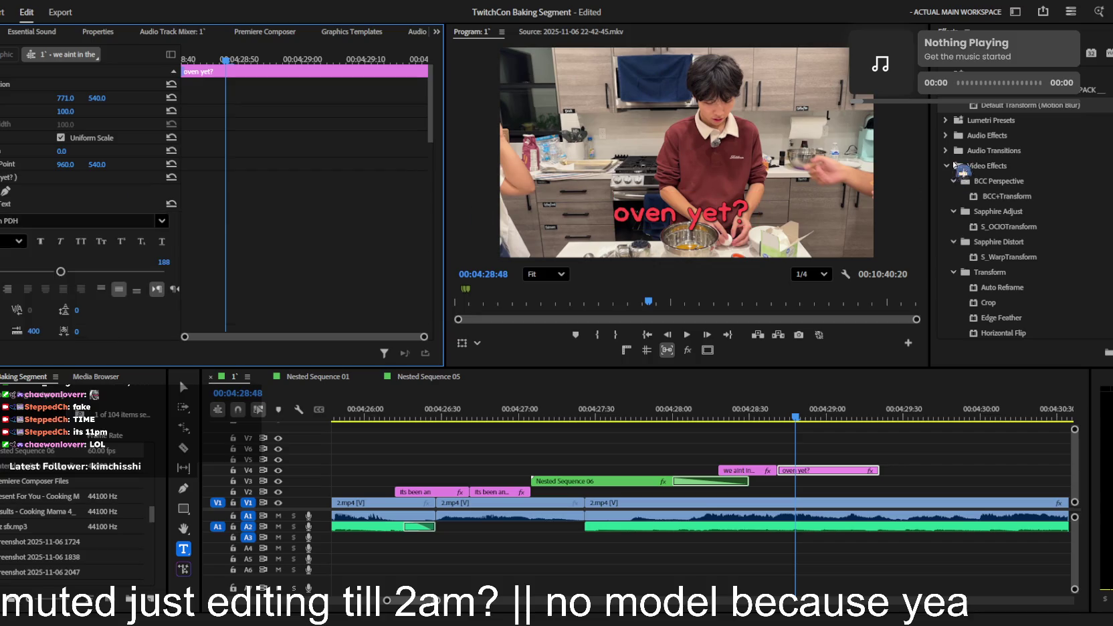
- Apply Lava's Normal Pop In to the caption and preview, undoing a trial lengthening
scroll(1070, 234, up, 3)
scroll(1079, 251, up, 2)
drag(1033, 241, 816, 470)
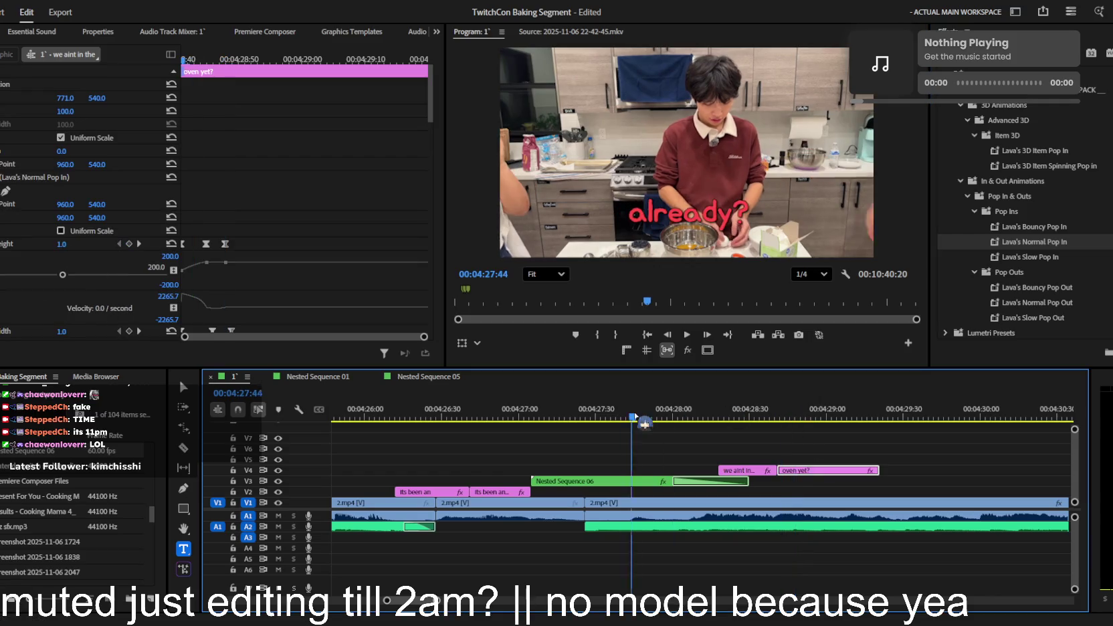
key(space)
key(space)
drag(882, 471, 943, 471)
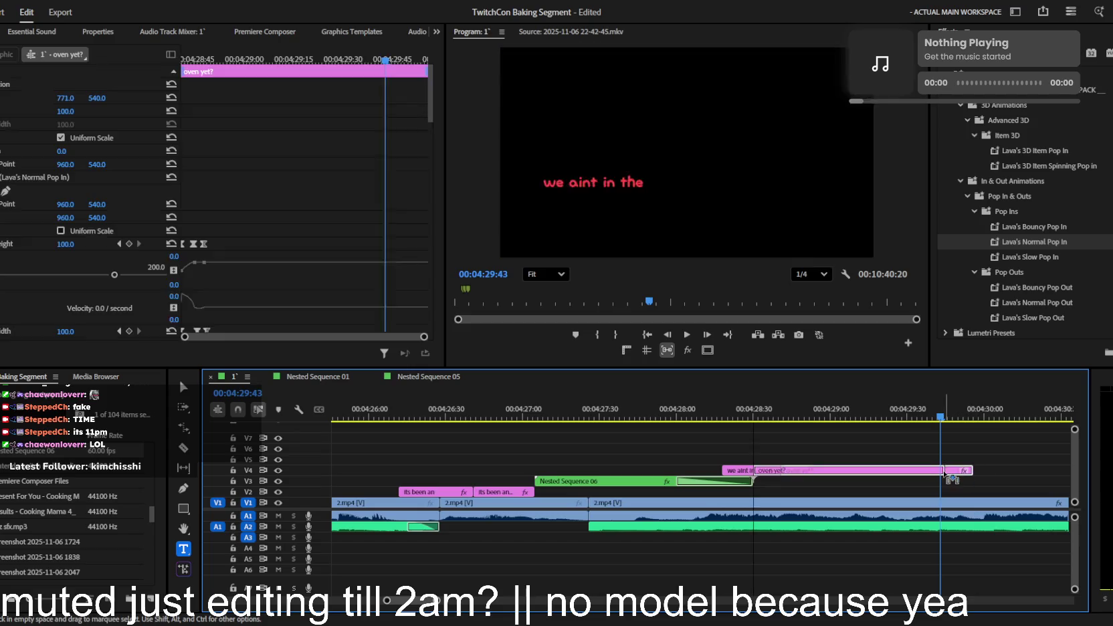
key(ctrl+z)
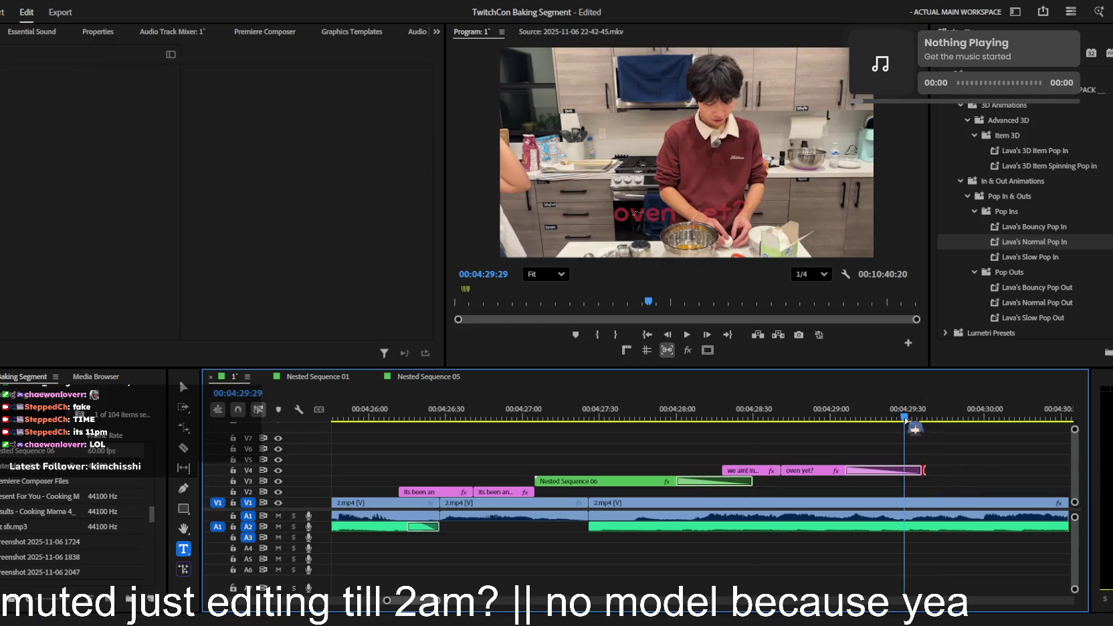
key(space)
scroll(884, 472, down, 2)
- Save the project and watch the egg-cracking footage through 4:37, then return to 04:34:03
scroll(887, 473, down, 2)
scroll(869, 472, down, 2)
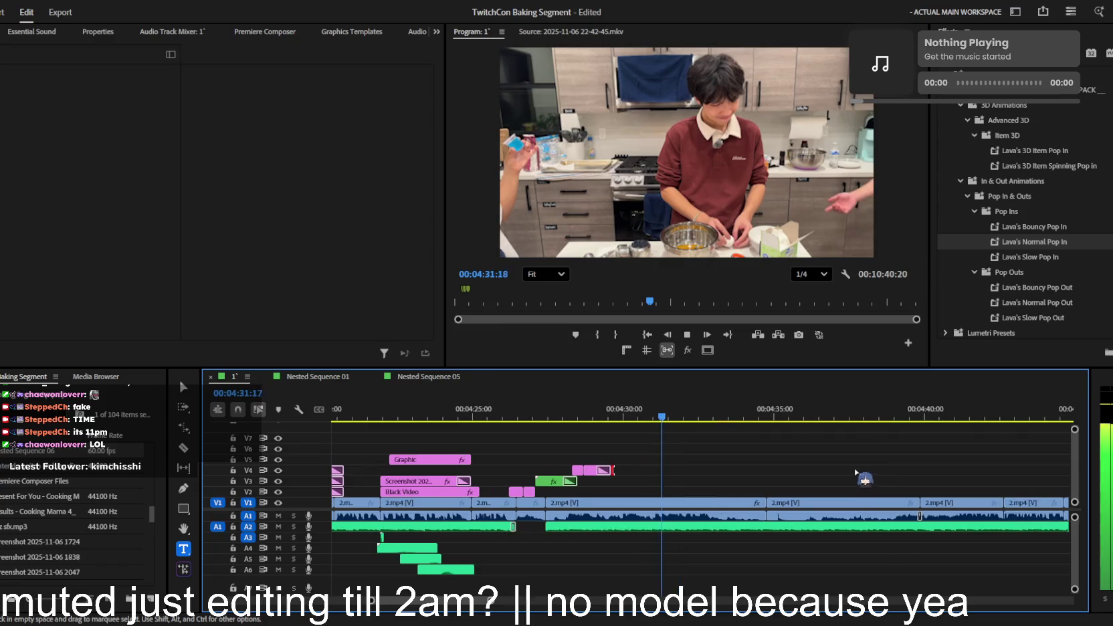
key(ctrl+s)
scroll(739, 461, up, 1)
scroll(740, 462, up, 1)
scroll(734, 462, down, 2)
scroll(733, 461, down, 1)
scroll(731, 460, up, 1)
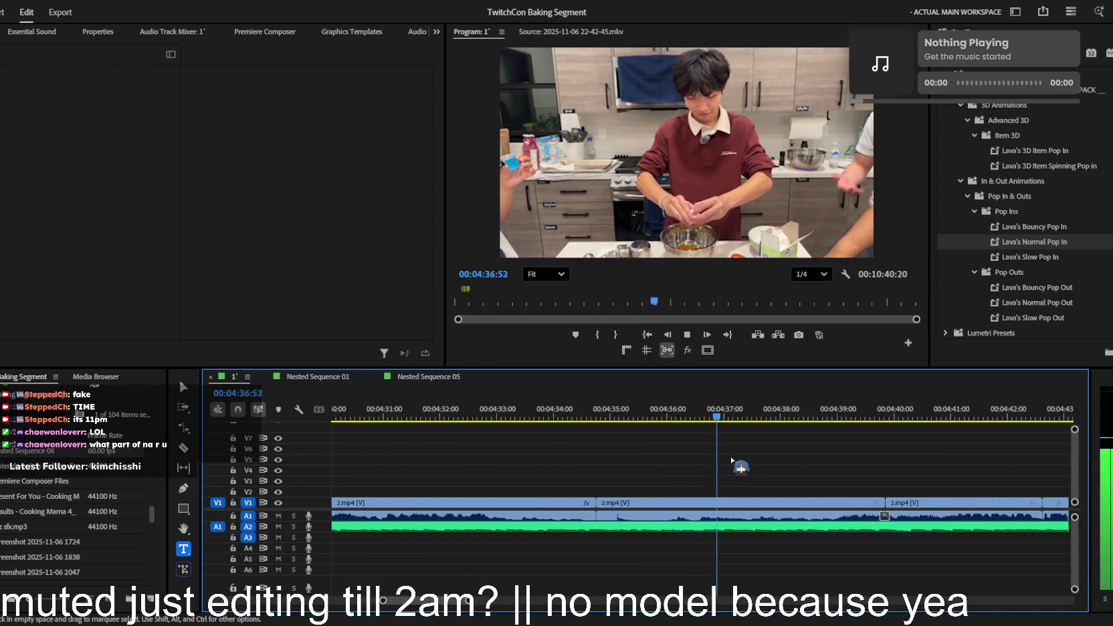
key(space)
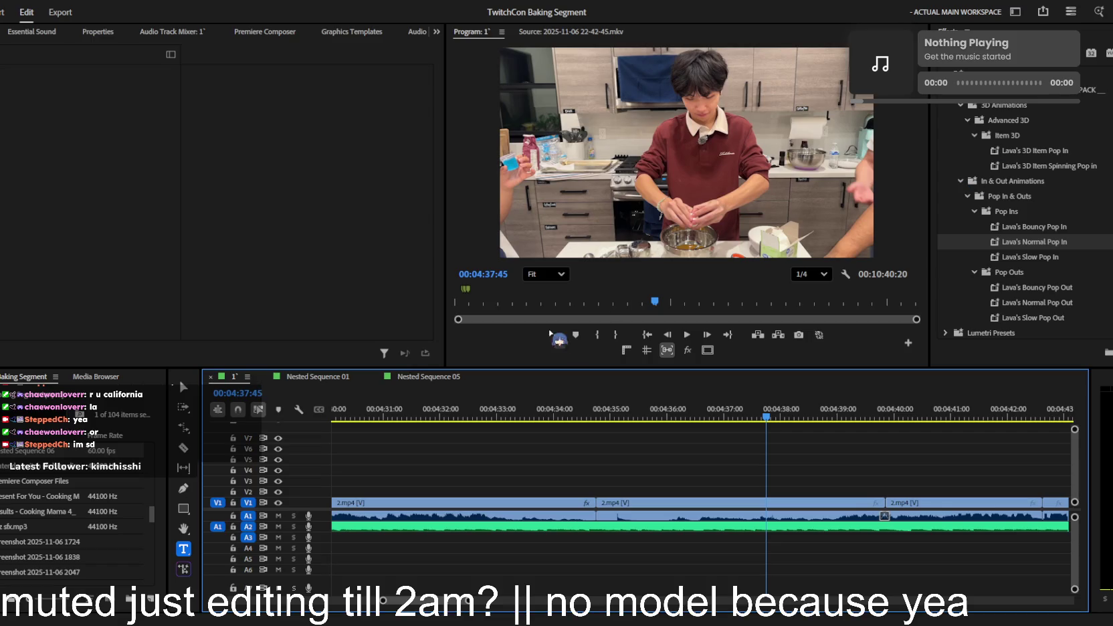
click(556, 419)
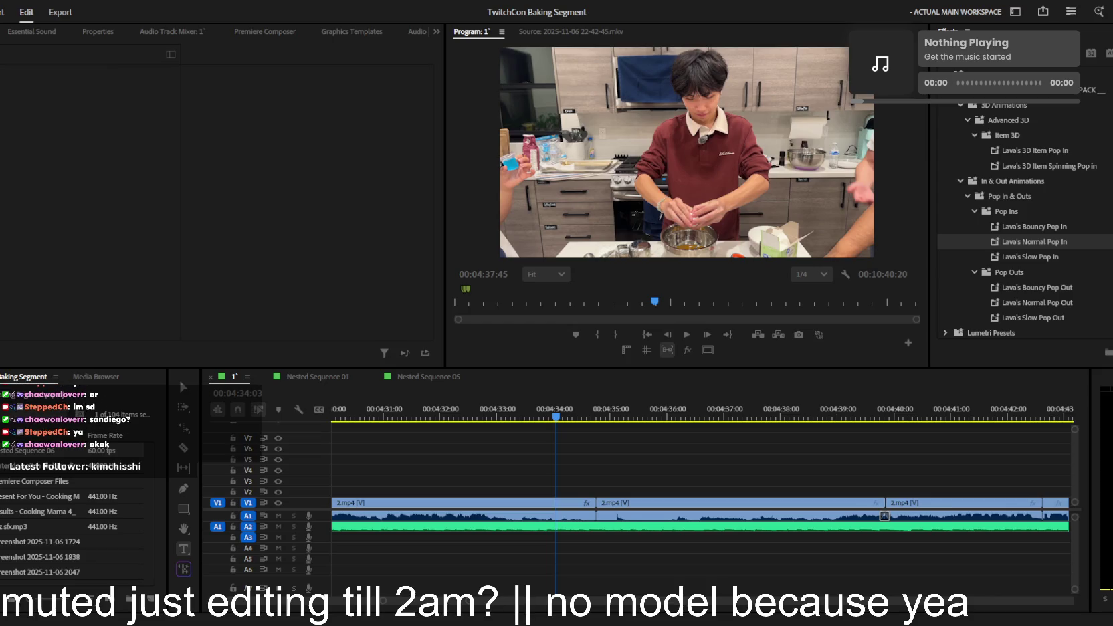
click(683, 489)
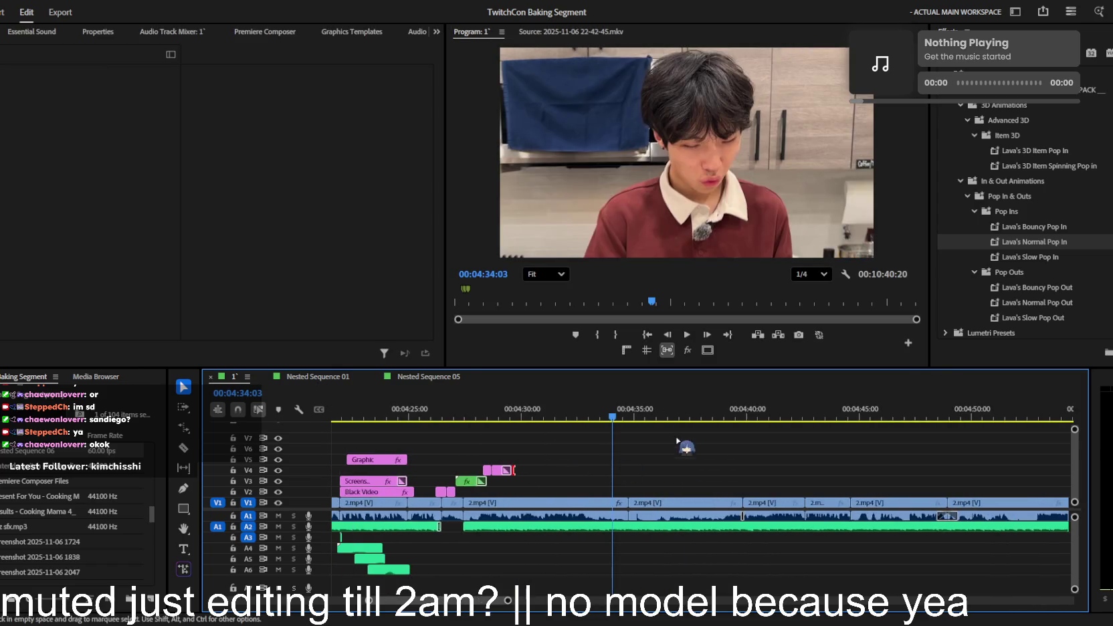
key(space)
key(equal)
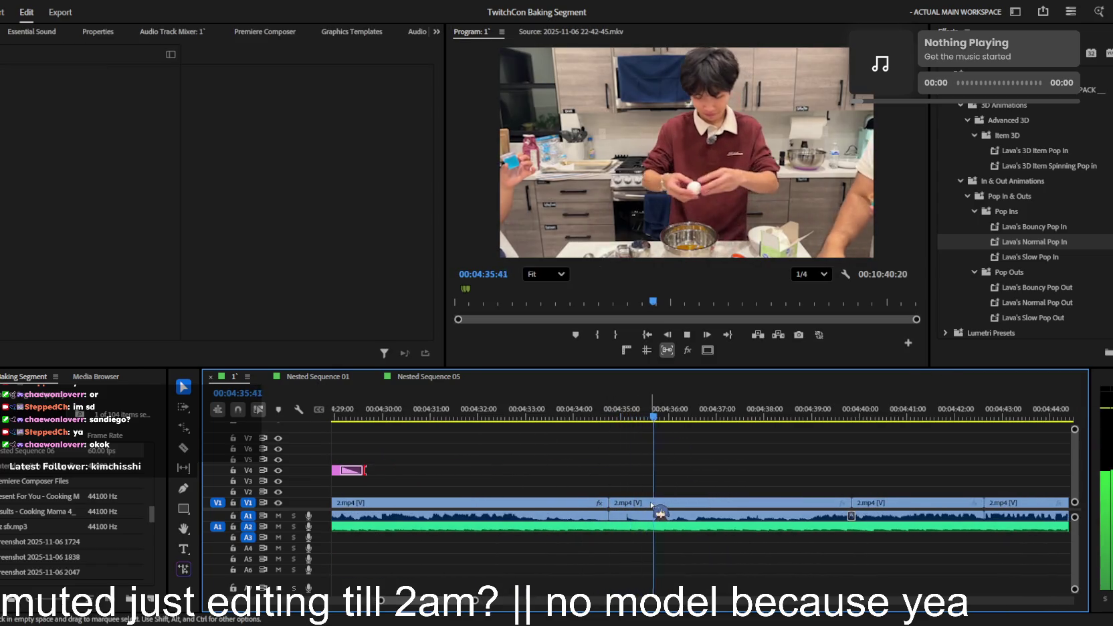
key(minus)
key(minus)
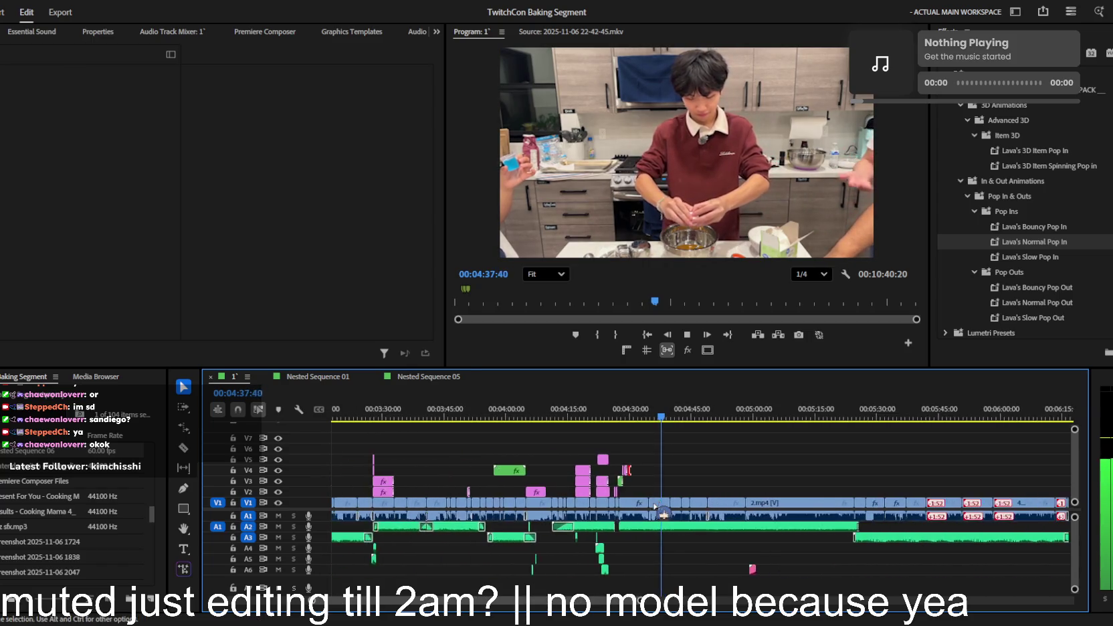
key(equal)
key(equal)
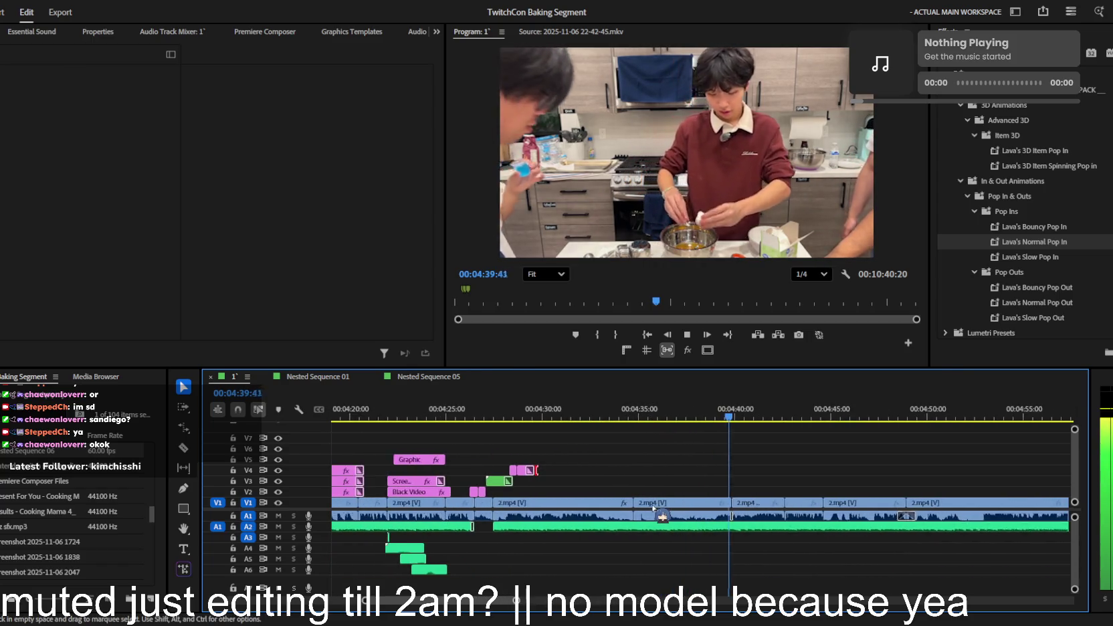
key(minus)
key(equal)
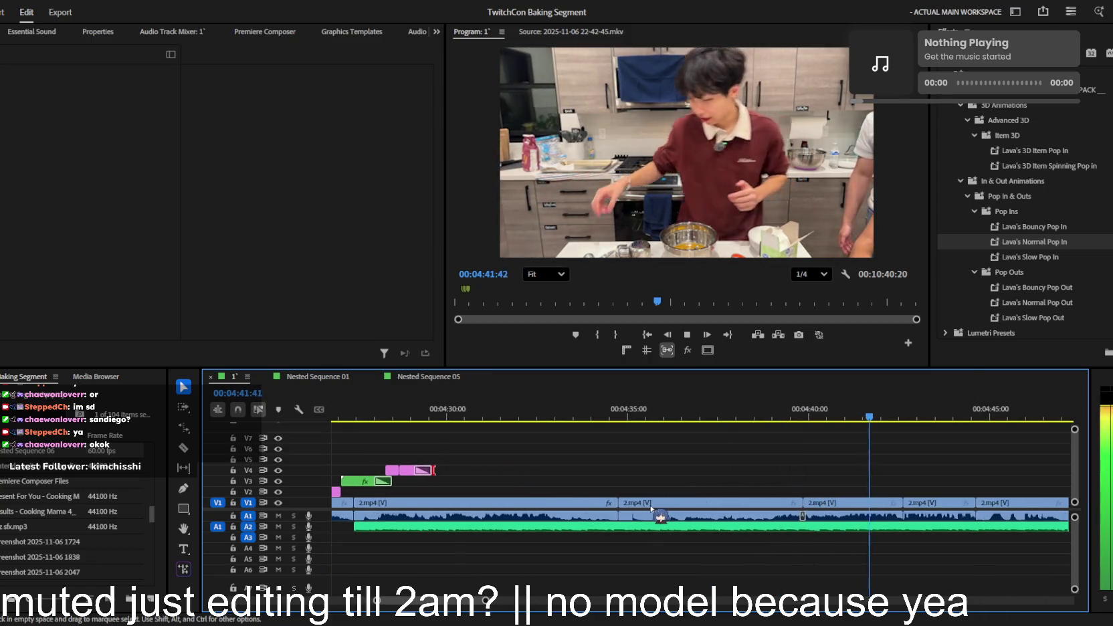
key(space)
key(equal)
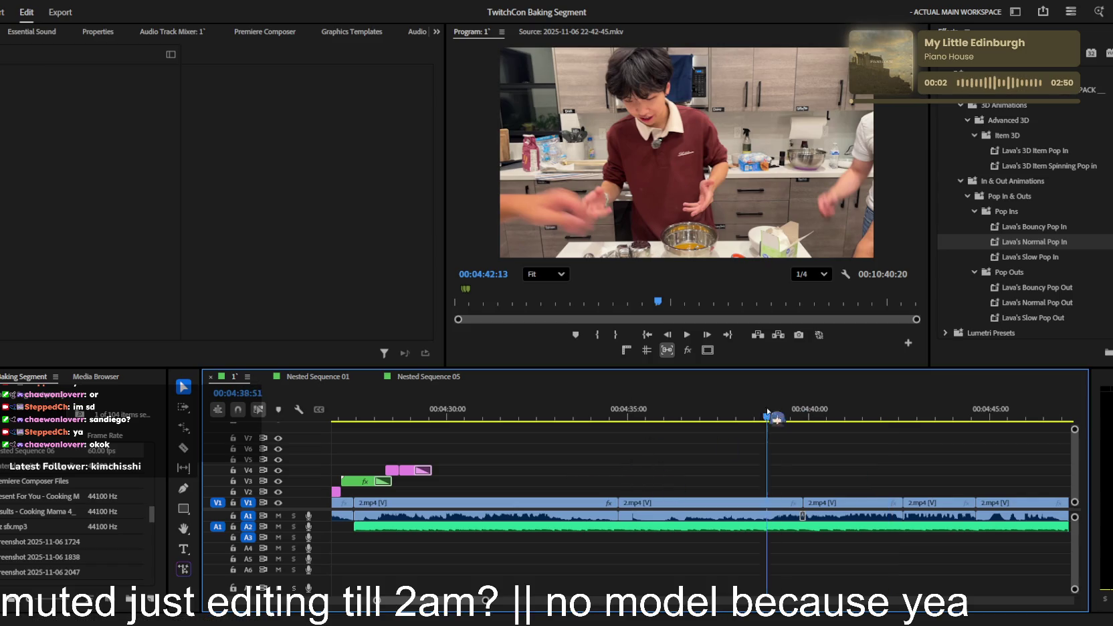
click(731, 436)
key(space)
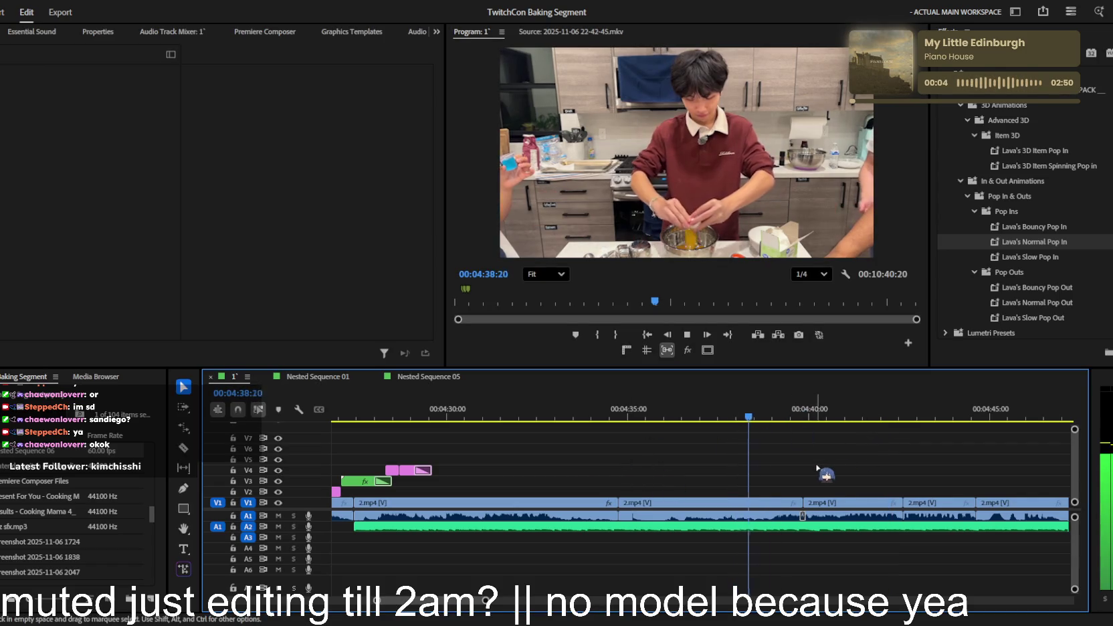
scroll(816, 463, down, 1)
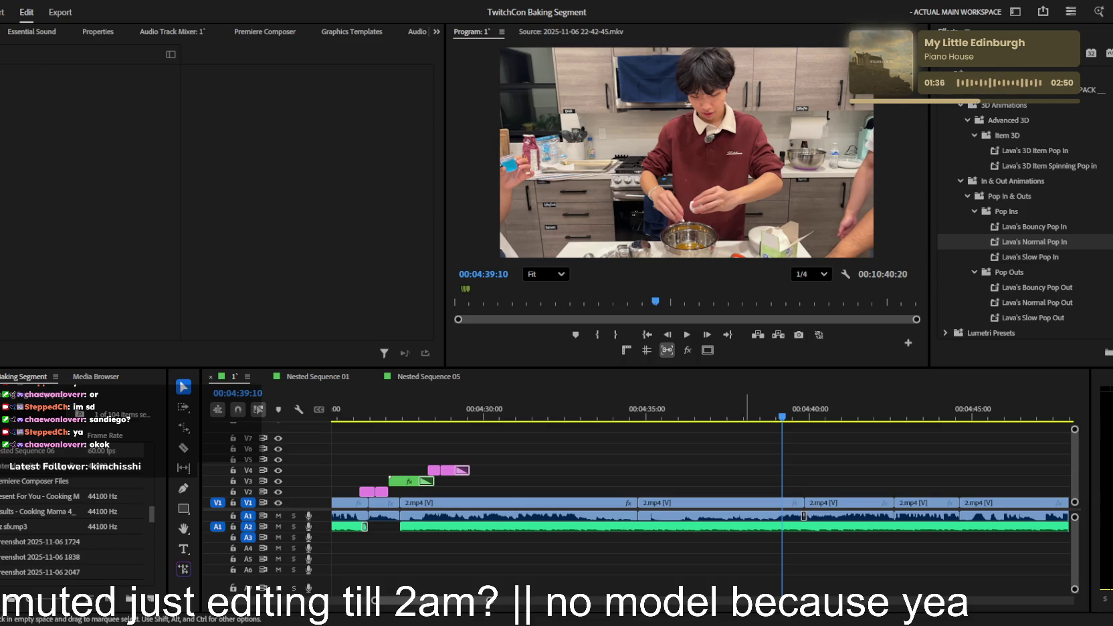
key(Up)
key(minus)
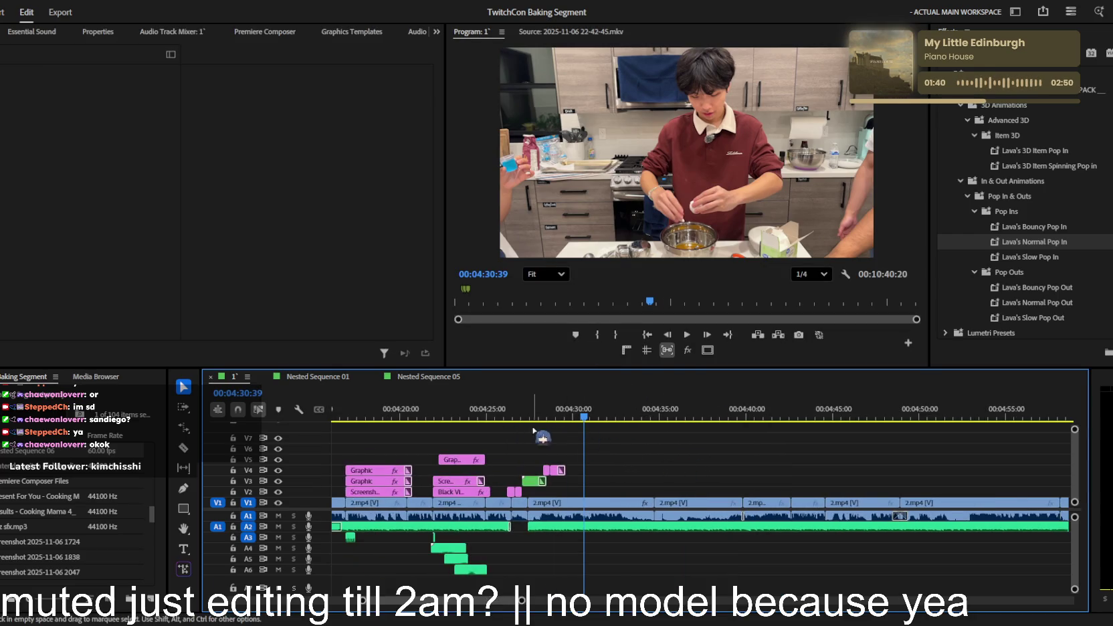
click(539, 410)
drag(541, 412, 610, 411)
key(equal)
key(equal)
key(equal)
key(equal)
key(minus)
mouse_move(669, 411)
mouse_down()
mouse_move(756, 409)
mouse_move(604, 409)
mouse_move(647, 409)
mouse_up()
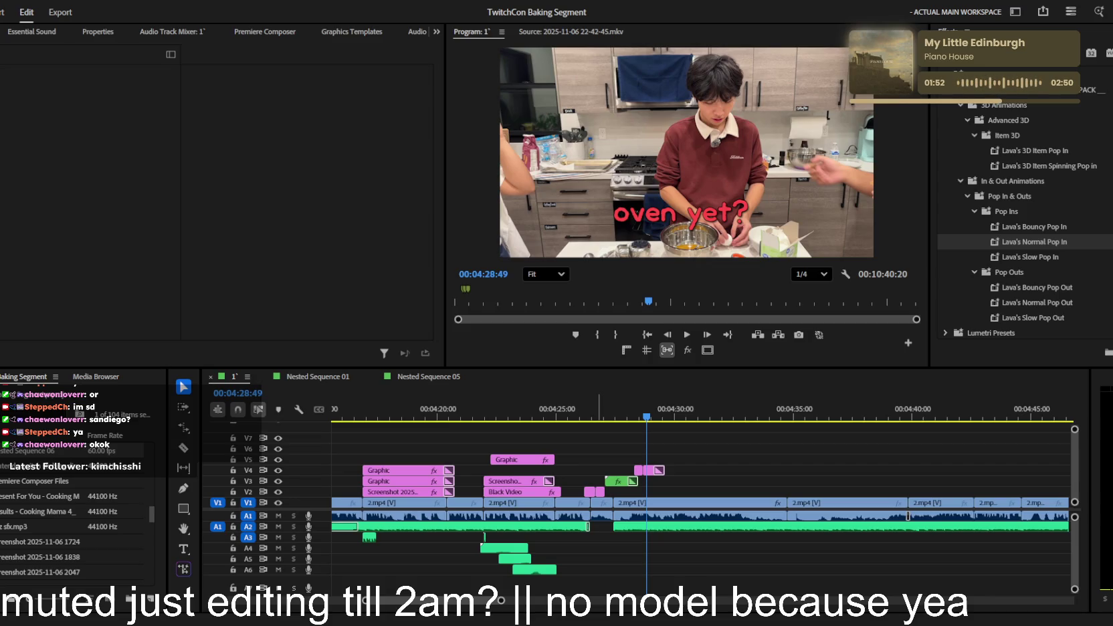
key(space)
key(equal)
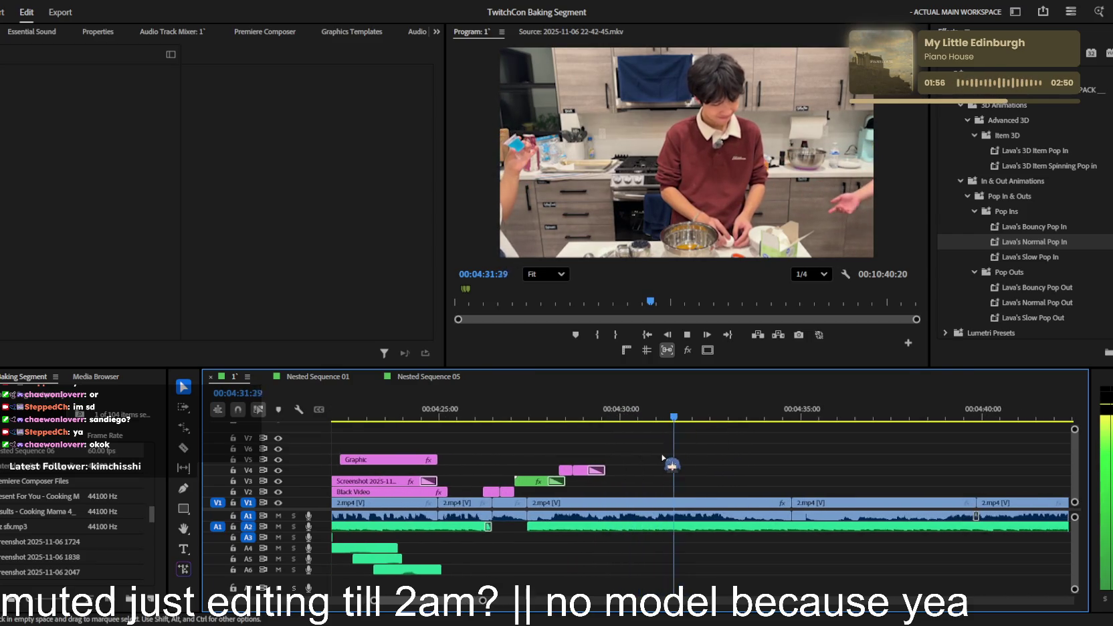
key(equal)
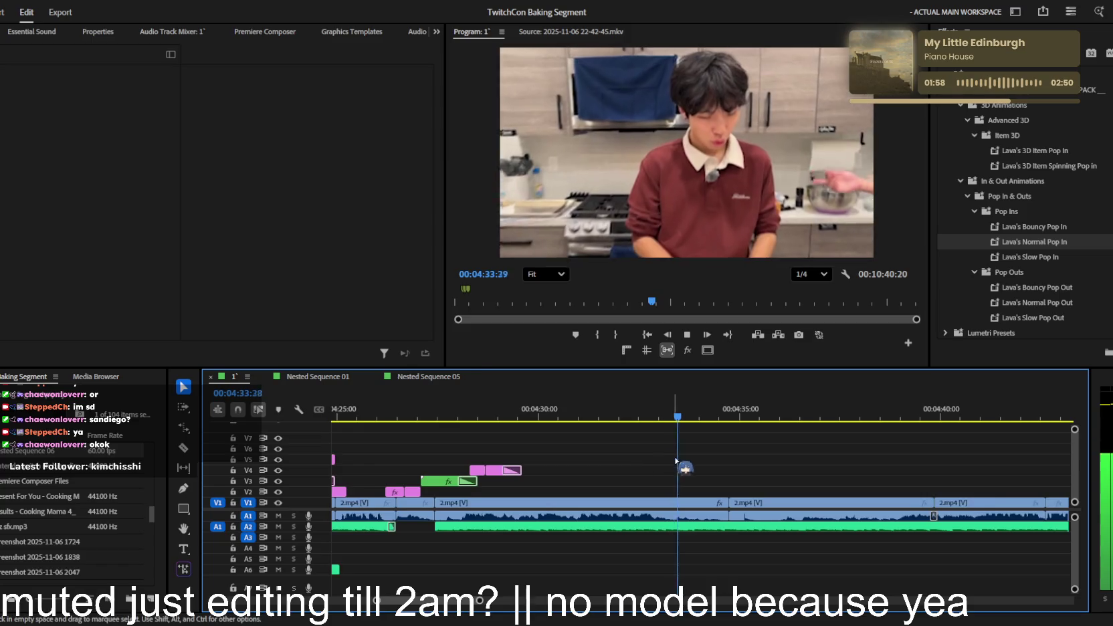
key(minus)
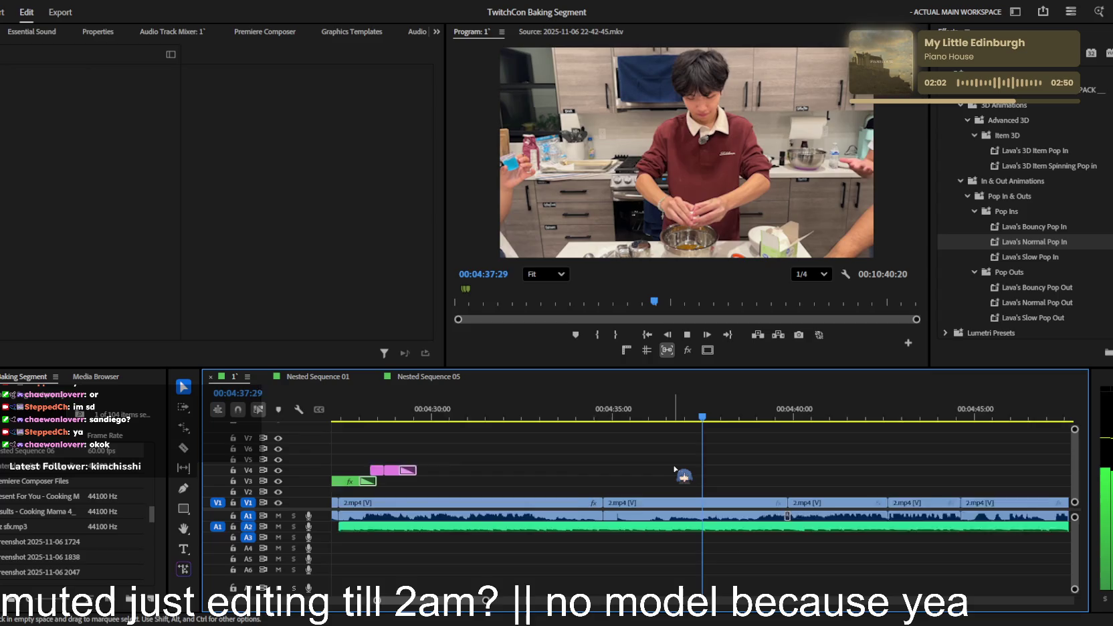
key(minus)
scroll(683, 476, down, 2)
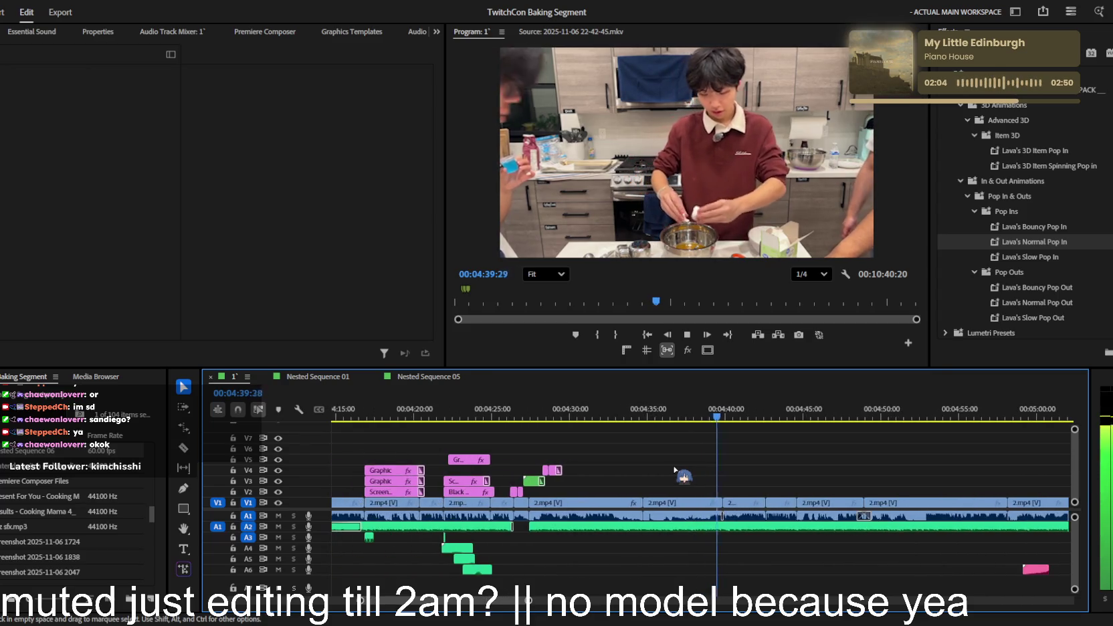
key(equal)
key(equal)
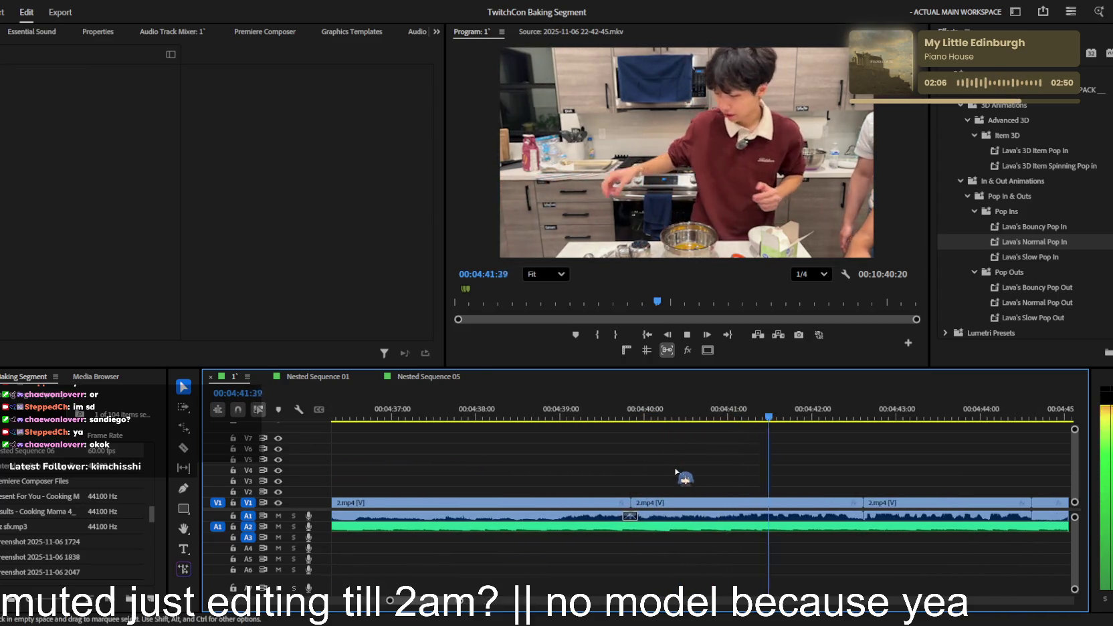
key(minus)
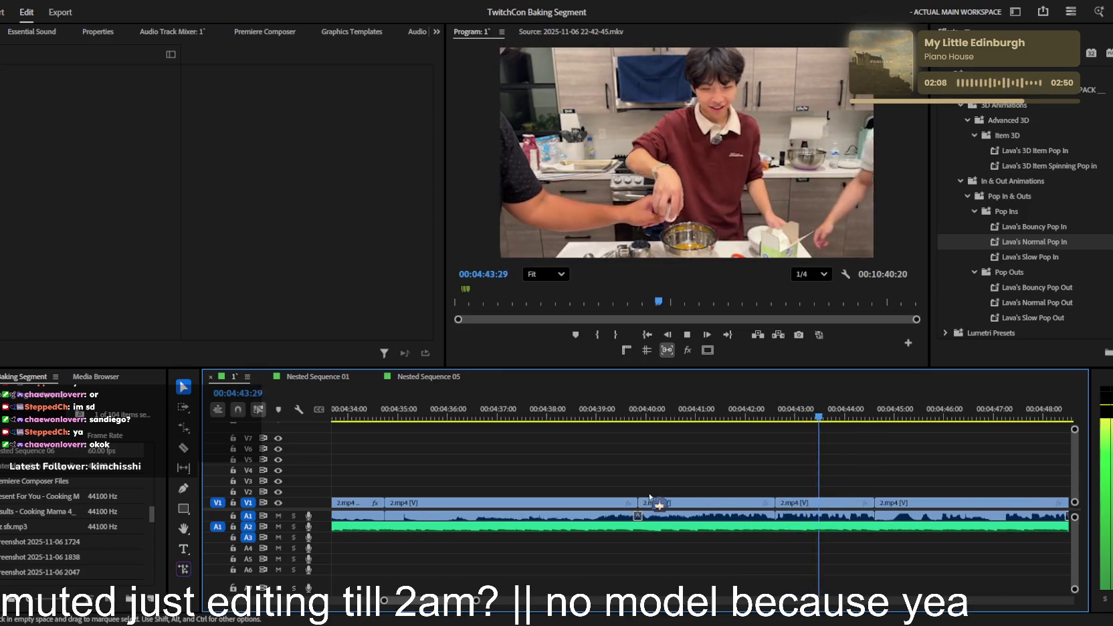
key(minus)
scroll(699, 499, down, 3)
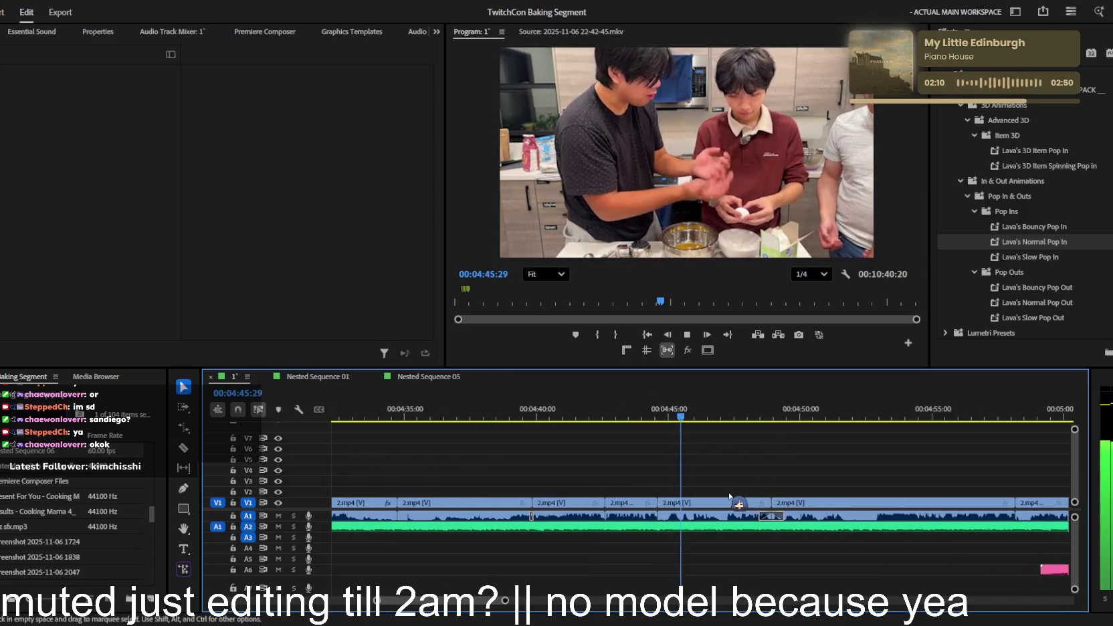
key(equal)
key(equal)
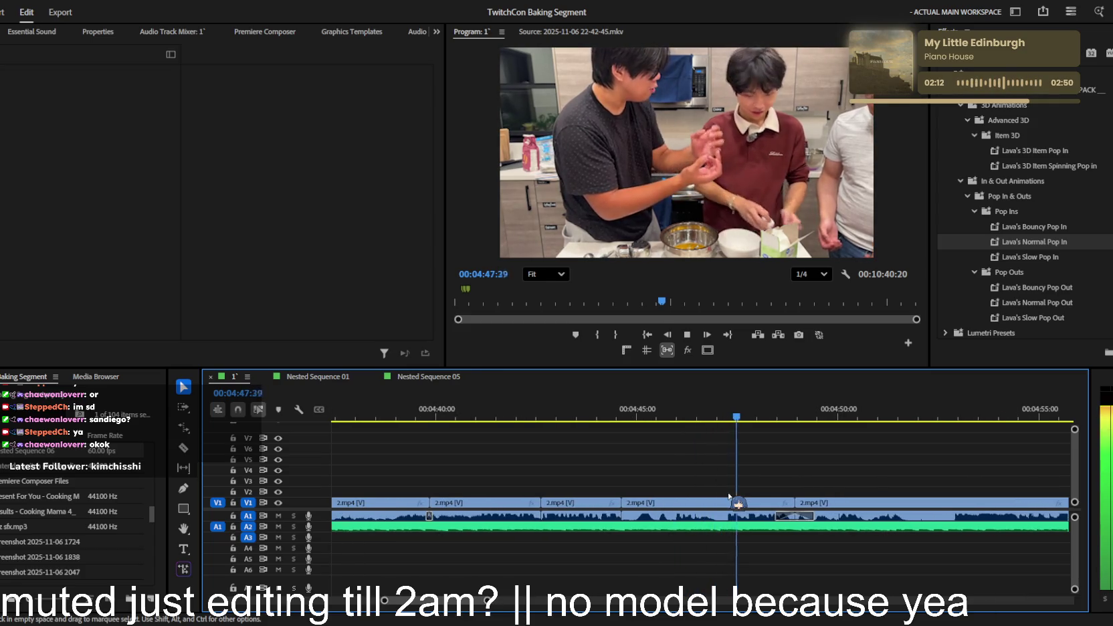
key(minus)
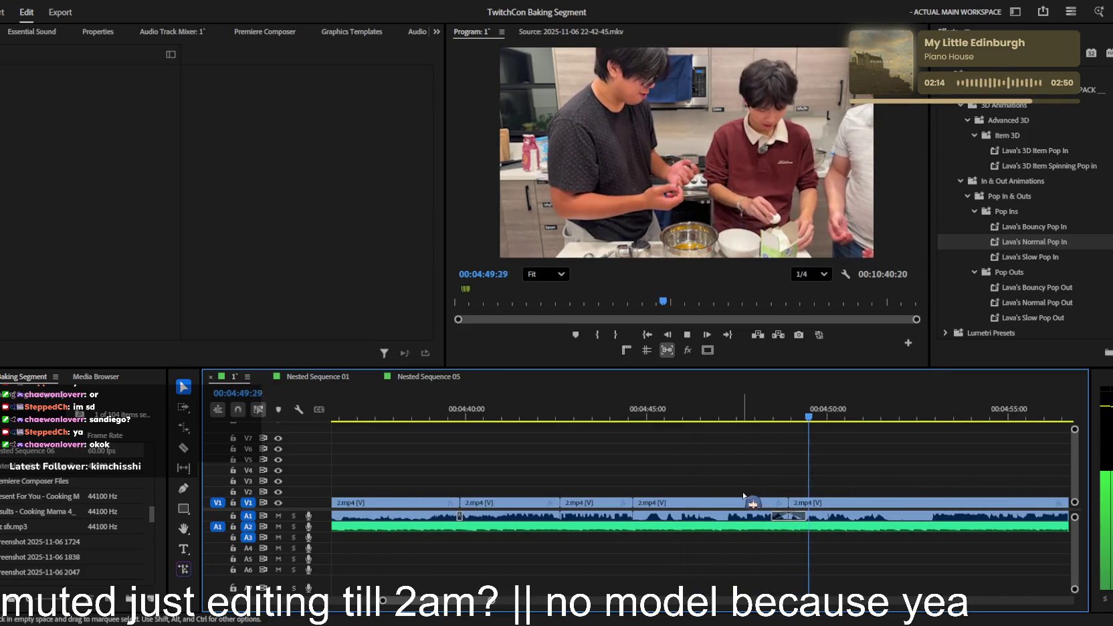
key(minus)
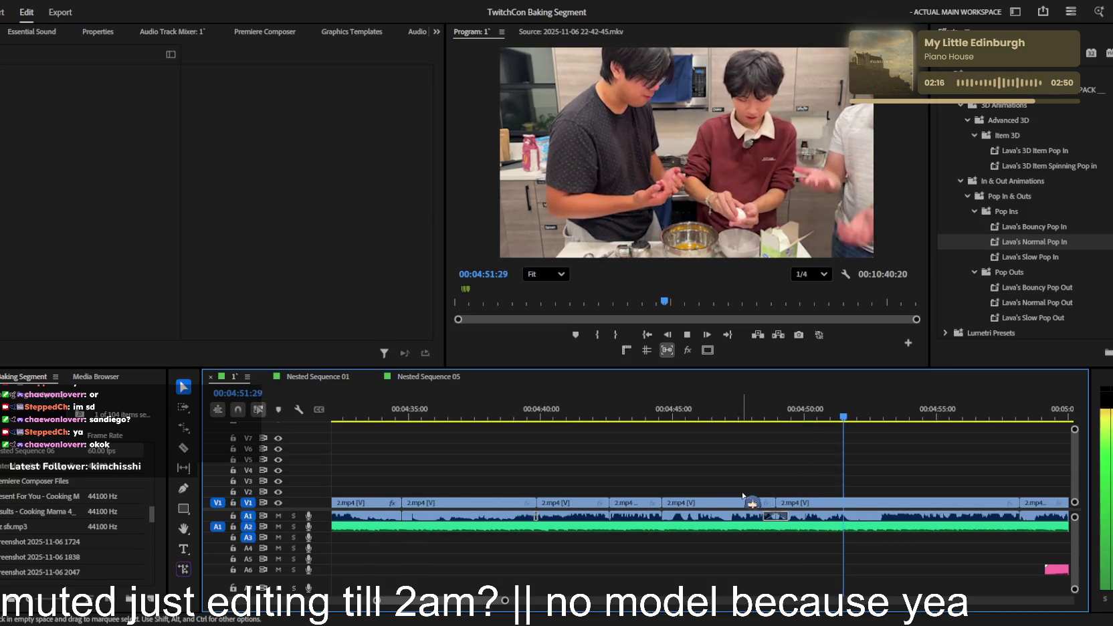
key(equal)
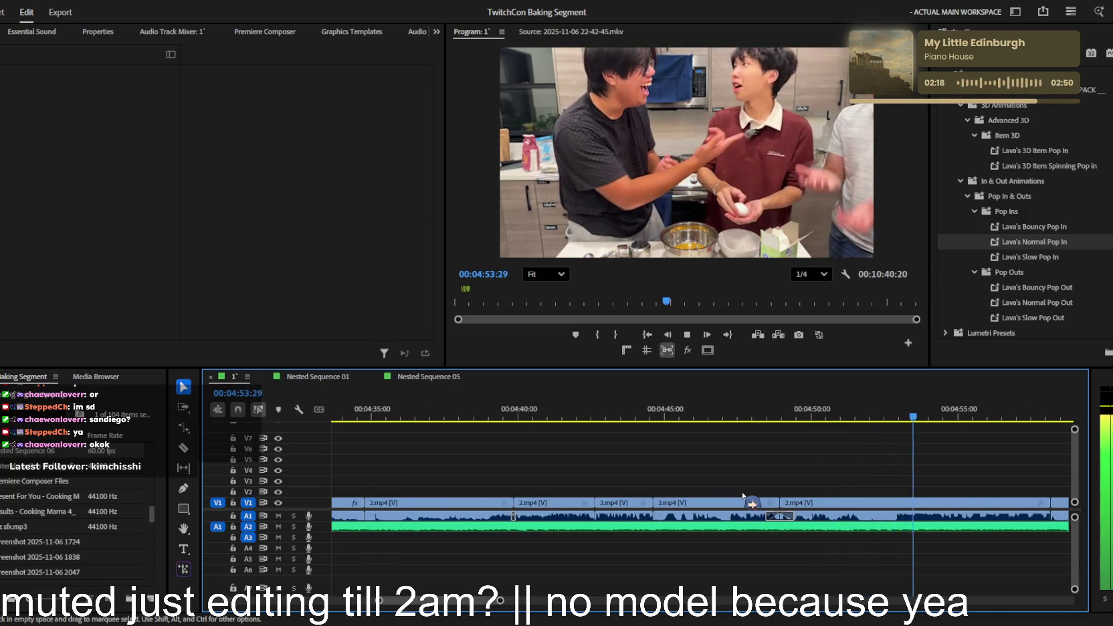
key(minus)
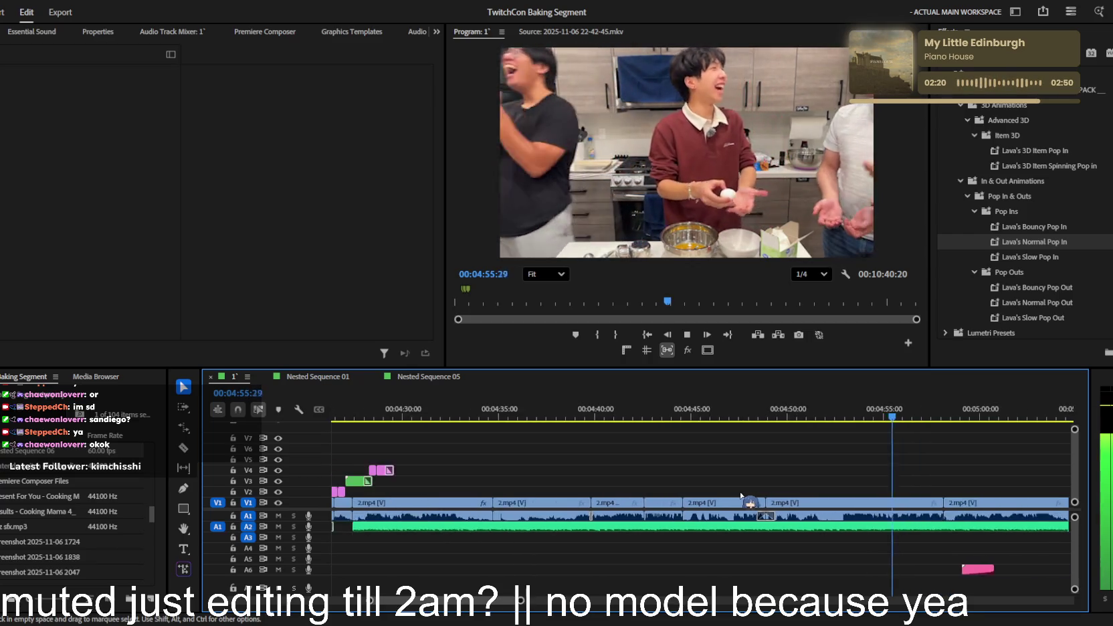
key(equal)
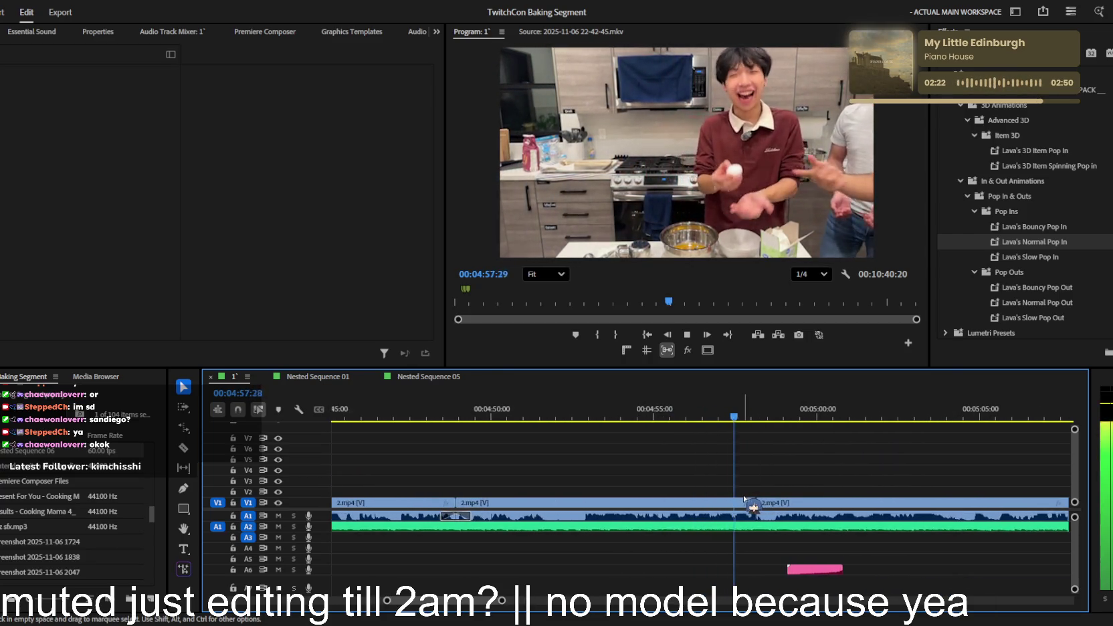
key(equal)
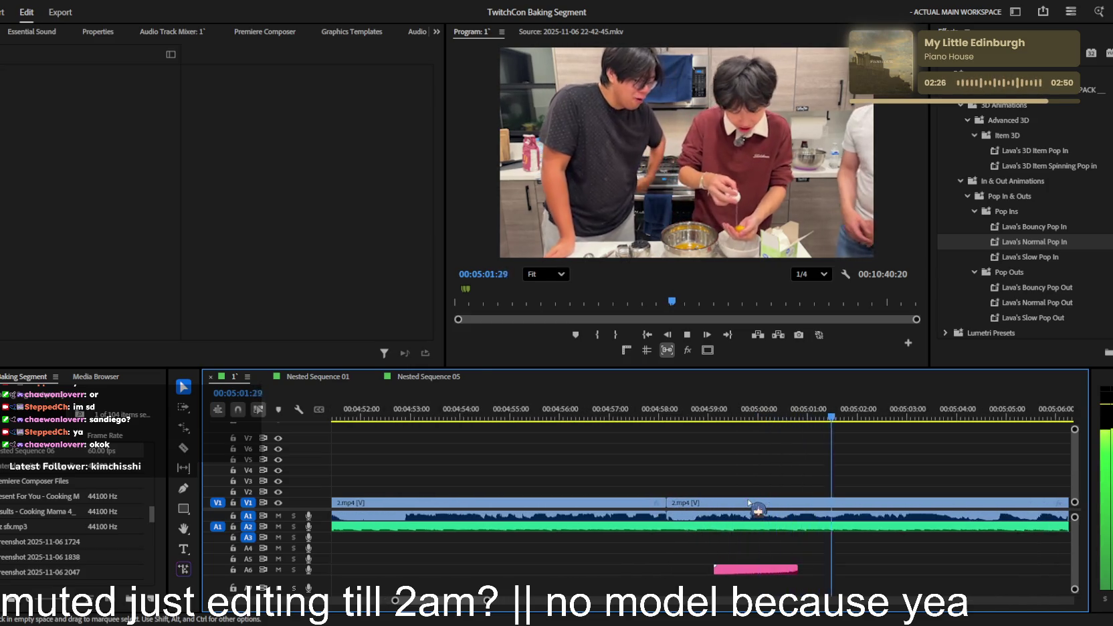
key(minus)
key(minus)
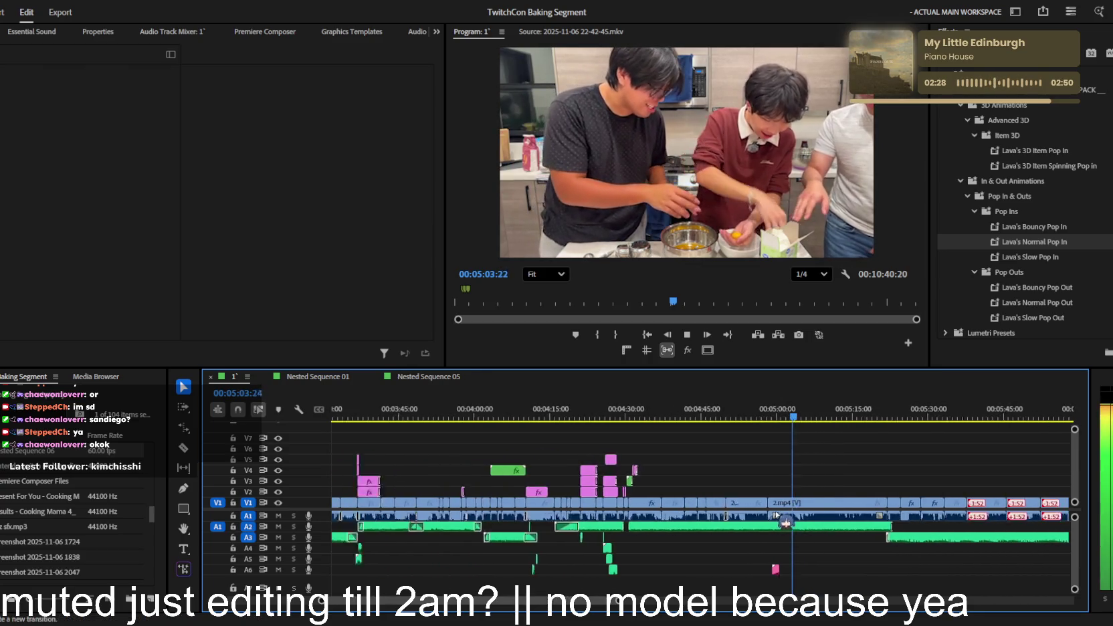
key(minus)
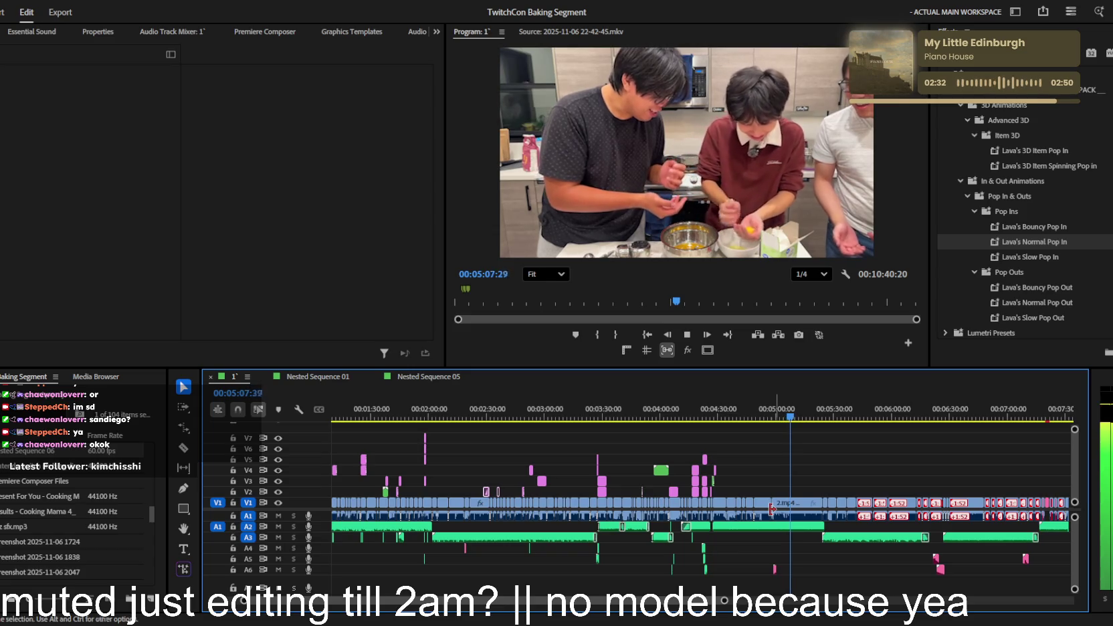
scroll(773, 510, up, 2)
scroll(772, 511, down, 1)
scroll(772, 511, down, 1)
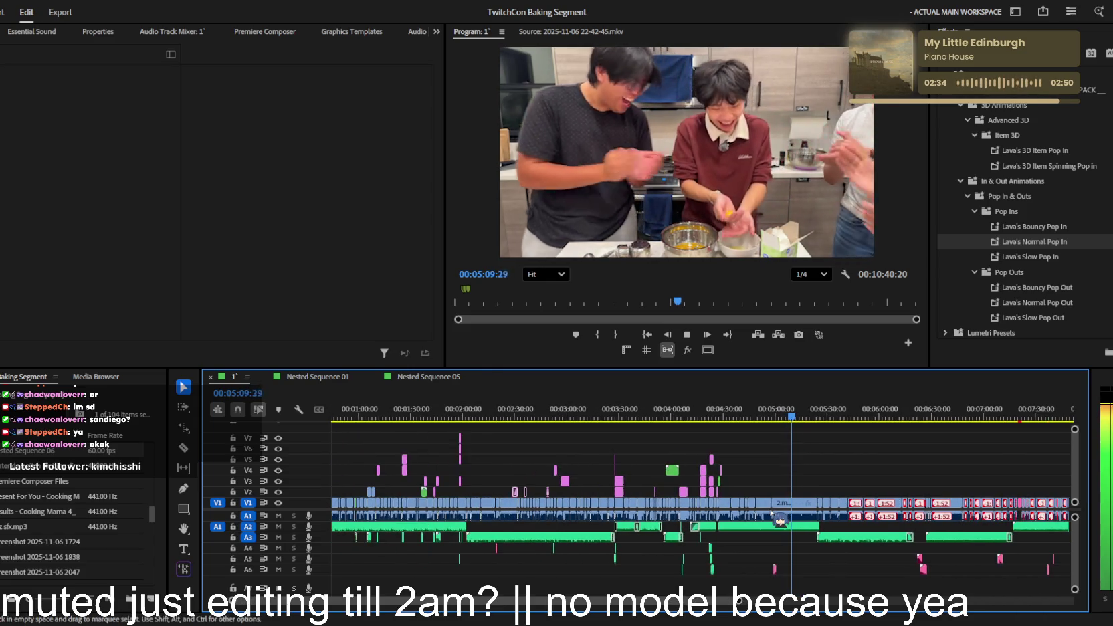
scroll(779, 515, up, 2)
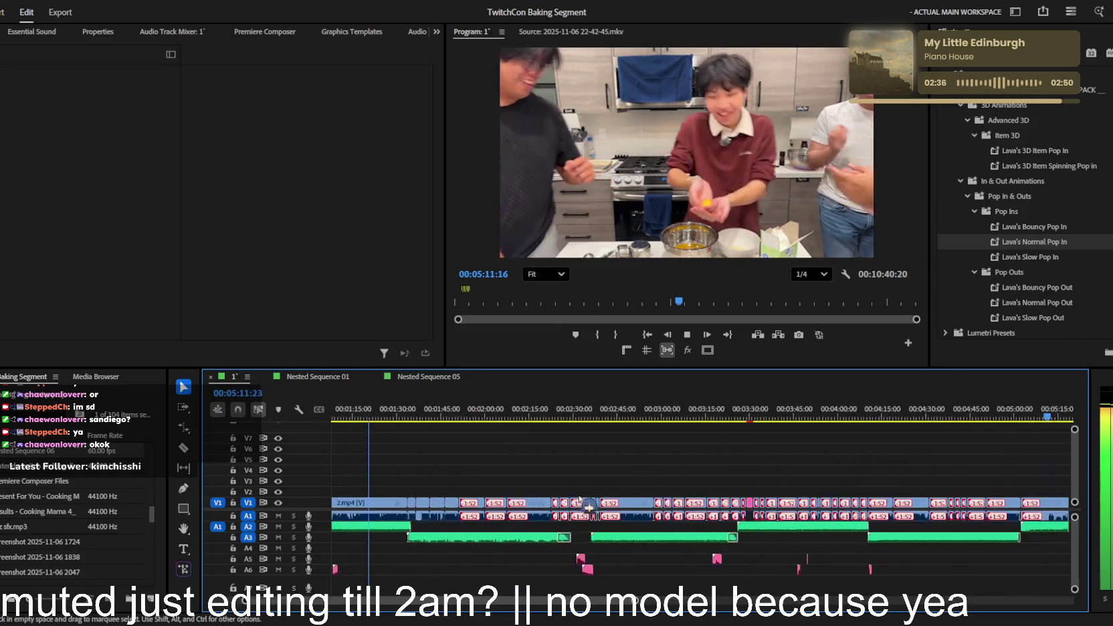
scroll(595, 485, up, 1)
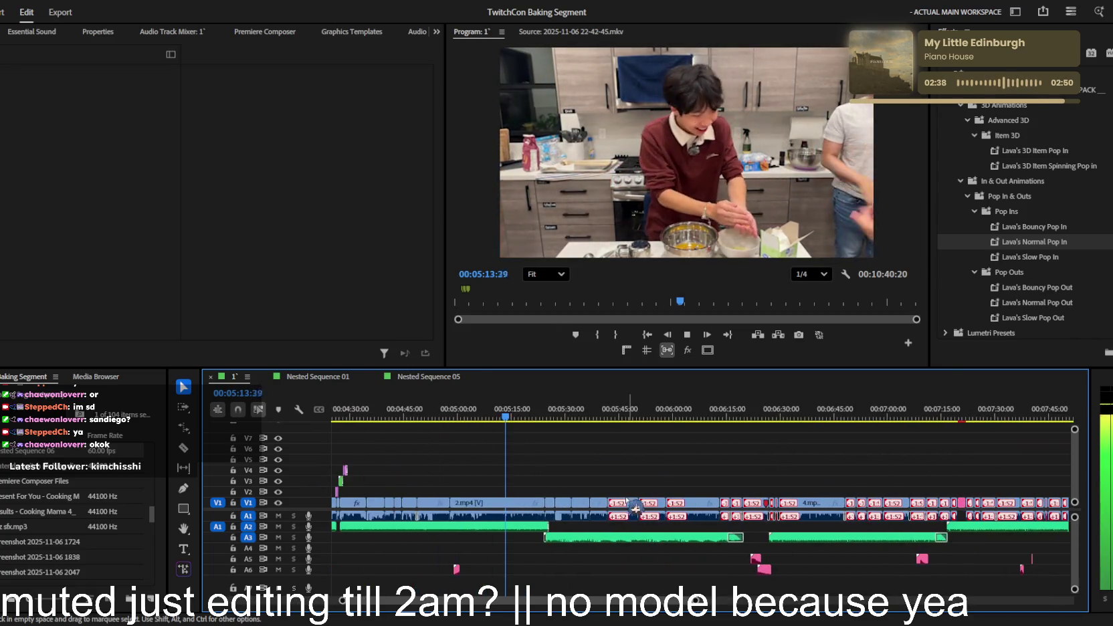
drag(541, 413, 489, 413)
scroll(513, 461, up, 2)
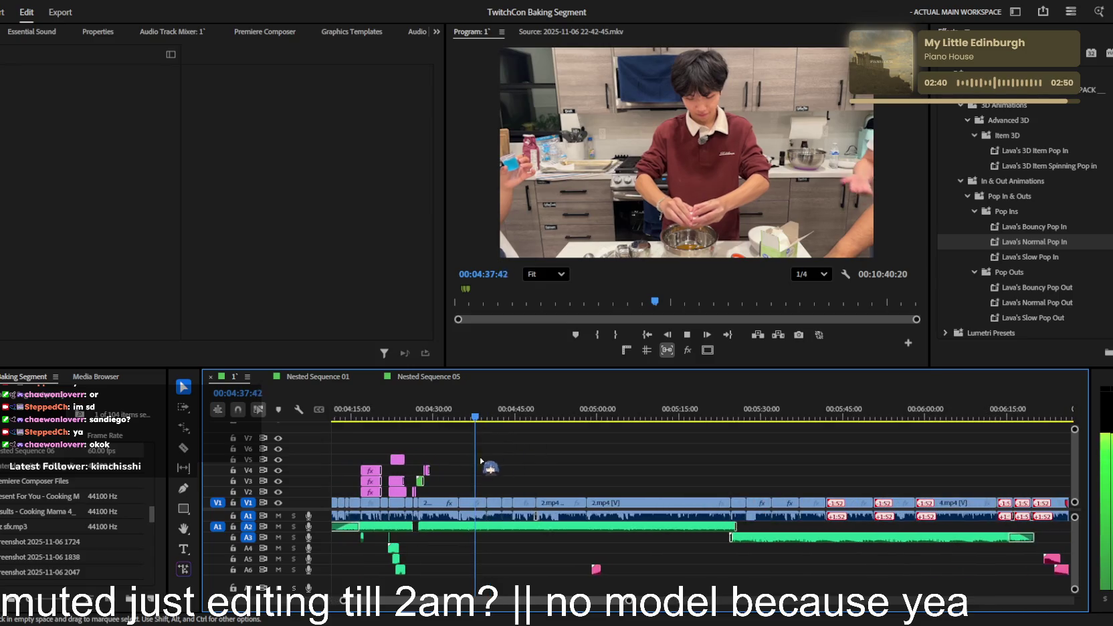
scroll(460, 447, up, 1)
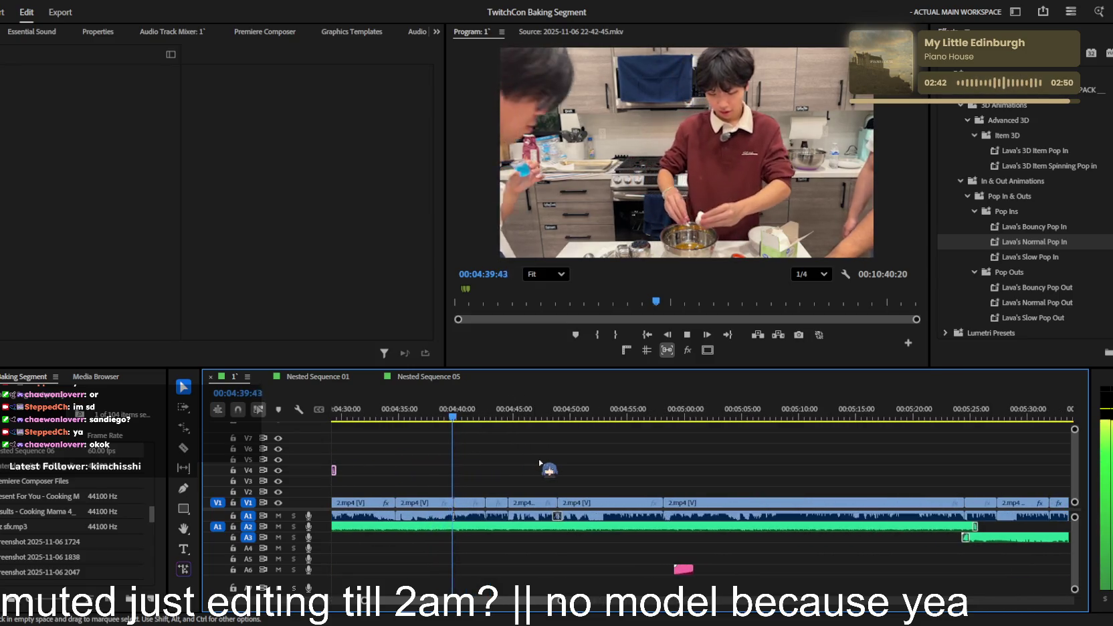
scroll(453, 439, down, 1)
scroll(452, 440, down, 1)
scroll(453, 439, down, 1)
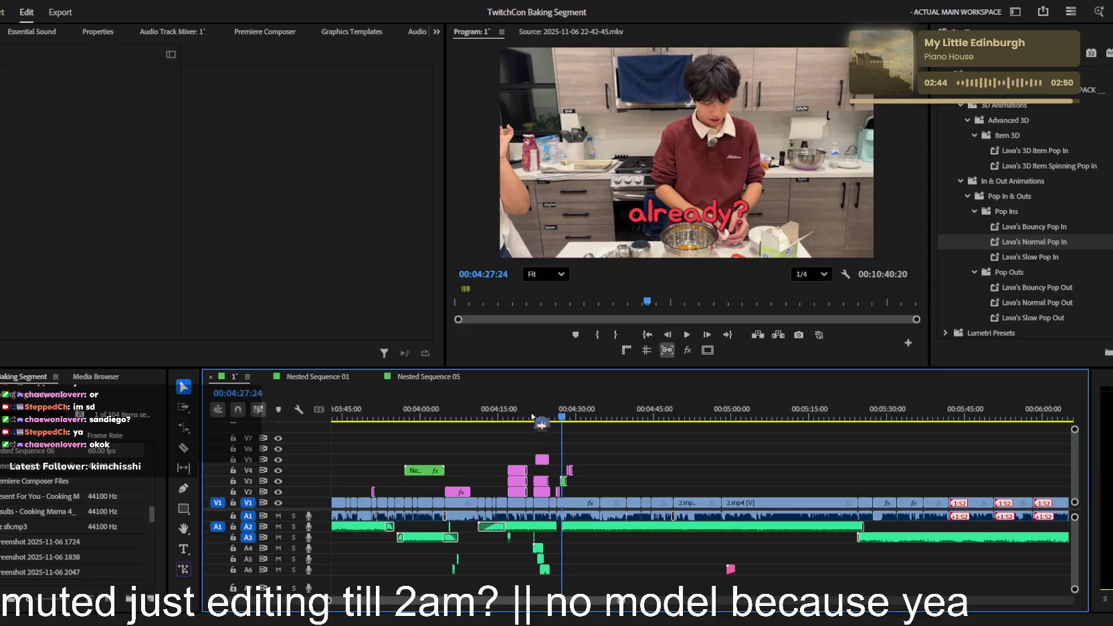
click(388, 411)
key(space)
scroll(478, 453, up, 1)
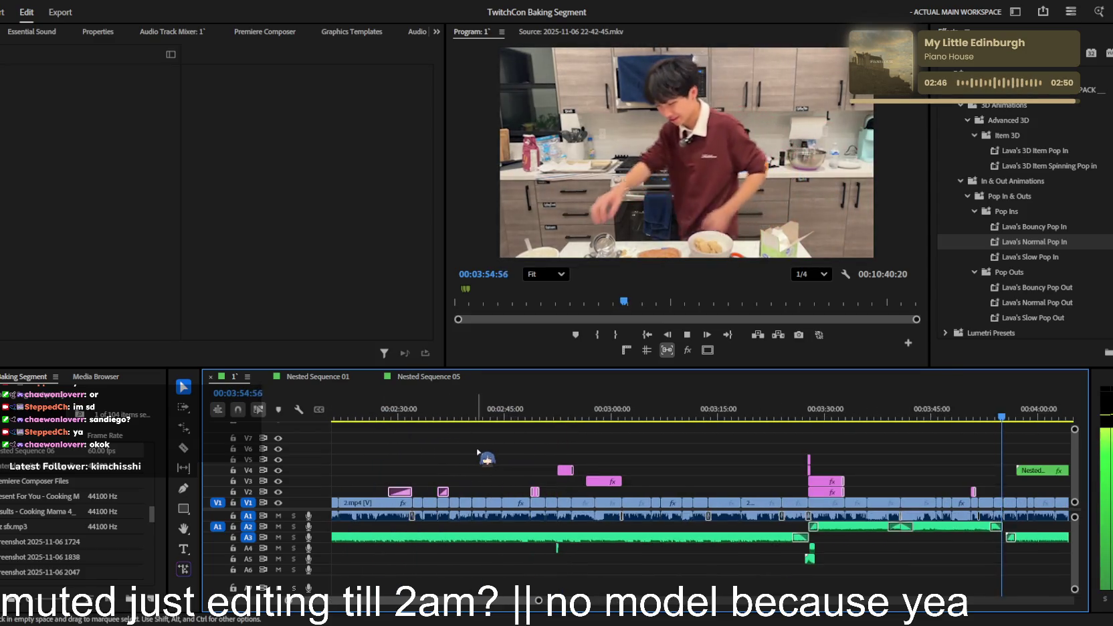
scroll(756, 442, up, 1)
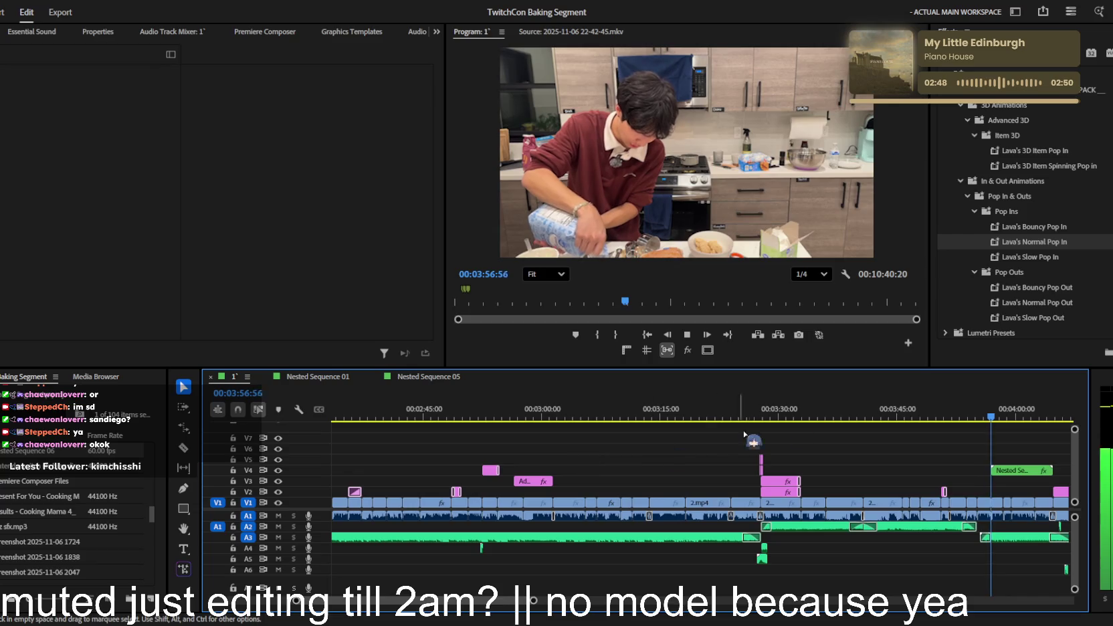
key(space)
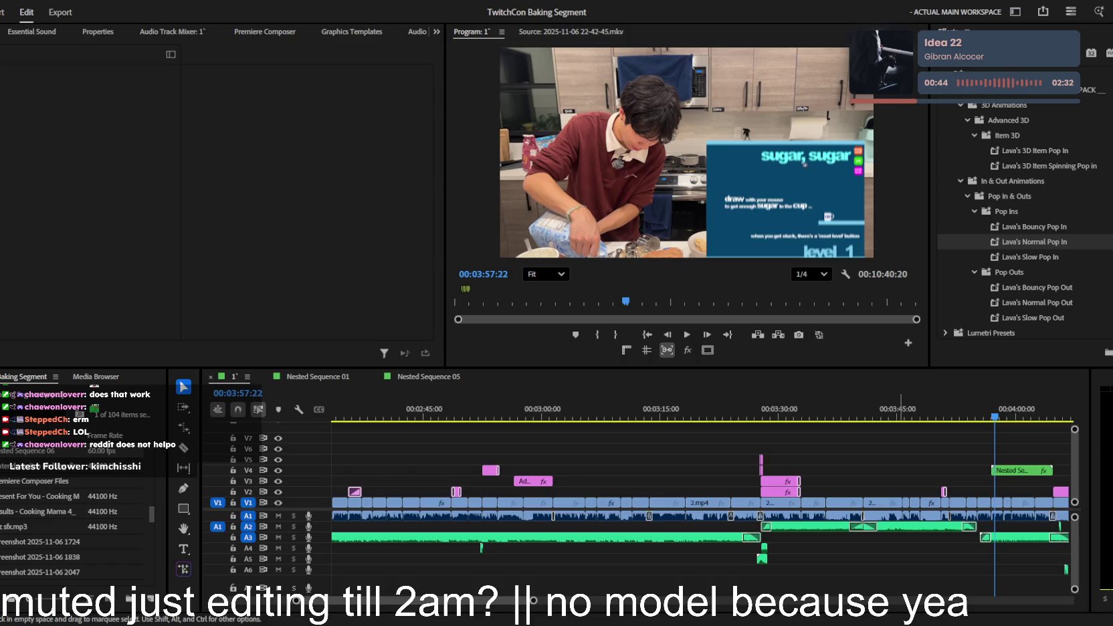
click(622, 425)
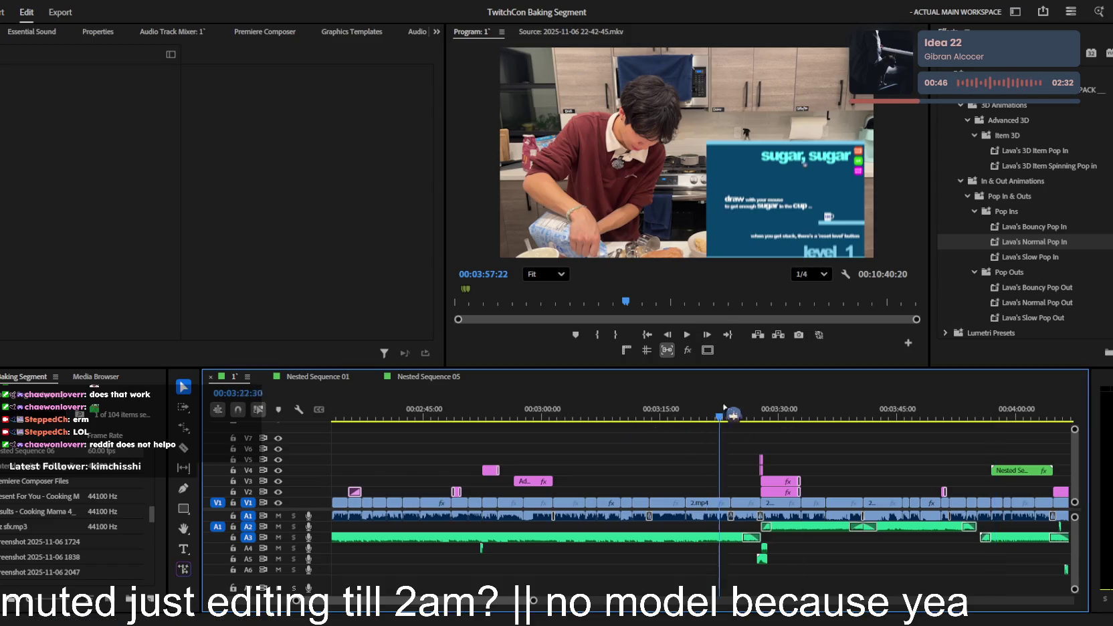
alt+scroll(761, 410, up, 1)
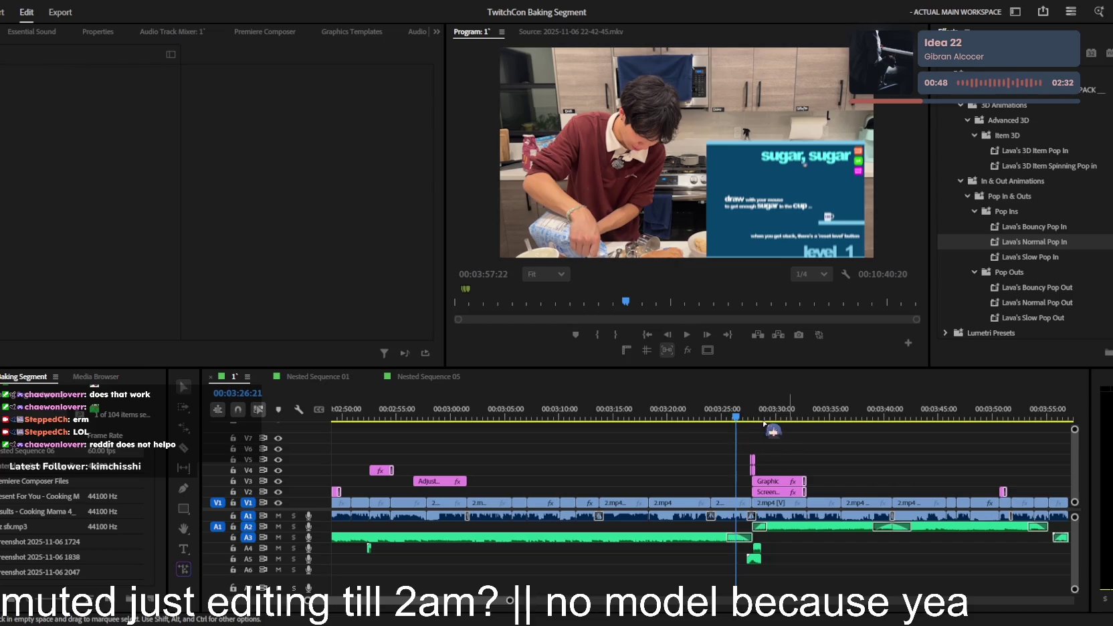
key(l)
key(l)
key(l)
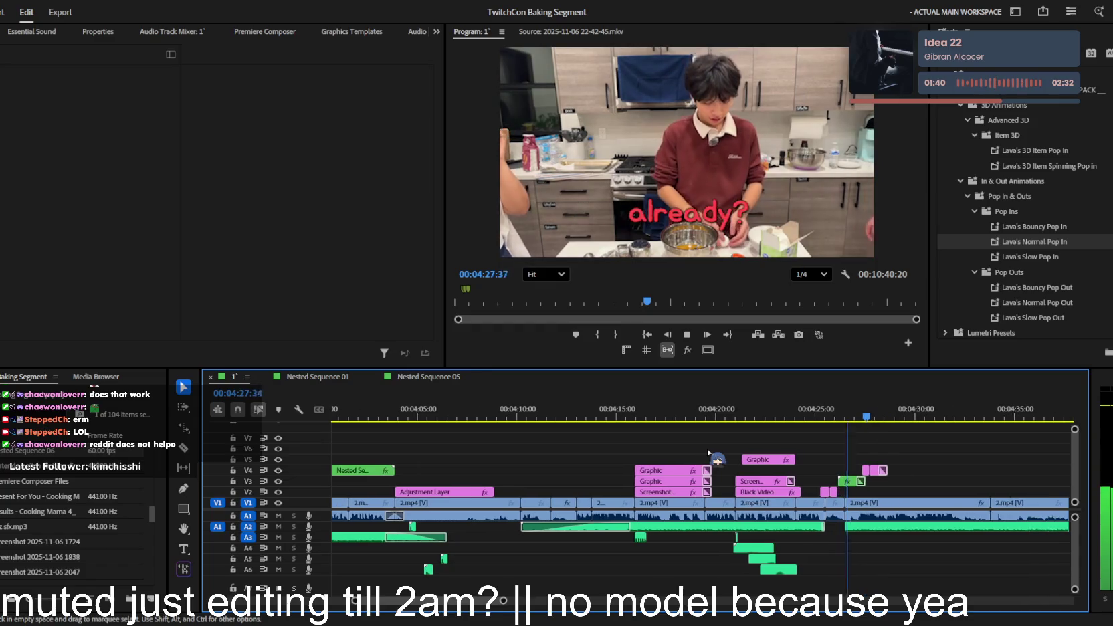
key(j)
key(=)
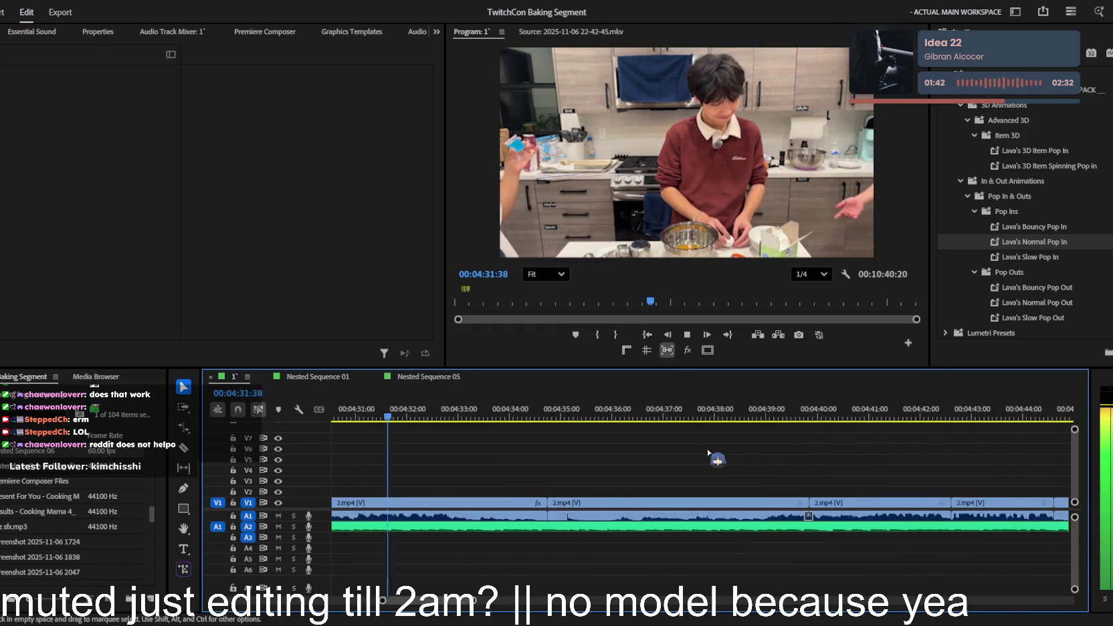
key(=)
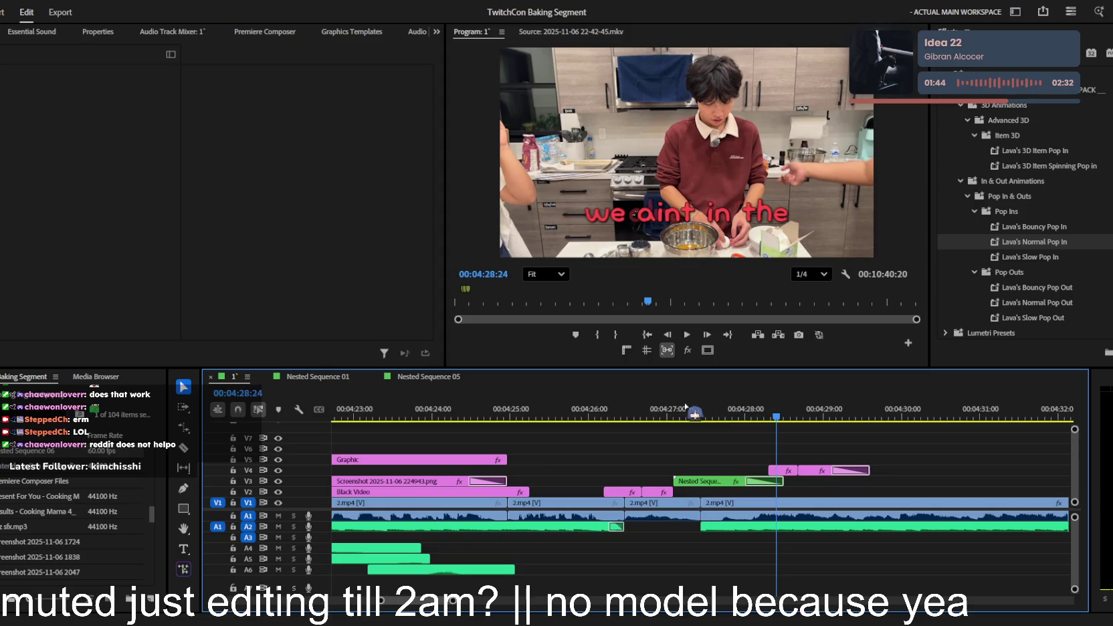
click(625, 414)
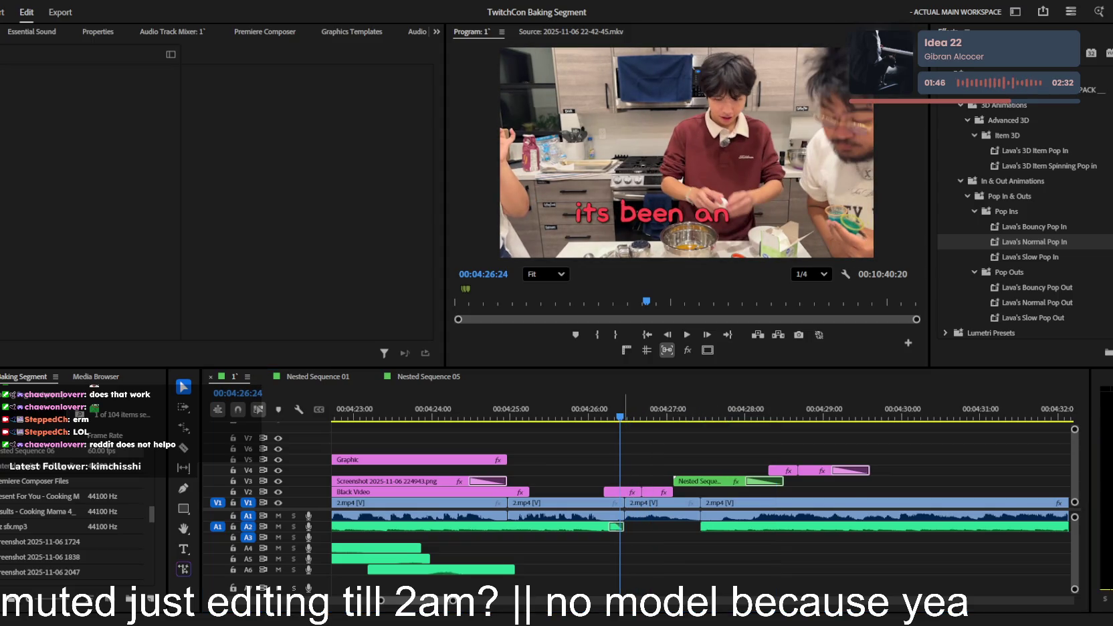
key(space)
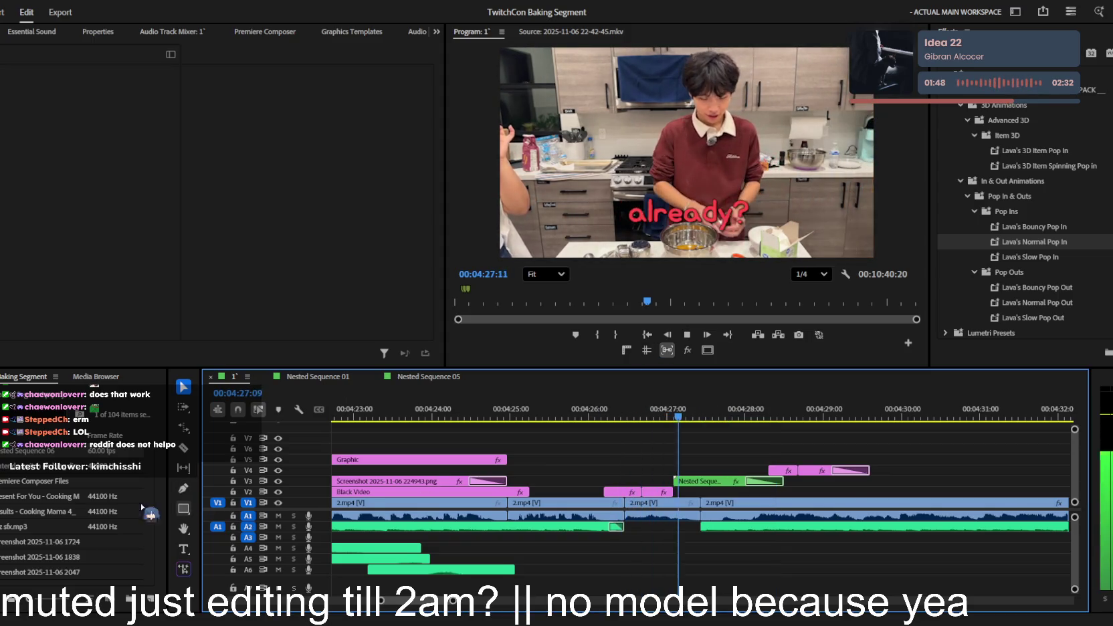
key(space)
double_click(40, 467)
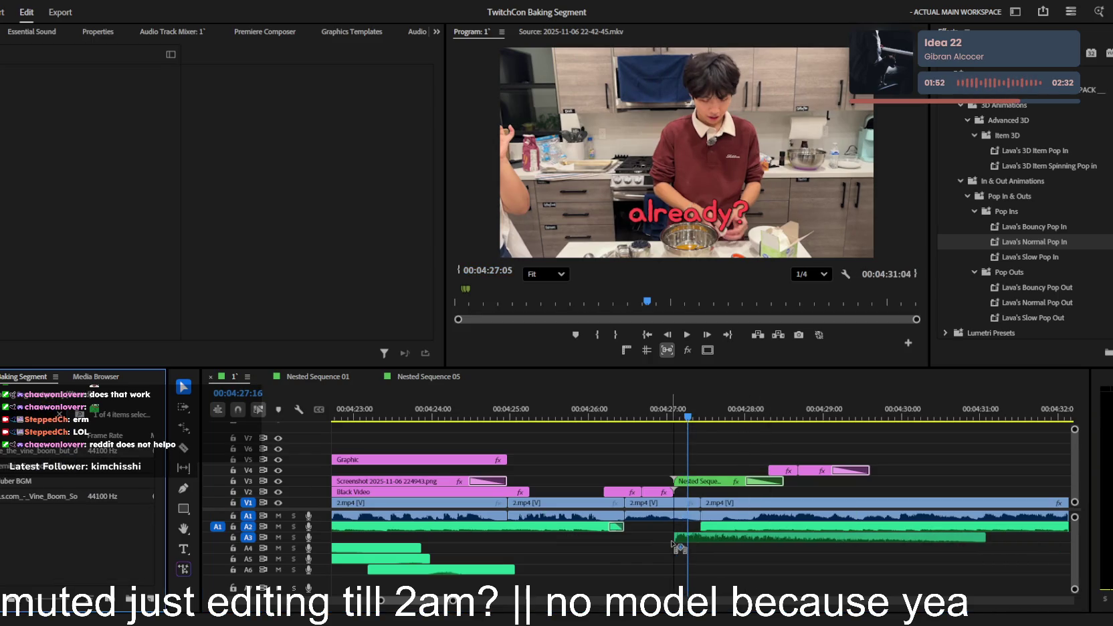
- Place like_the_vine_boom_but_dumber.wav on A3 near 4:27 under the 'already?' caption and preview it
drag(746, 538, 709, 537)
click(734, 539)
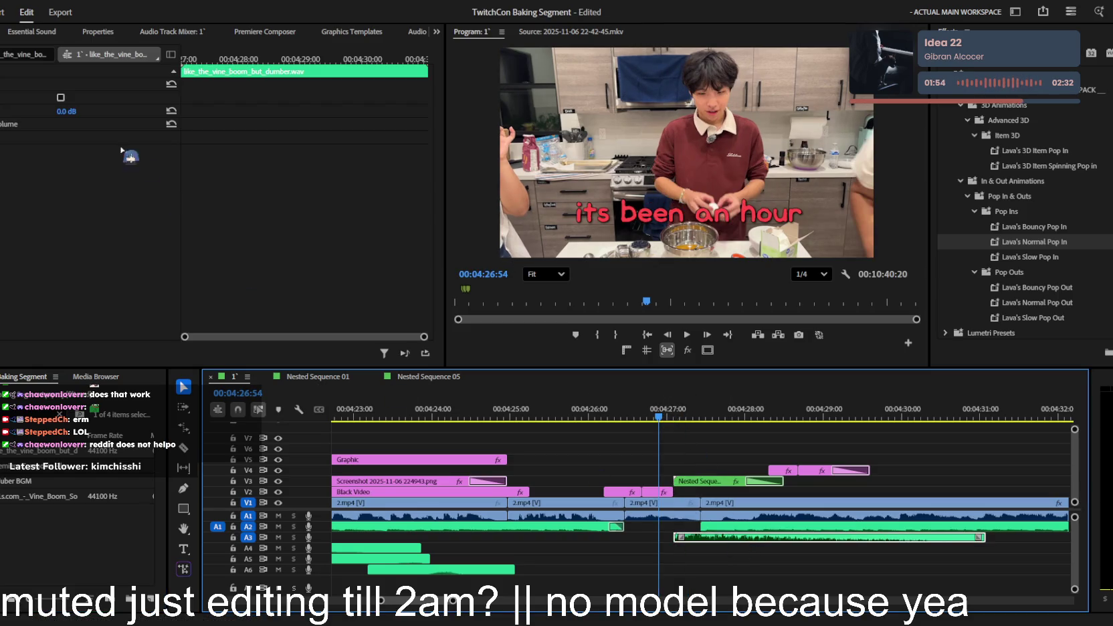
key(space)
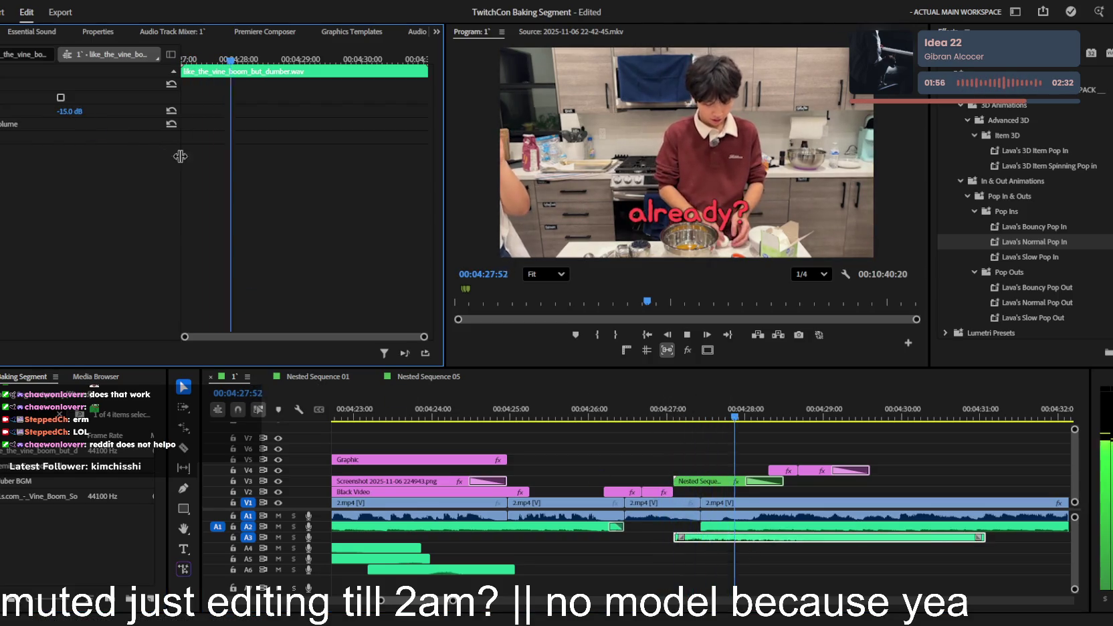
key(minus)
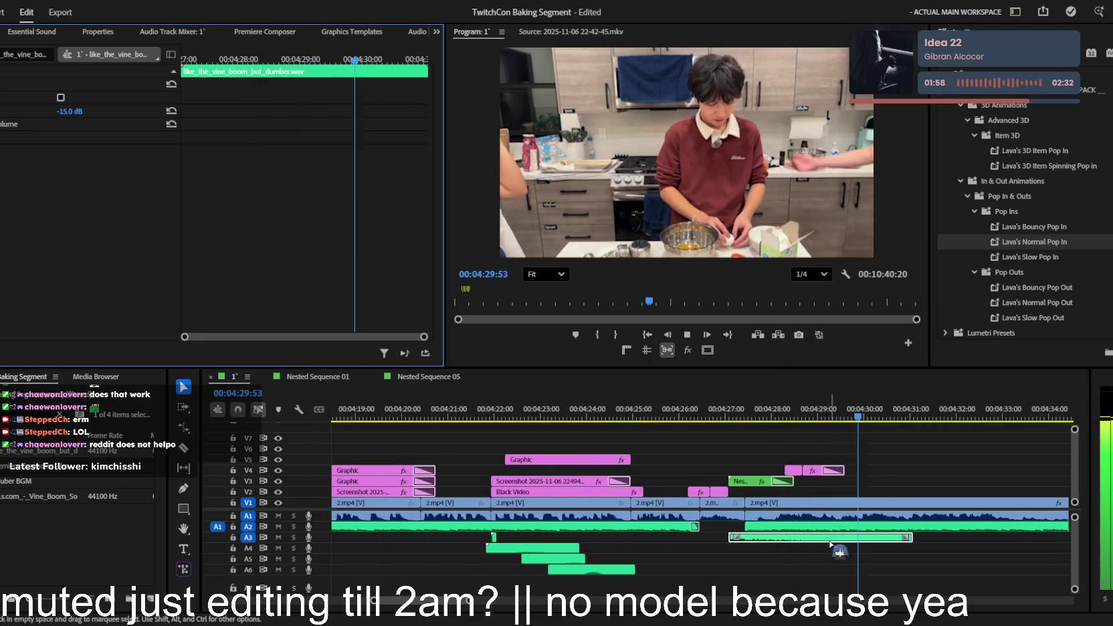
key(minus)
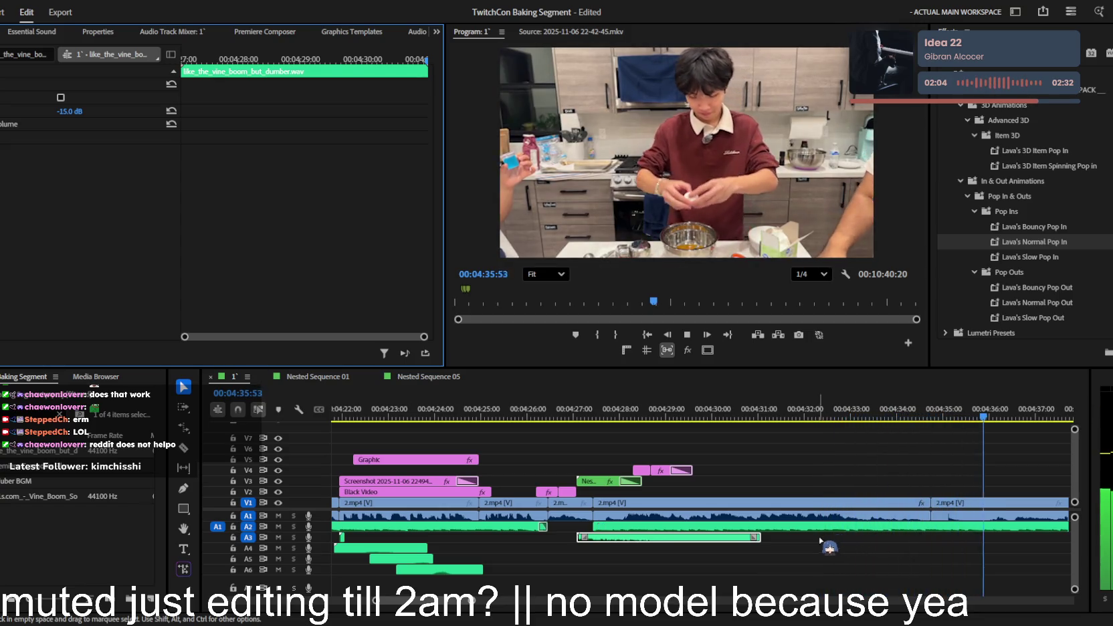
- Replay from about 4:44:48, stop at 4:47:50, and browse to the adjustment-layer and sound-effect bin
scroll(781, 506, up, 4)
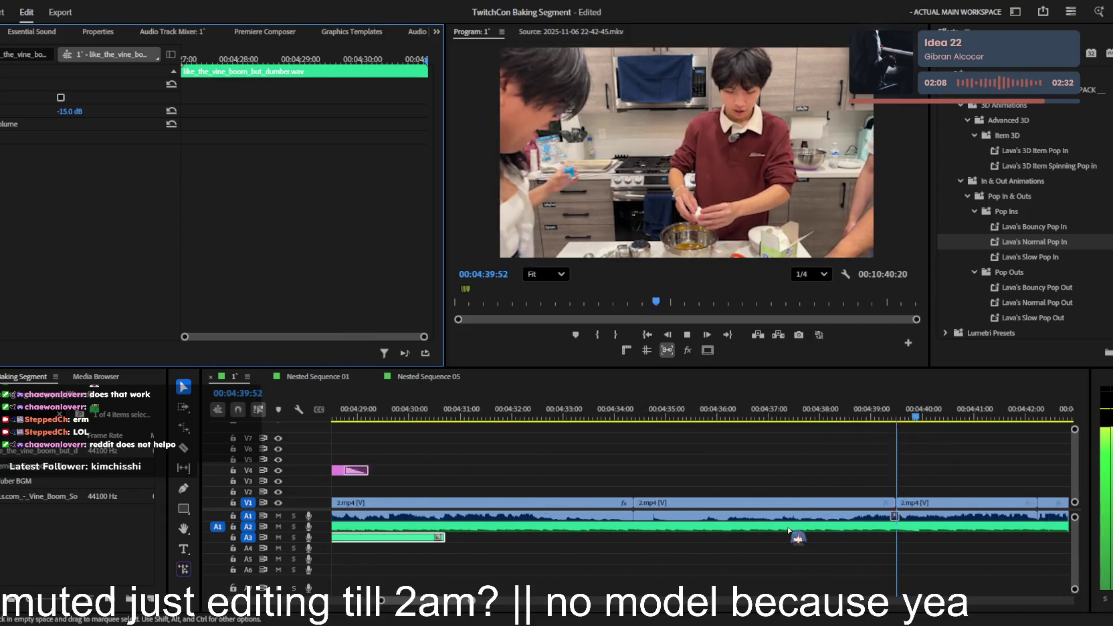
scroll(788, 529, down, 2)
scroll(788, 530, up, 1)
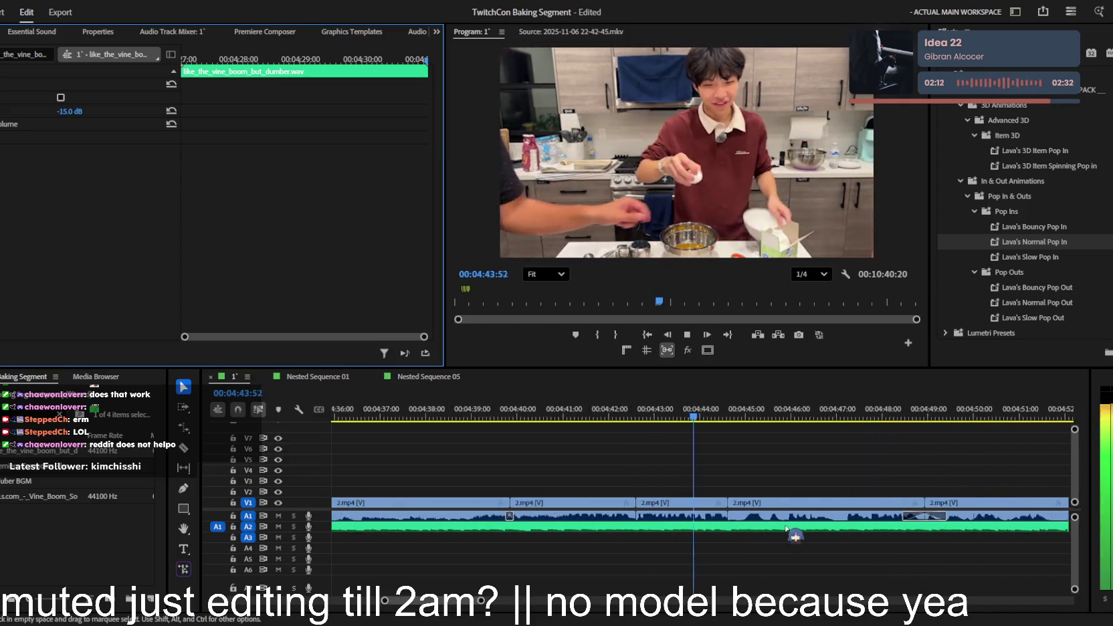
scroll(786, 528, down, 3)
scroll(787, 528, up, 2)
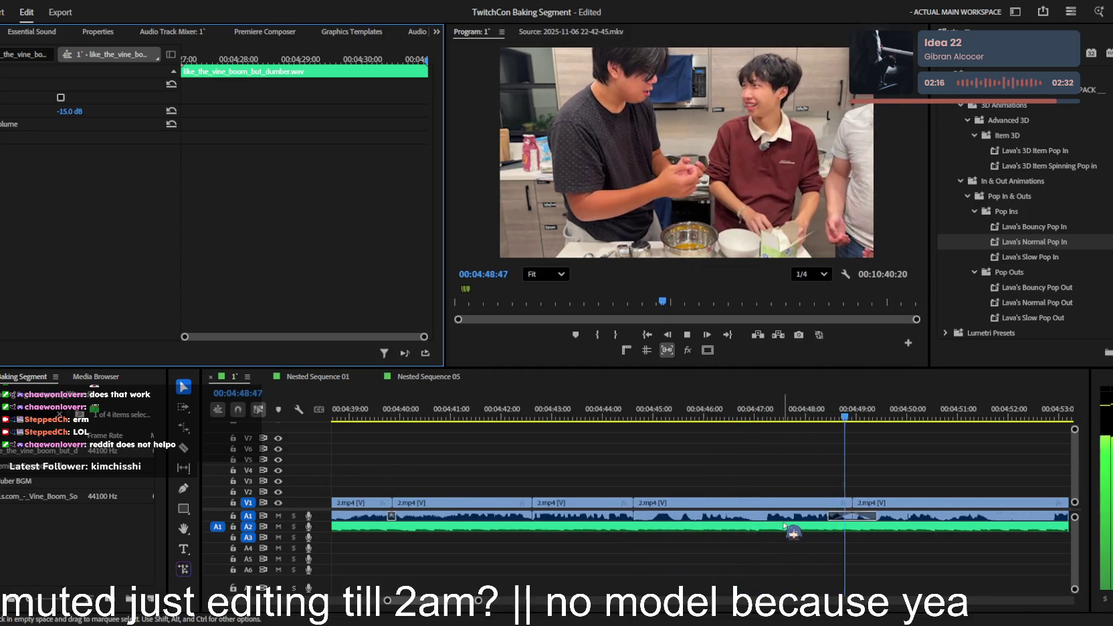
drag(790, 416, 633, 416)
scroll(759, 487, up, 1)
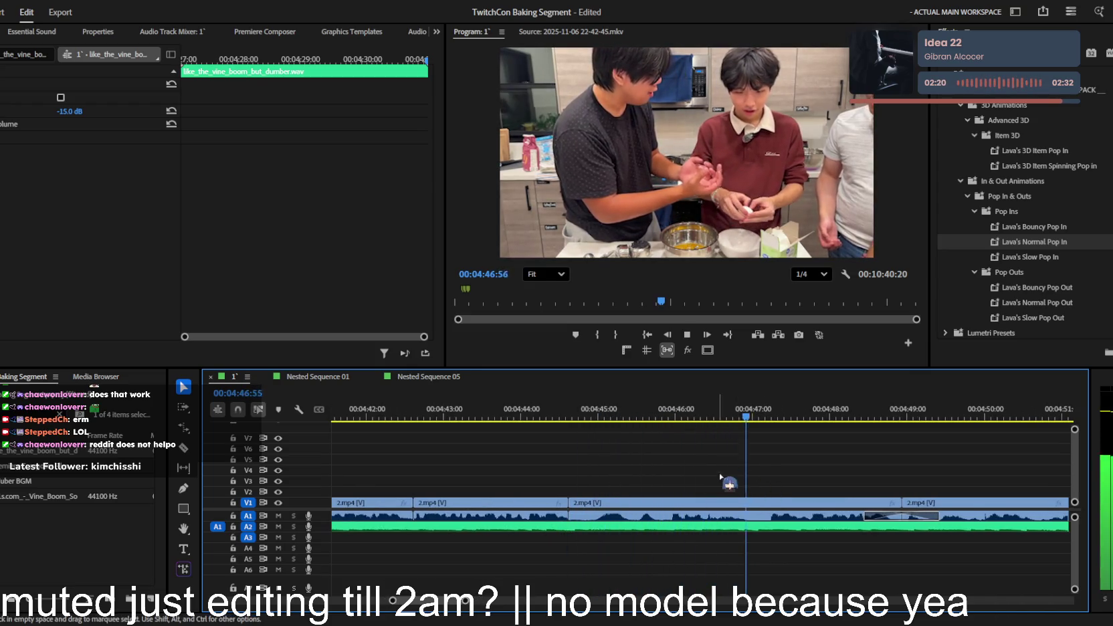
key(space)
key(a)
click(64, 420)
scroll(59, 415, down, 2)
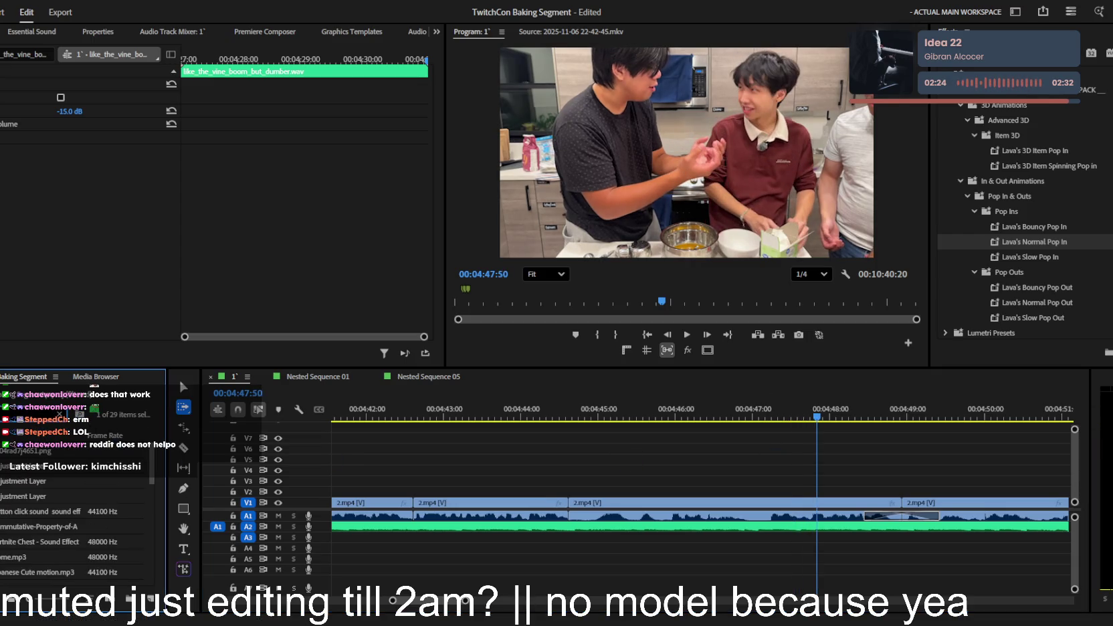
- Put an adjustment layer on V2 over the shot and apply Transform (Motion Blur) to it
click(79, 414)
drag(38, 454, 787, 493)
key(c)
key(v)
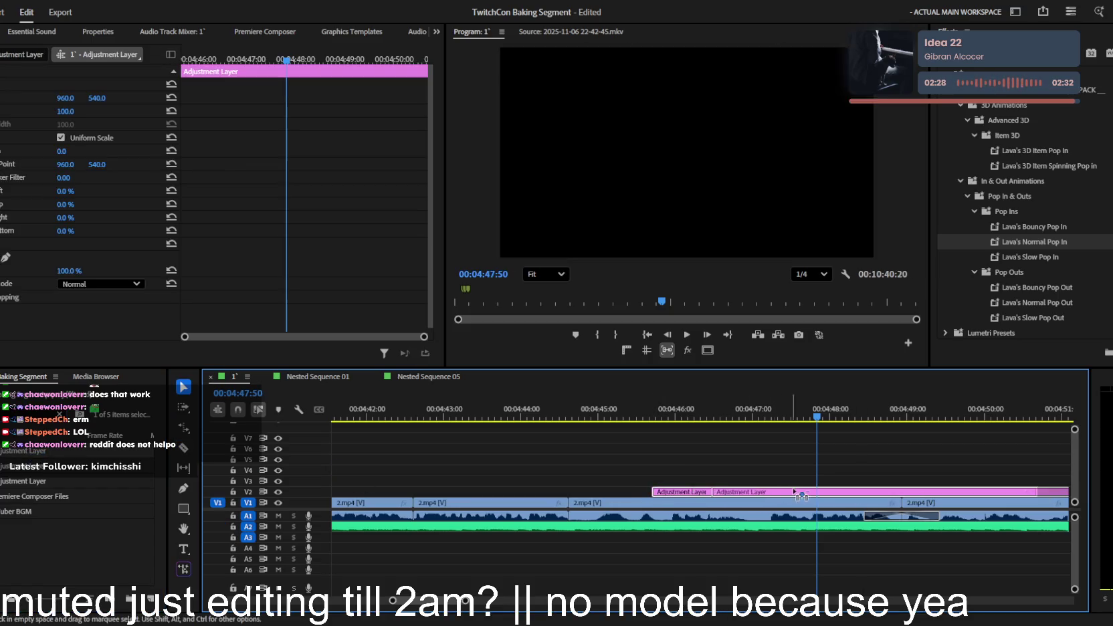
scroll(1028, 130, up, 3)
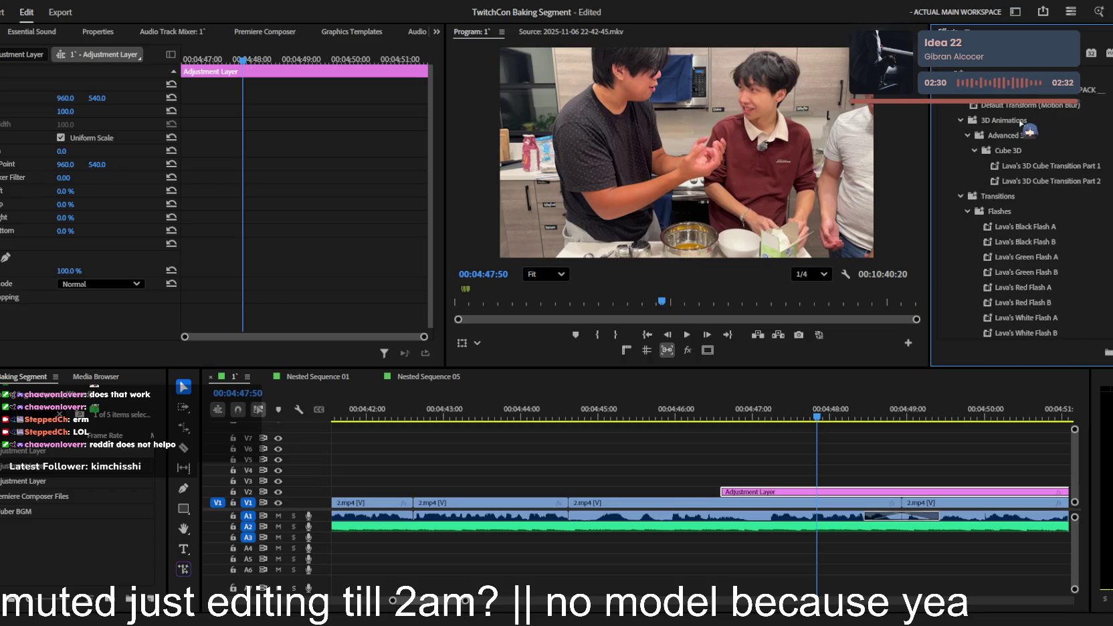
drag(754, 486, 754, 487)
scroll(251, 226, down, 3)
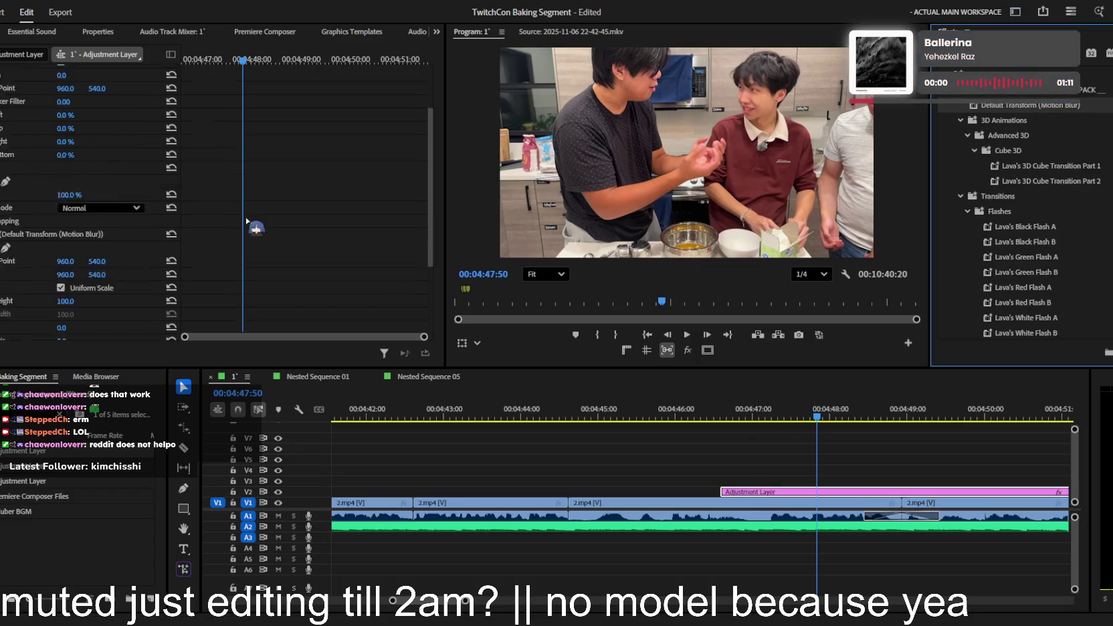
- Centre the Transform on the boy's face with anchor point 1490.4, 110.6
click(79, 199)
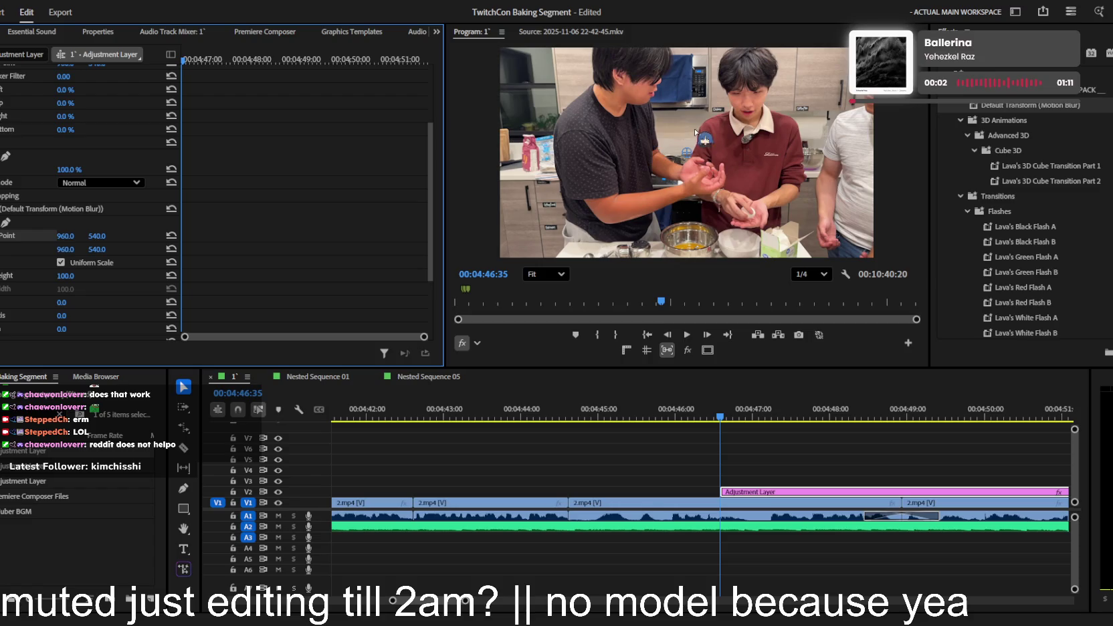
drag(686, 152, 793, 99)
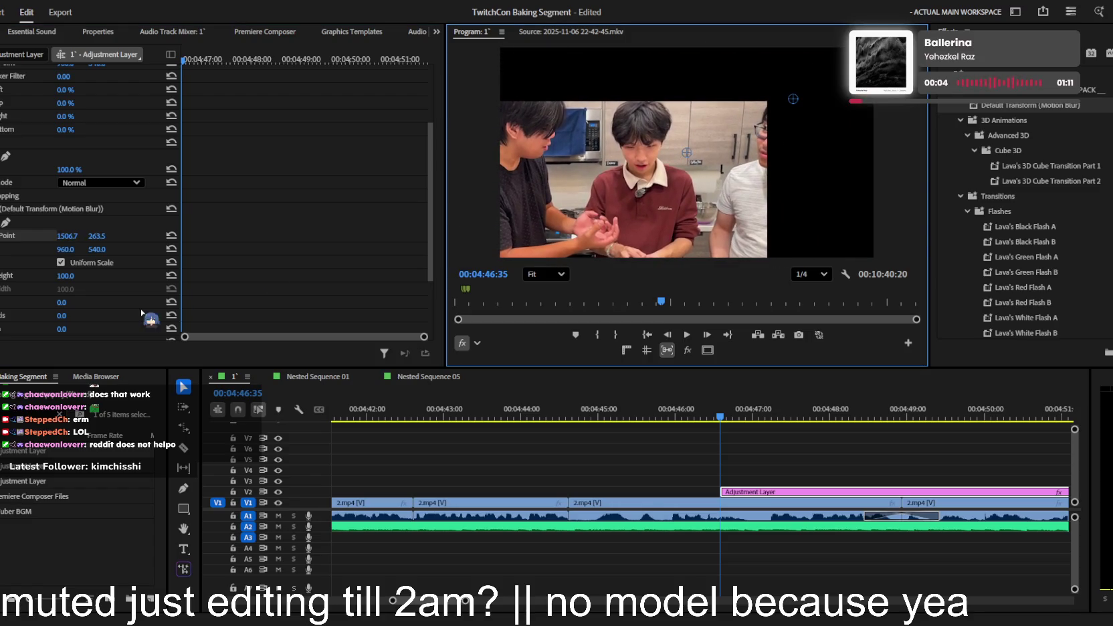
key(space)
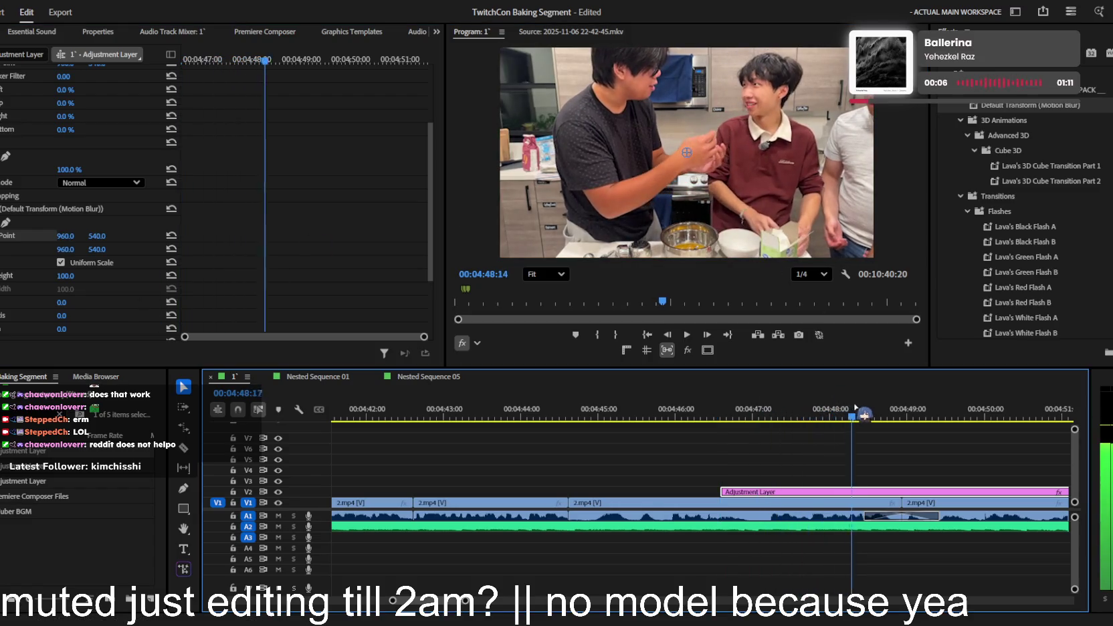
click(31, 234)
mouse_move(696, 153)
mouse_down()
mouse_move(802, 73)
mouse_move(763, 93)
mouse_up()
scroll(92, 287, down, 3)
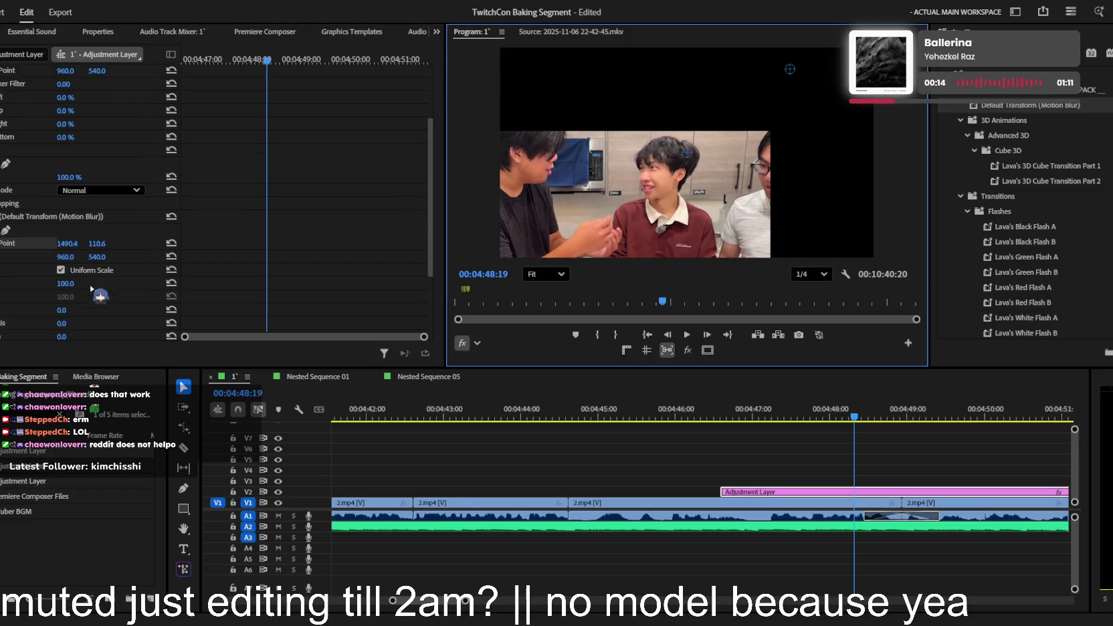
click(65, 257)
text(1490.4)
key(Tab)
text(110.6)
key(Return)
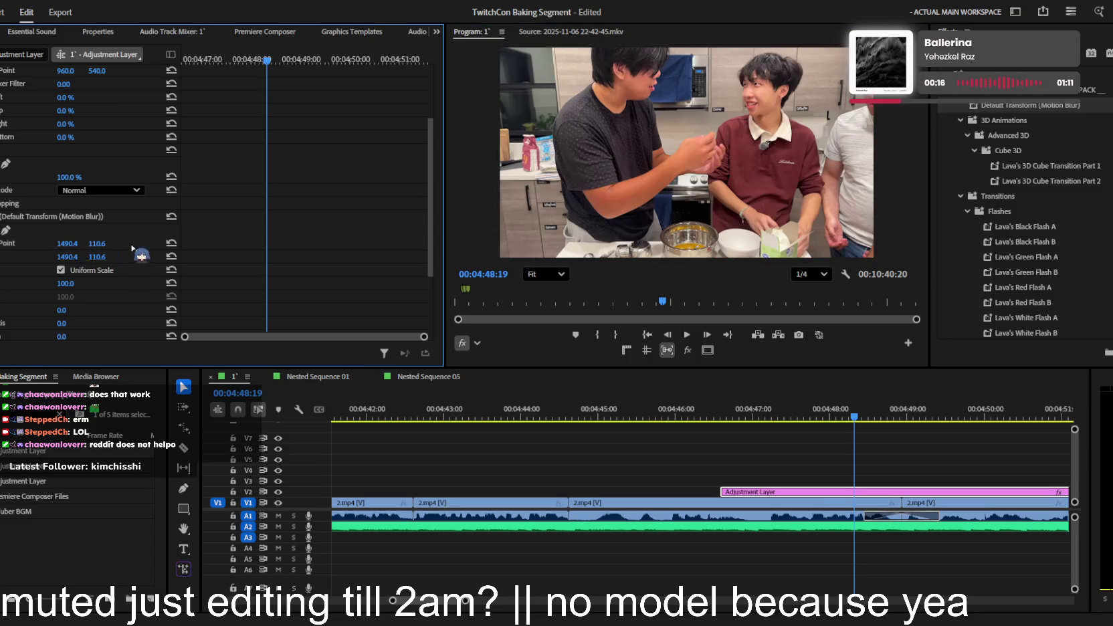
- Keyframe the scale up to 169% and ease its speed curve
click(182, 58)
key(space)
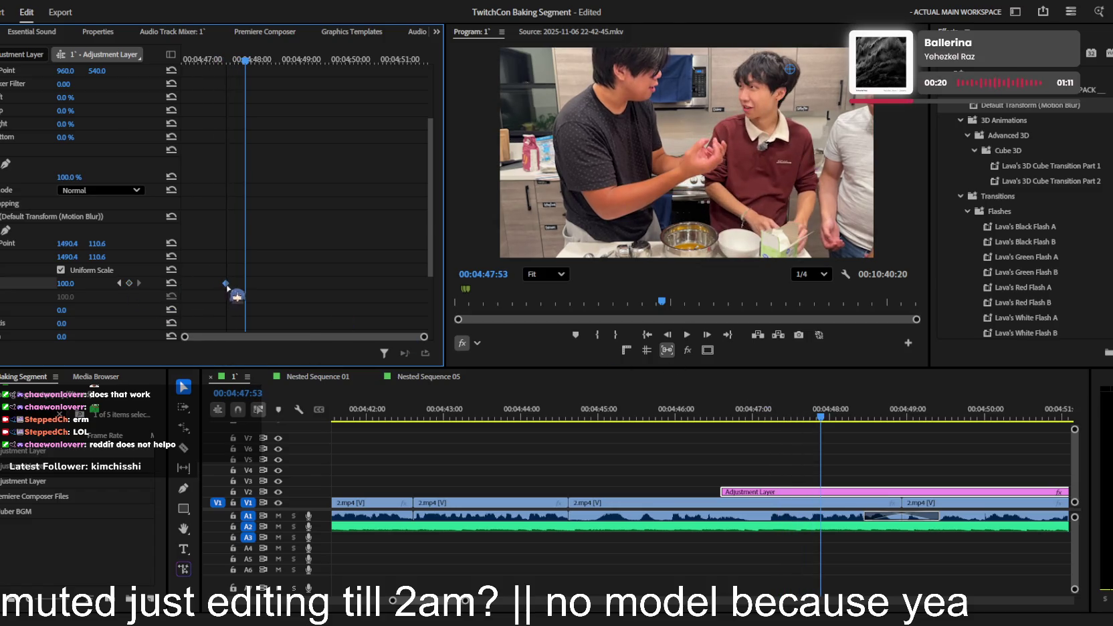
mouse_move(77, 289)
mouse_down()
mouse_move(260, 283)
mouse_move(244, 275)
mouse_up()
click(1, 283)
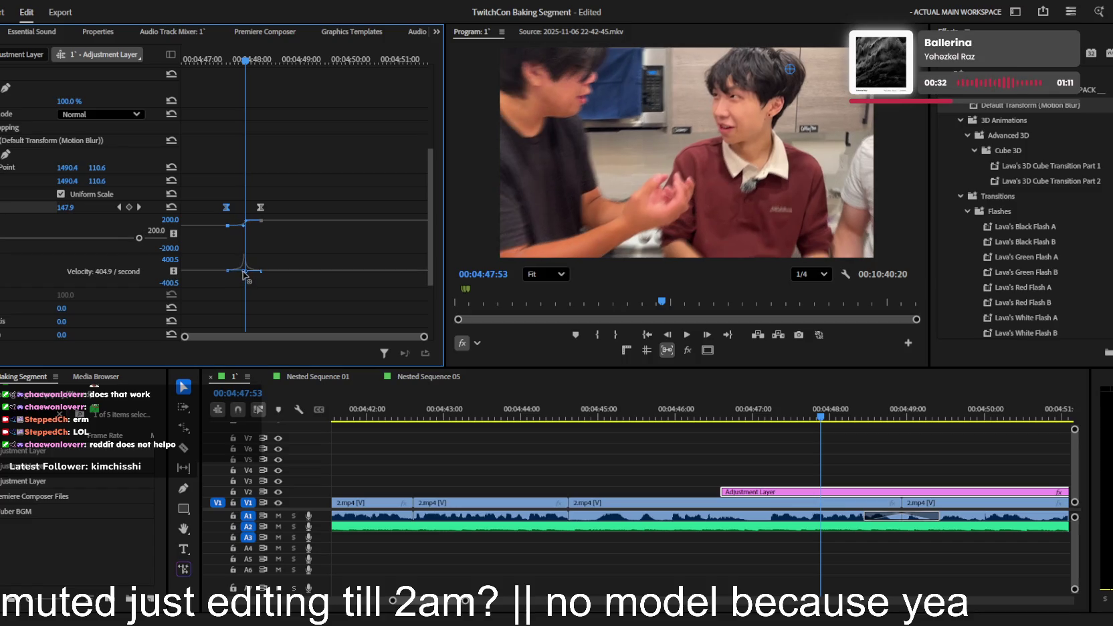
key(space)
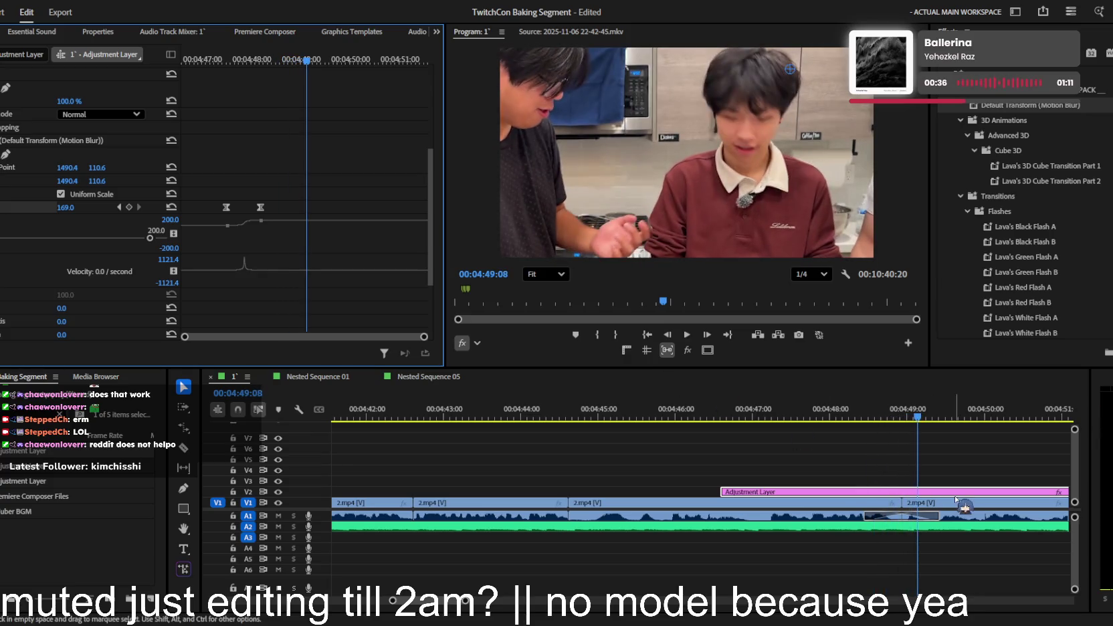
- Add a Scale keyframe at about 4:49:06 to hold the punch-in zoom
scroll(260, 253, down, 2)
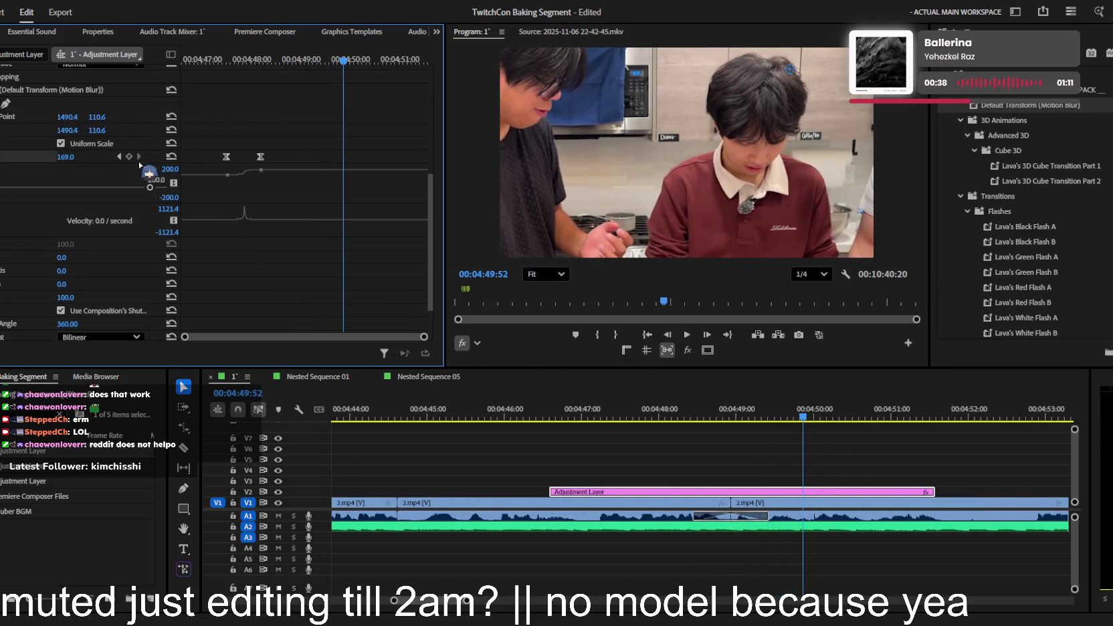
click(171, 156)
scroll(345, 186, down, 2)
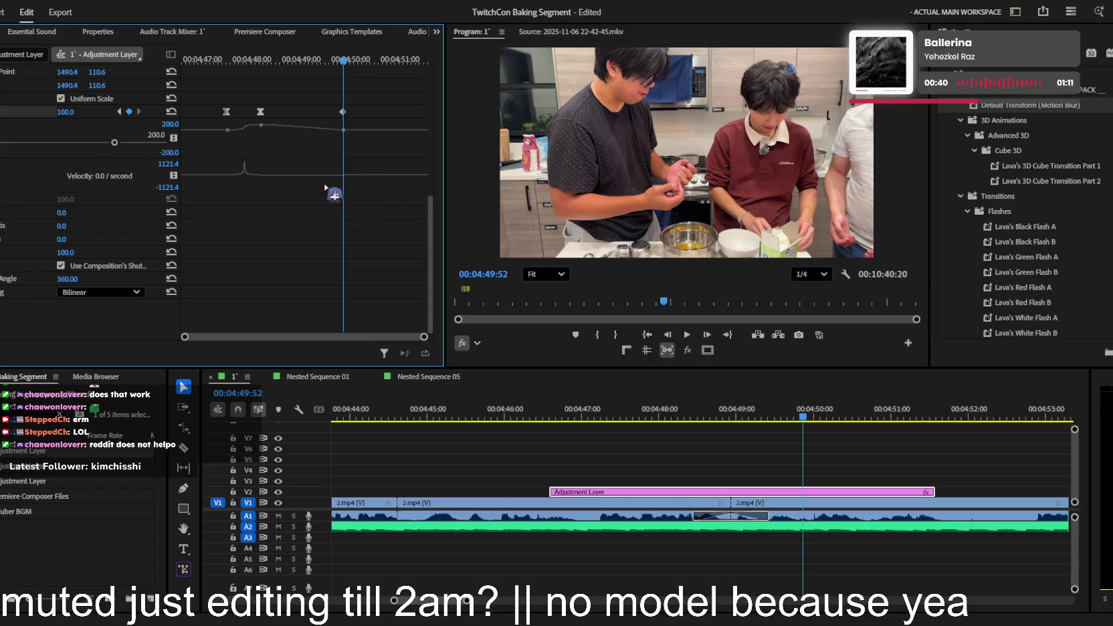
key(ctrl+z)
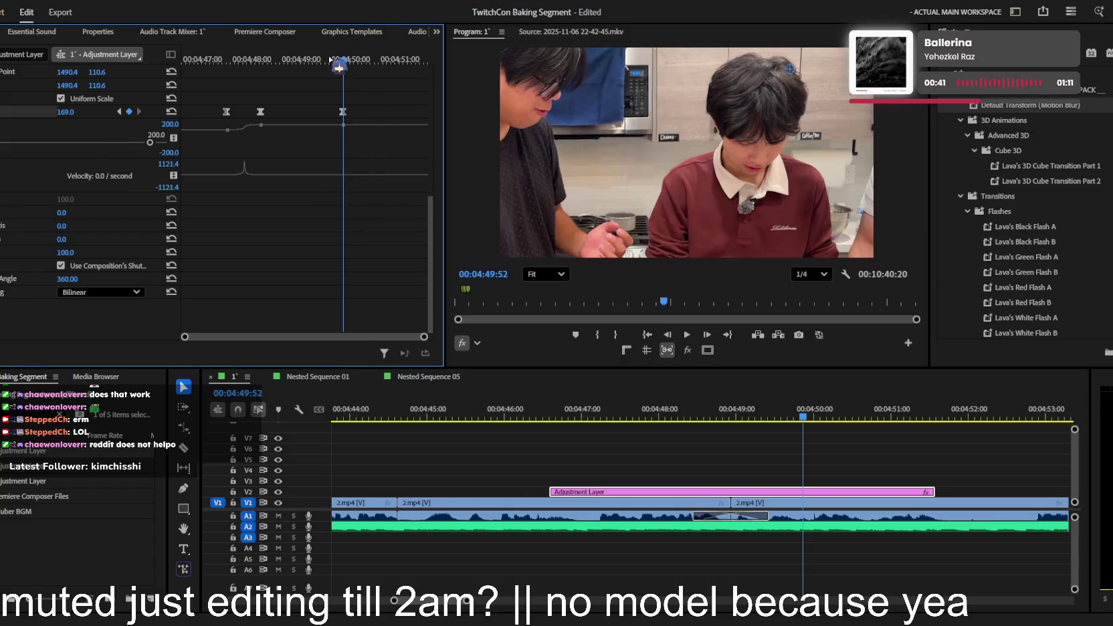
drag(340, 65, 305, 61)
click(130, 112)
click(139, 112)
- At 4:50:12, keyframe Position Y upward toward the egg-cracking hands with eased velocity
click(248, 60)
key(space)
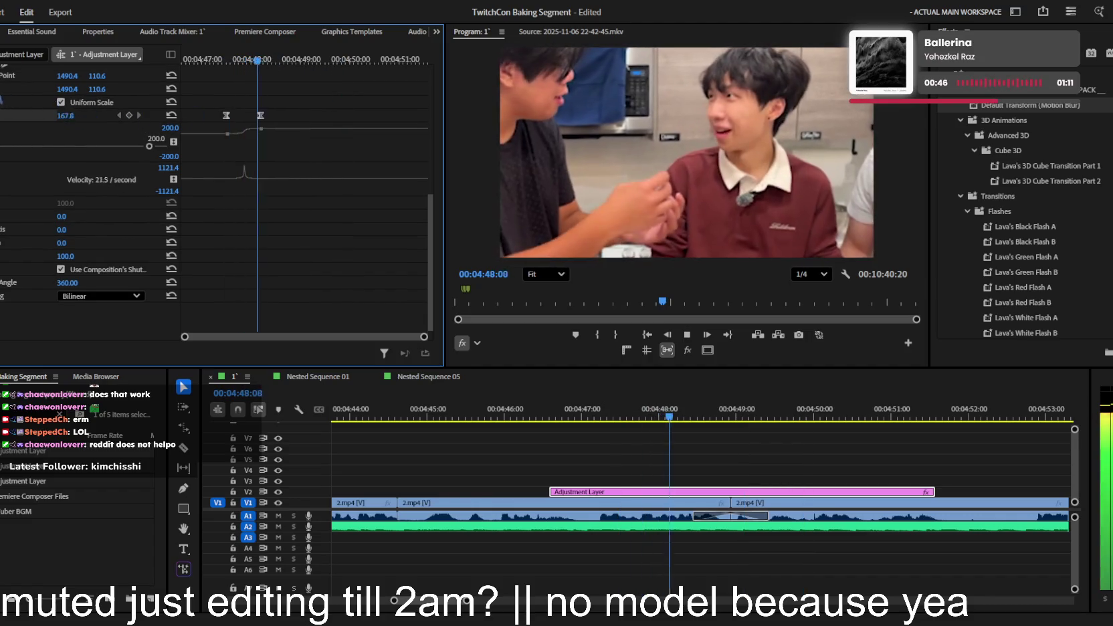
key(space)
key(space)
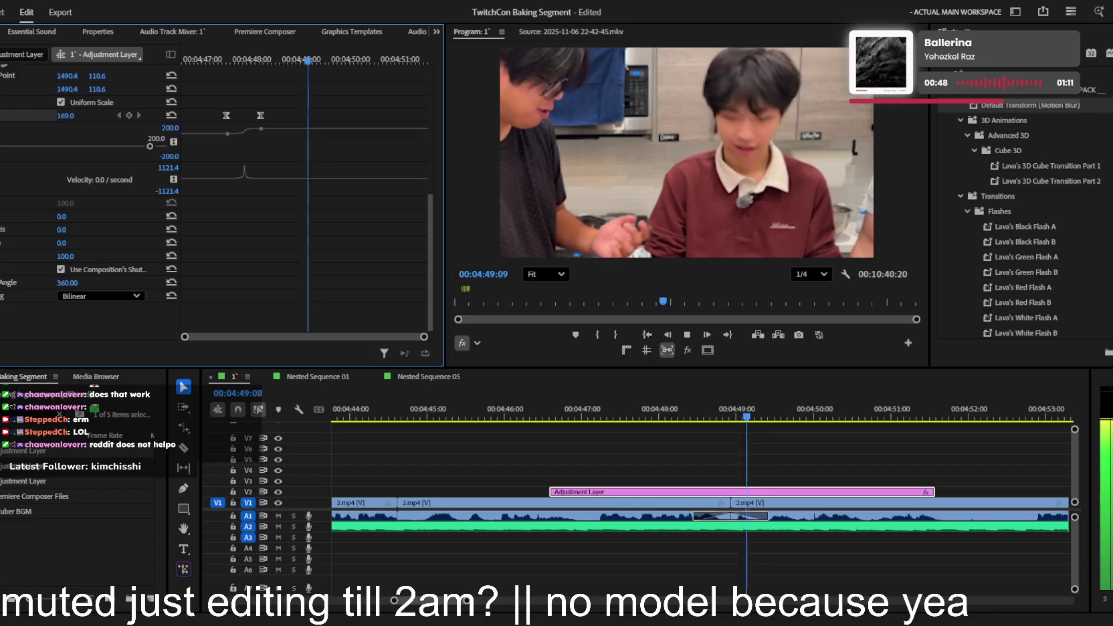
key(space)
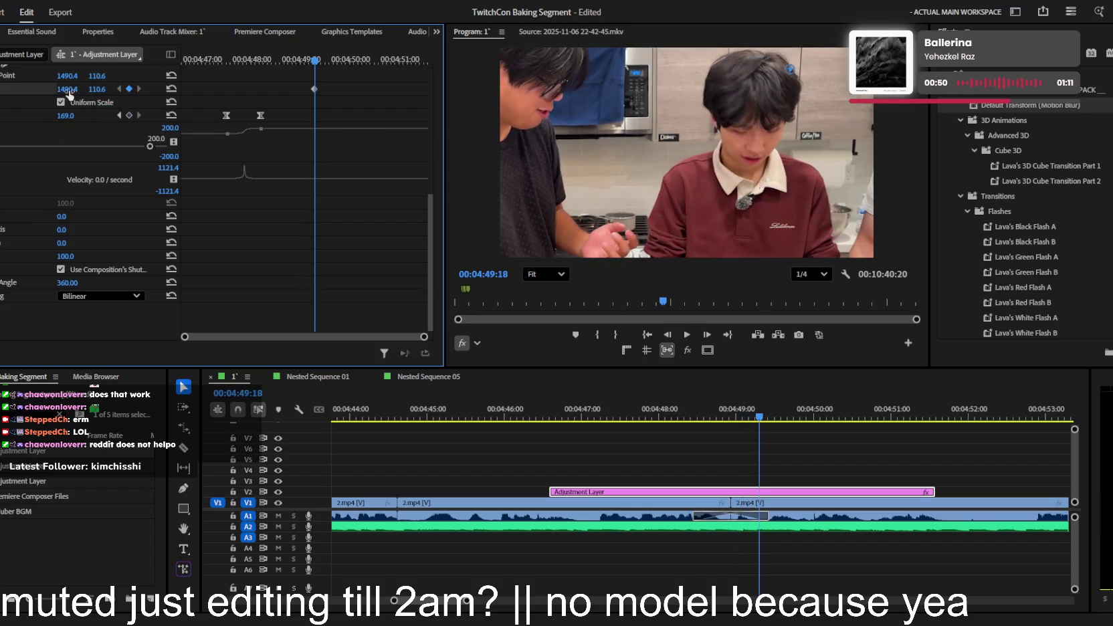
key(space)
key(space)
drag(97, 89, 47, 90)
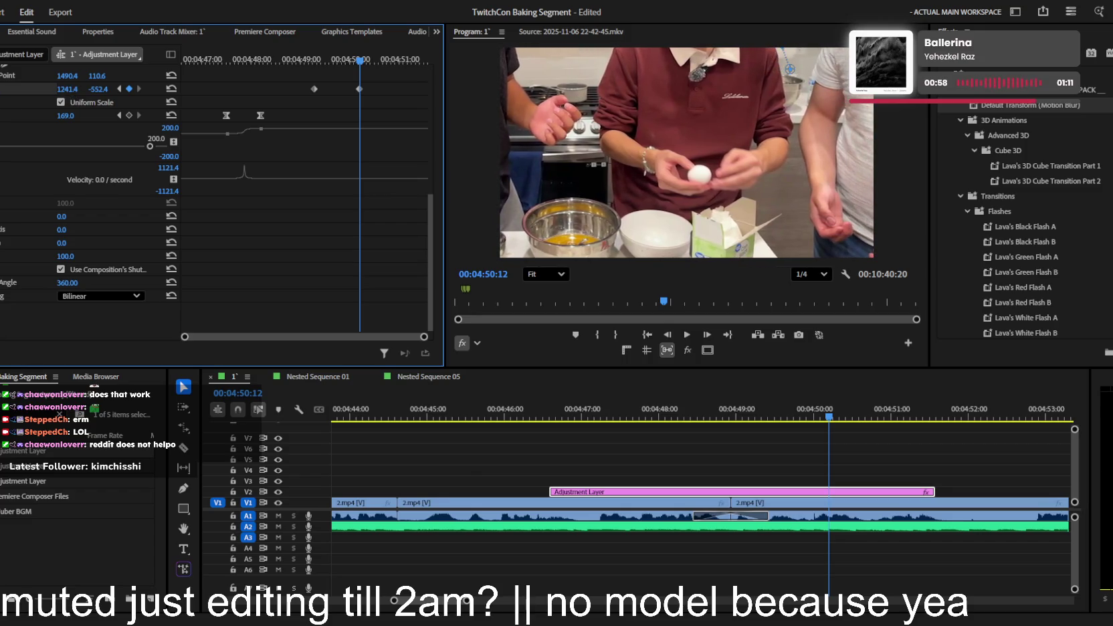
click(3, 89)
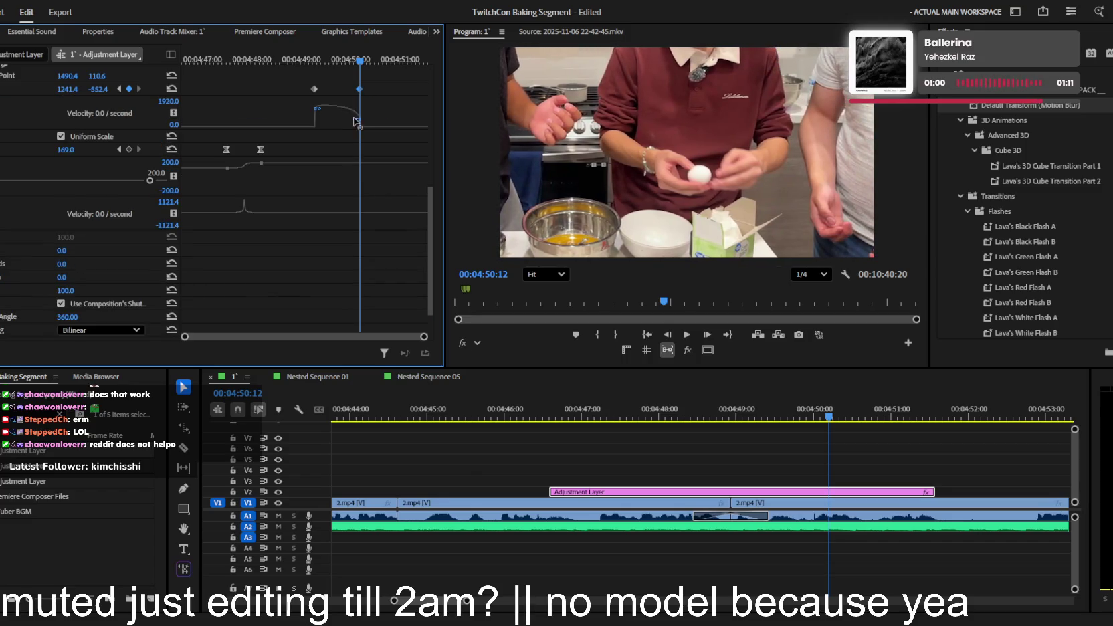
drag(325, 126, 327, 100)
key(space)
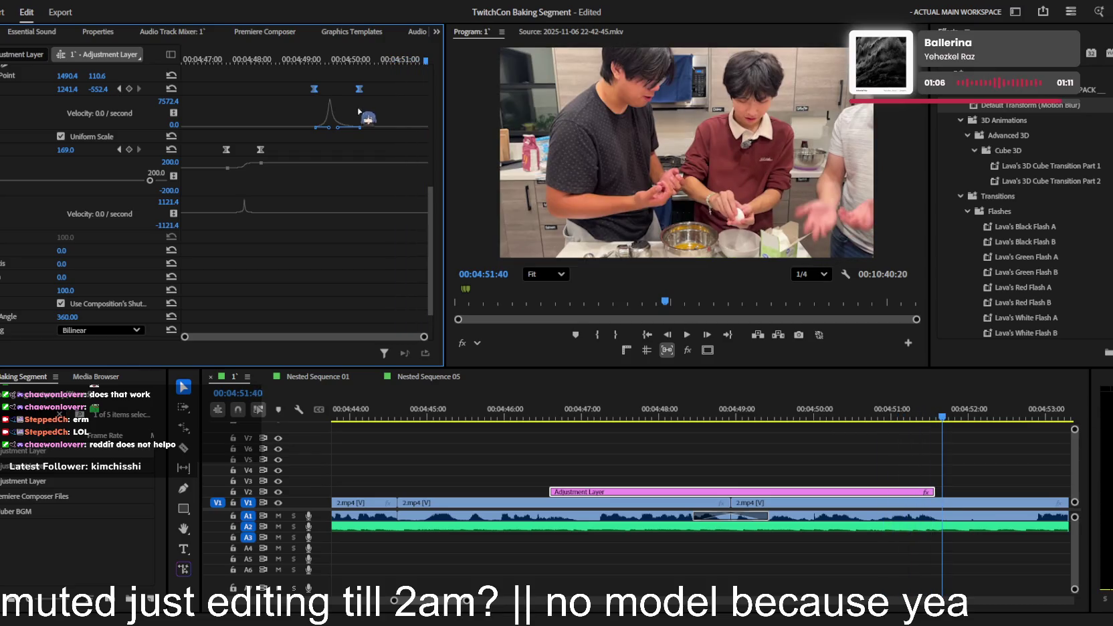
key(space)
- Lengthen the adjustment layer's end and preview the pan up to 4:51:20
drag(802, 491, 934, 491)
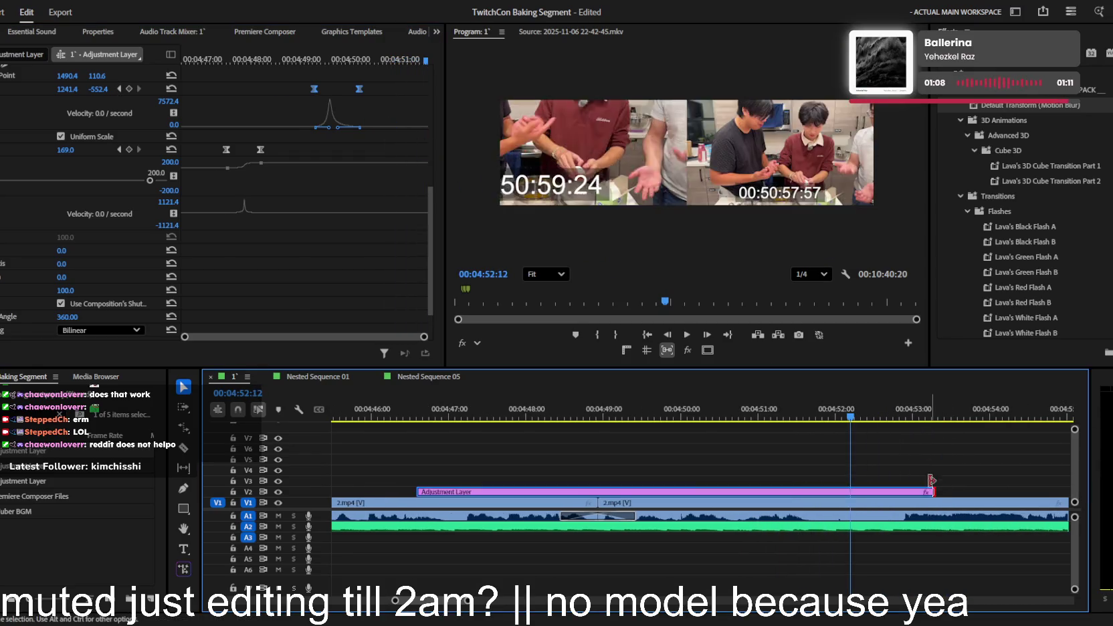
click(770, 419)
key(space)
key(space)
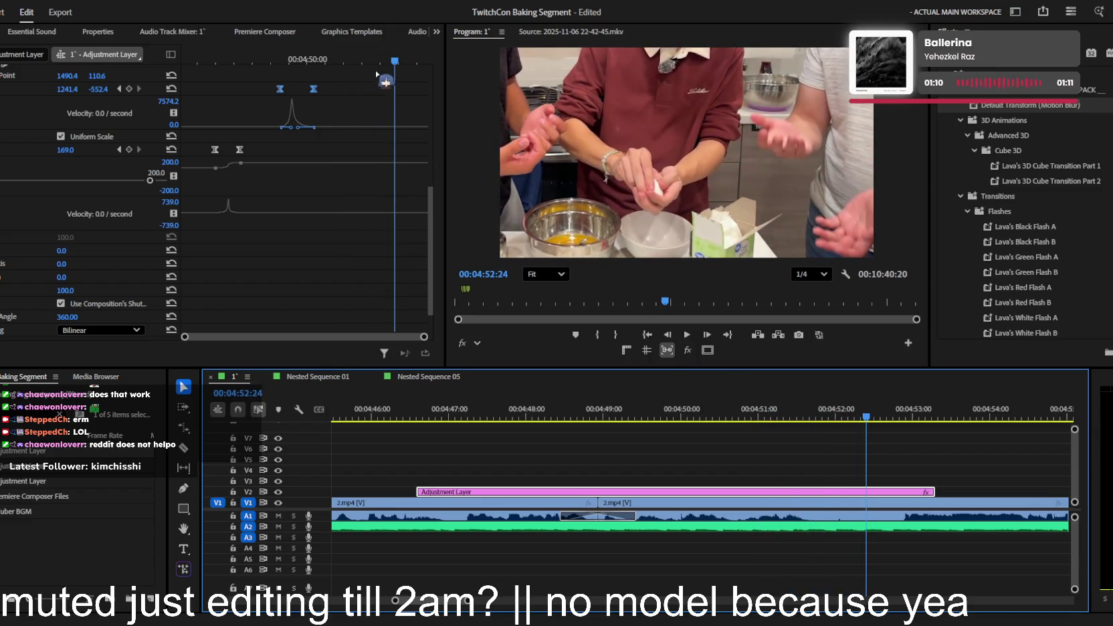
click(304, 61)
key(space)
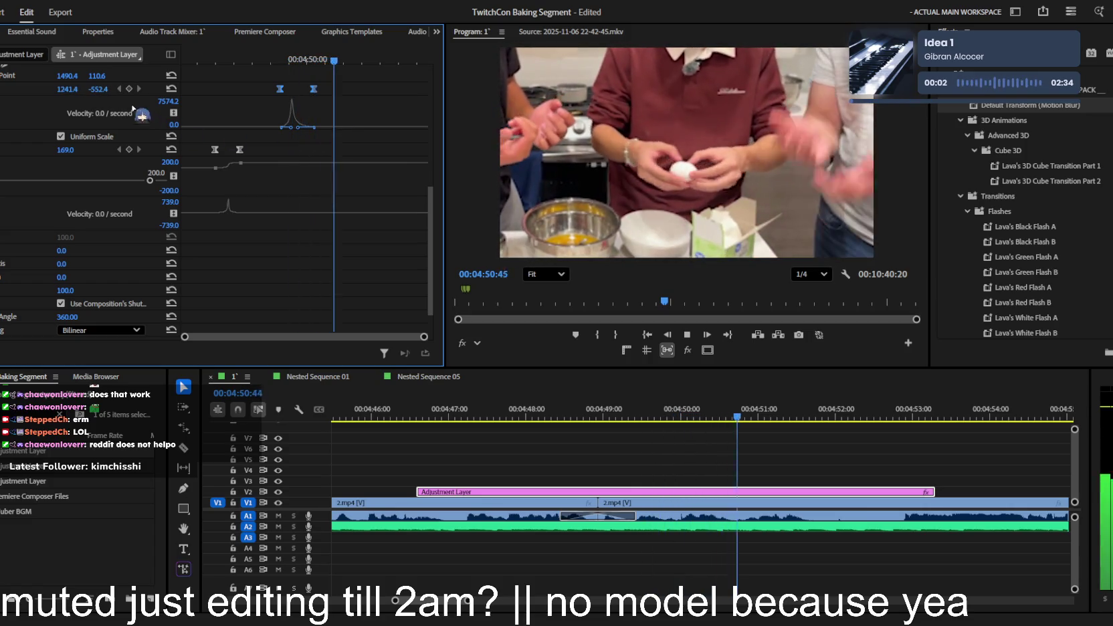
key(space)
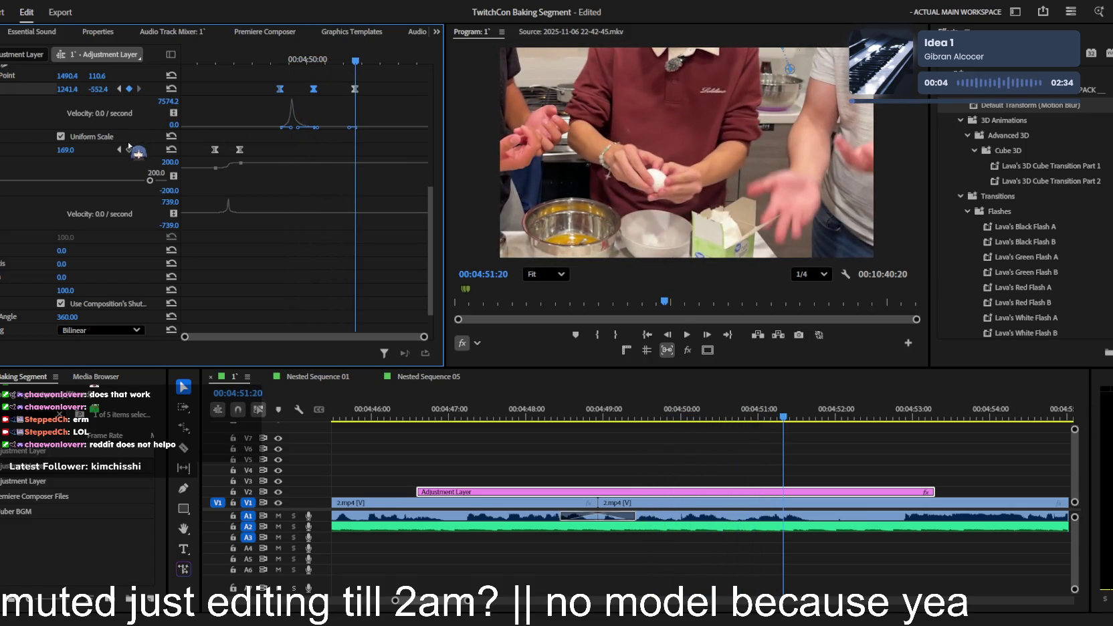
- Hold Scale at 4:51:20, then reset Position, Scale 100 and Anchor Point 960, 540 at 4:52:15
click(130, 149)
key(space)
key(space)
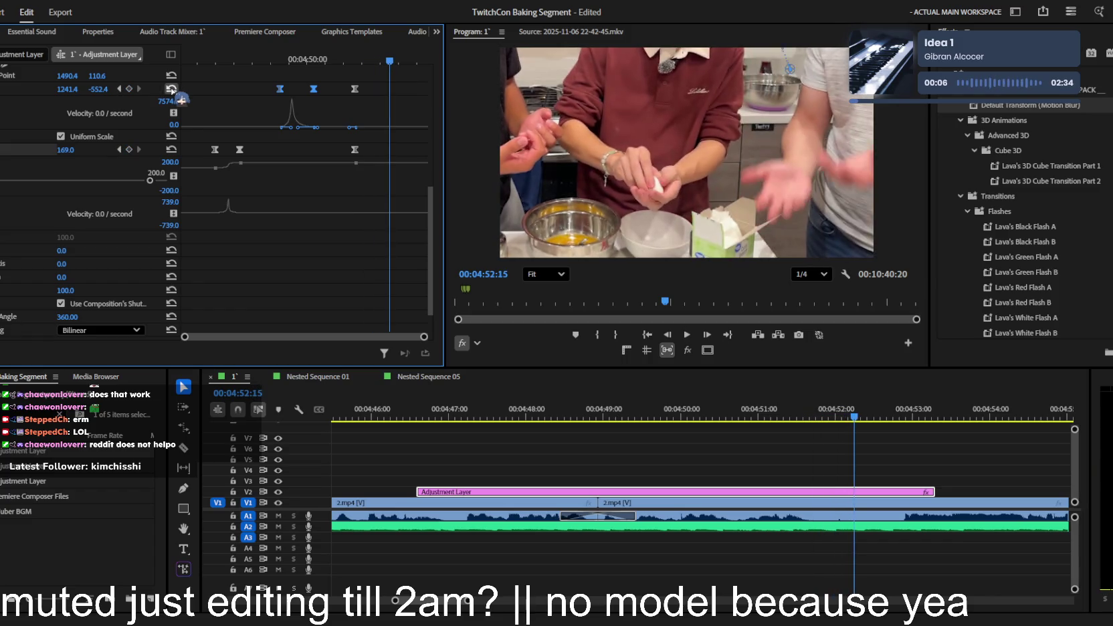
click(171, 89)
click(171, 150)
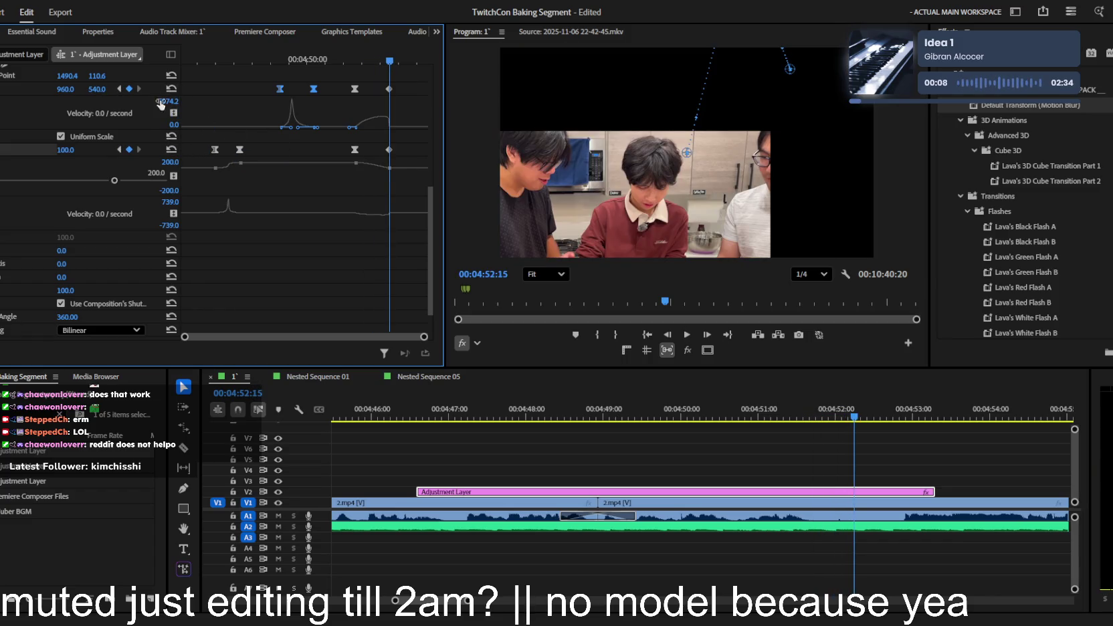
click(172, 76)
scroll(327, 114, up, 1)
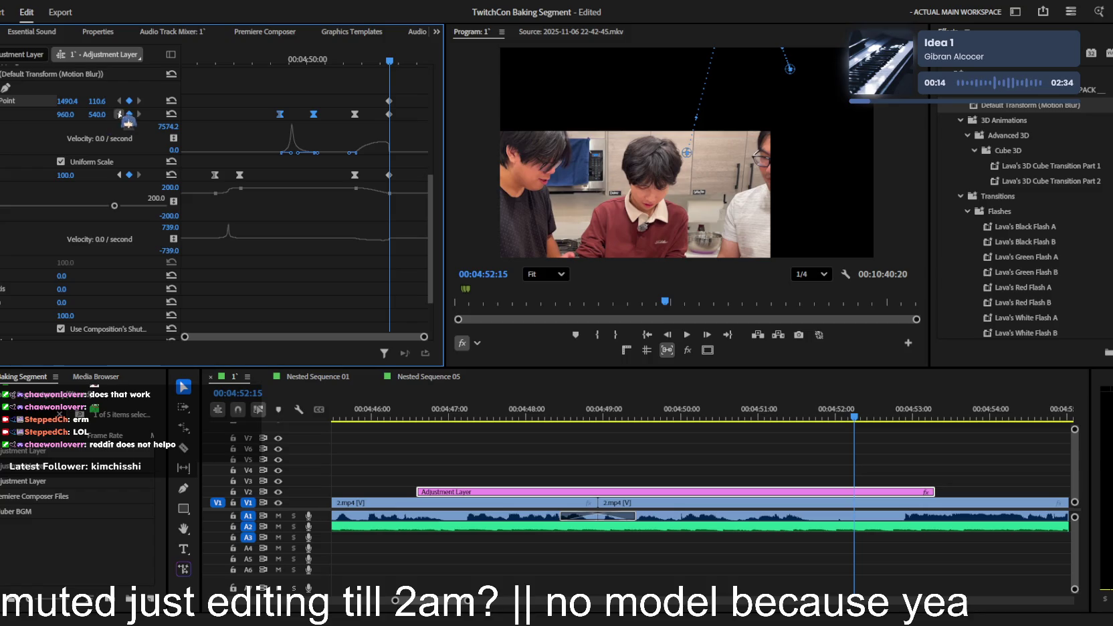
- Review the ease back to full frame between the 4:51:20 and 4:52:15 keyframes
click(121, 114)
click(139, 100)
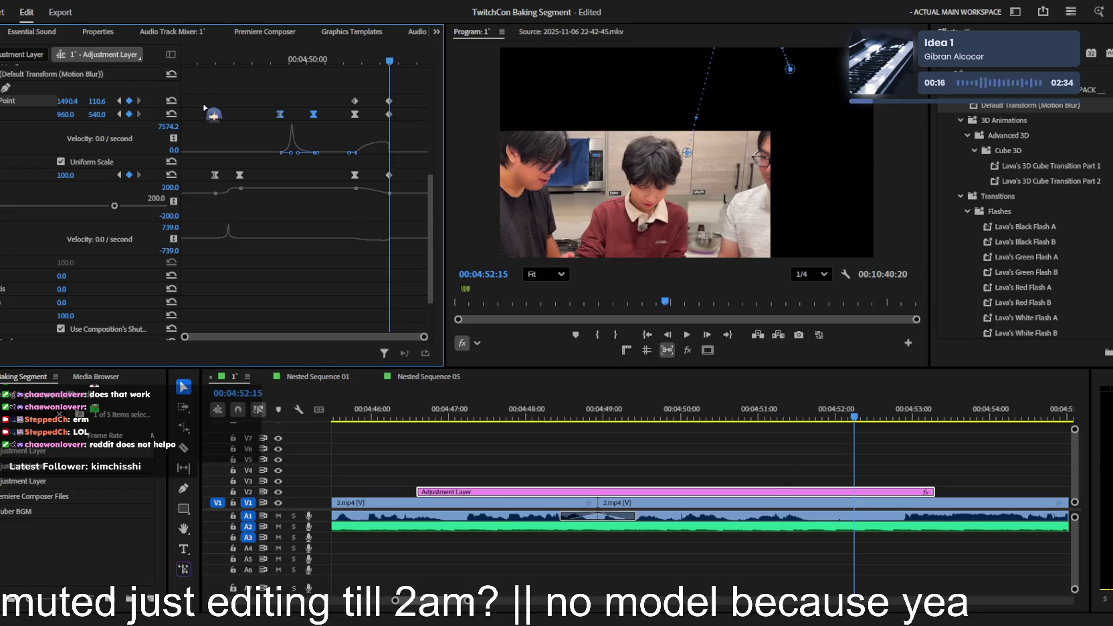
drag(393, 65, 334, 60)
key(space)
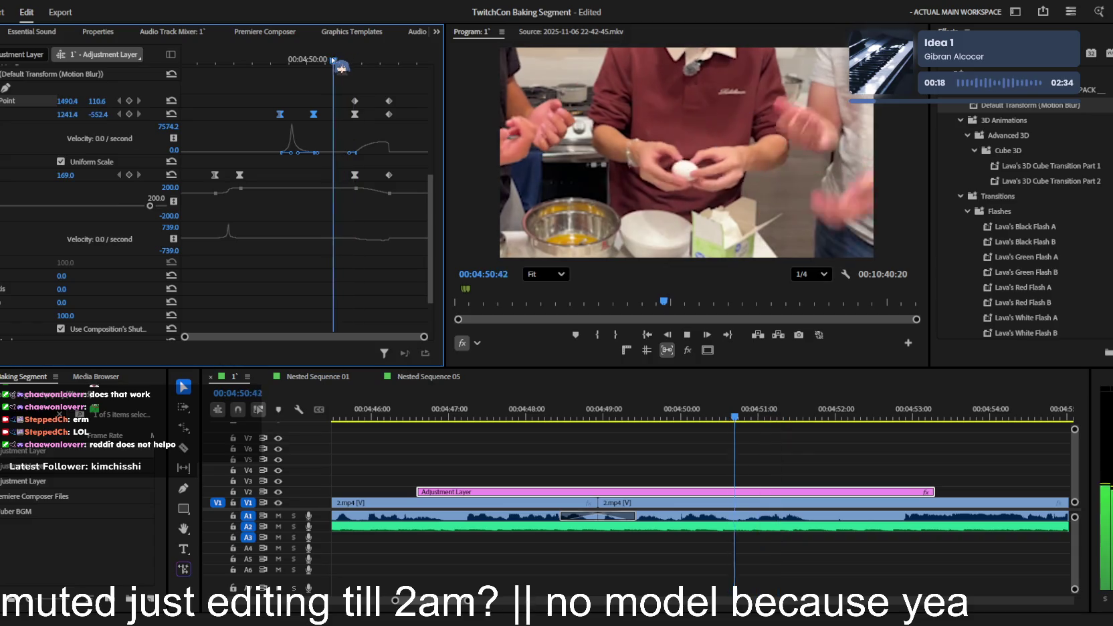
key(space)
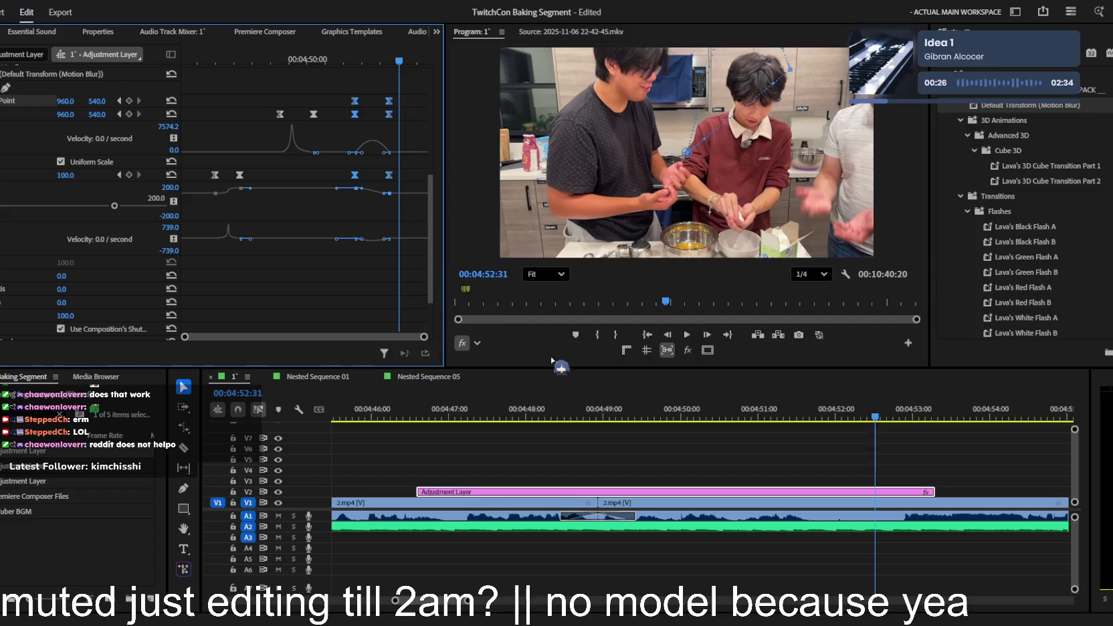
click(335, 62)
key(space)
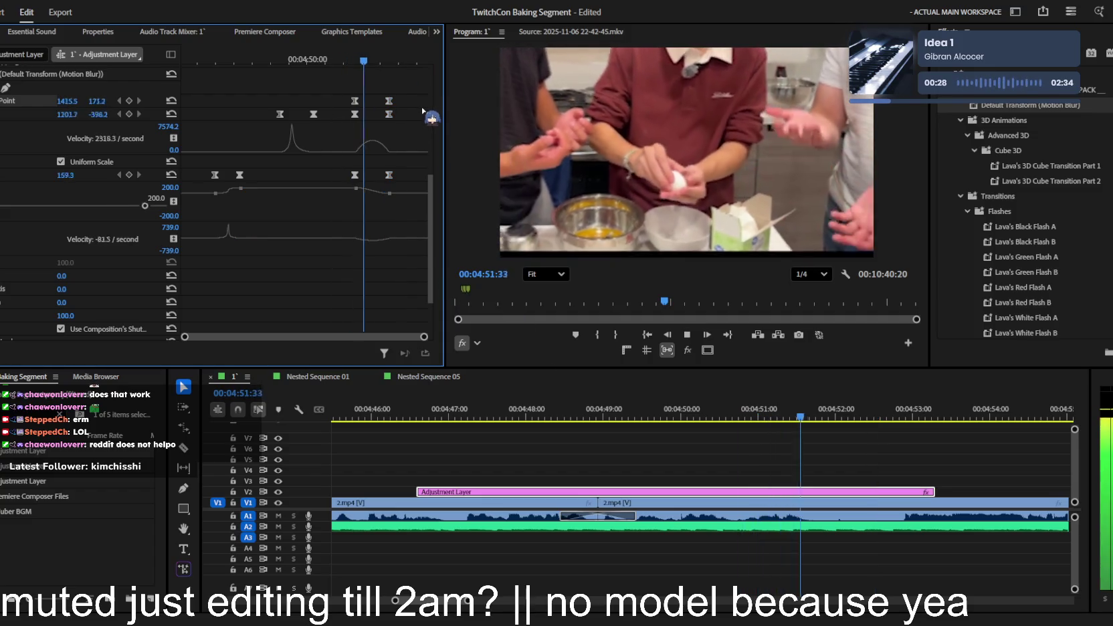
key(space)
key(space)
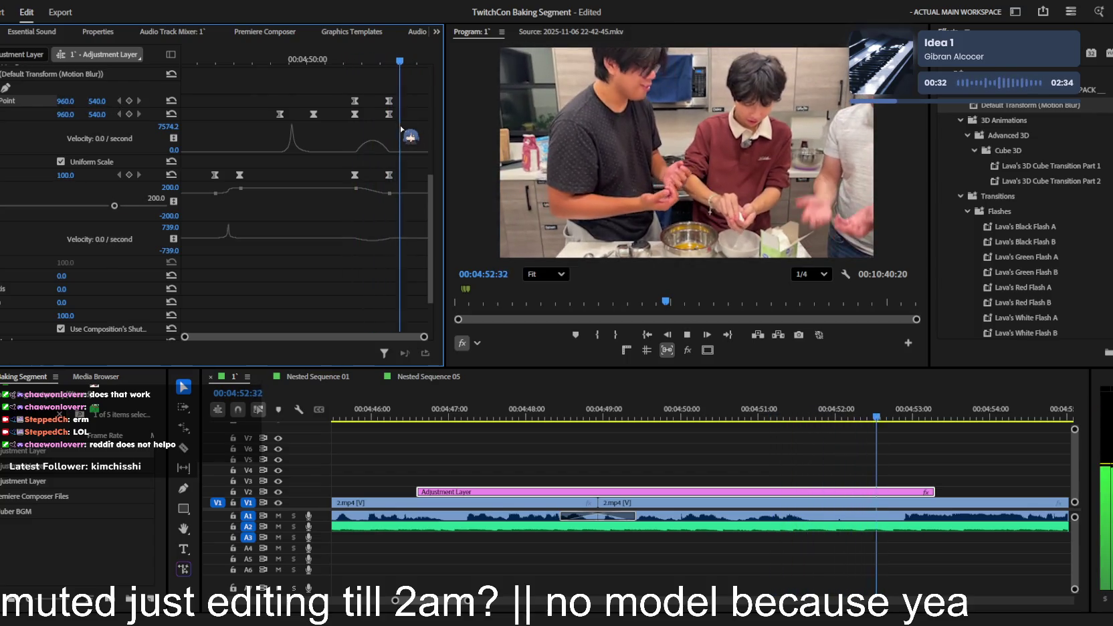
key(space)
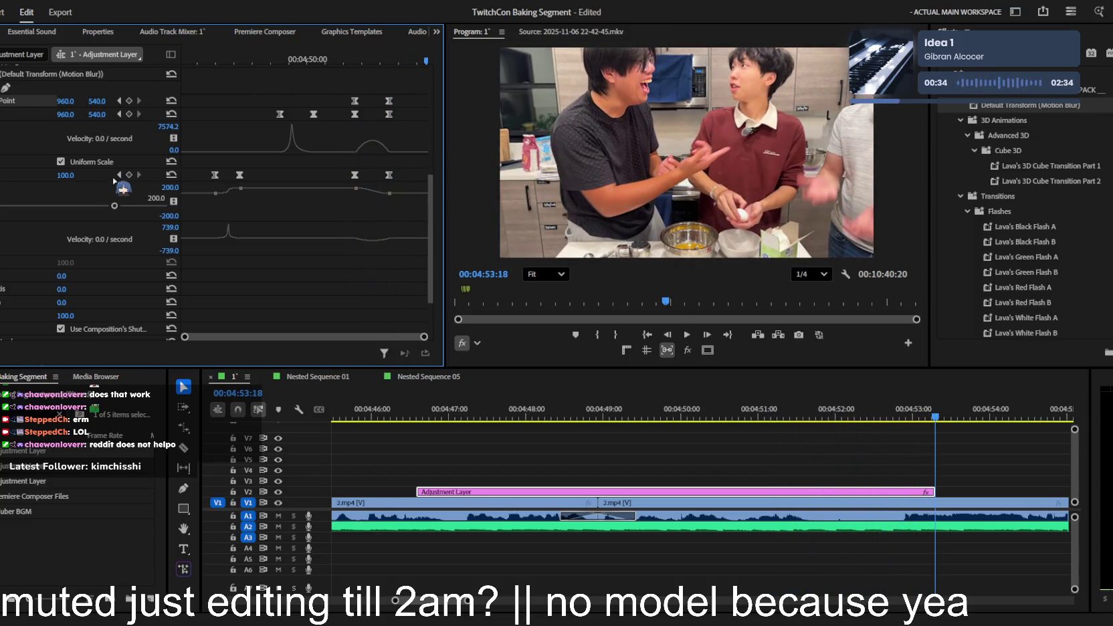
click(119, 176)
key(space)
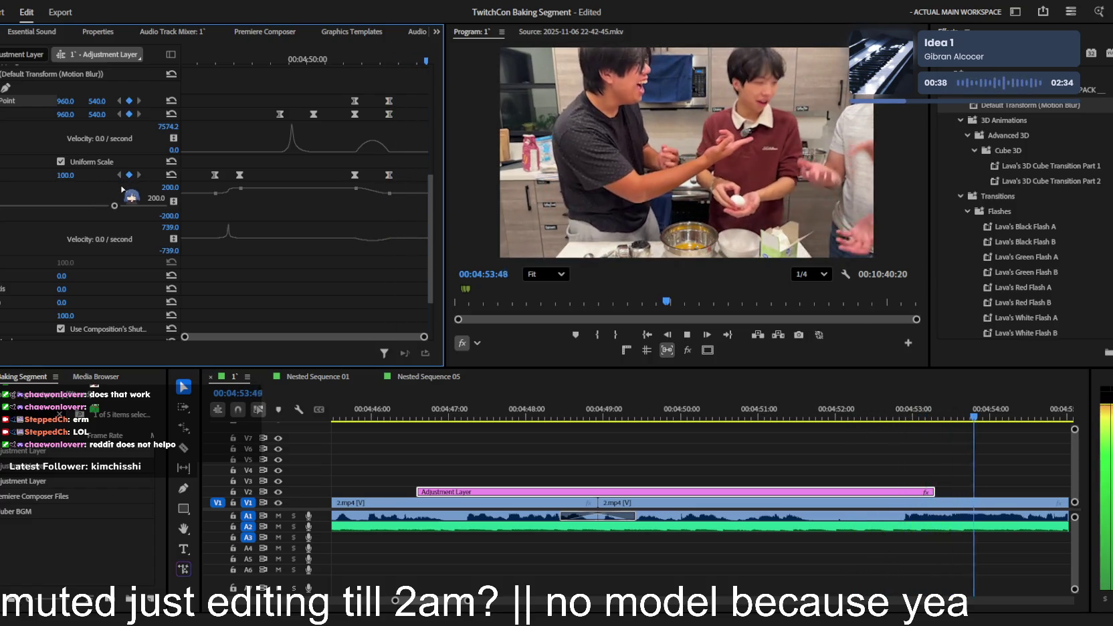
- Save the project after reviewing the zoom, then drop the catDespair meme onto V2 near 04:56
alt+scroll(525, 401, down, 3)
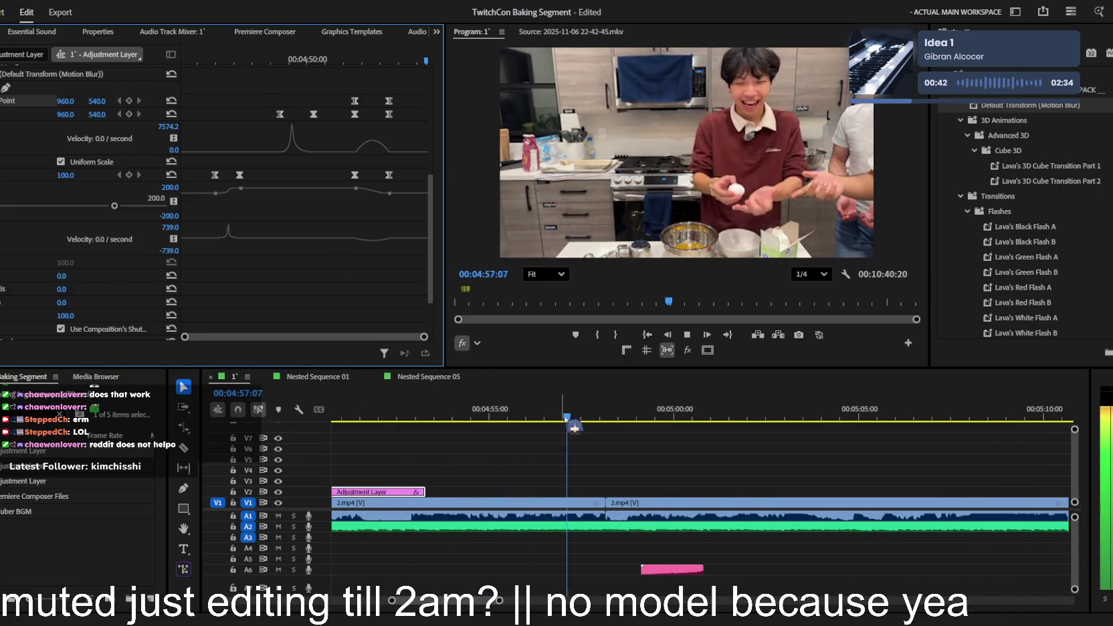
key(space)
click(588, 432)
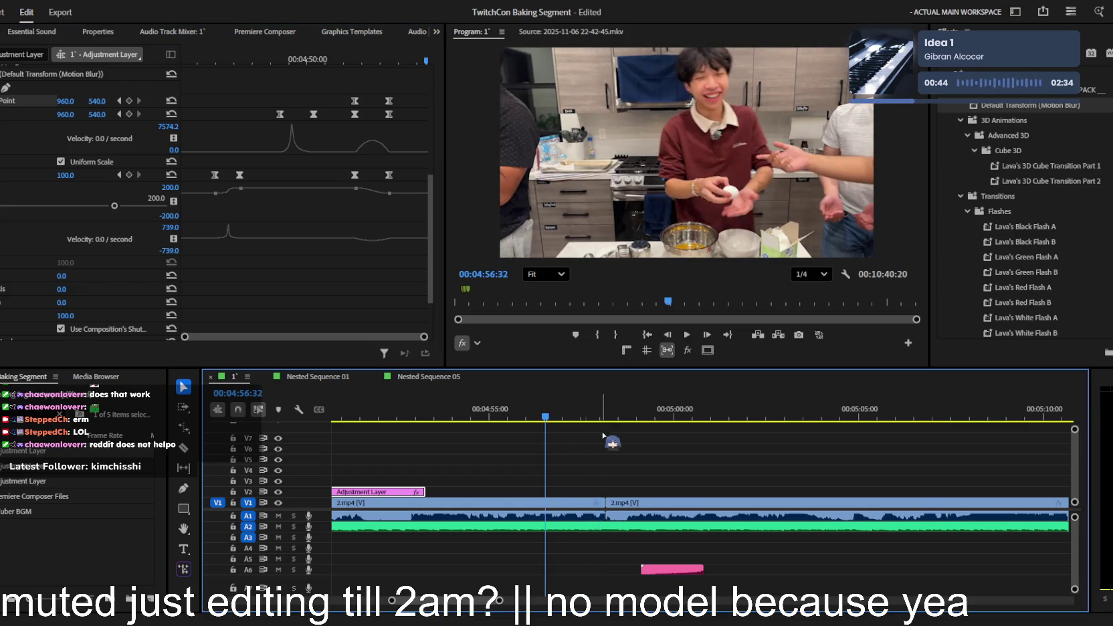
click(663, 450)
key(ctrl+s)
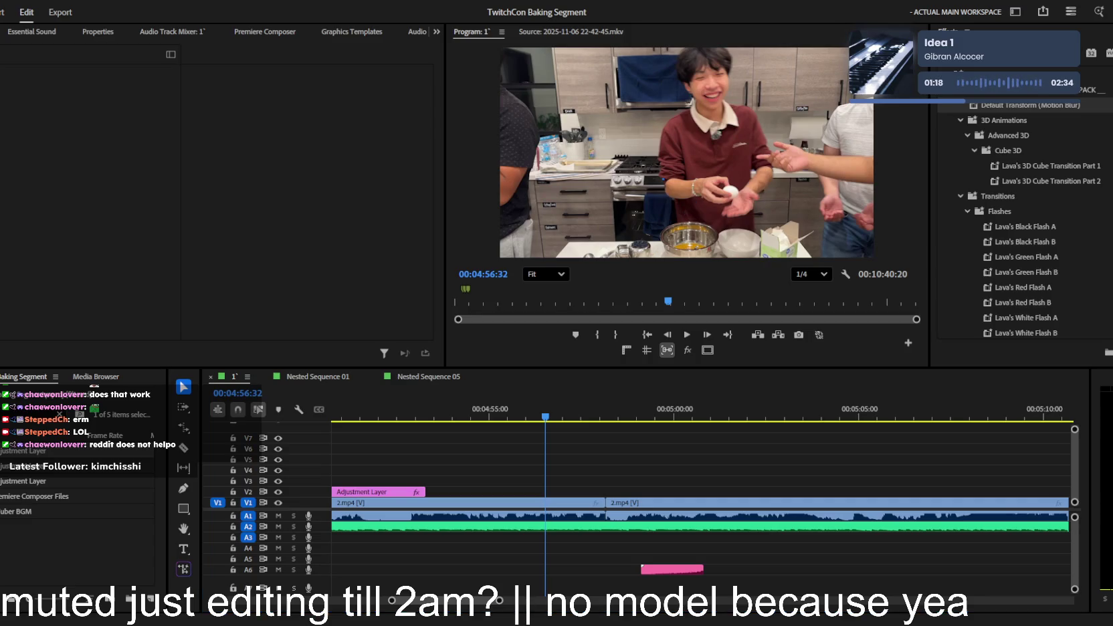
drag(546, 492, 594, 487)
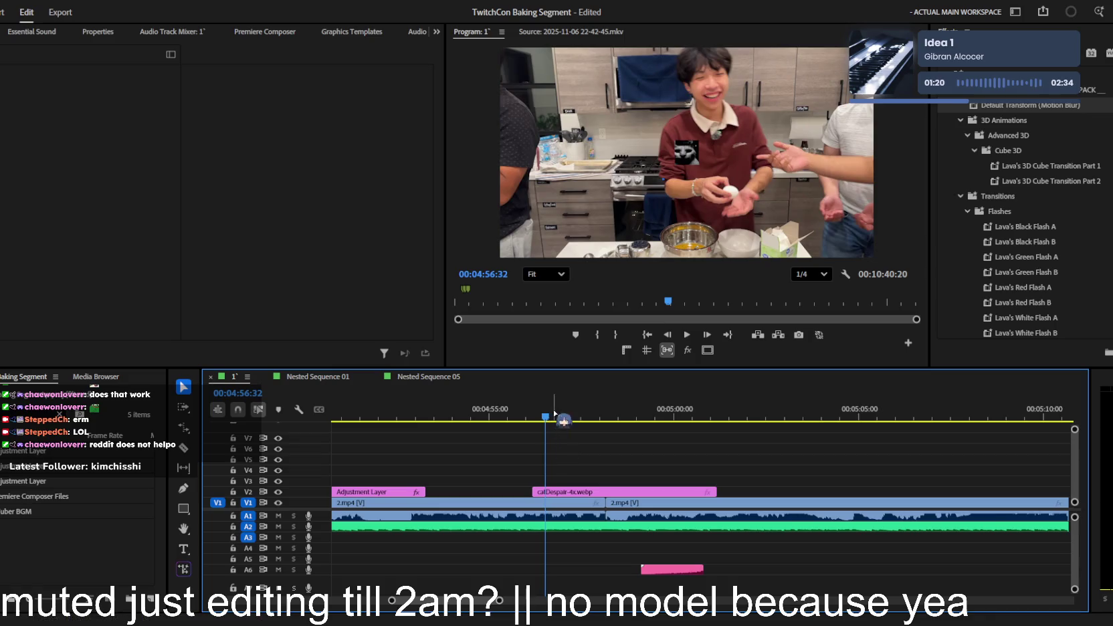
- Trim the catDespair meme's end to the 2.mp4 cut near 04:58:10 and play it back
drag(716, 492, 606, 492)
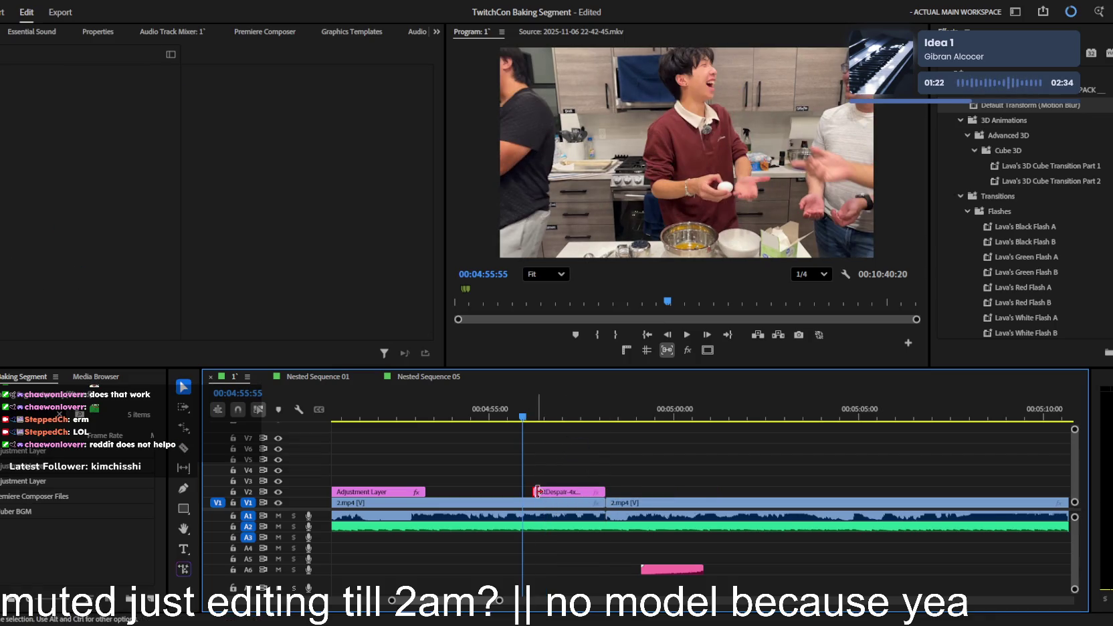
click(546, 493)
key(space)
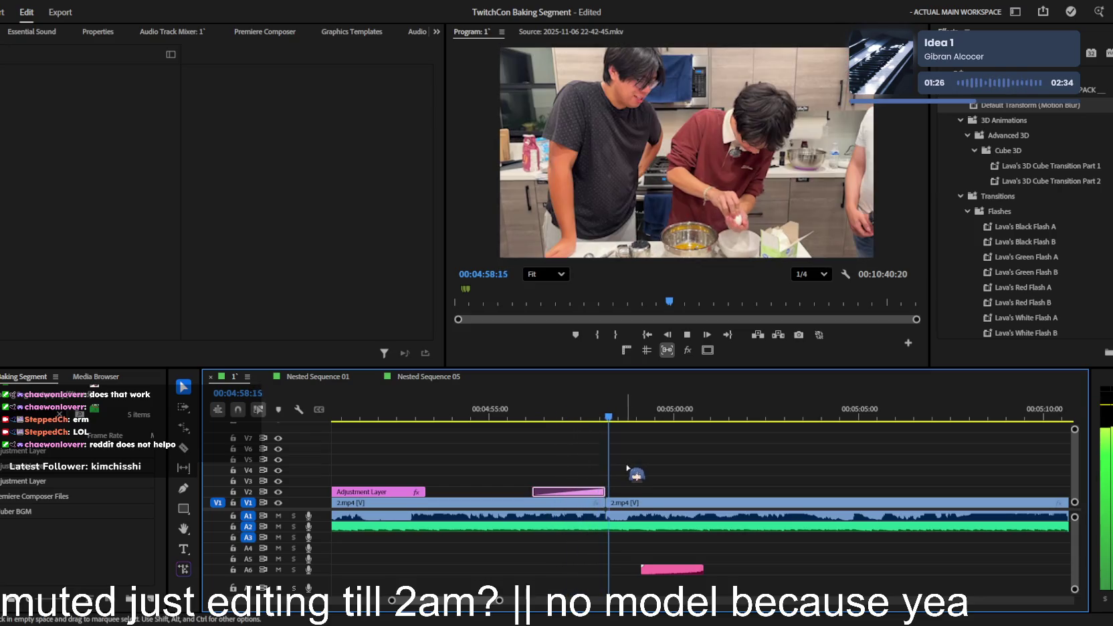
key(space)
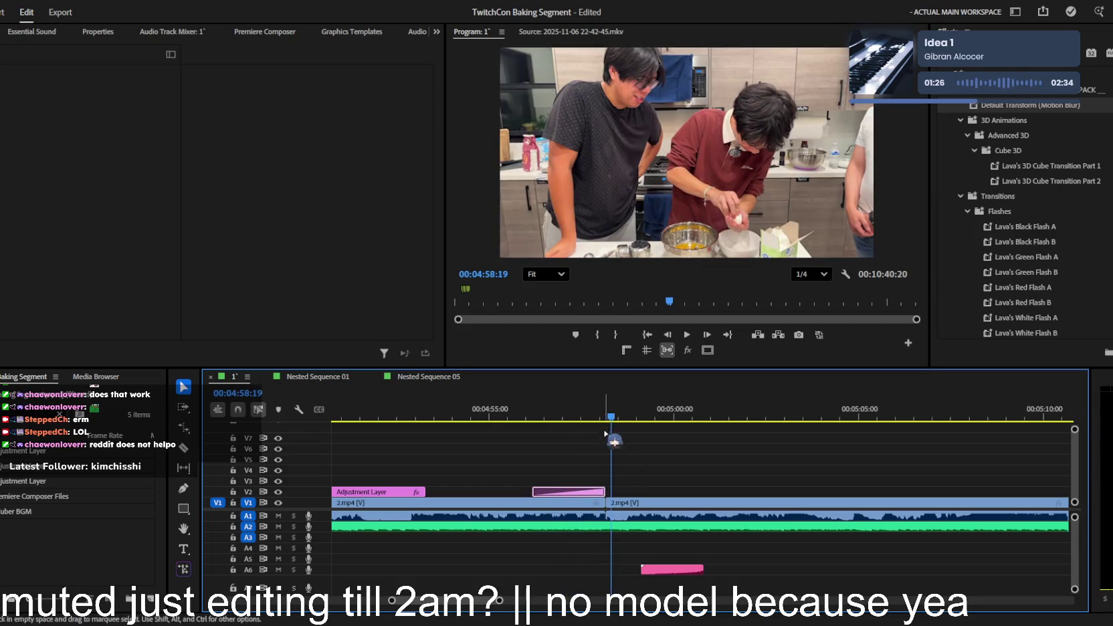
click(510, 408)
drag(510, 405, 452, 409)
key(space)
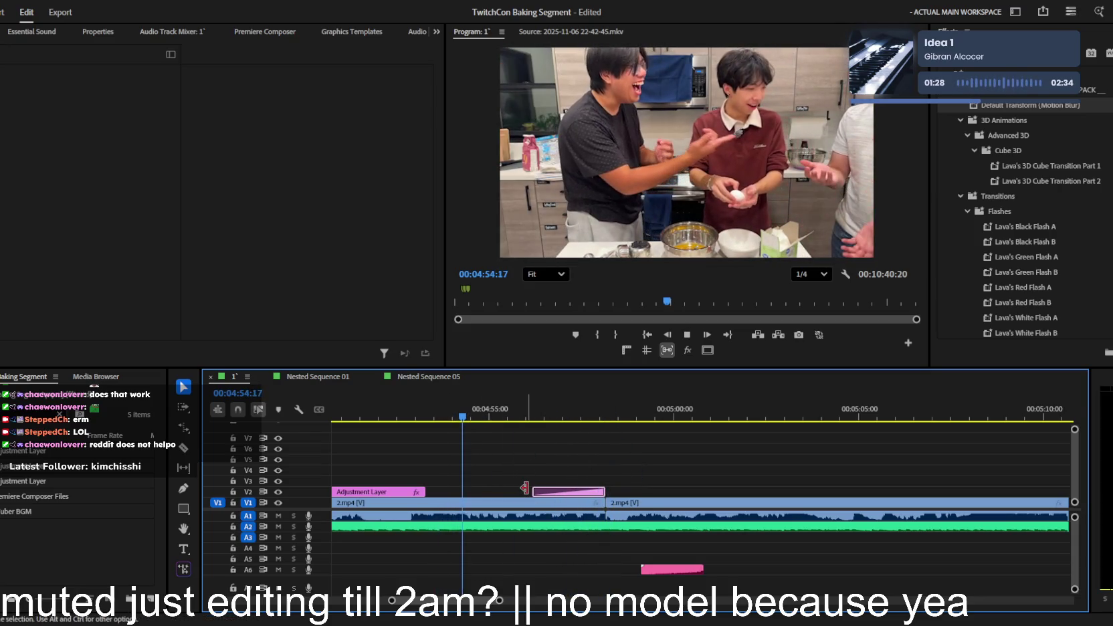
- Extend the meme's start earlier to about 04:54:38 and review it from 4:56:24
drag(528, 491, 478, 492)
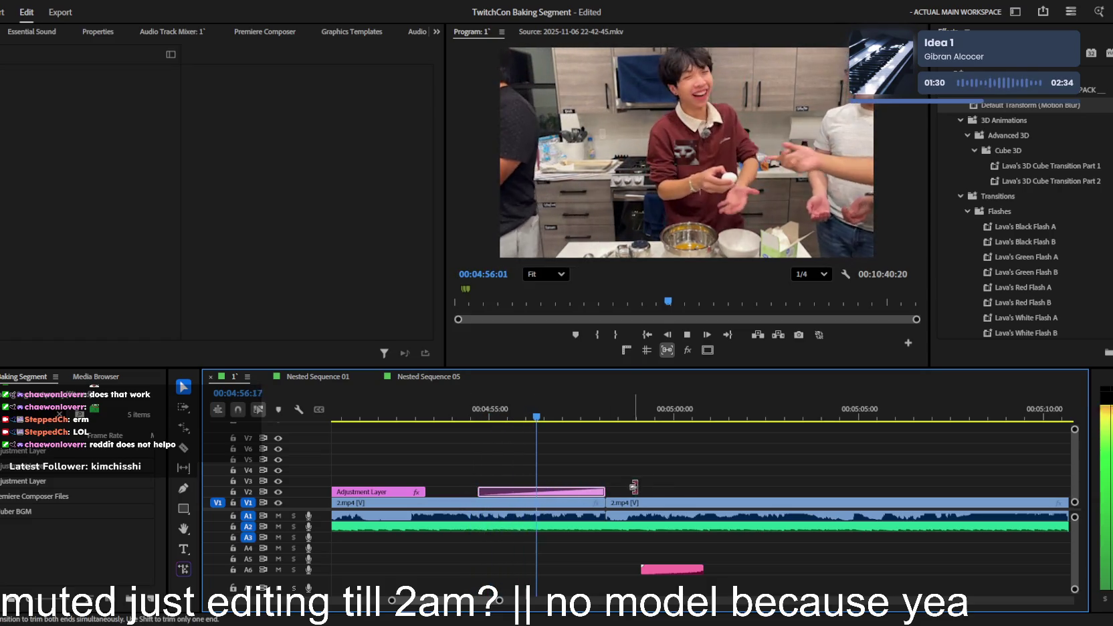
scroll(662, 490, up, 4)
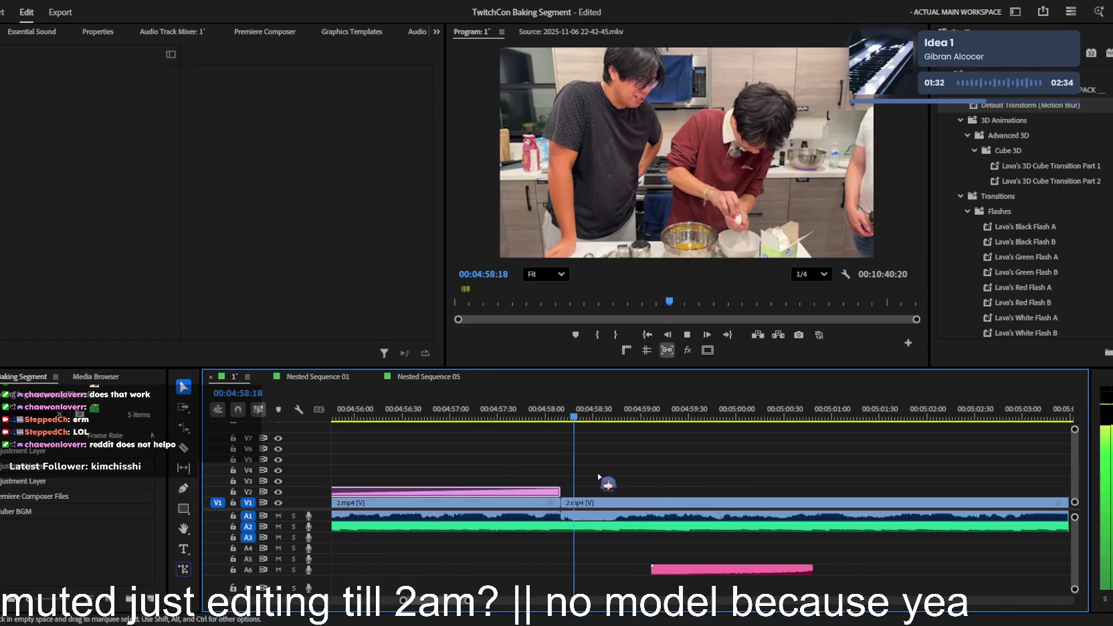
click(495, 414)
drag(495, 416, 393, 416)
scroll(669, 495, up, 4)
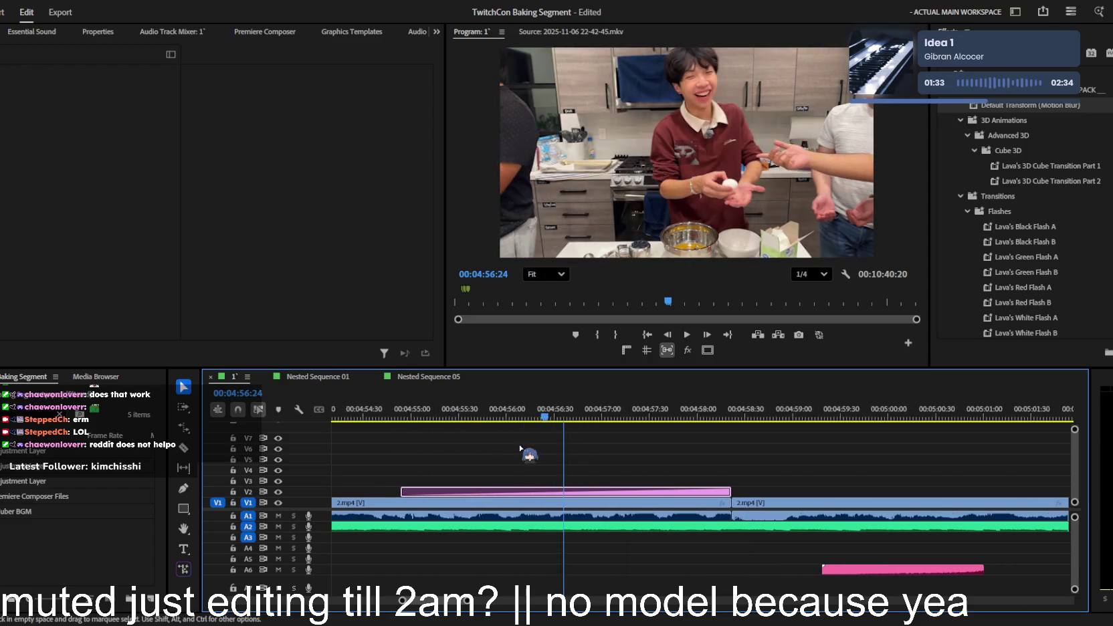
click(704, 499)
click(201, 221)
key(space)
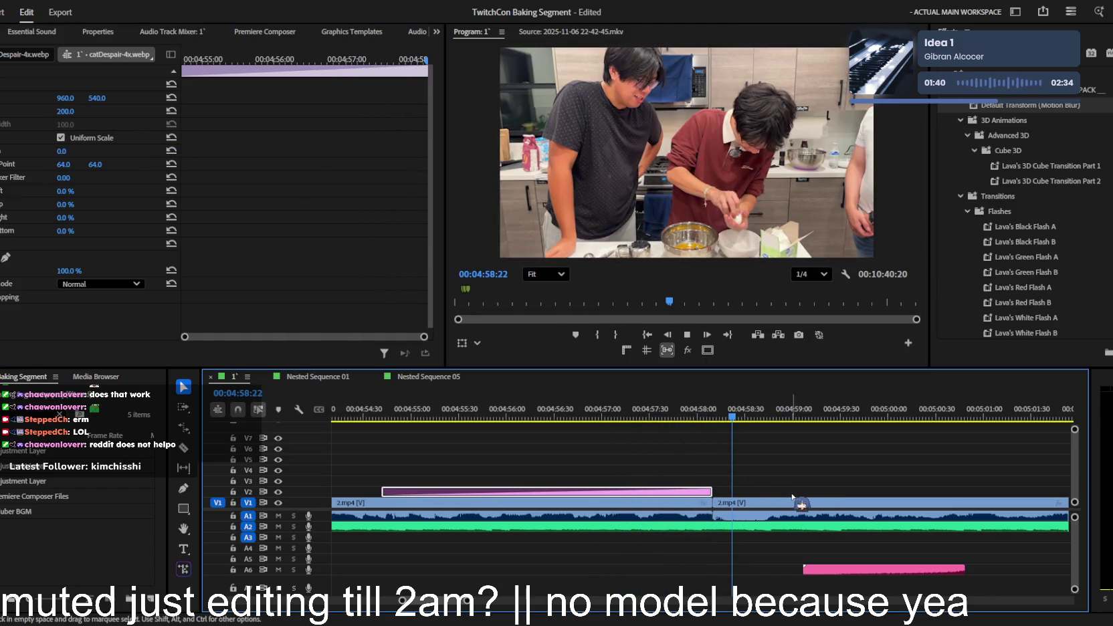
- Save the project and replay the punch-in section from 4:47:17 using J, L and K
scroll(776, 492, down, 2)
scroll(776, 493, down, 3)
key(ctrl+s)
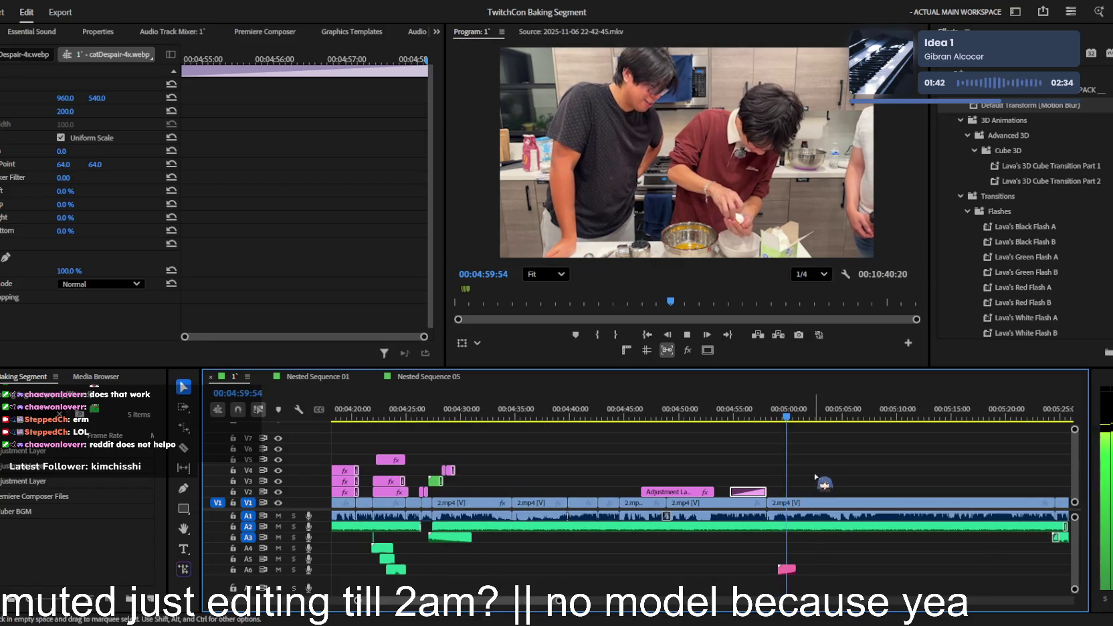
scroll(809, 479, up, 1)
key(space)
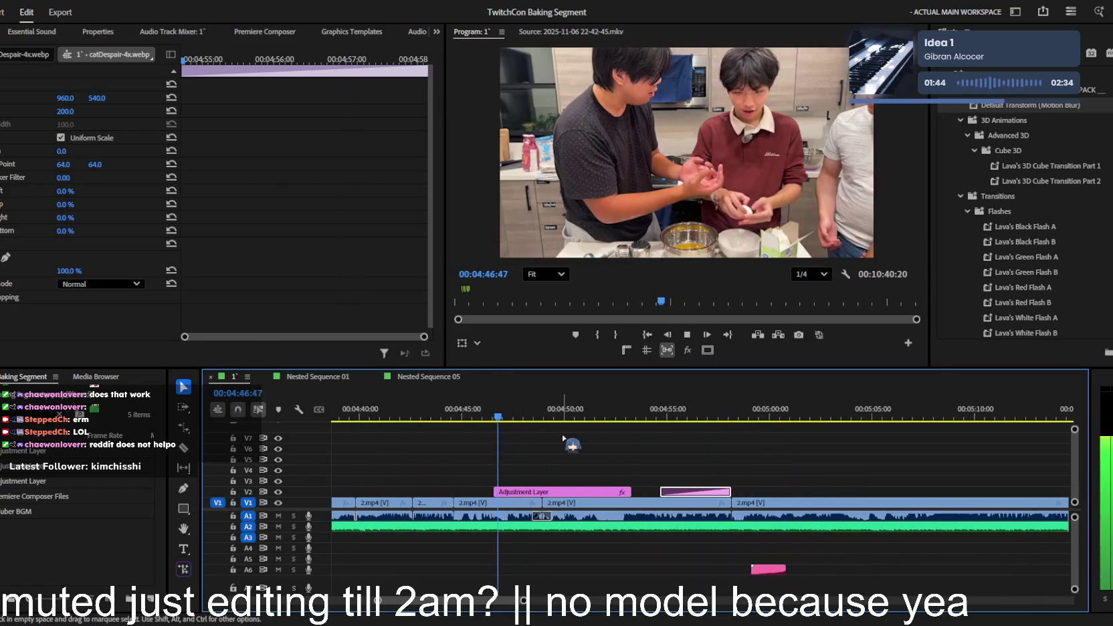
scroll(568, 440, up, 2)
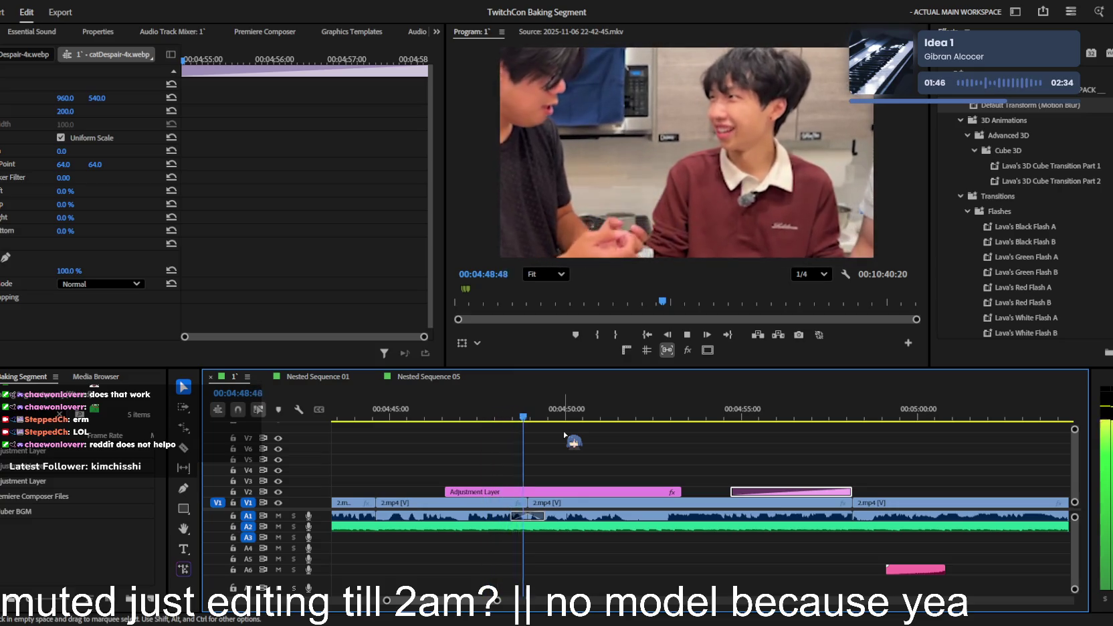
click(627, 463)
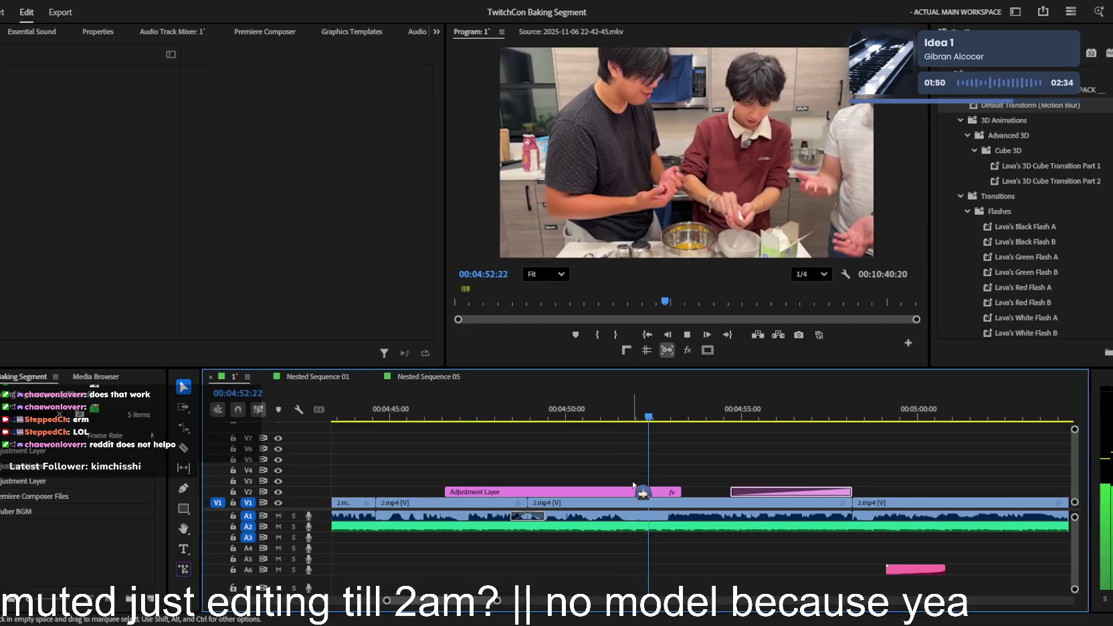
key(j)
key(j)
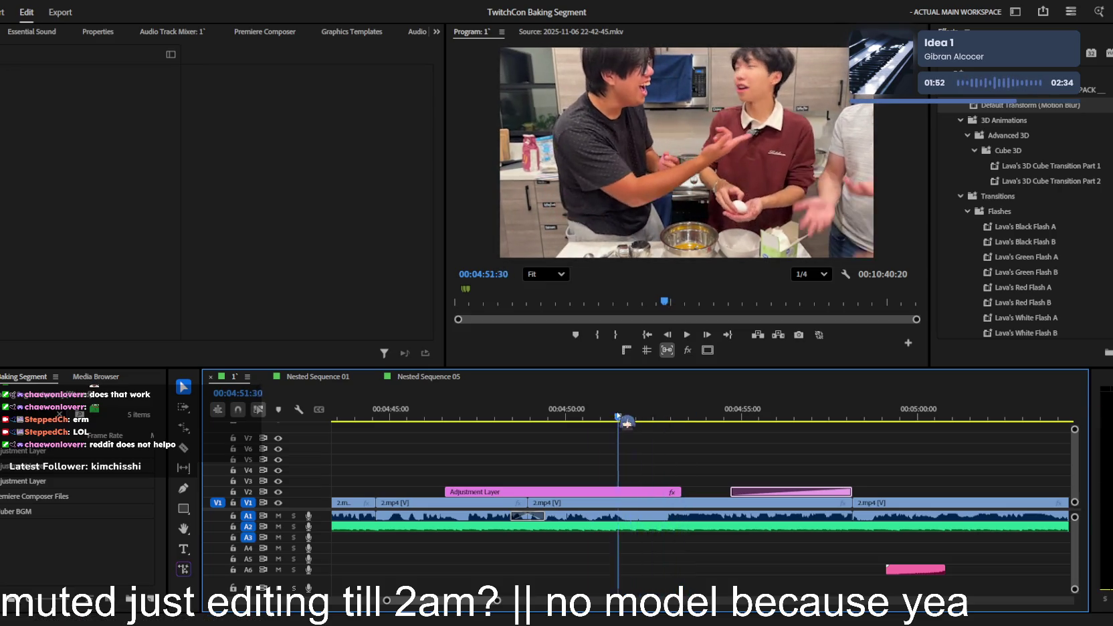
key(l)
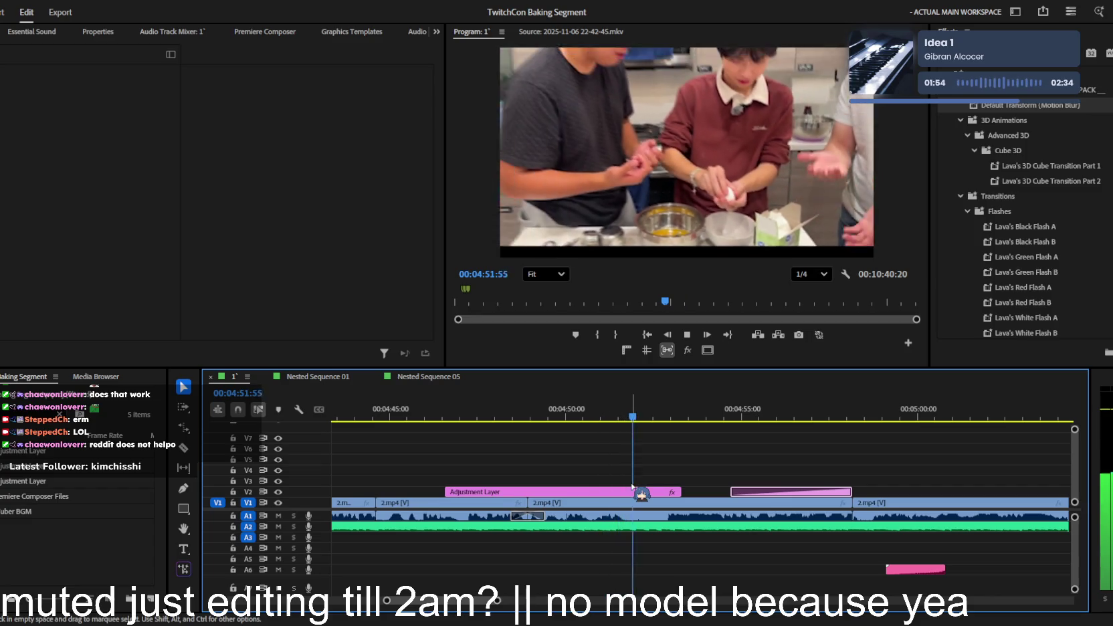
key(k)
click(643, 492)
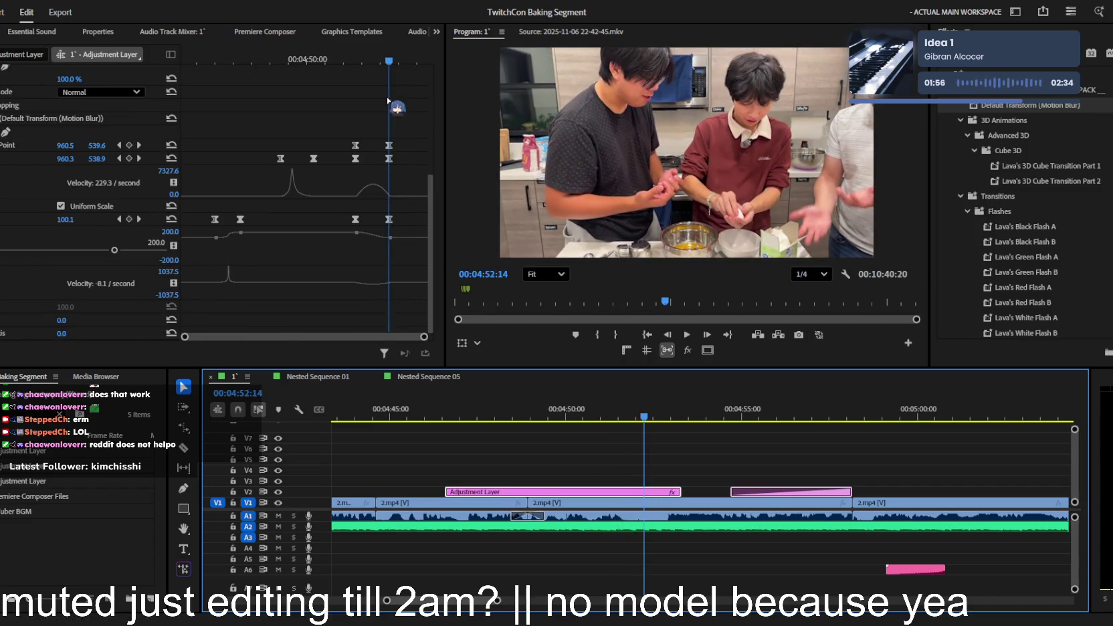
- Soften the Scale keyframe's velocity curve on the adjustment layer, preview it, and save
click(372, 56)
drag(372, 56, 373, 56)
click(391, 224)
drag(385, 284, 352, 287)
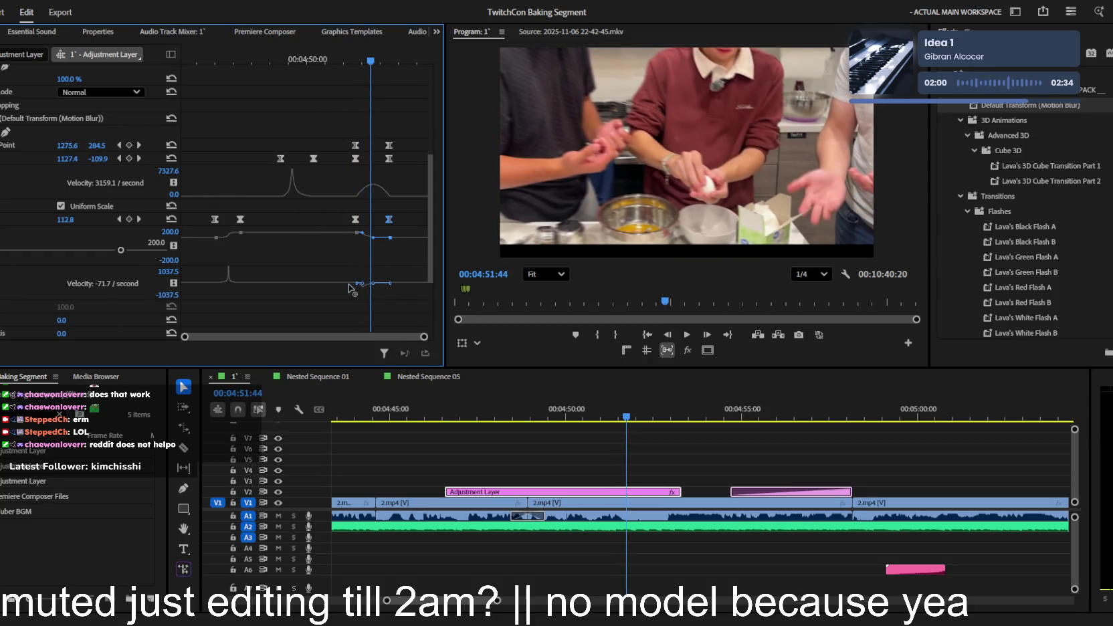
key(space)
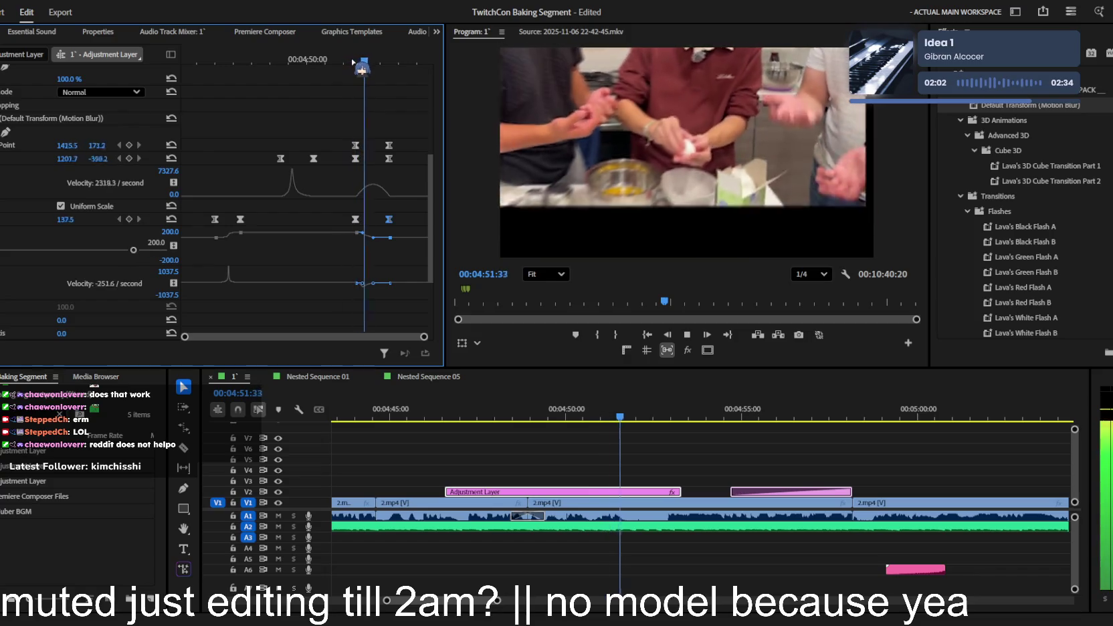
key(space)
key(ctrl+s)
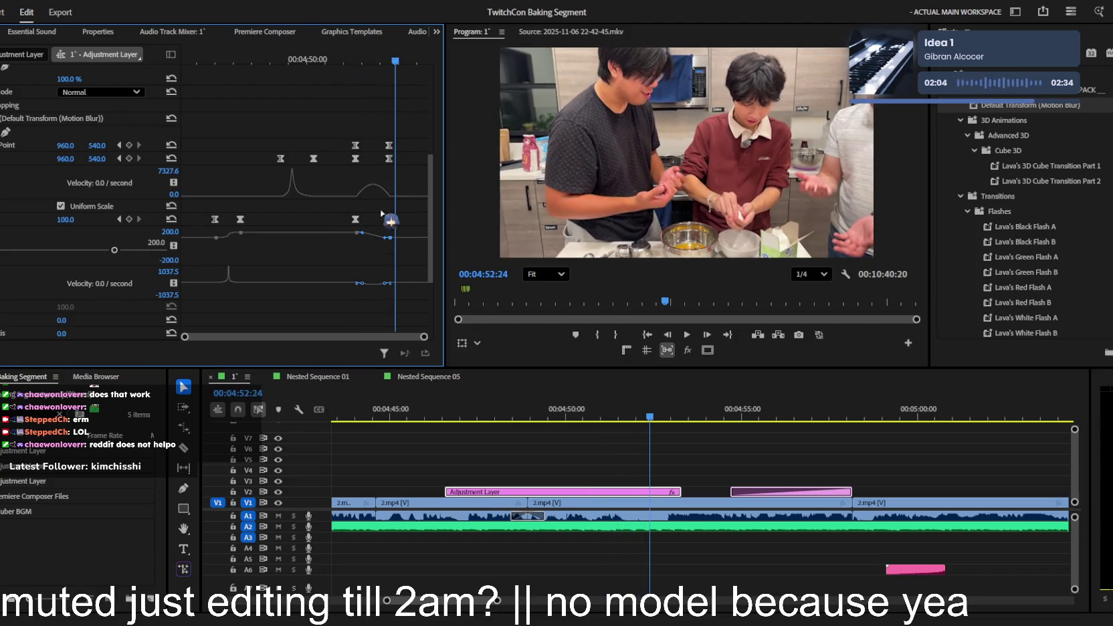
- Switch the later Position, Anchor Point and Scale keyframes to linear interpolation
drag(346, 115, 401, 258)
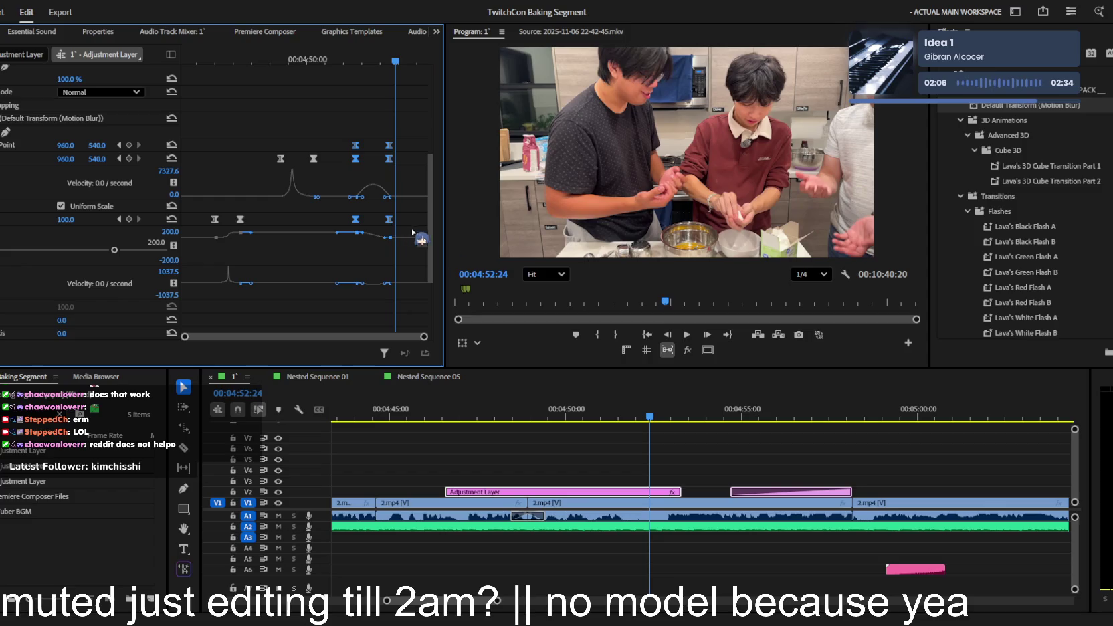
key(ctrl+z)
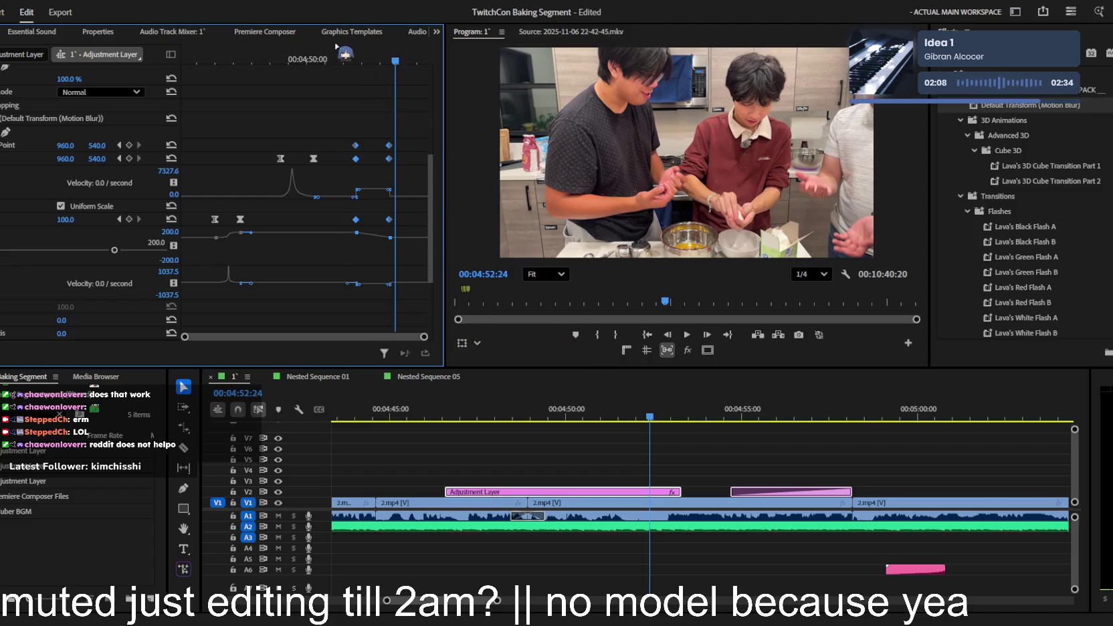
drag(347, 60, 395, 91)
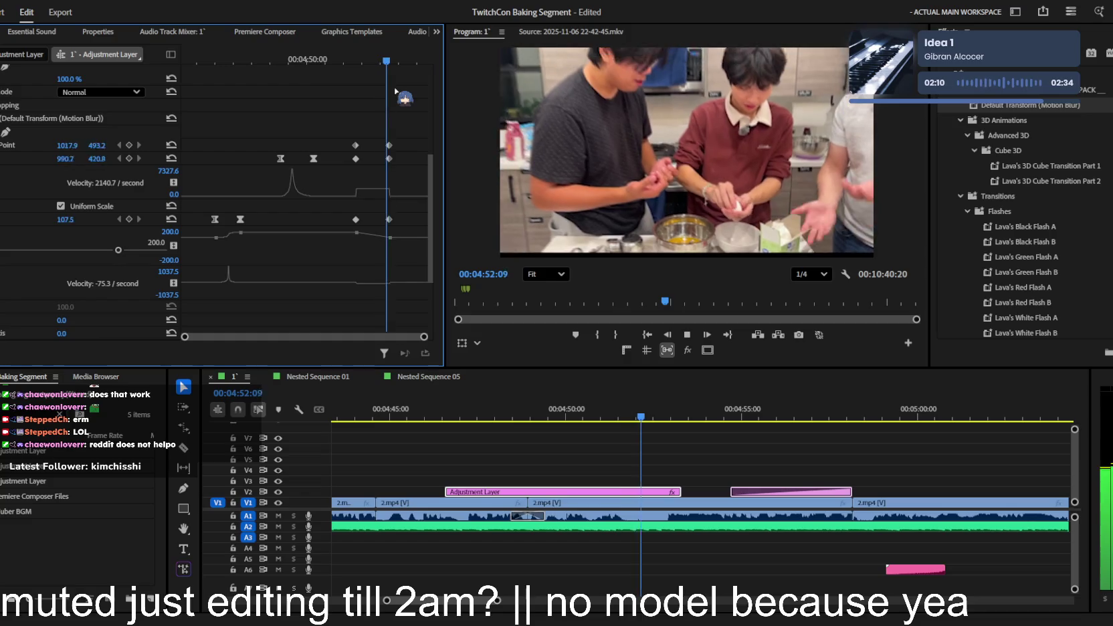
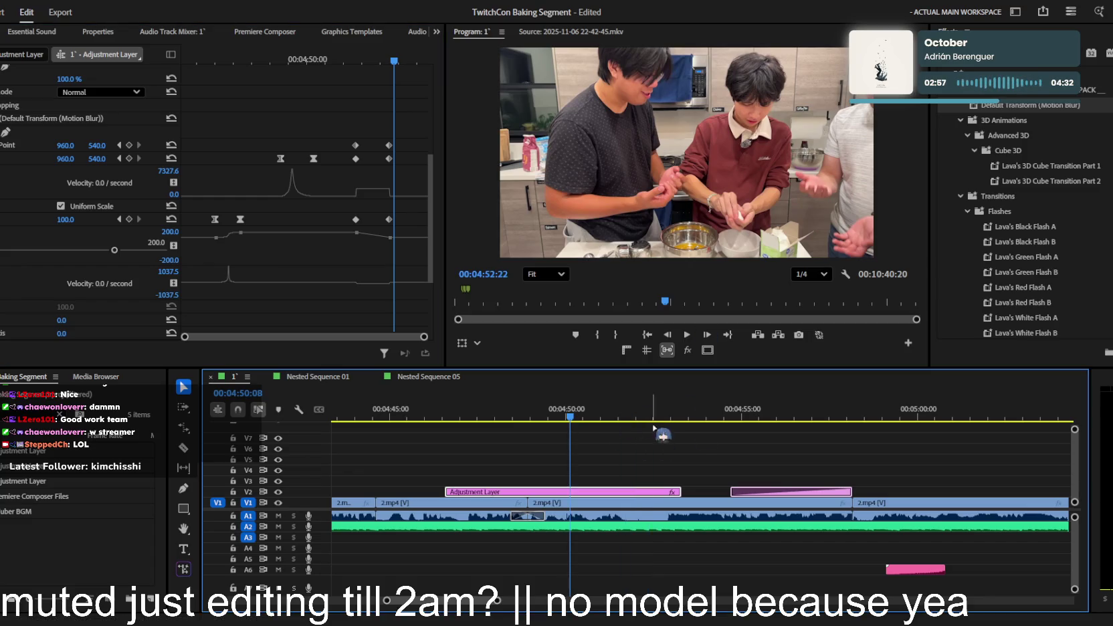
- Replay the adjustment layer's zoom from 04:49:17 and inspect its keyframe at 04:51:20
key(ctrl+z)
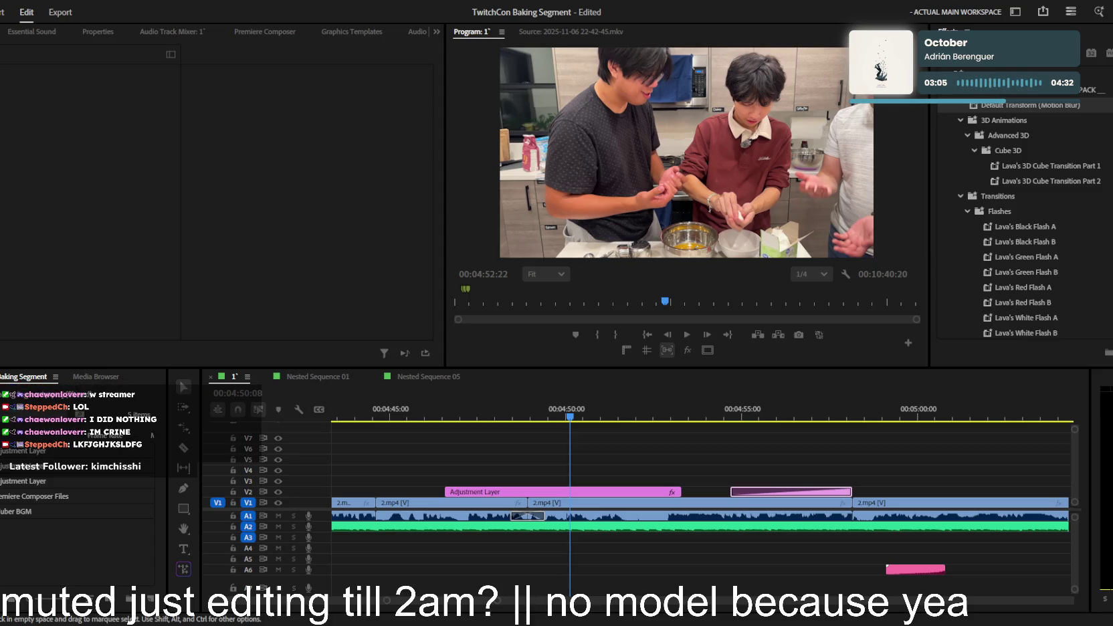
drag(599, 413, 541, 415)
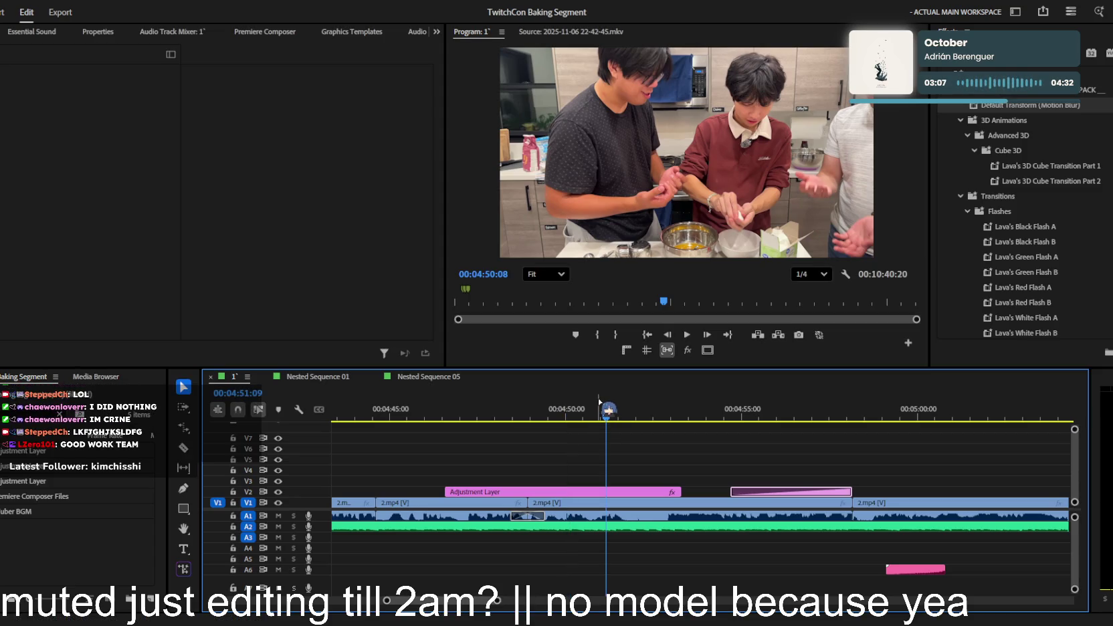
key(space)
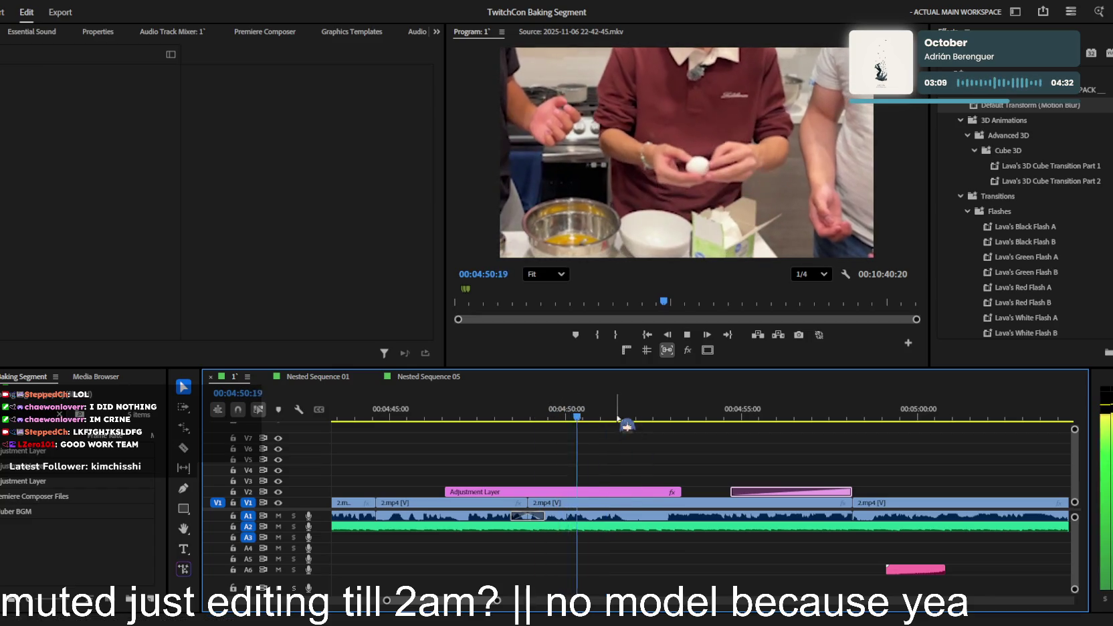
click(634, 493)
scroll(299, 218, down, 3)
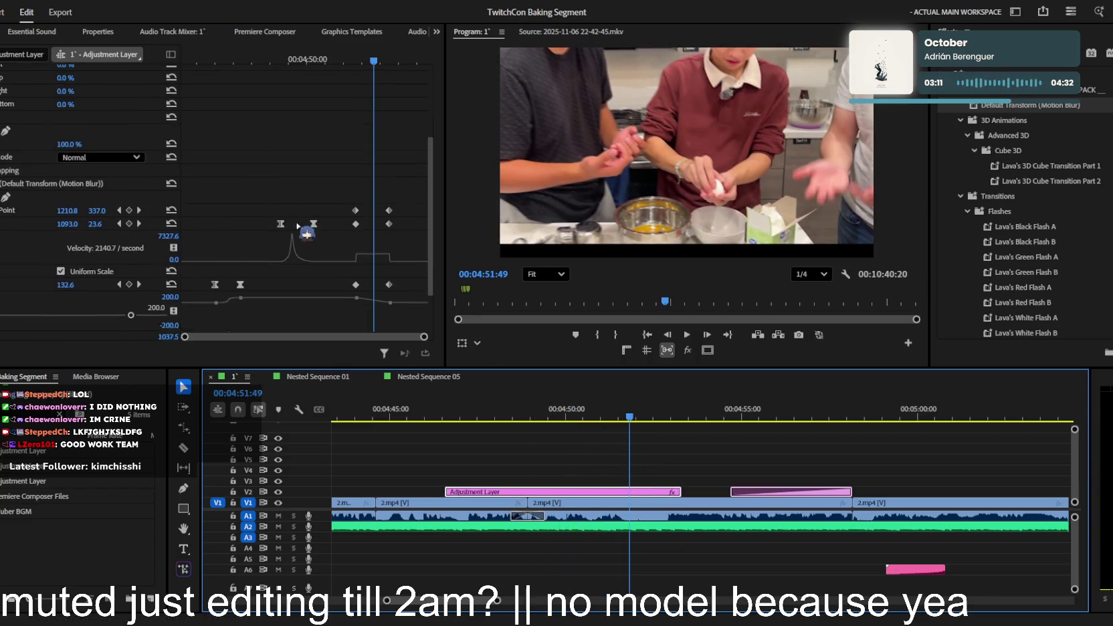
click(120, 147)
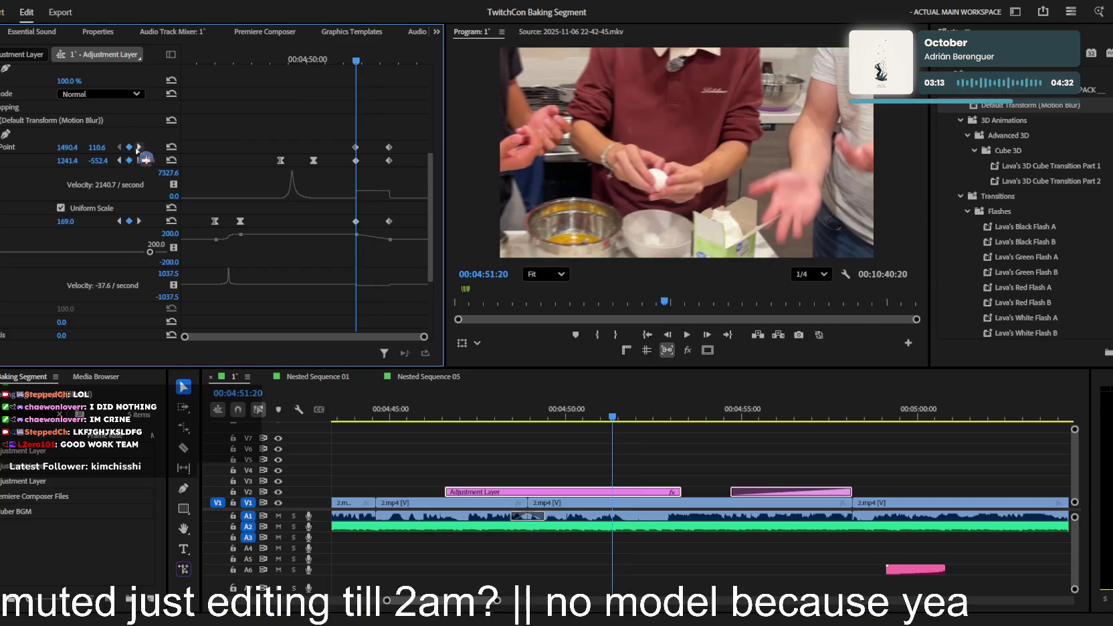
click(118, 160)
click(138, 160)
key(space)
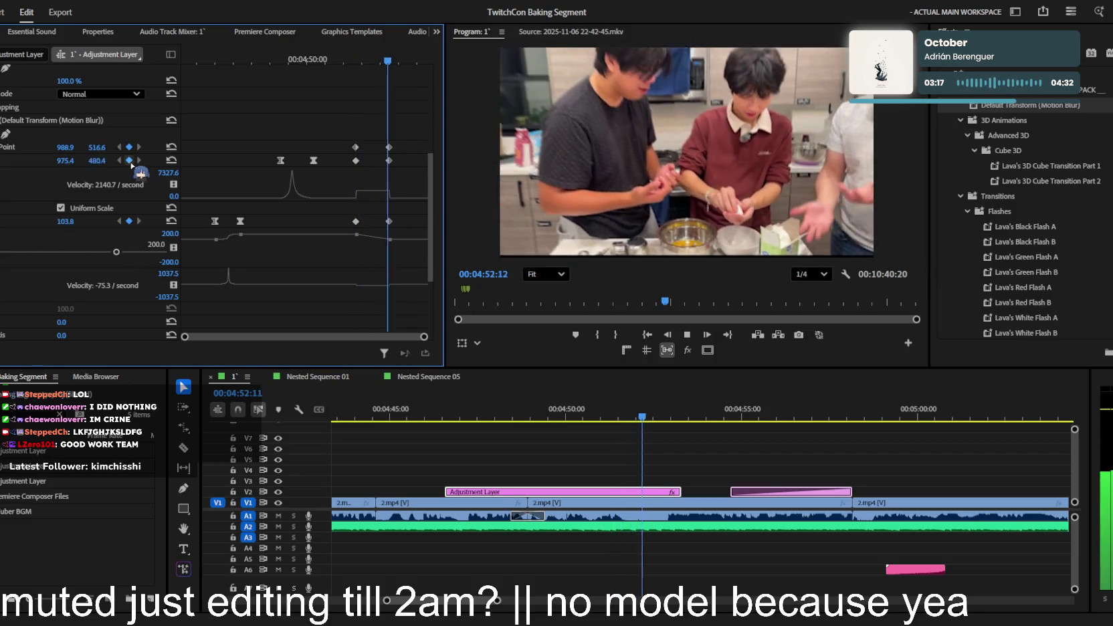
- Compare the 04:51:20 and 04:52:15 keyframes, then raise the frame position at 04:52:15
click(119, 161)
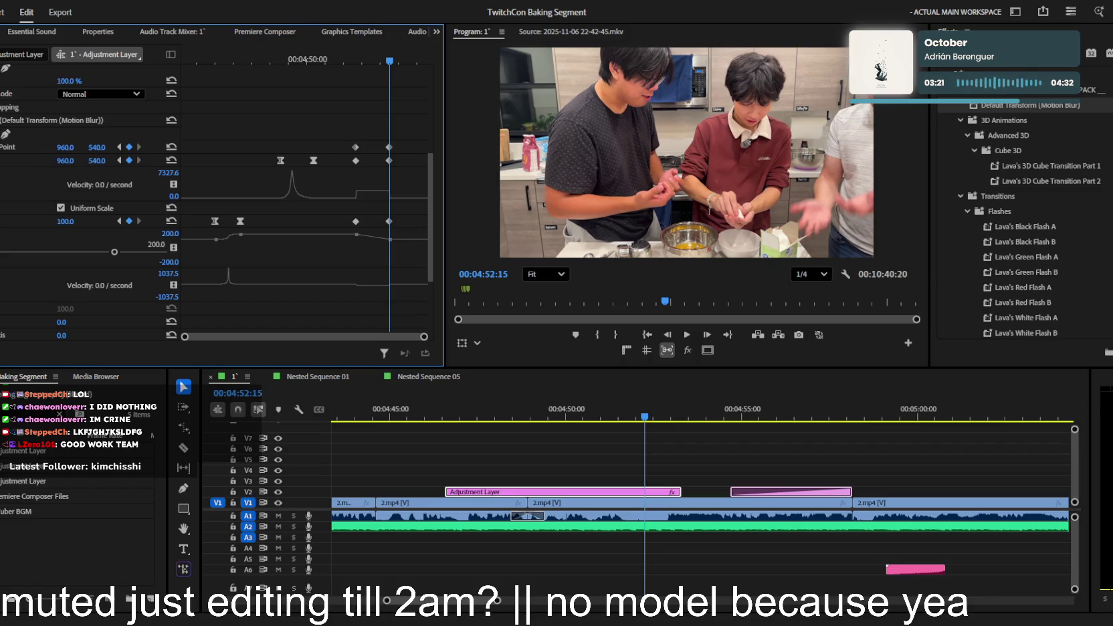
drag(392, 67, 366, 71)
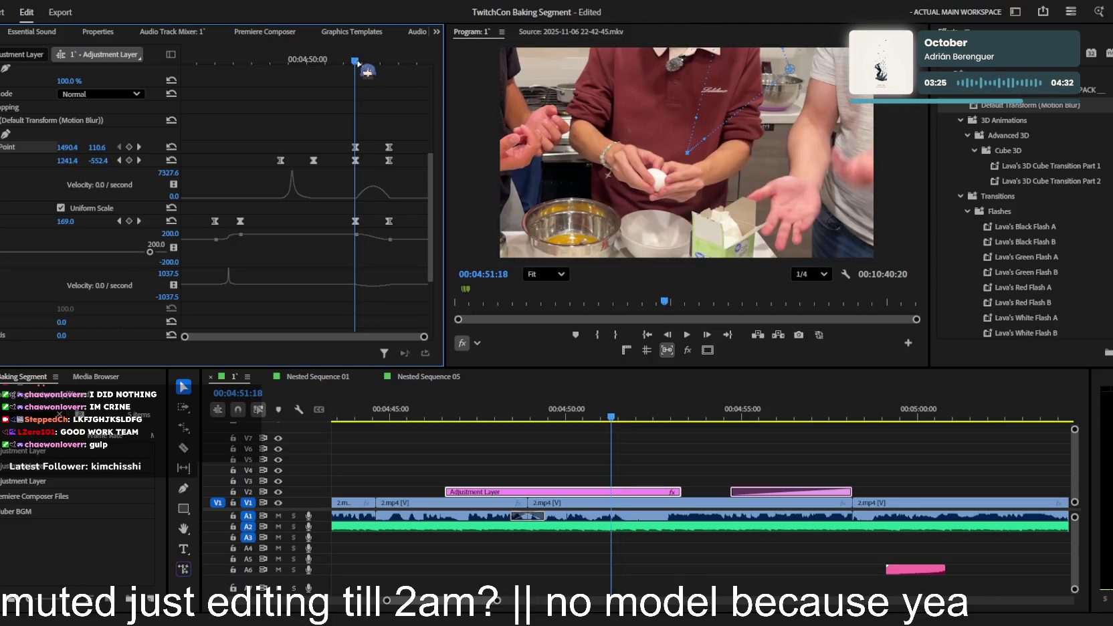
click(138, 147)
click(119, 160)
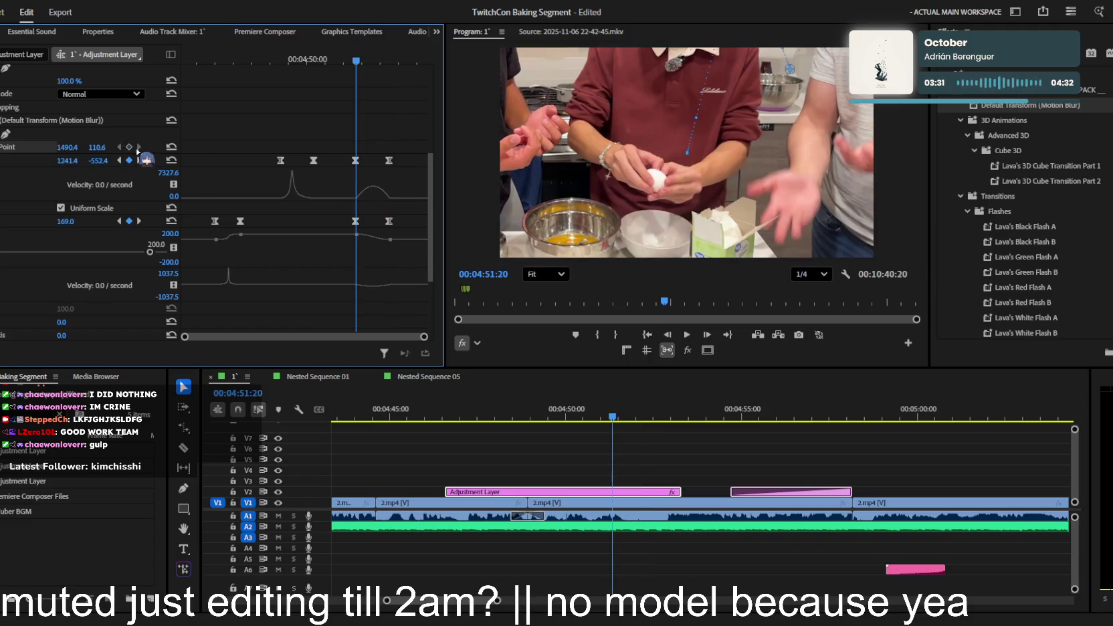
click(138, 161)
click(119, 161)
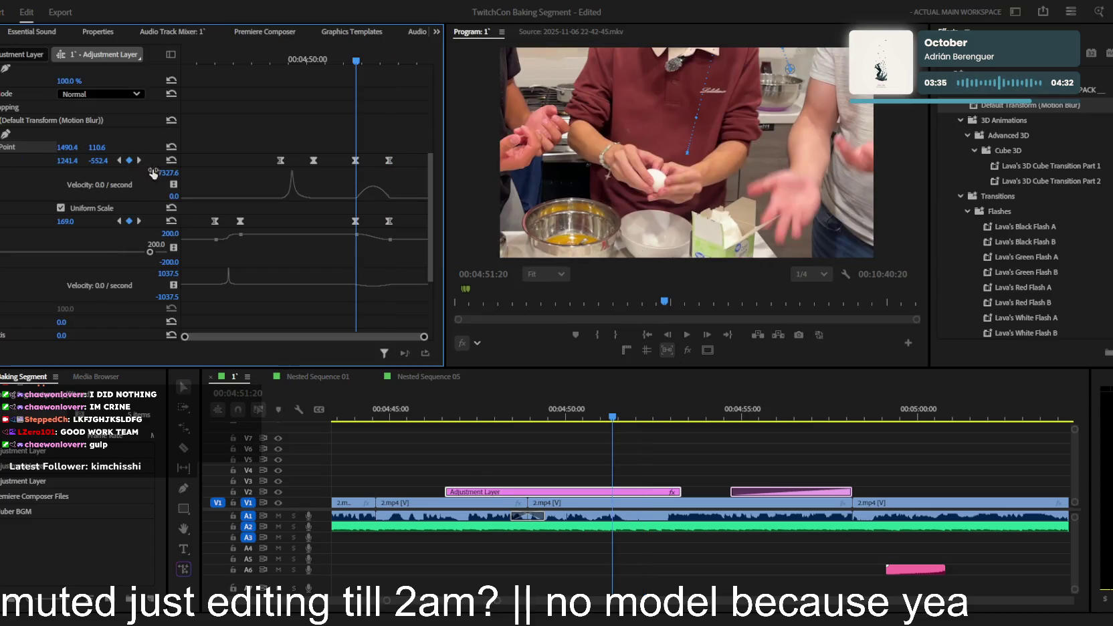
click(139, 161)
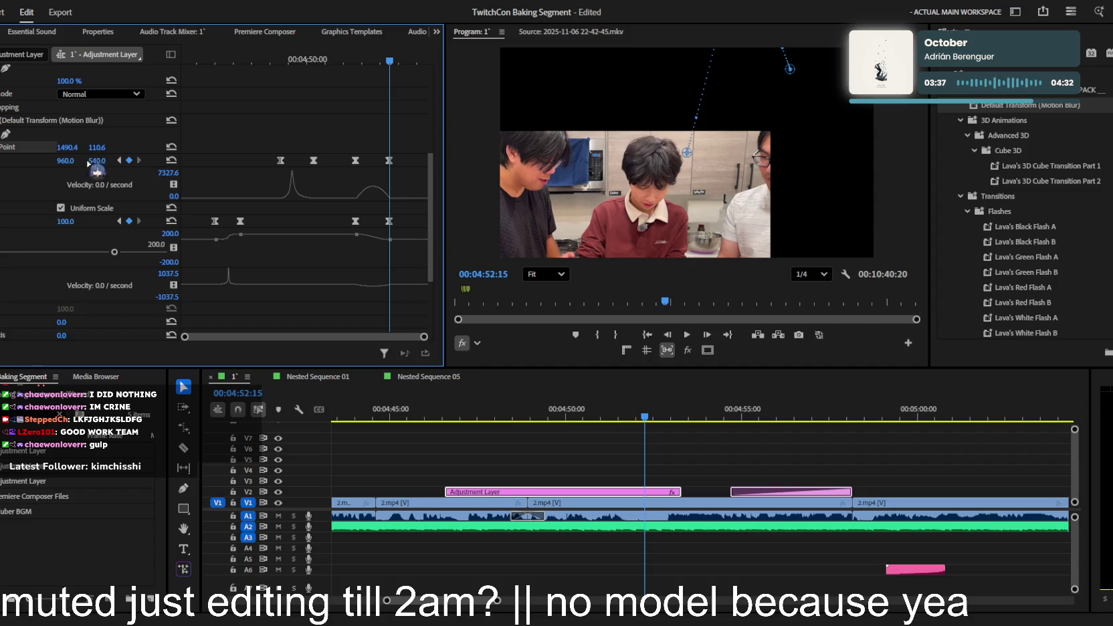
mouse_move(635, 174)
mouse_down()
mouse_move(643, 127)
mouse_move(739, 128)
mouse_up()
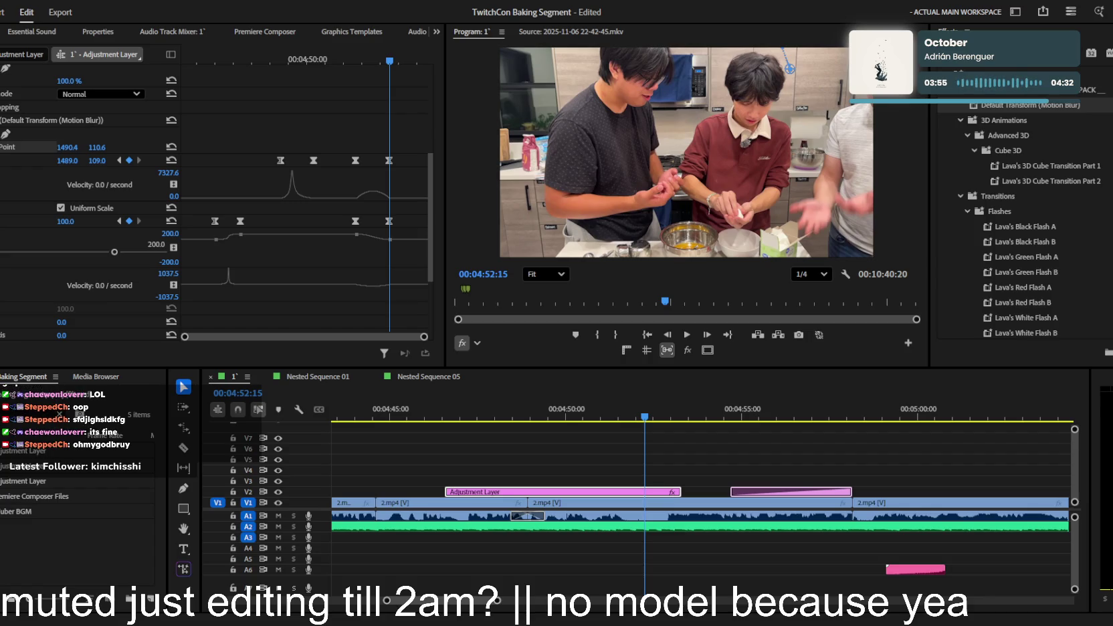
click(587, 413)
- Play through the egg-cracking section, then select the 2.mp4 clip starting near 04:54
key(space)
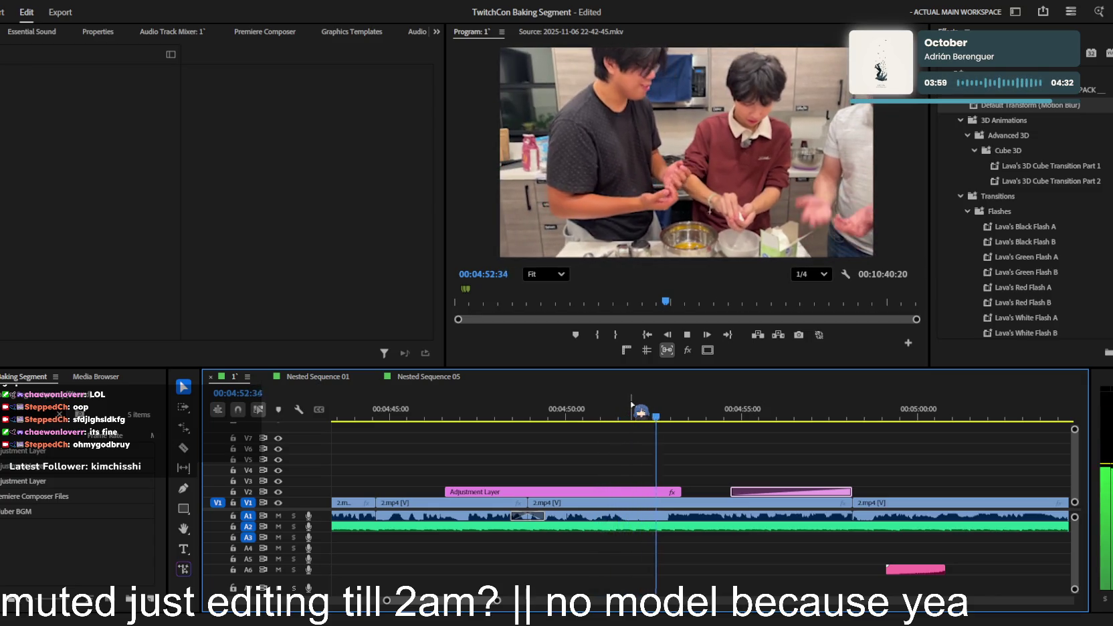
key(minus)
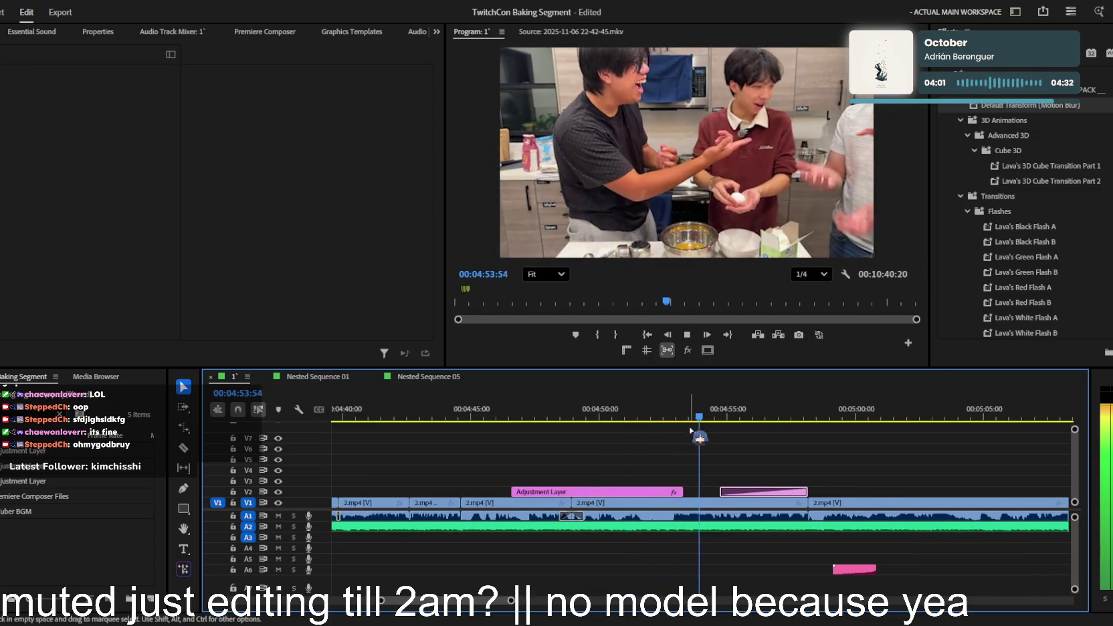
key(minus)
key(j)
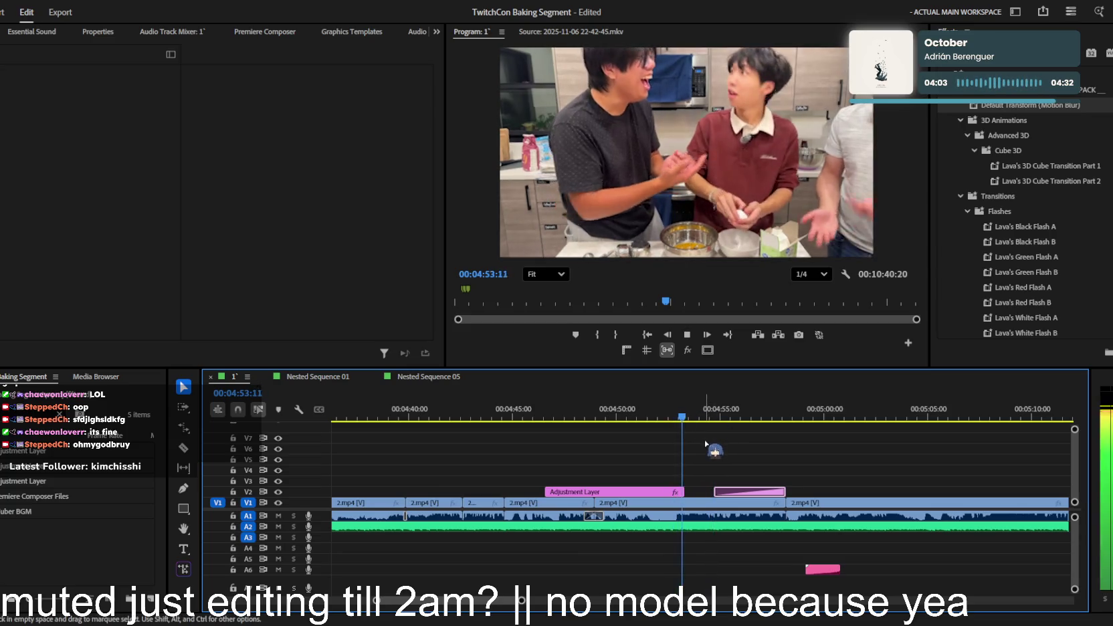
key(equal)
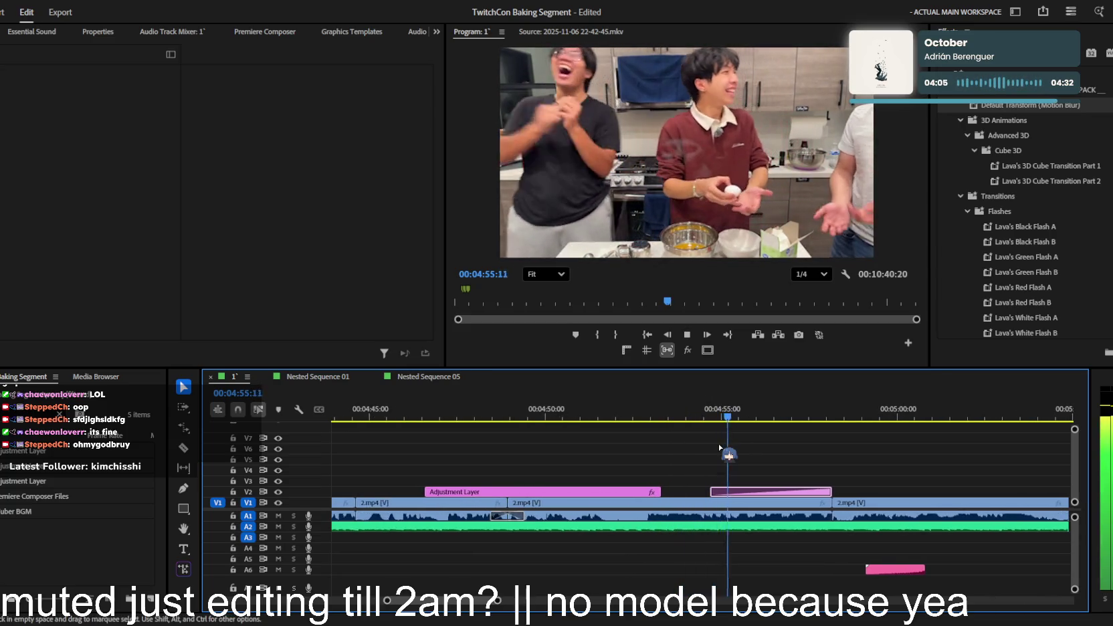
key(minus)
key(minus)
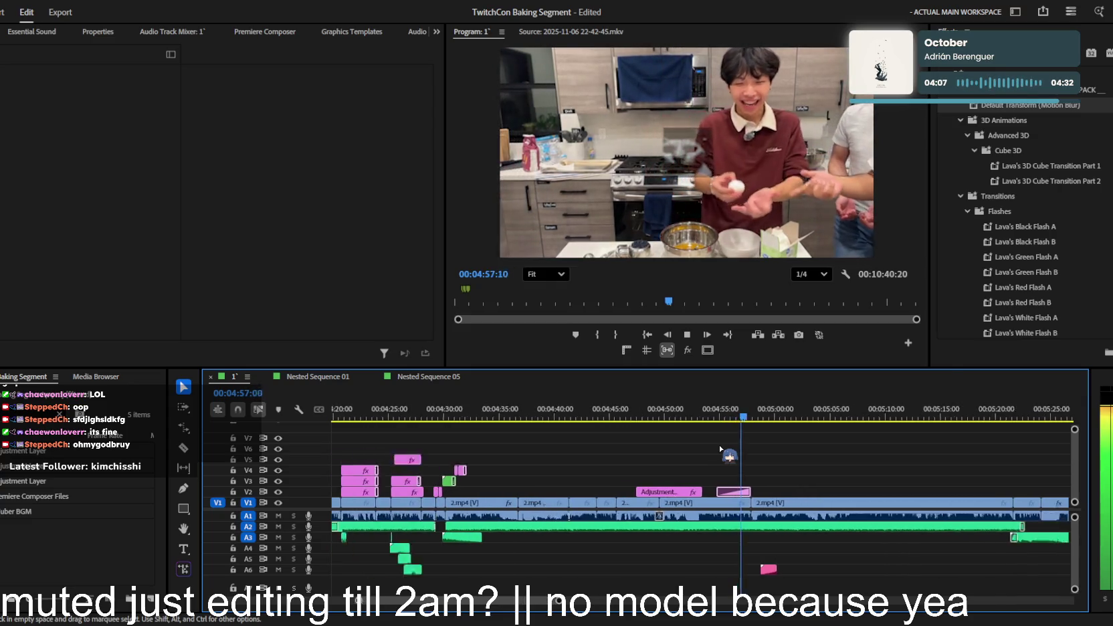
key(equal)
key(equal)
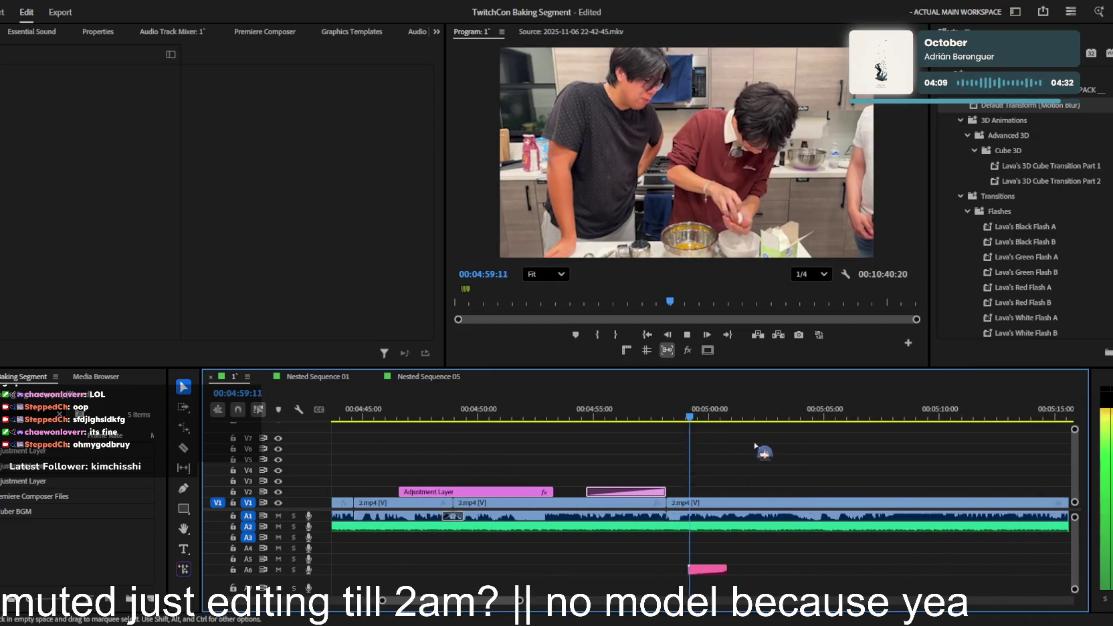
key(Up)
key(Up)
click(629, 500)
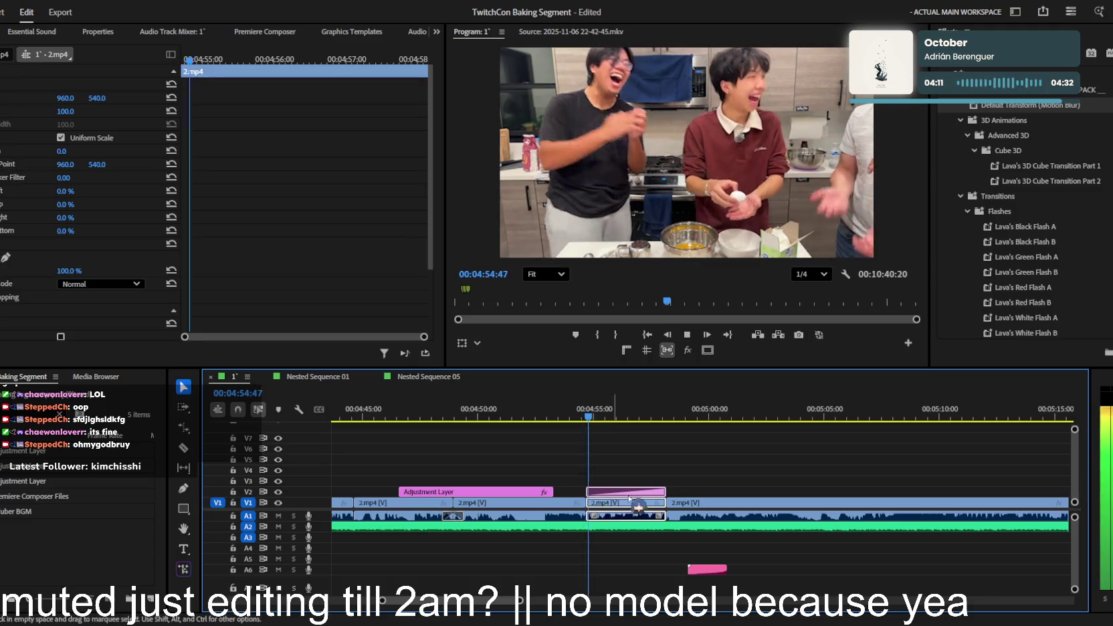
- Drop Lava's Constant Zoom to 110 onto the 2.mp4 clip and play it back
key(space)
scroll(1023, 228, down, 5)
click(946, 212)
click(946, 257)
drag(943, 152, 626, 492)
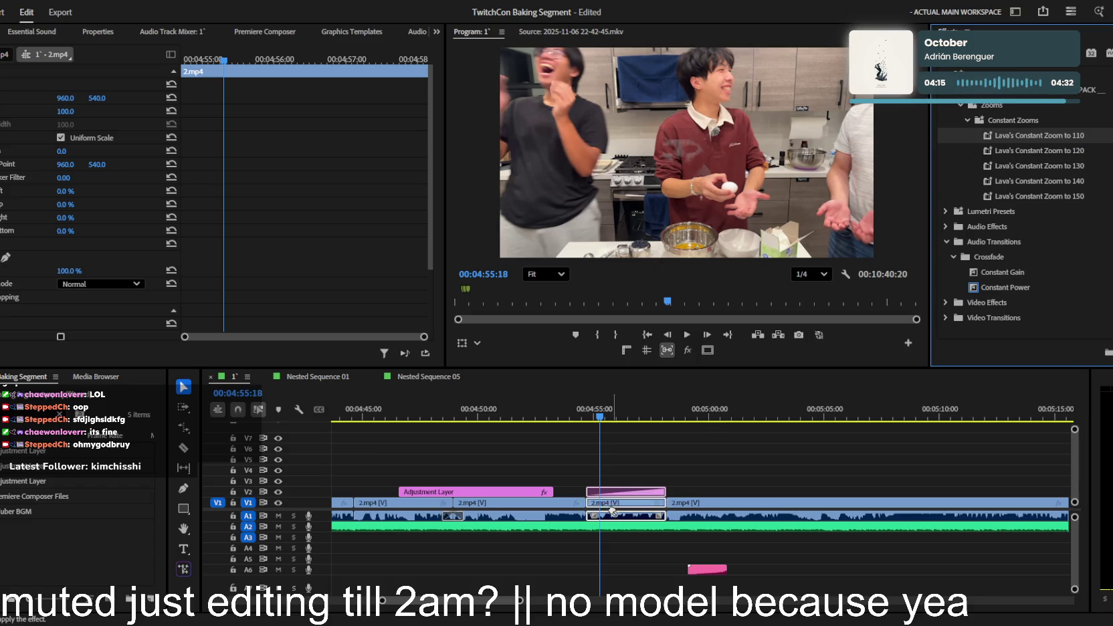
key(space)
key(equal)
key(equal)
key(equal)
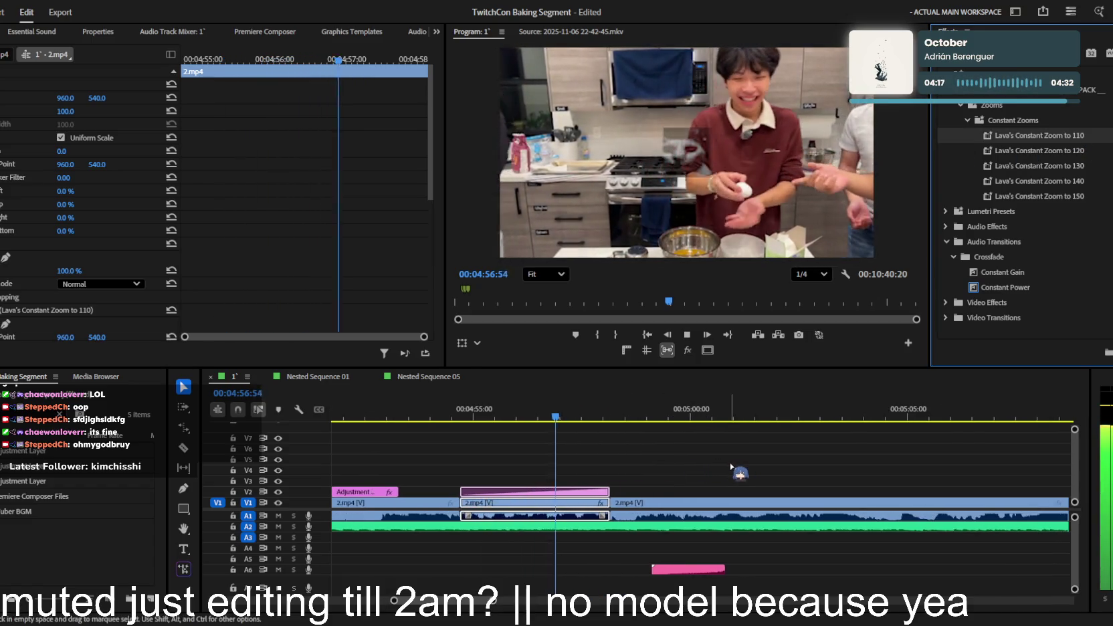
key(minus)
key(minus)
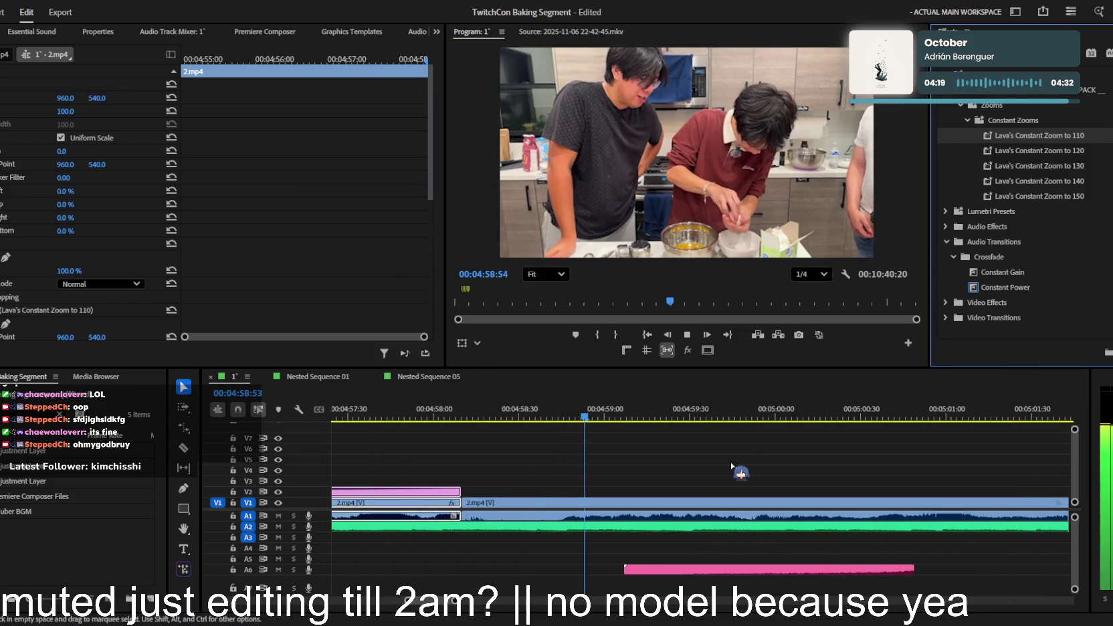
key(minus)
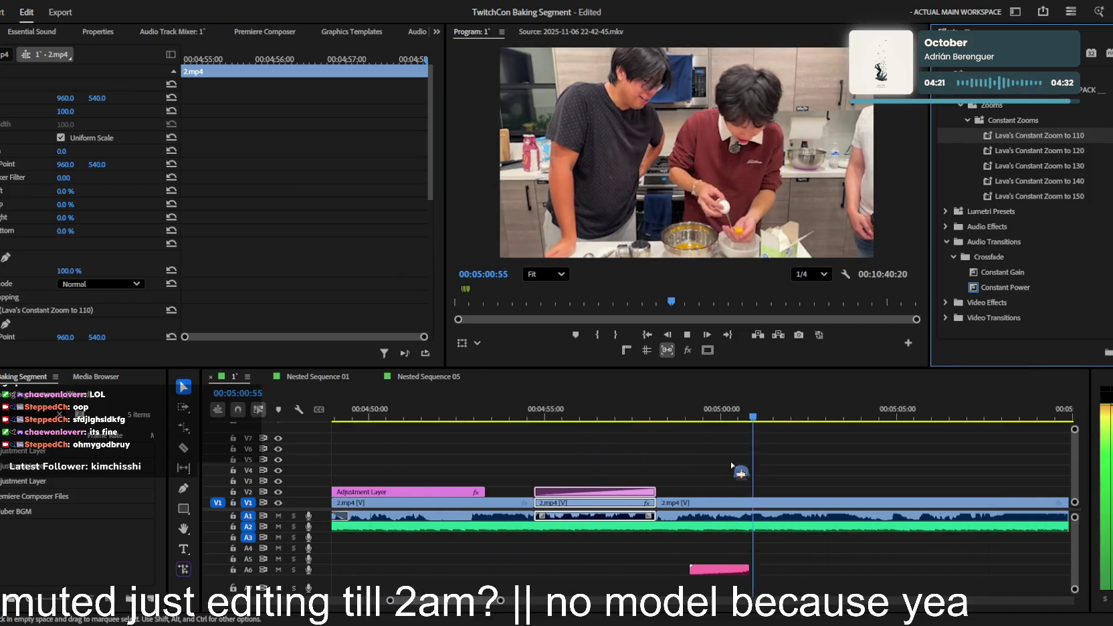
key(Up)
- Add Default Transform (Motion Blur) to the clip starting at 04:58:09
click(709, 503)
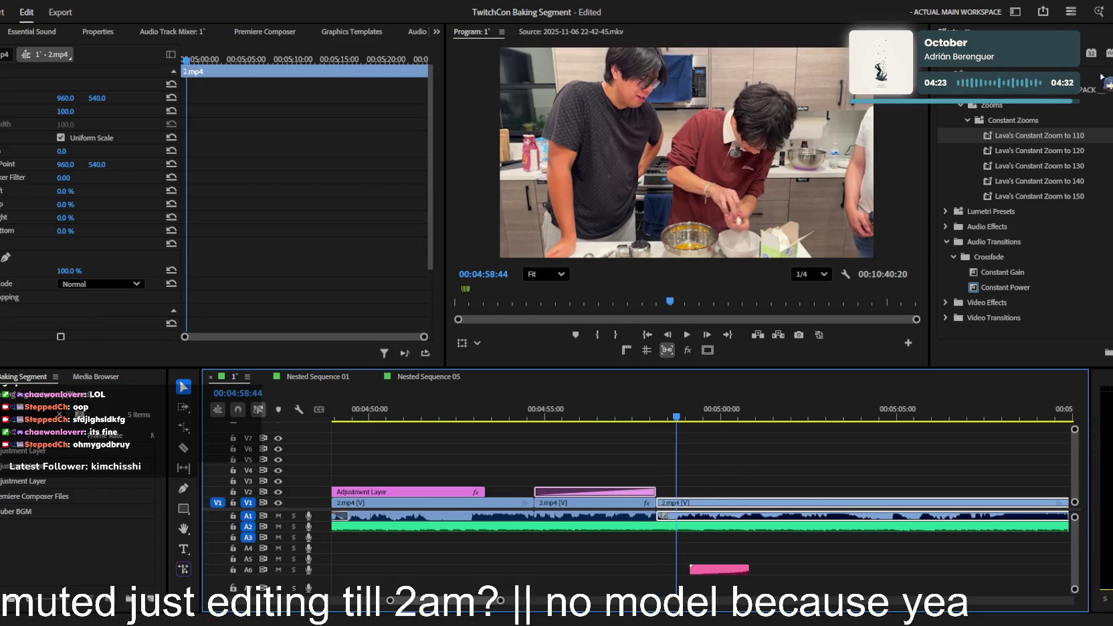
scroll(1017, 220, down, 5)
click(960, 196)
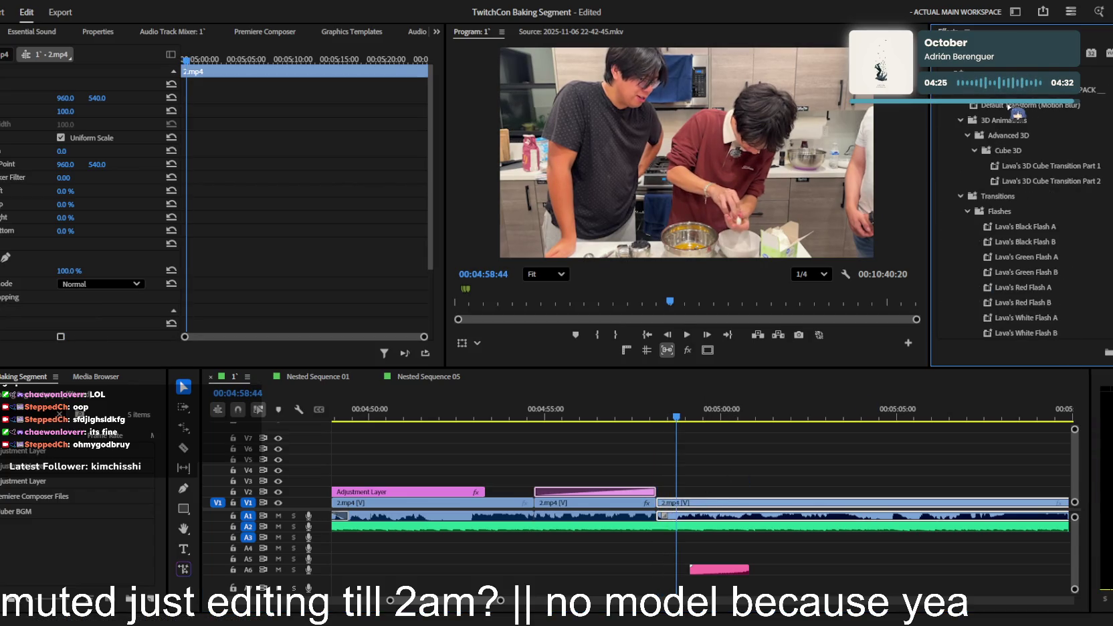
drag(1017, 114, 54, 280)
- Scale the clip's motion-blur transform to 187 and shift the frame to position 429, 340
click(700, 161)
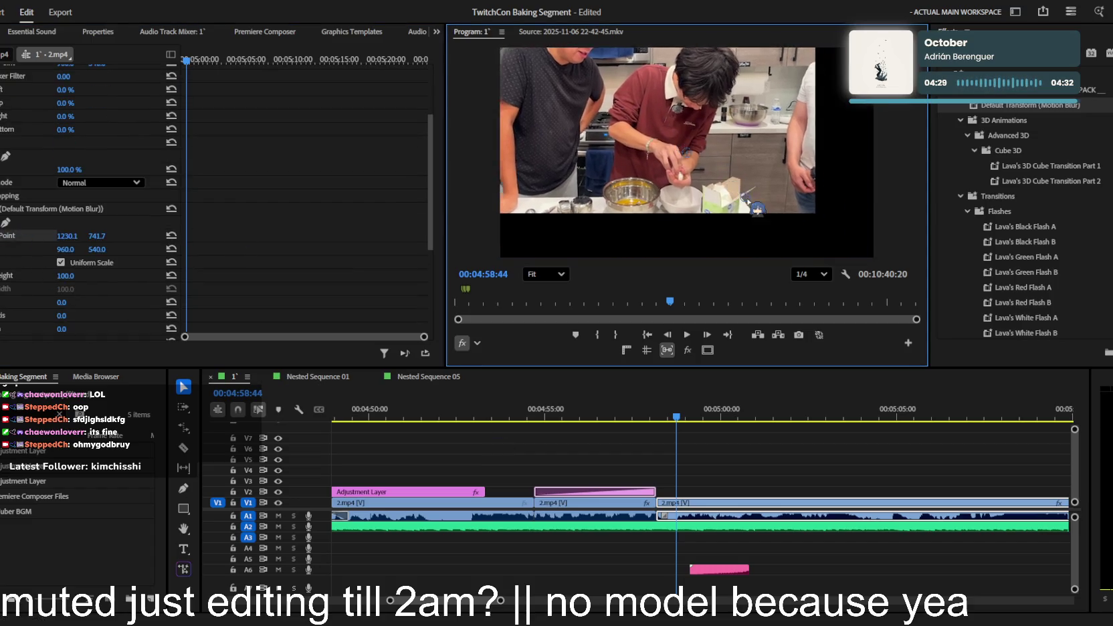
drag(66, 275, 27, 249)
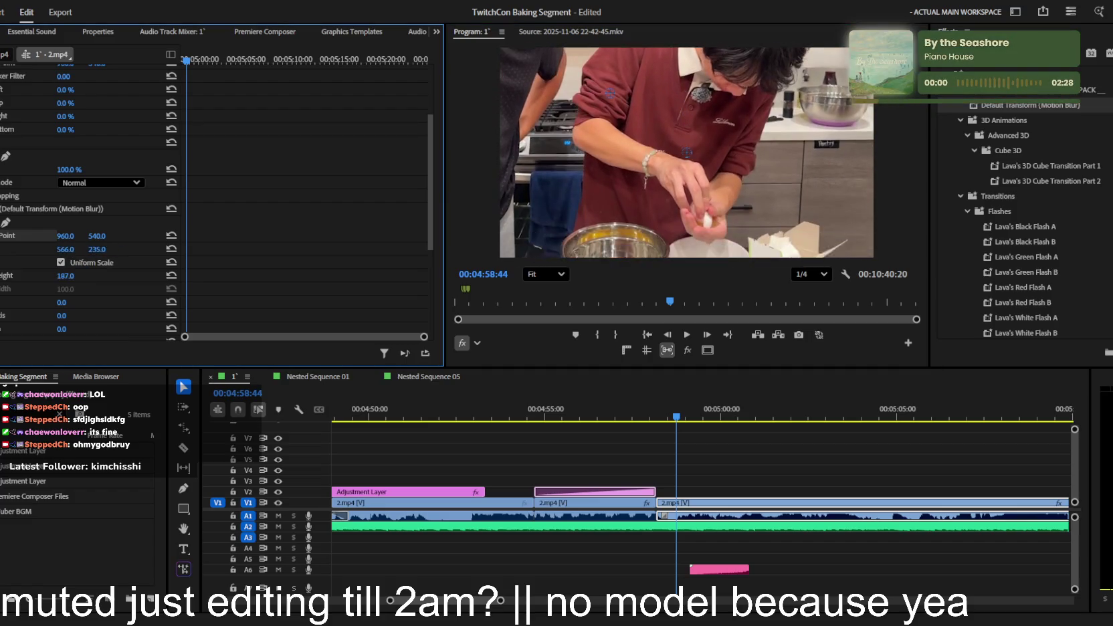
drag(686, 152, 658, 173)
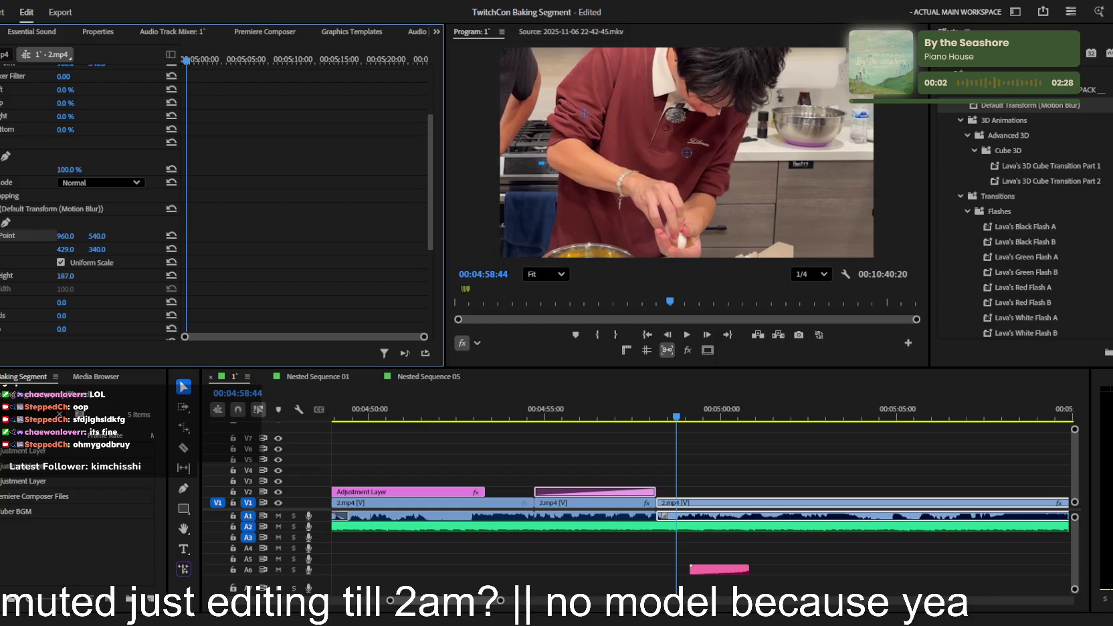
- Play back the punched-in shot and split the 2.mp4 footage near 05:03:23
key(space)
click(713, 435)
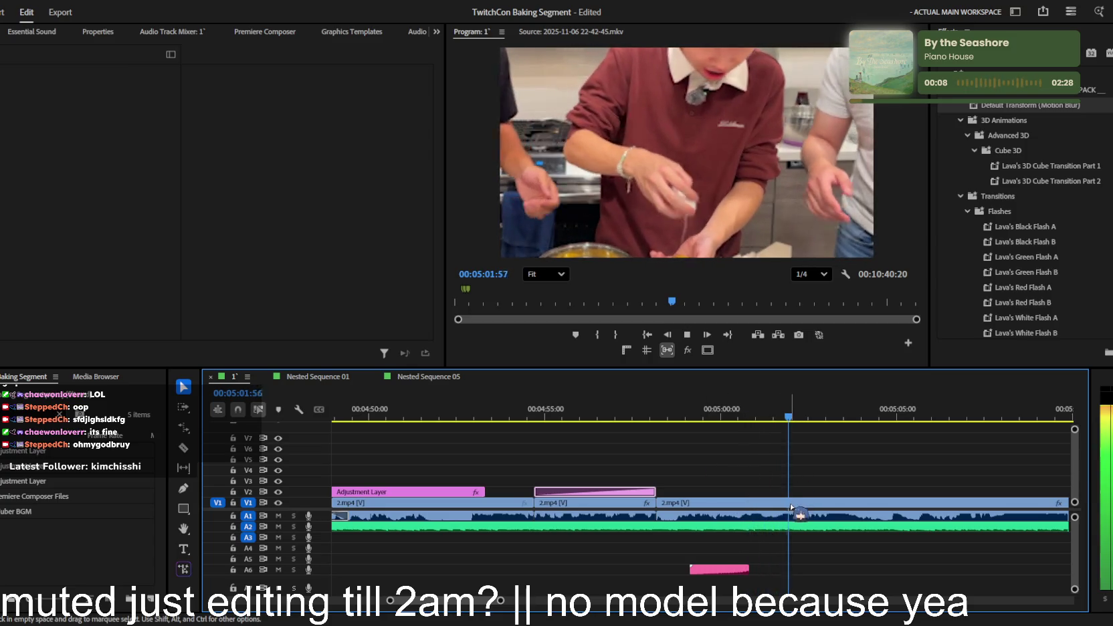
ctrl+click(828, 501)
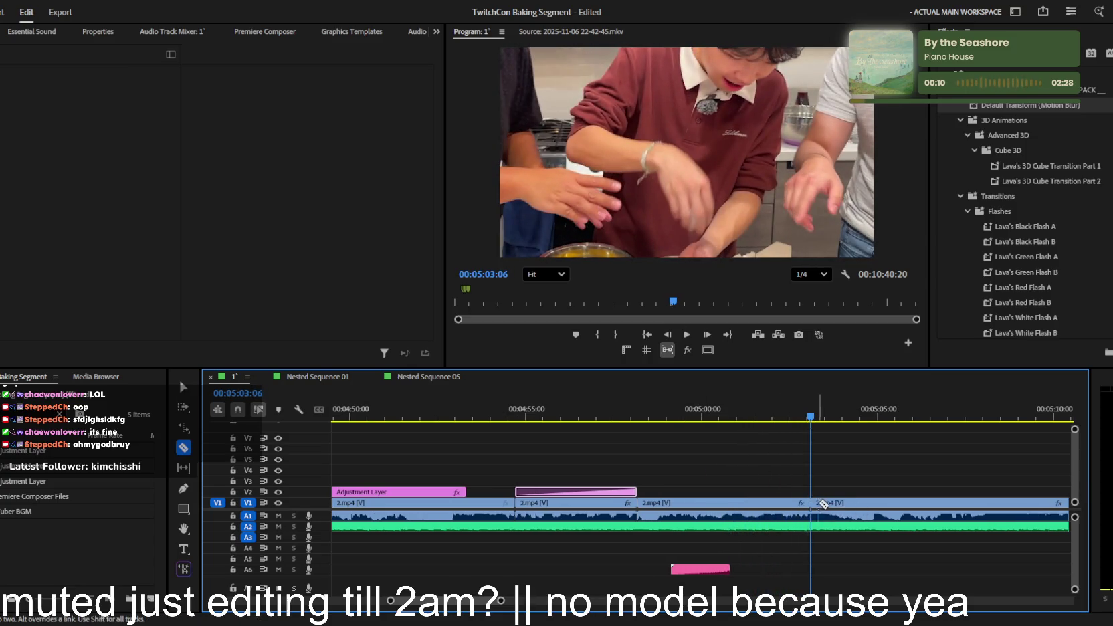
- Keyframe Position and Scale, ease the zoom from 187 down to 138, and preview it
key(space)
scroll(174, 265, down, 3)
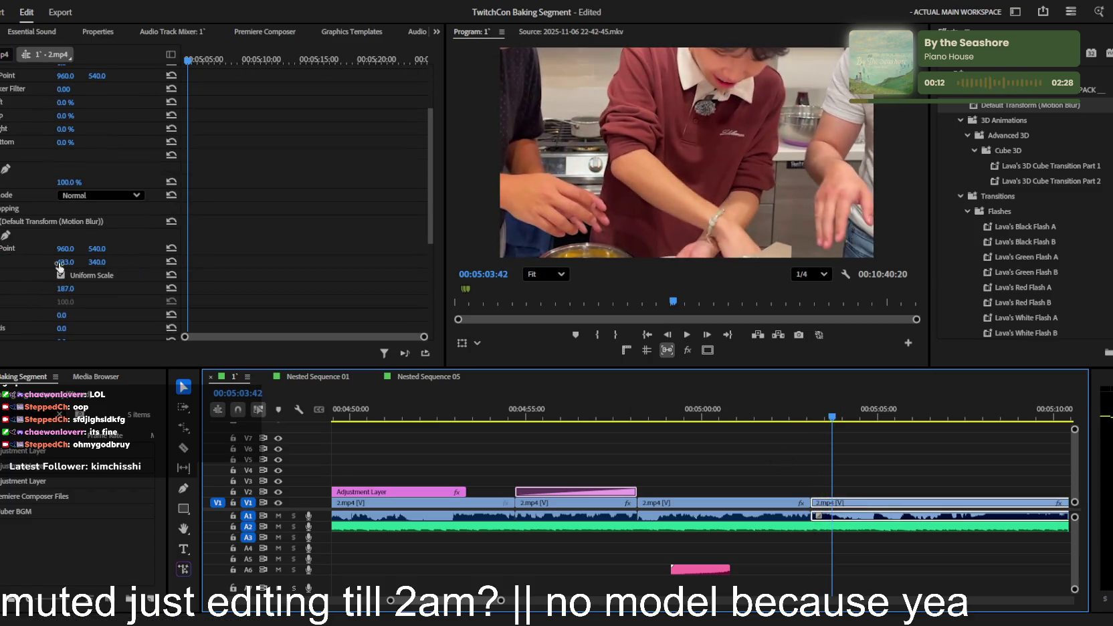
click(2, 261)
click(2, 288)
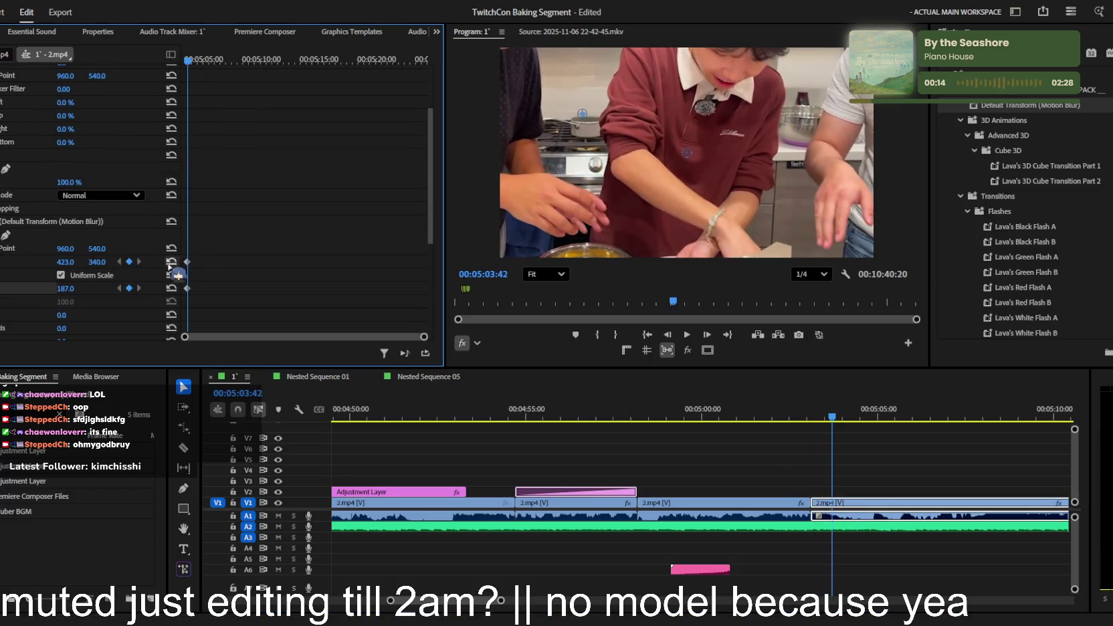
key(space)
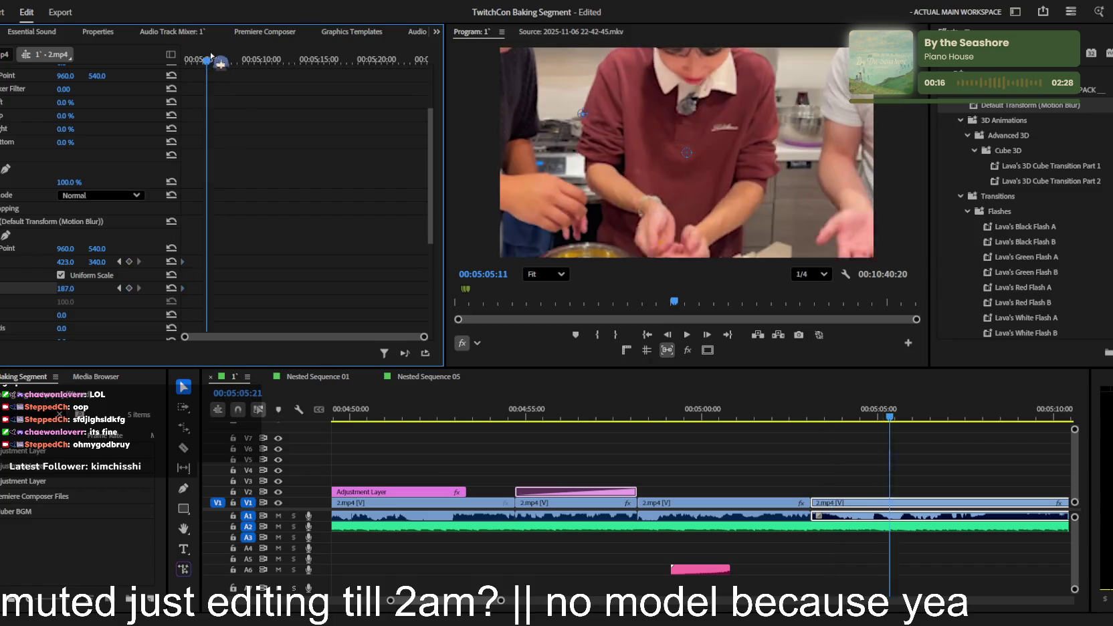
mouse_move(65, 288)
mouse_down()
mouse_move(40, 288)
mouse_move(84, 262)
mouse_move(126, 275)
mouse_move(102, 261)
mouse_up()
key(space)
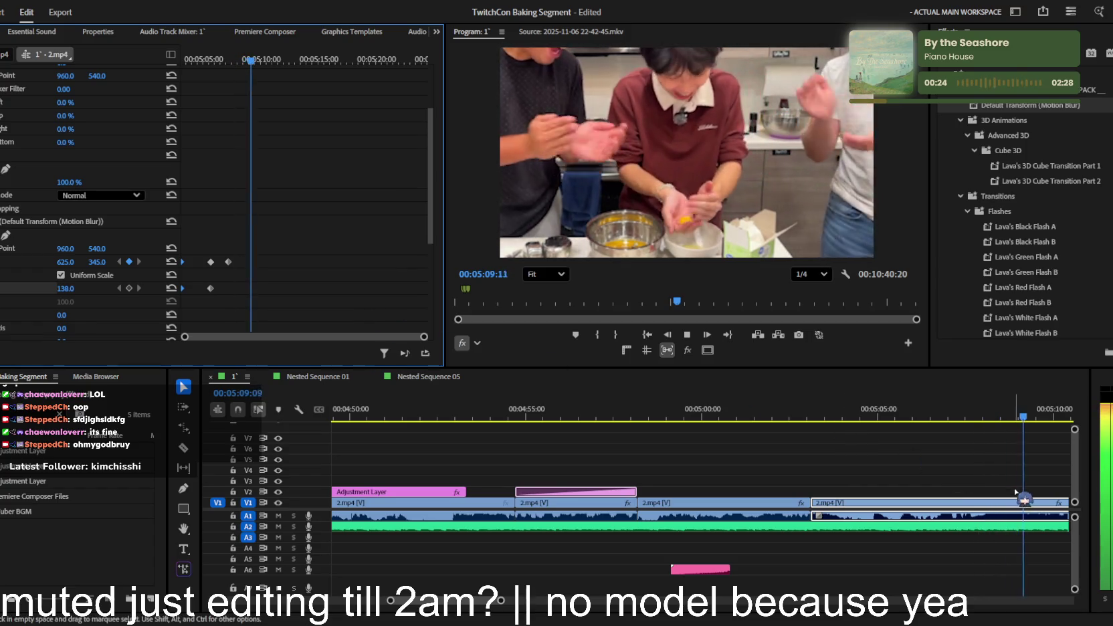
scroll(923, 471, down, 2)
key(minus)
key(minus)
key(minus)
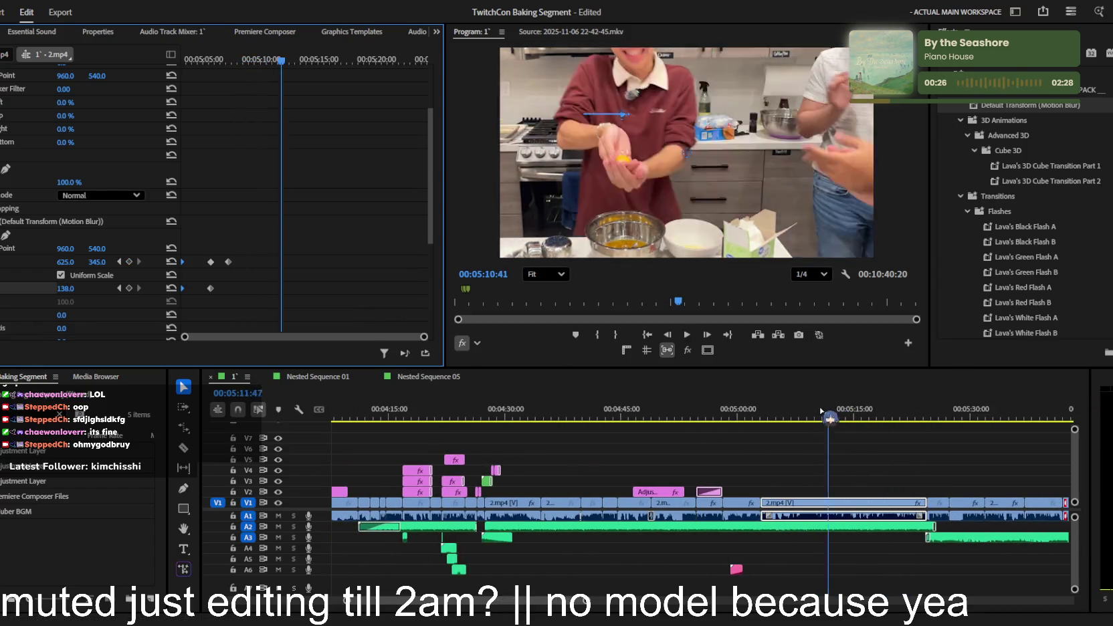
click(774, 415)
key(space)
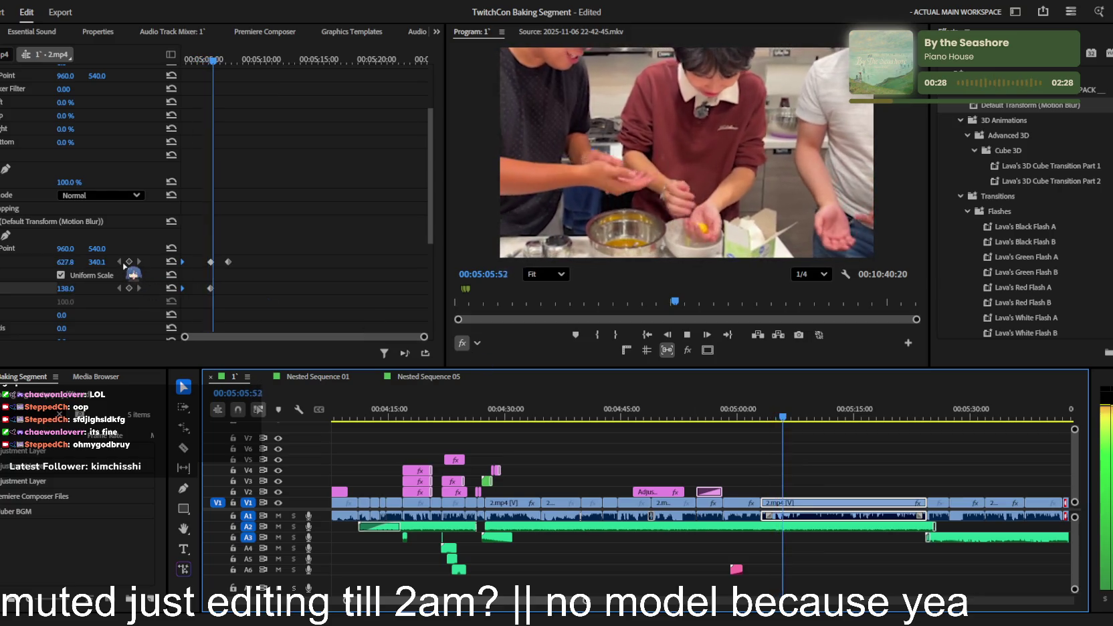
- Add end keyframes returning Position to 960/540 and Scale to 100, then shift them later
click(138, 262)
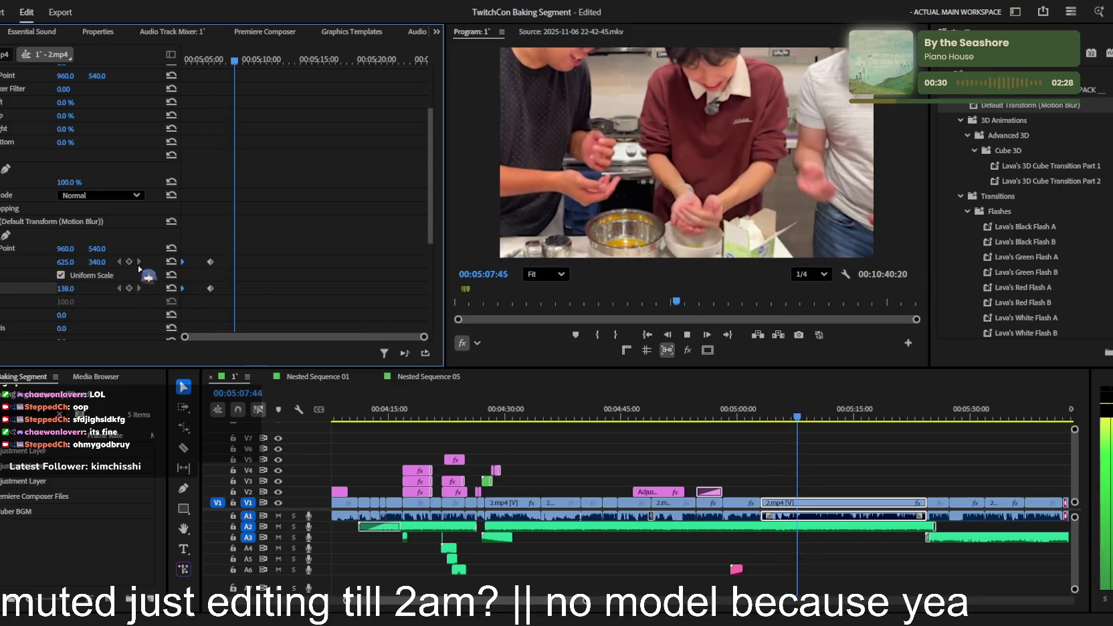
click(129, 261)
click(129, 289)
click(171, 262)
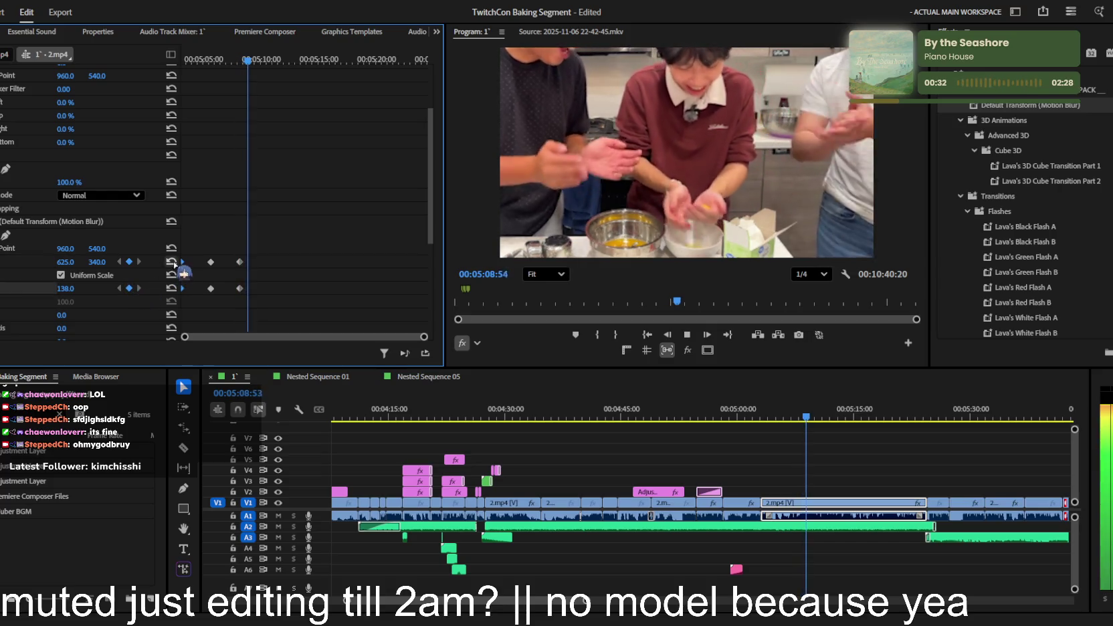
click(172, 288)
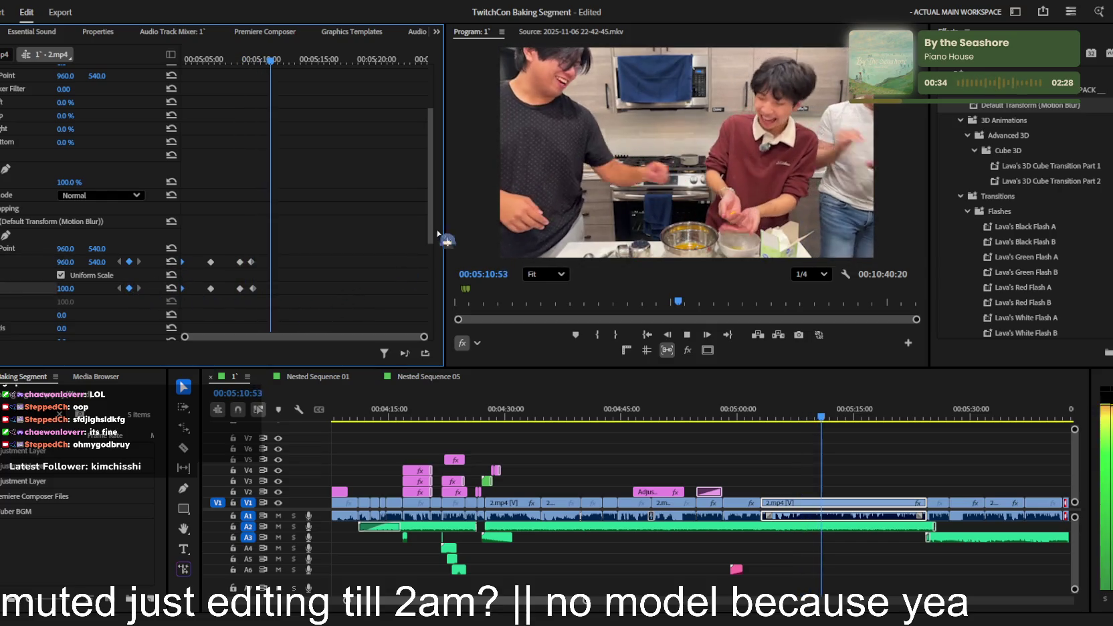
key(Up)
key(space)
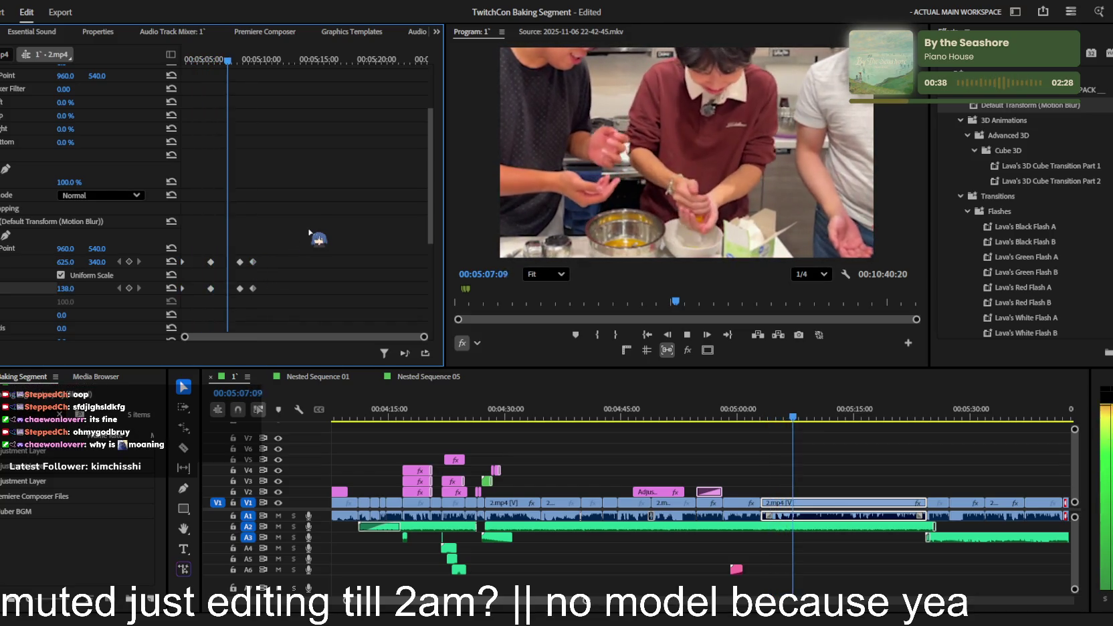
mouse_move(272, 248)
mouse_down()
mouse_move(252, 290)
mouse_move(269, 290)
mouse_up()
key(space)
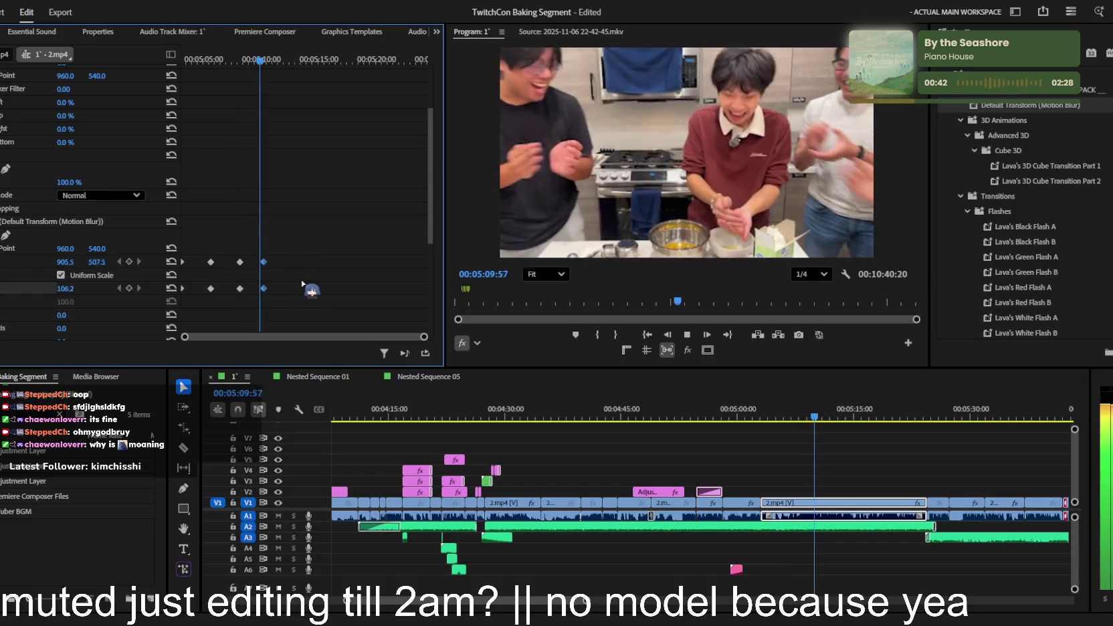
- Play ahead to 05:20:53 and drag an adjustment layer into the sequence there
scroll(375, 241, down, 2)
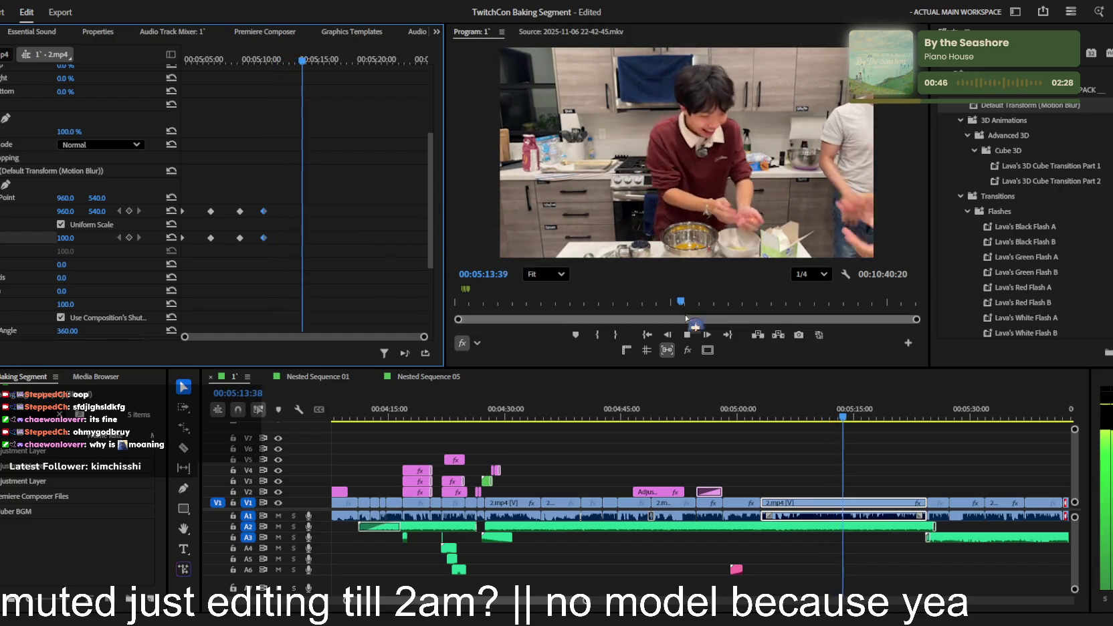
click(844, 452)
key(=)
key(=)
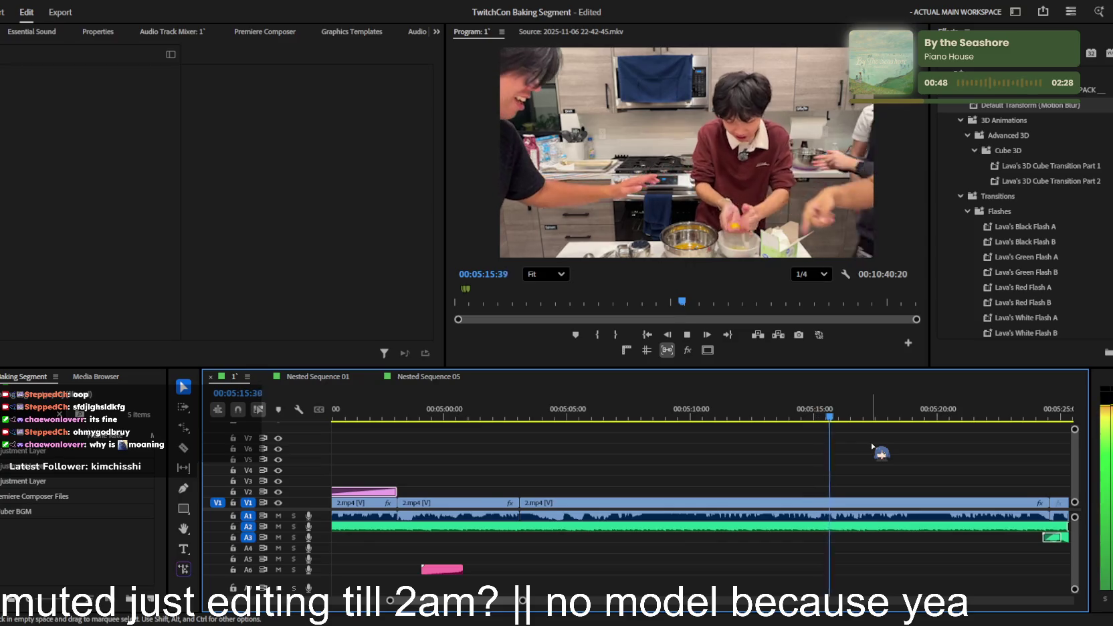
key(minus)
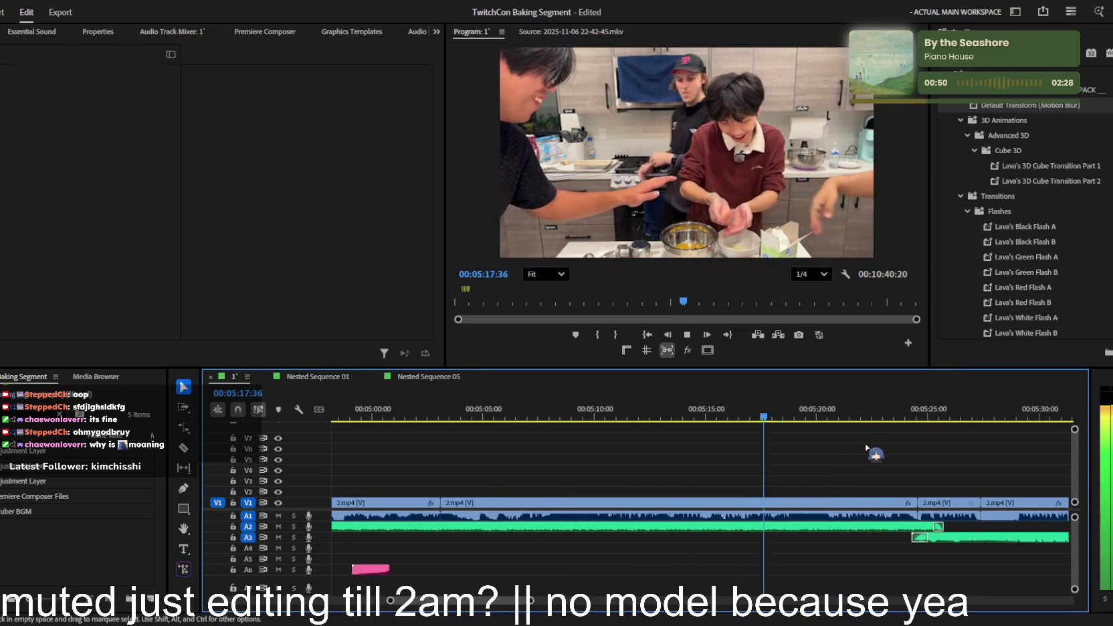
key(minus)
key(minus)
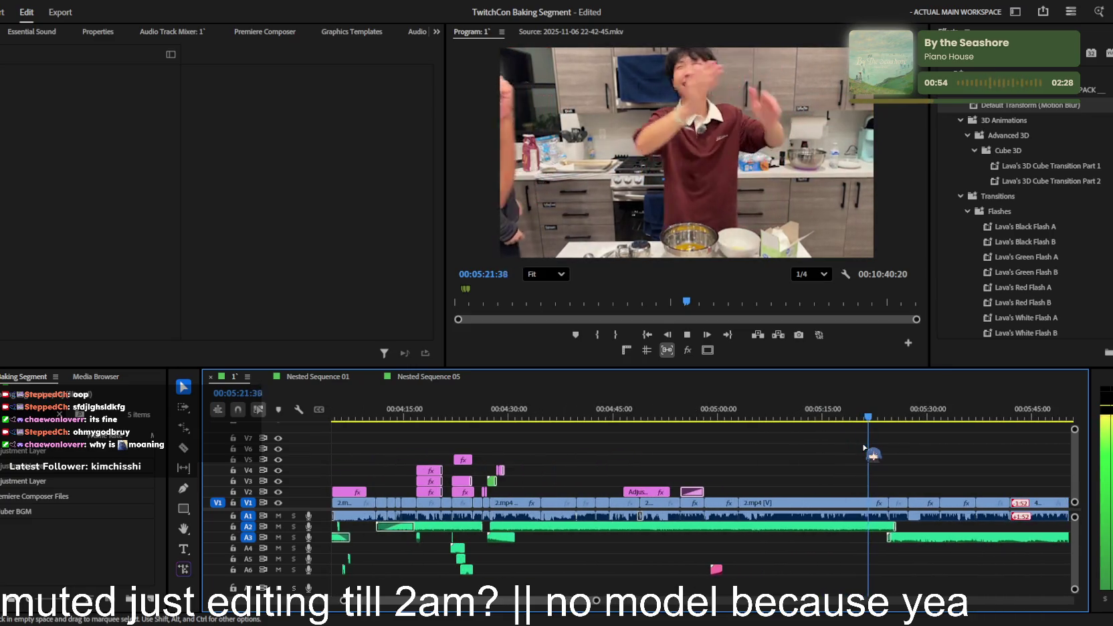
key(j)
key(=)
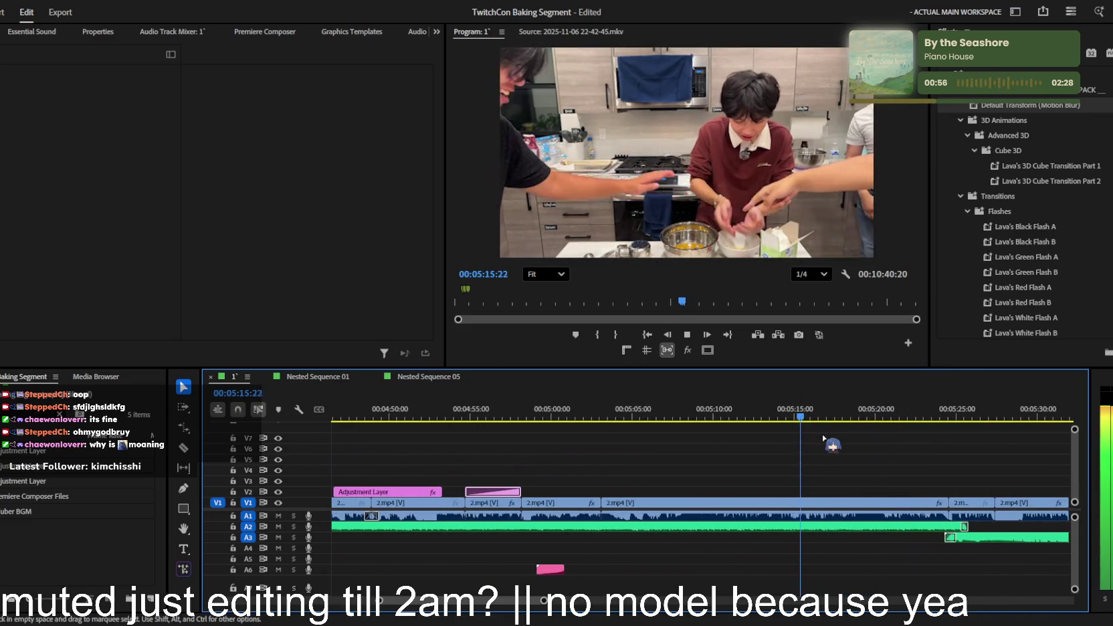
key(=)
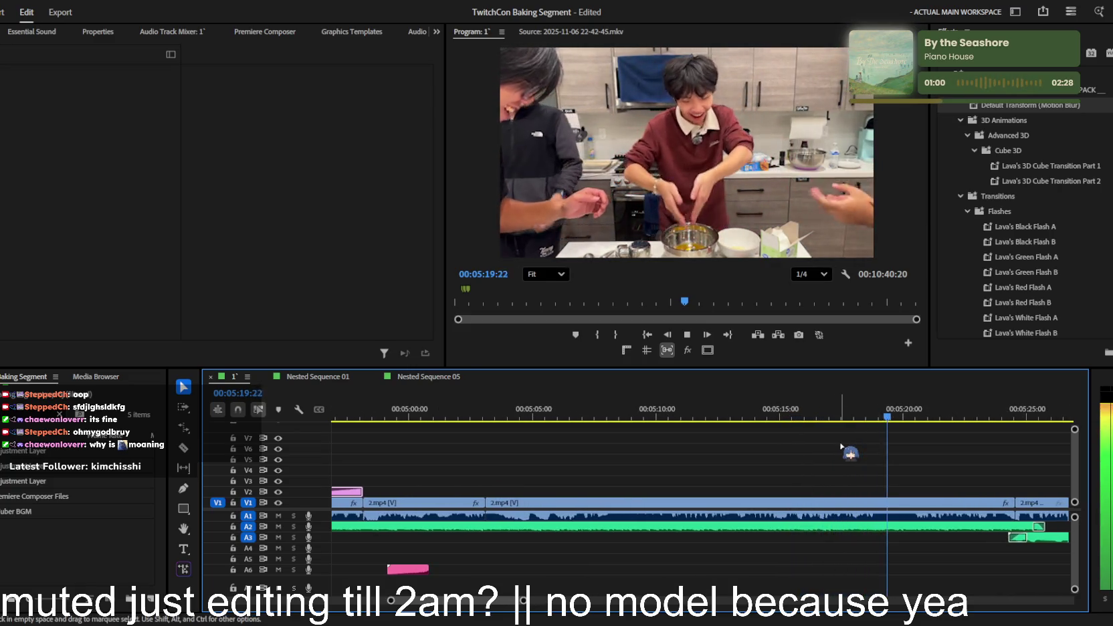
key(k)
key(=)
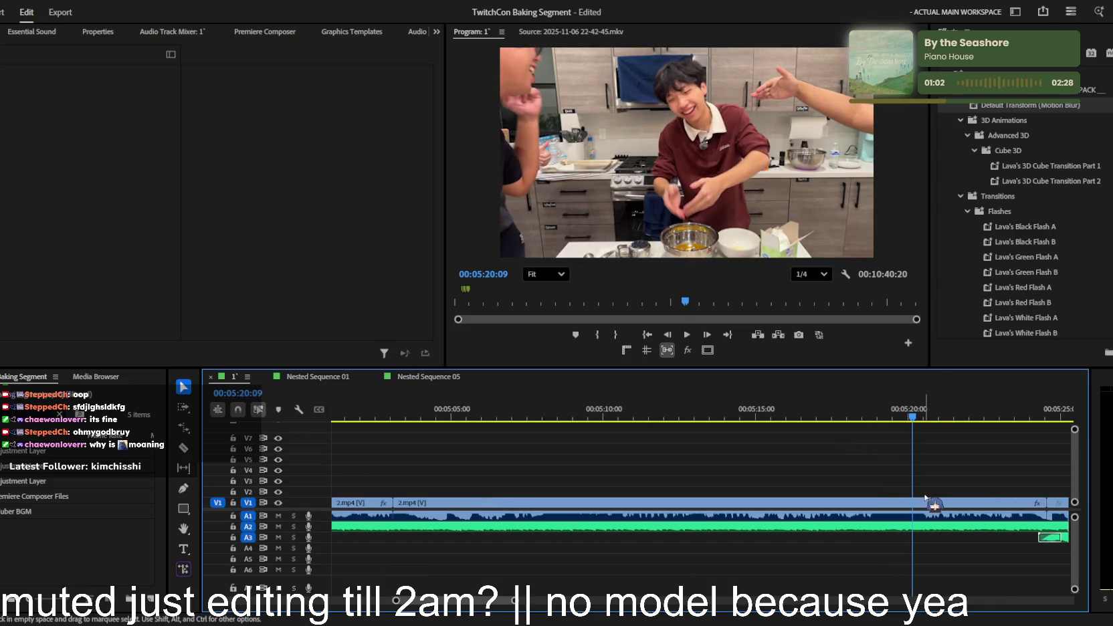
key(=)
key(space)
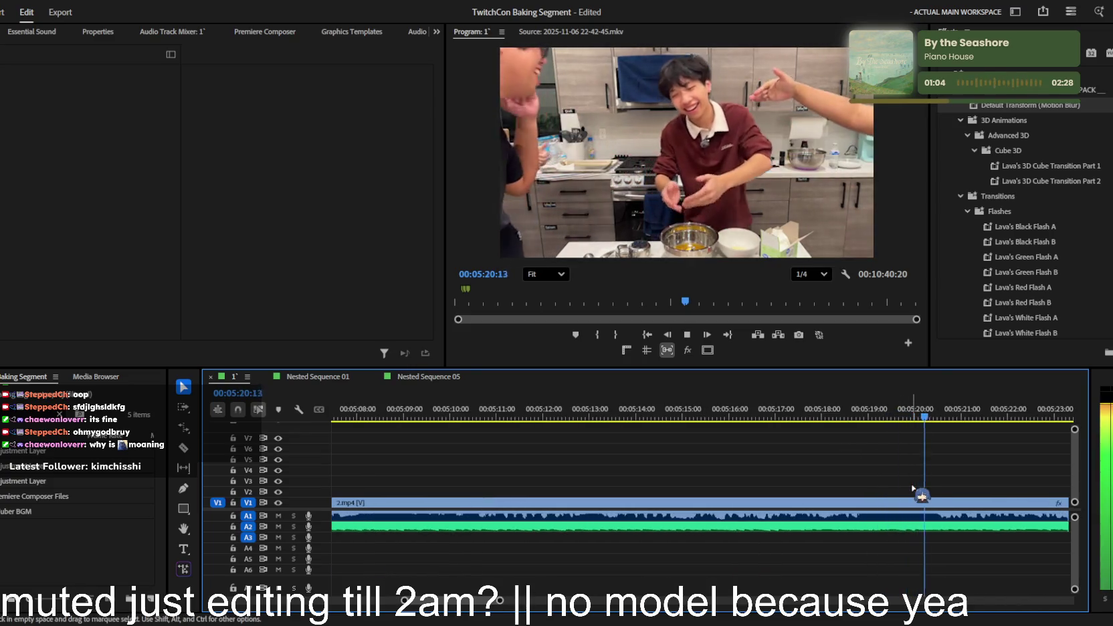
key(space)
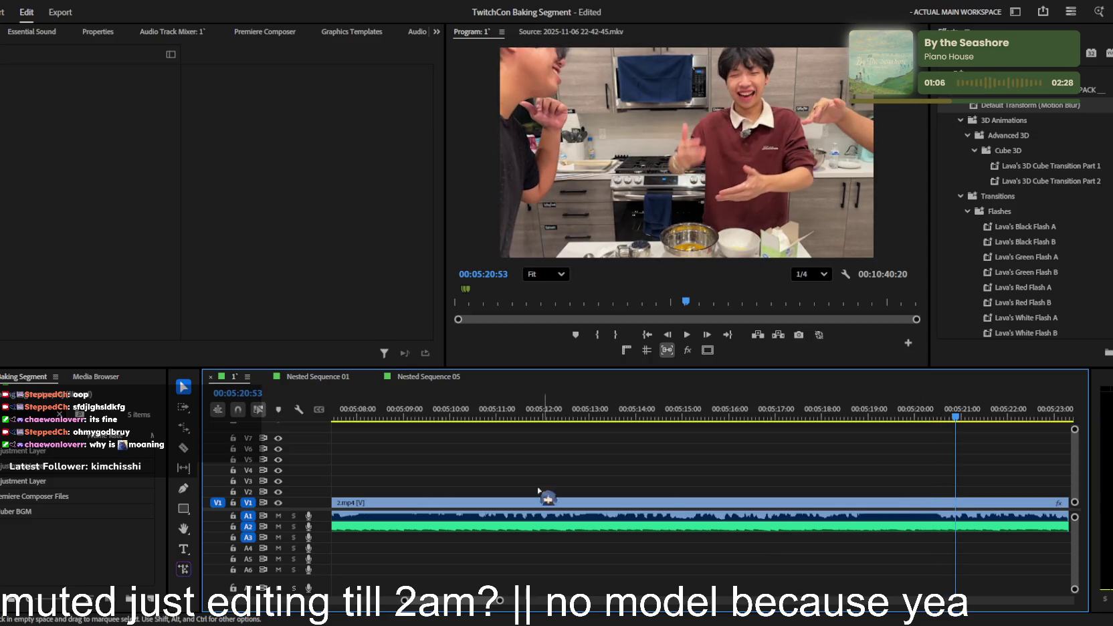
mouse_move(78, 465)
mouse_down()
mouse_move(889, 491)
mouse_move(864, 499)
mouse_up()
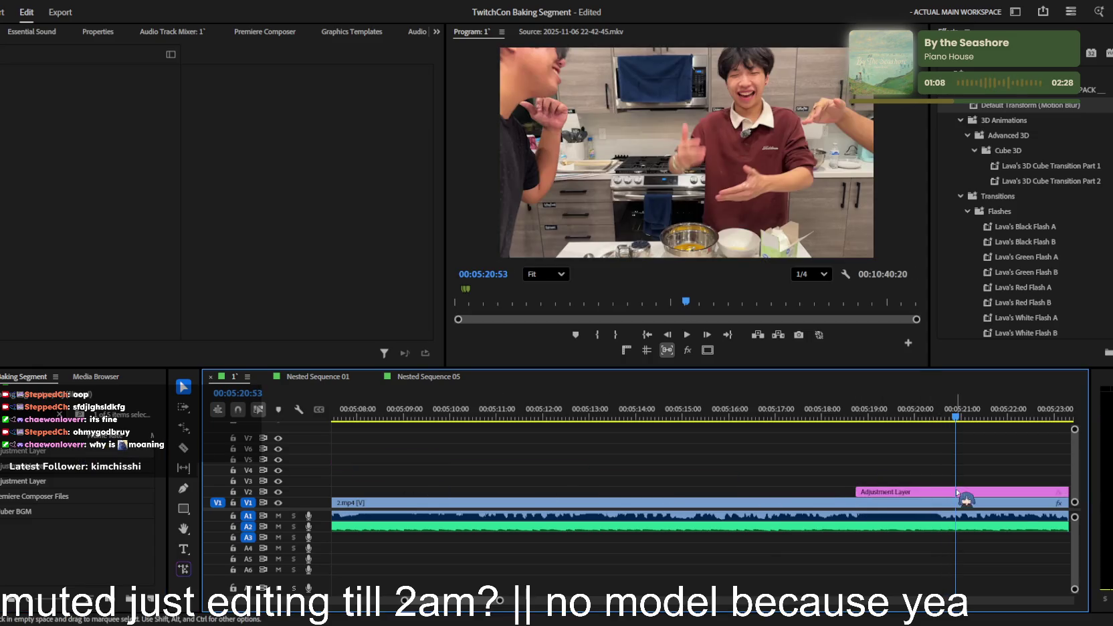
- Place the adjustment layer on V2 with Transform Anchor/Position at 1898.1/208.2
click(890, 492)
scroll(74, 236, down, 2)
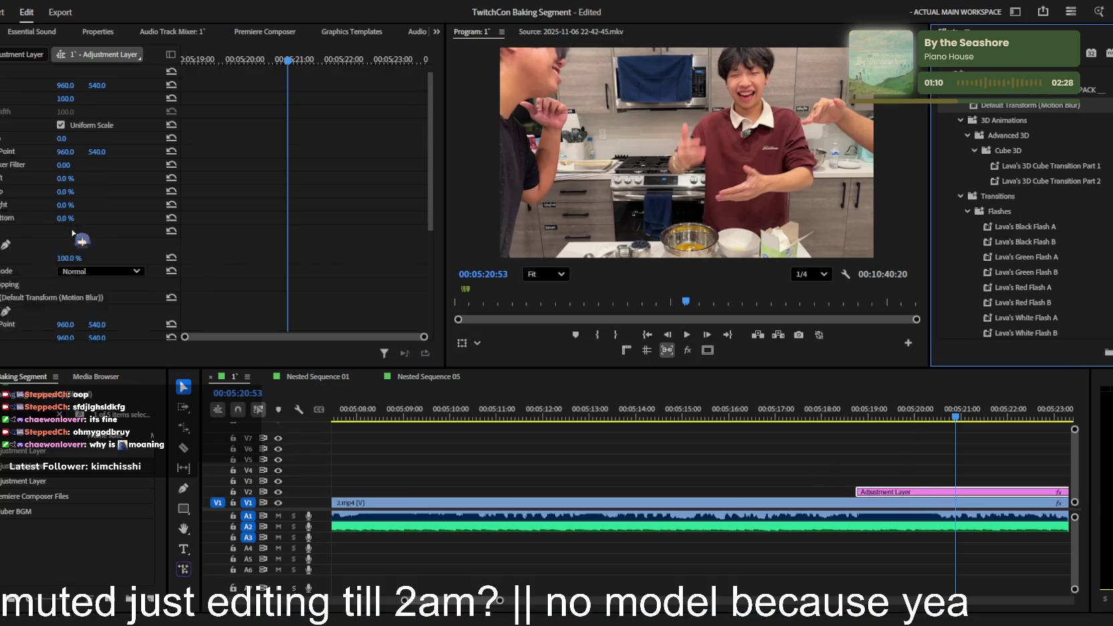
scroll(12, 231, down, 2)
drag(693, 152, 810, 89)
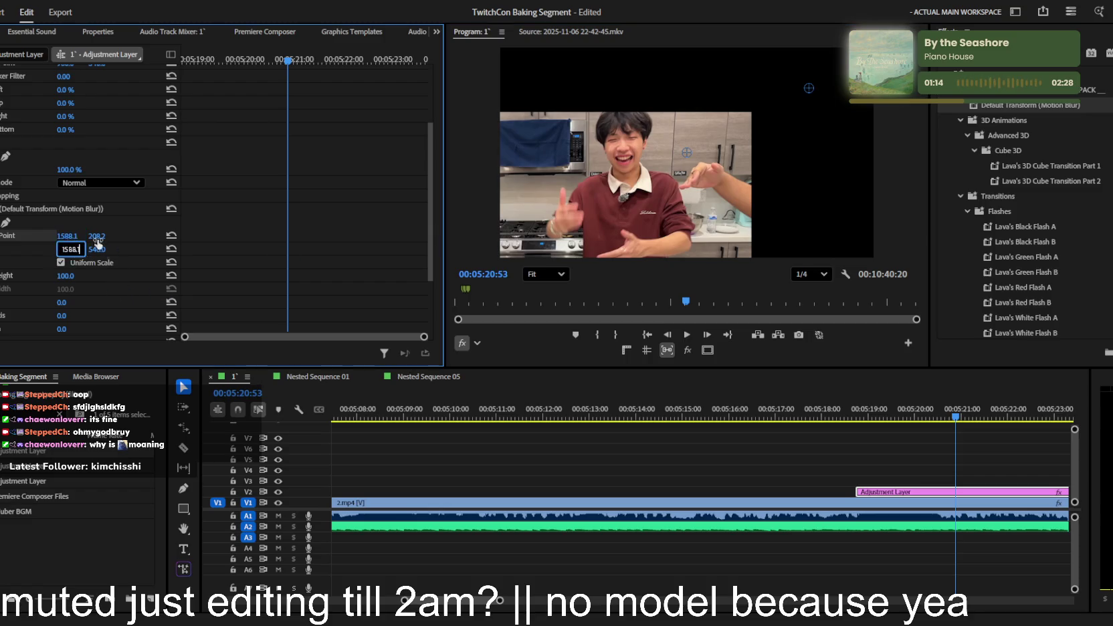
drag(66, 249, 110, 247)
key(Return)
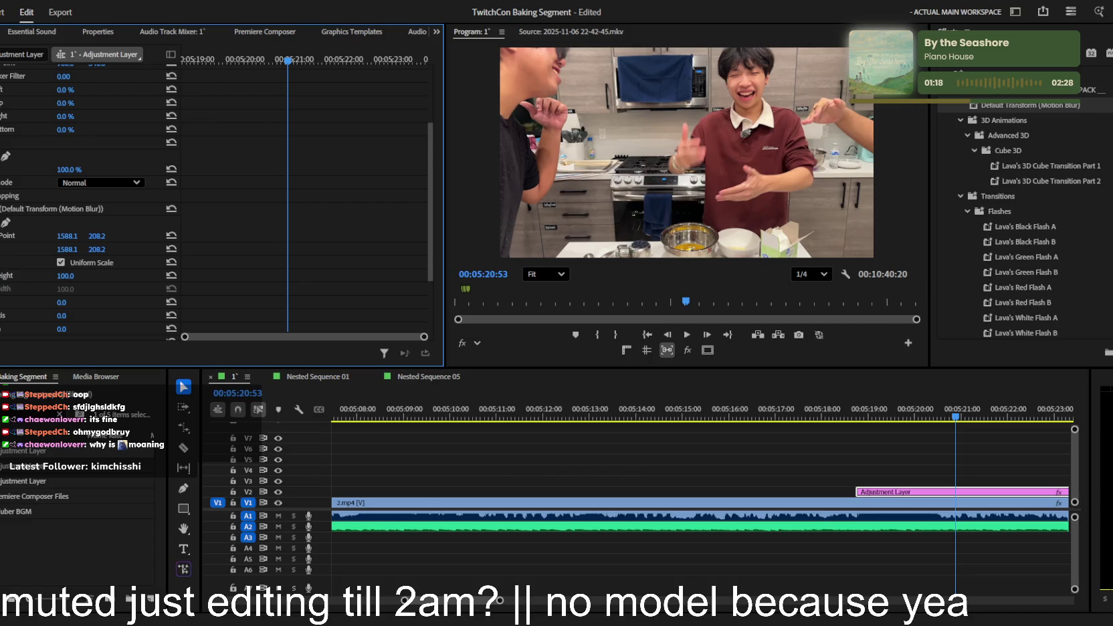
- Keyframe Height rising from 100 to 137, move the keyframes earlier, and replay the zoom
key(space)
click(285, 61)
key(space)
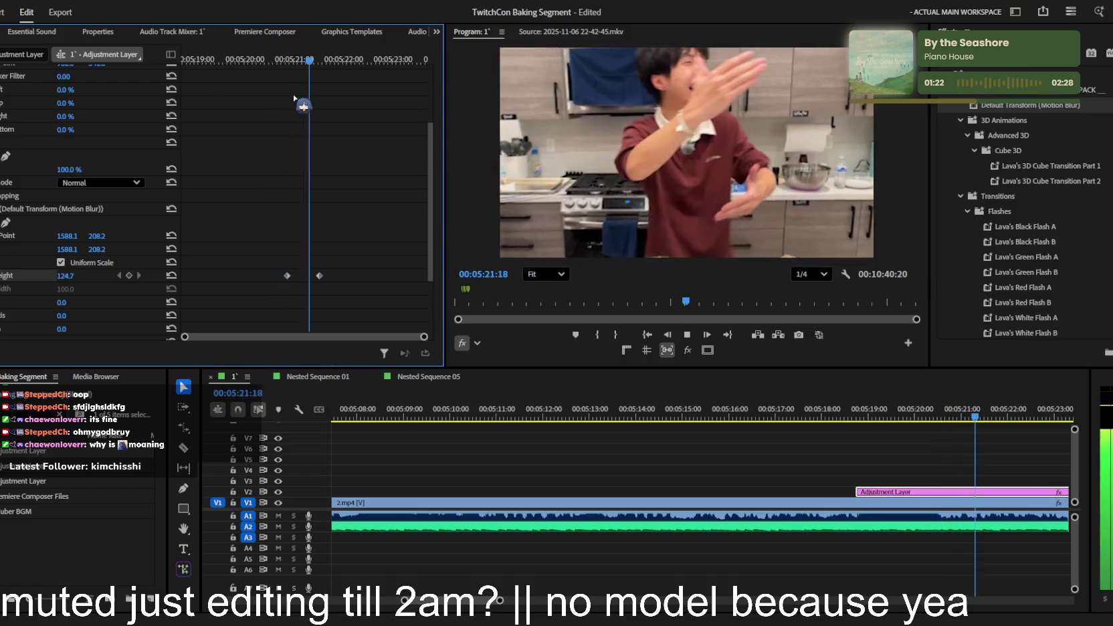
key(space)
drag(287, 276, 275, 275)
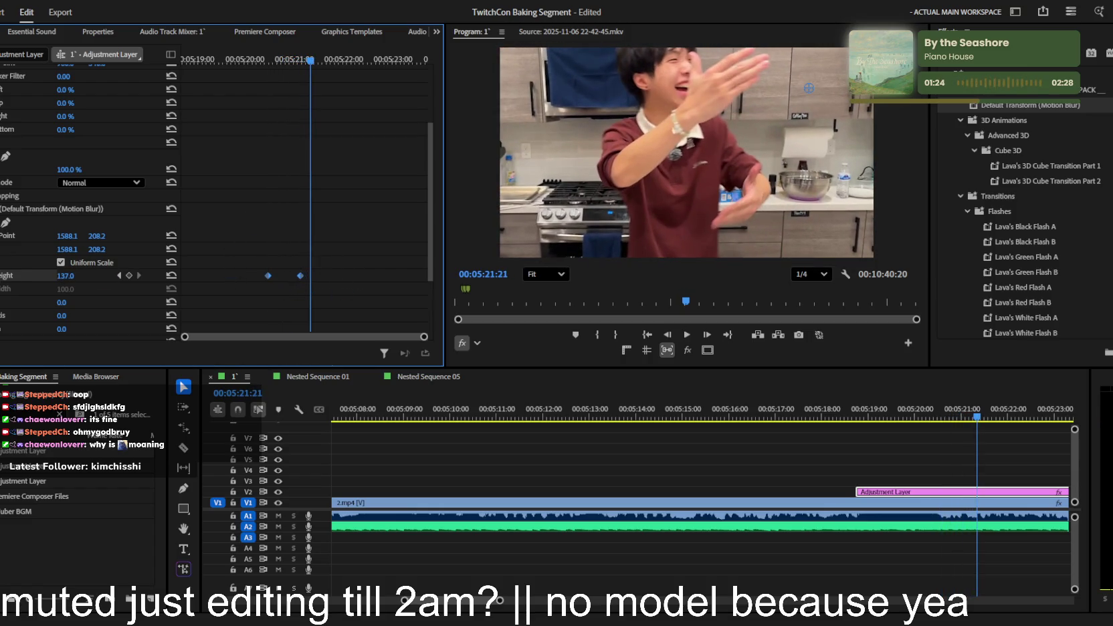
scroll(300, 258, down, 2)
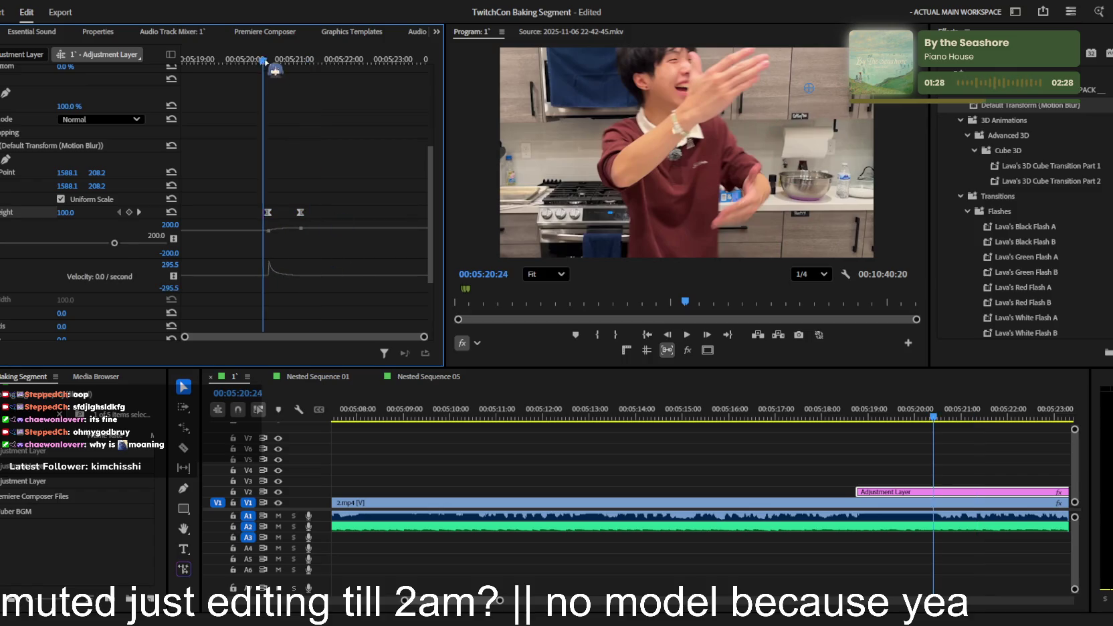
key(space)
key(space)
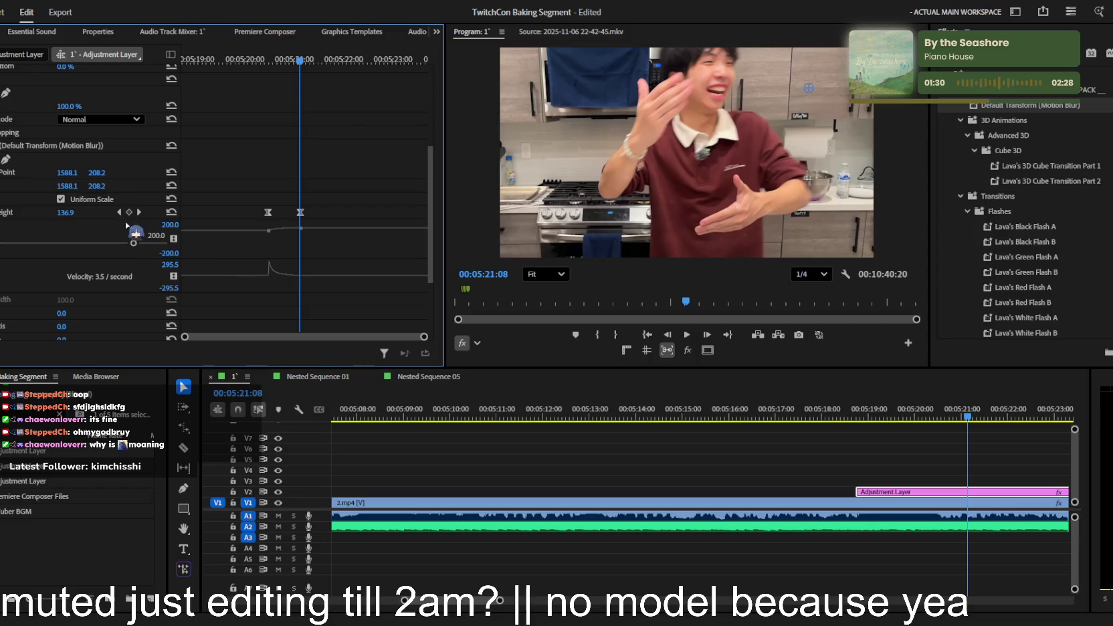
click(119, 213)
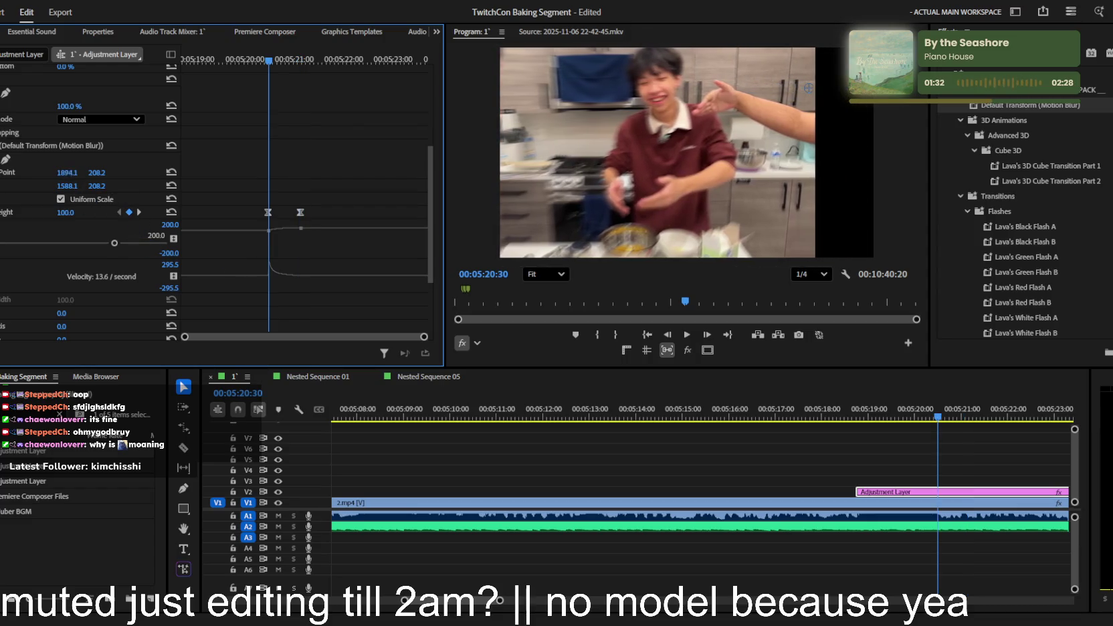
key(Escape)
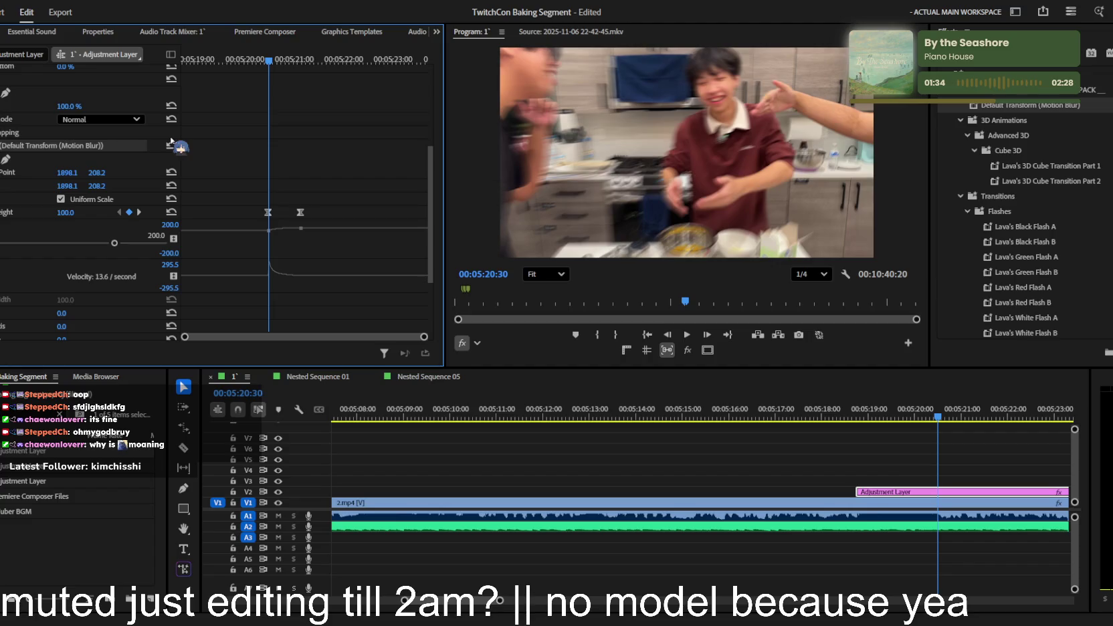
key(space)
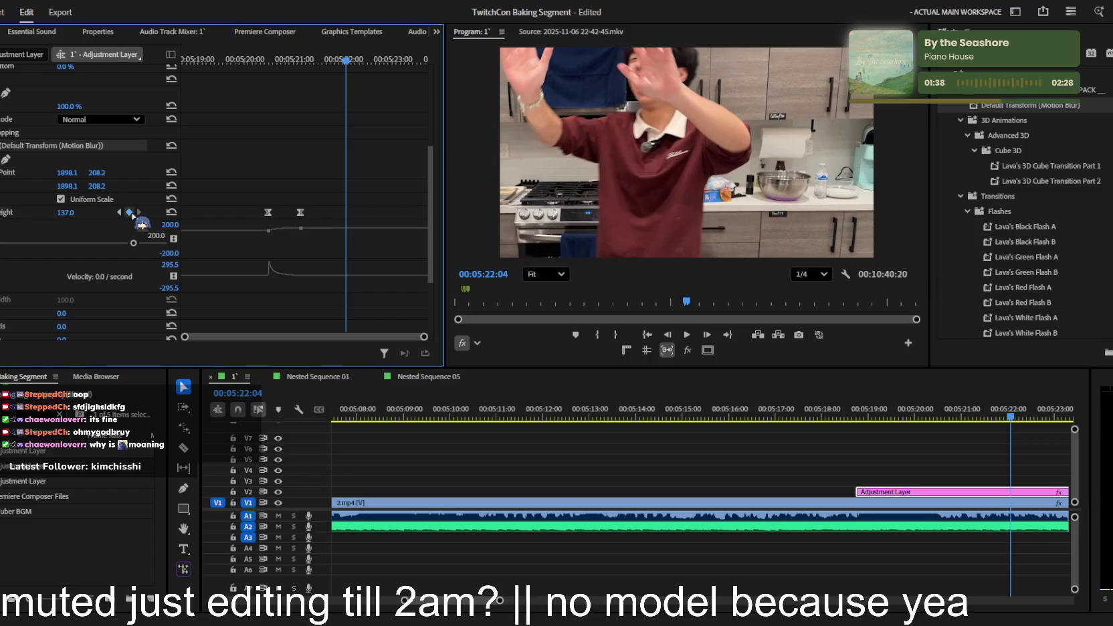
- Show the Height value graph and play the keyframed zoom from a few seconds earlier
click(7, 214)
scroll(353, 189, down, 2)
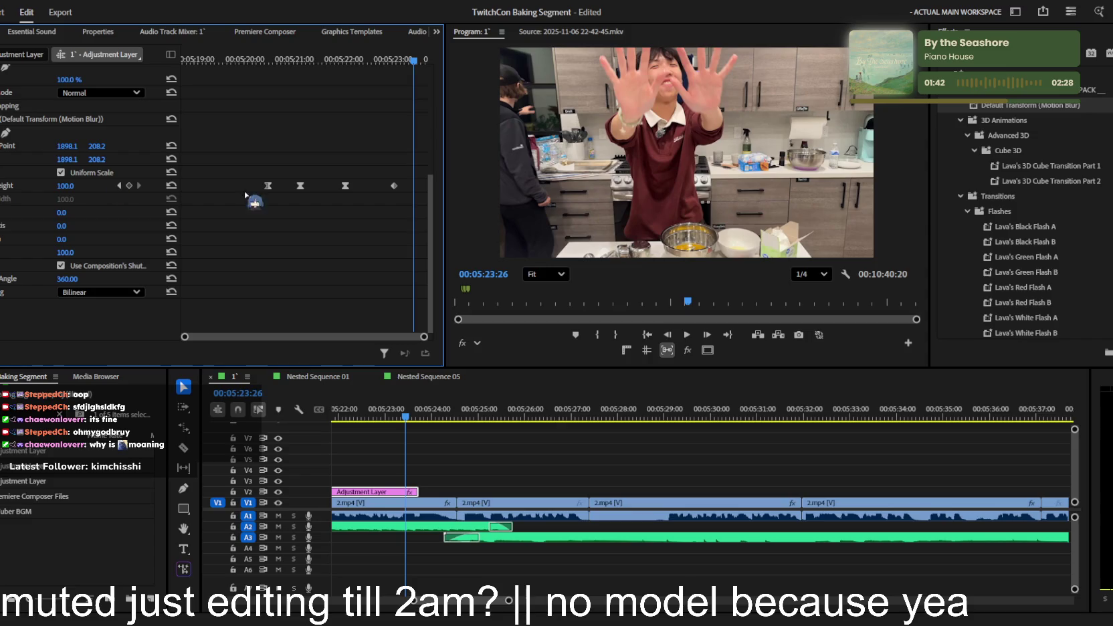
click(2, 185)
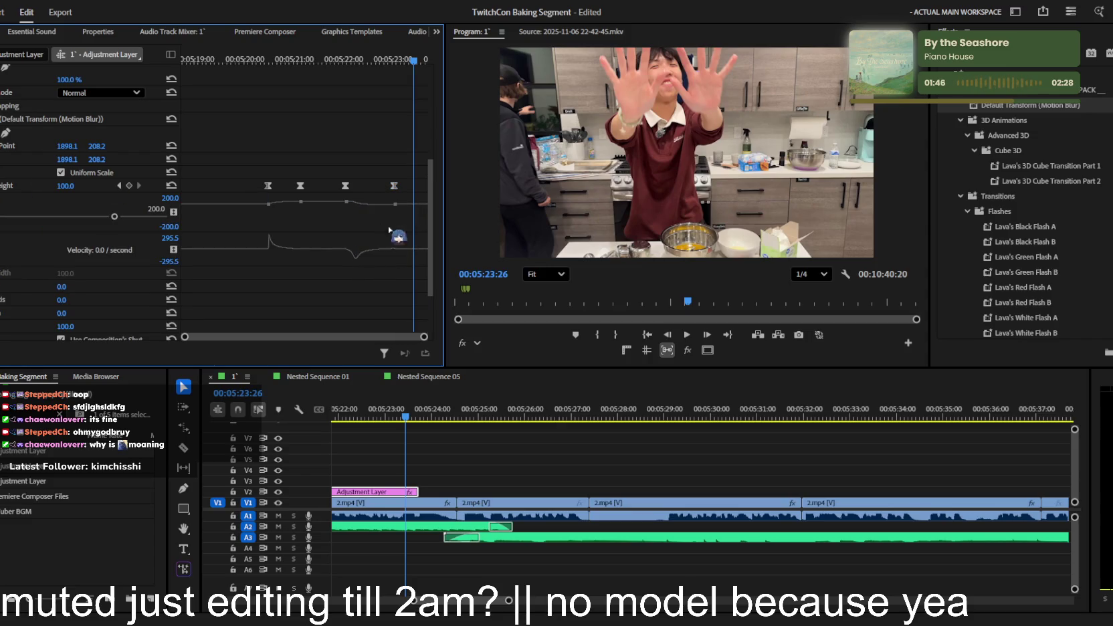
click(221, 60)
key(space)
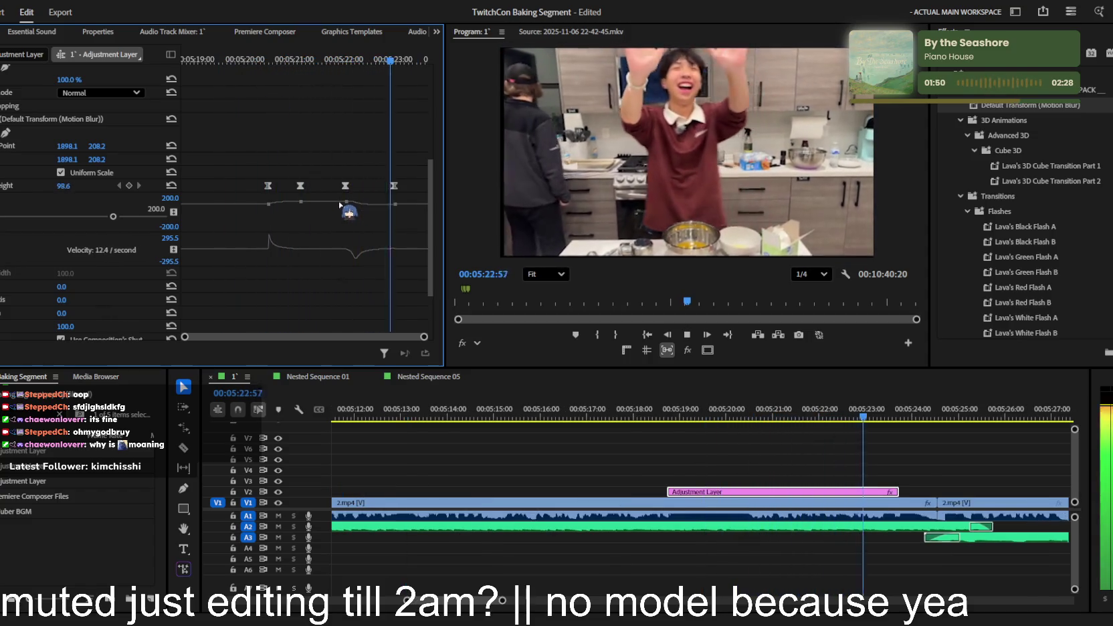
click(394, 186)
- Zoom in on the Height keyframes, replay the zoom from 05:22, and save the project
scroll(396, 267, up, 3)
drag(424, 339, 268, 329)
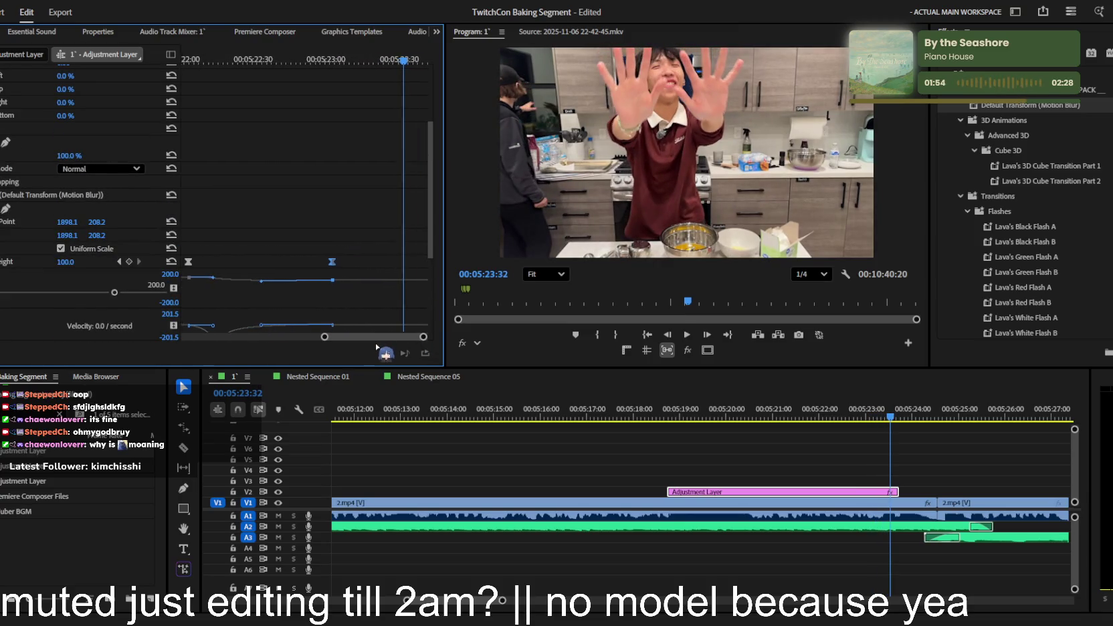
scroll(370, 285, down, 3)
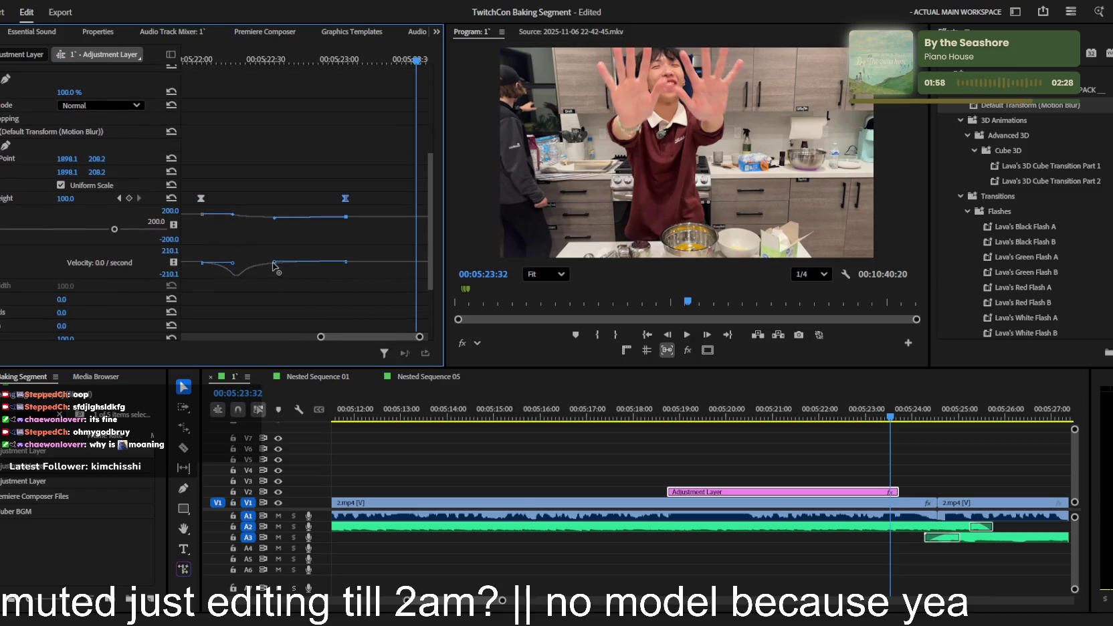
click(199, 59)
key(space)
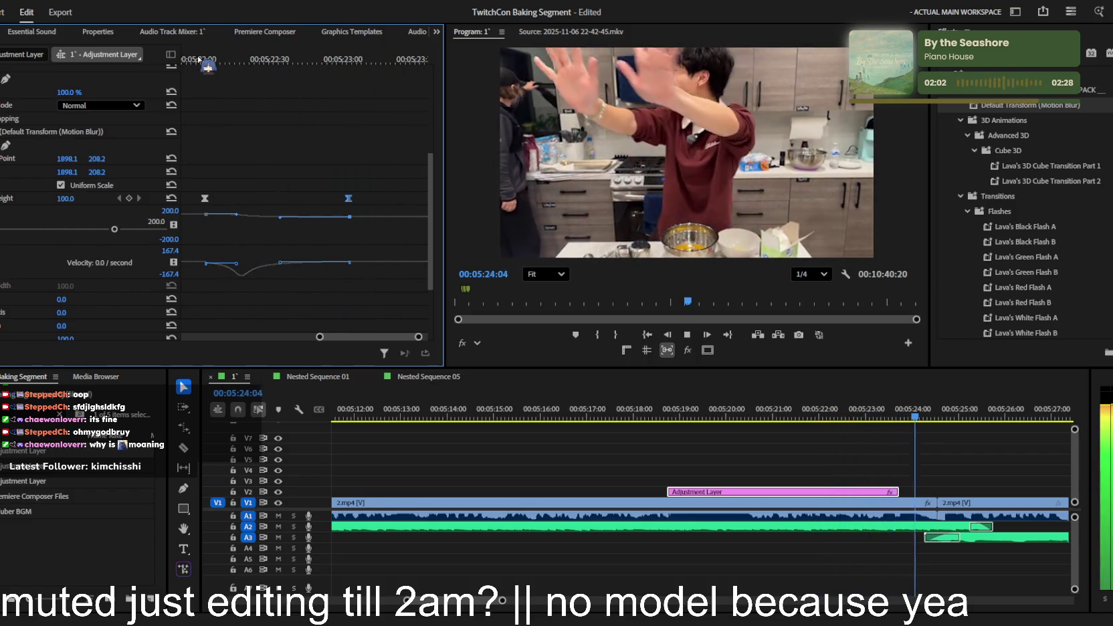
click(973, 470)
key(minus)
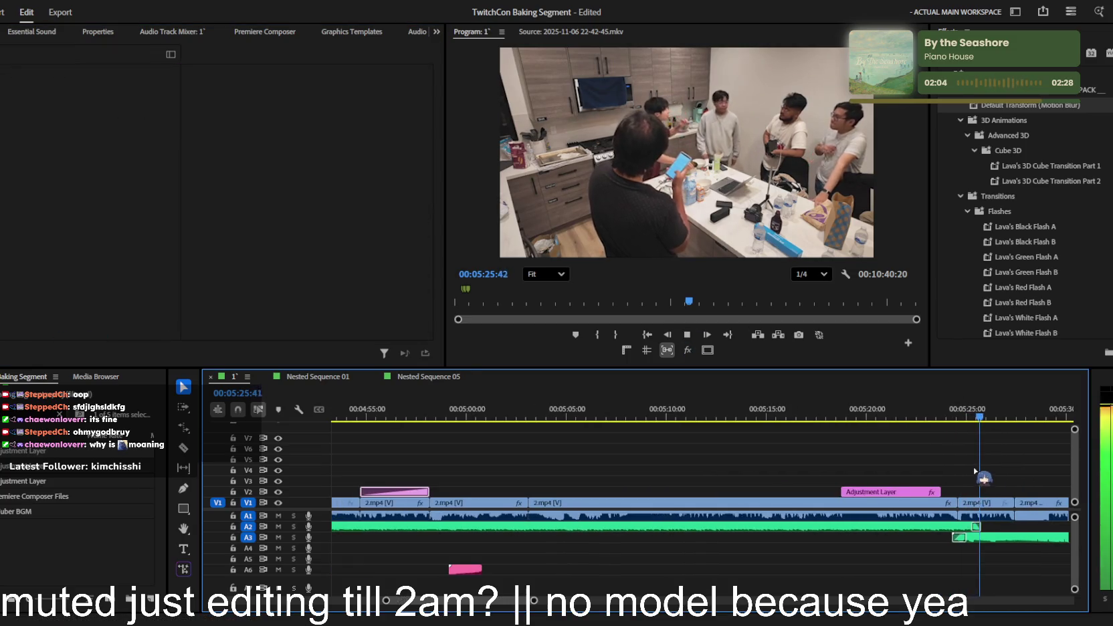
- Zoom the timeline out and back in to survey the sequence around the playhead
key(minus)
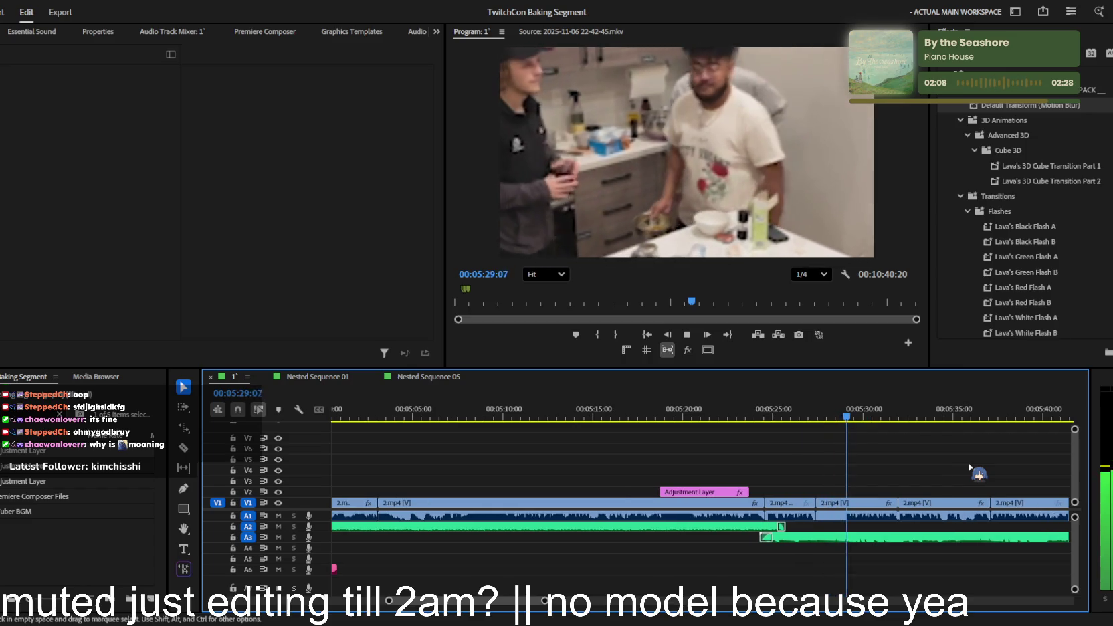
key(minus)
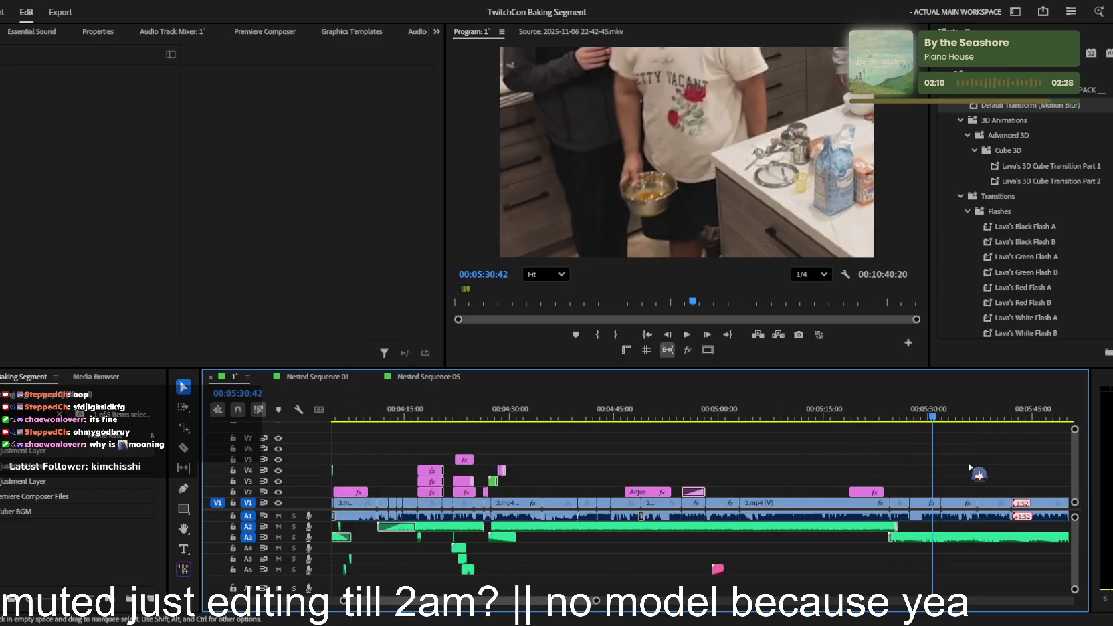
key(minus)
key(minus)
key(minus)
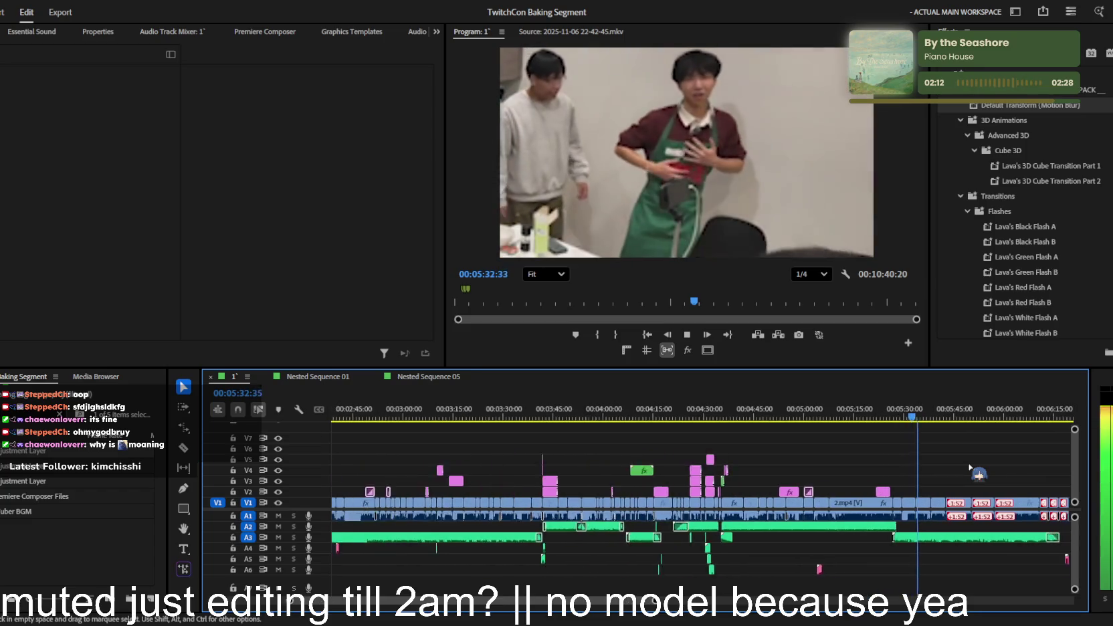
key(minus)
key(minus)
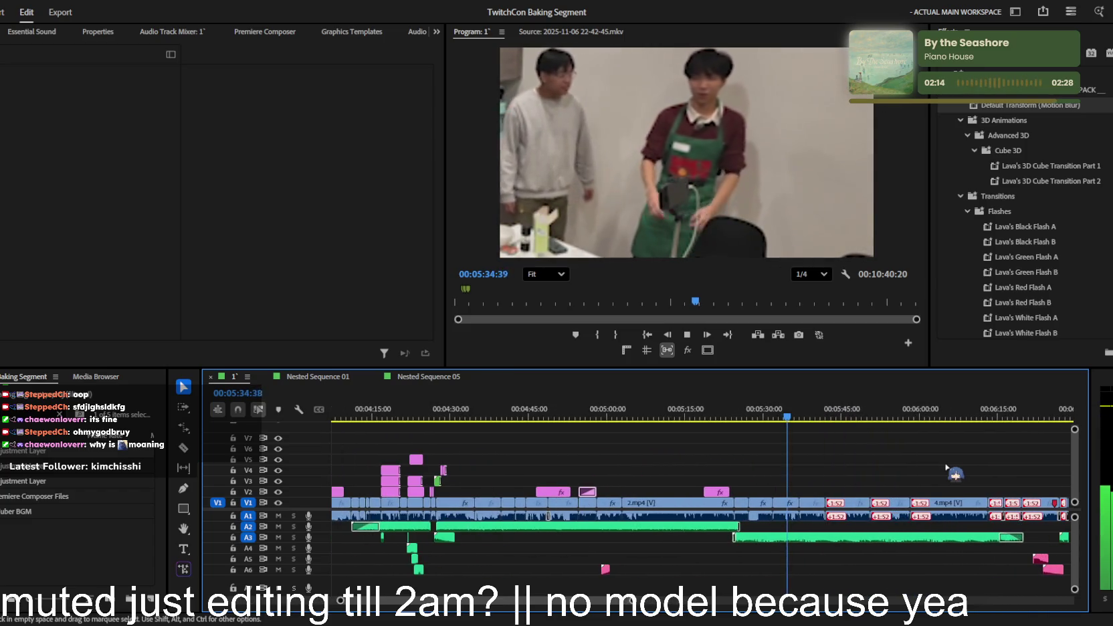
key(equal)
key(equal)
key(equal)
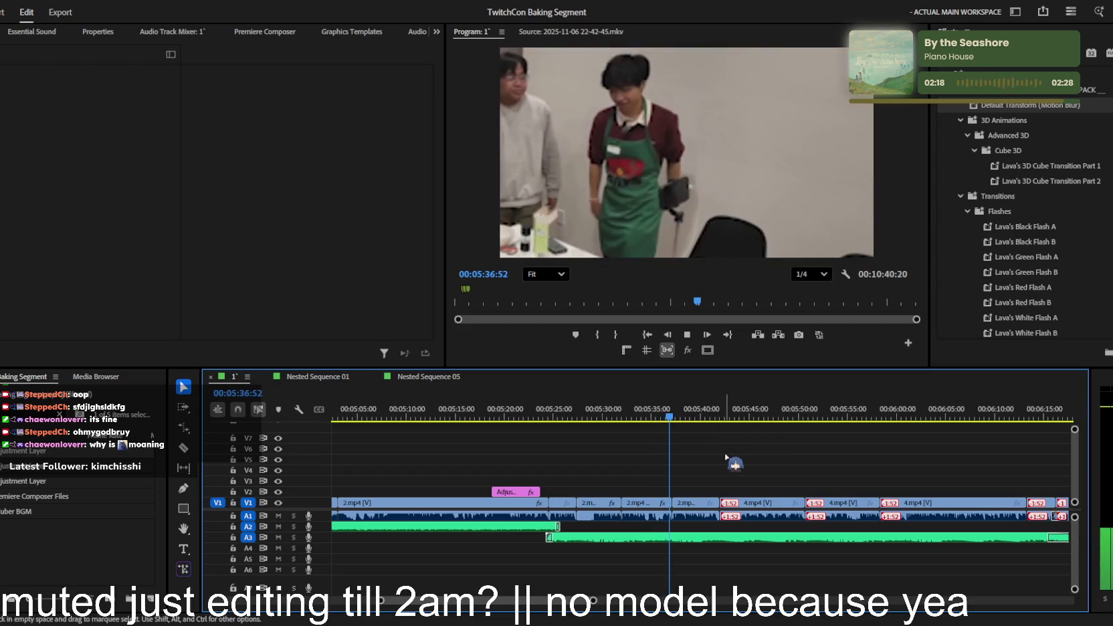
key(minus)
key(minus)
key(minus)
key(minus)
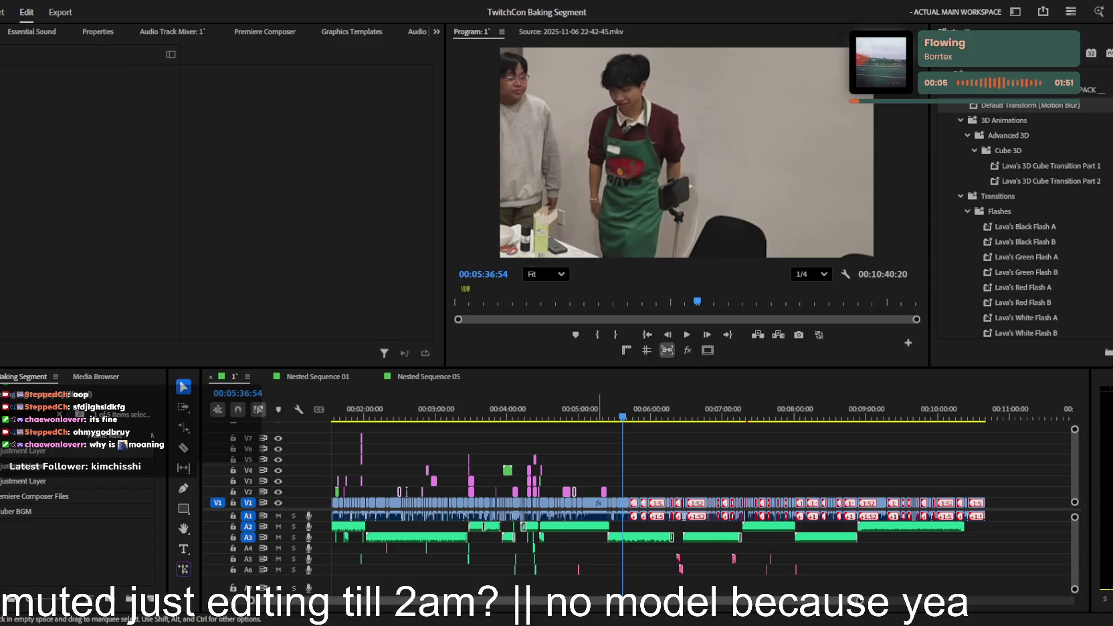
- Jump back to 05:21 and play the edit through, scrolling along the timeline
click(730, 462)
scroll(642, 477, up, 3)
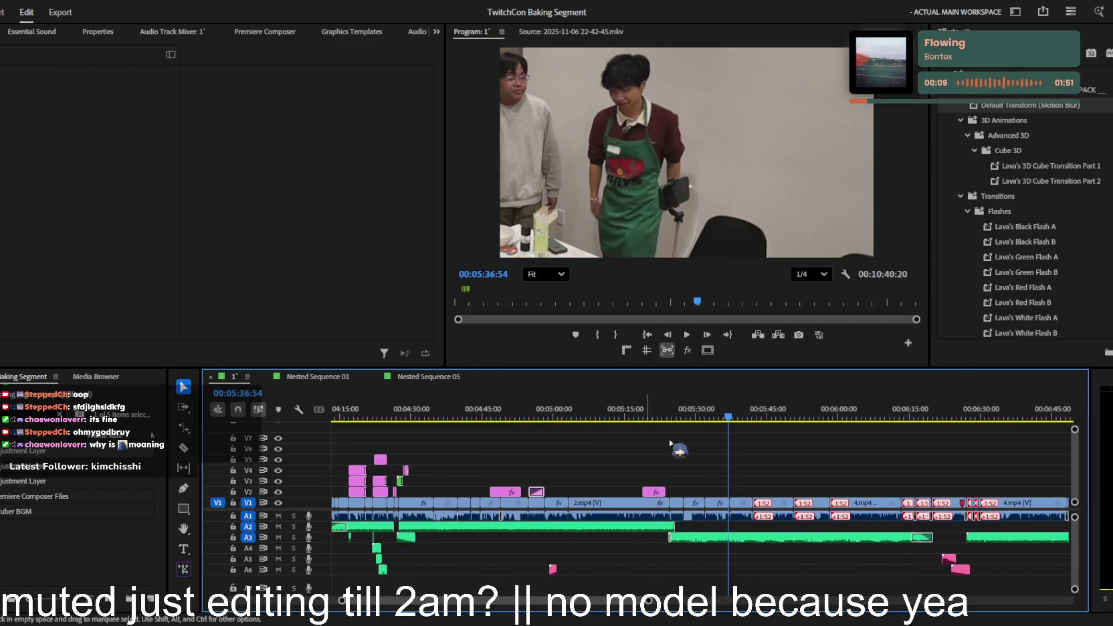
key(Up)
key(space)
scroll(719, 461, down, 2)
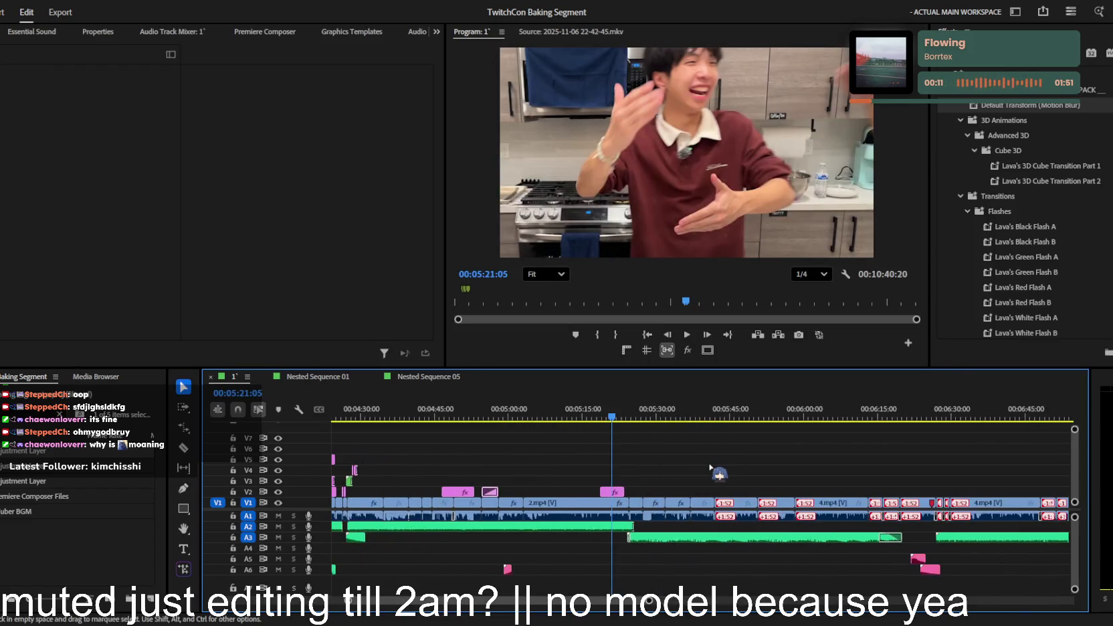
scroll(689, 468, down, 2)
scroll(672, 471, down, 2)
scroll(671, 473, down, 2)
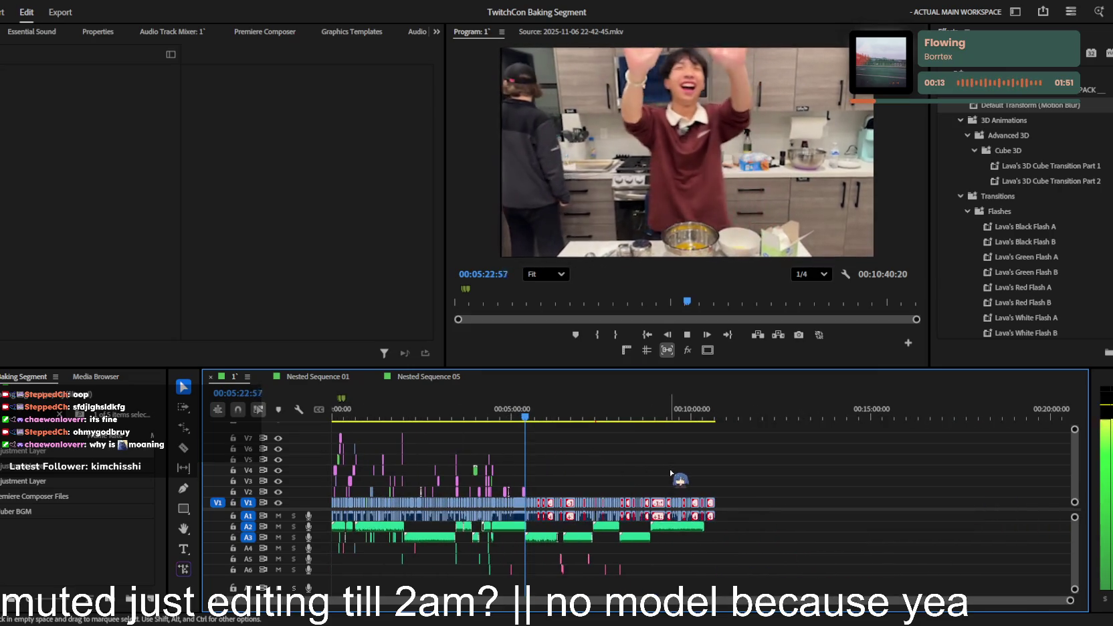
scroll(671, 473, up, 2)
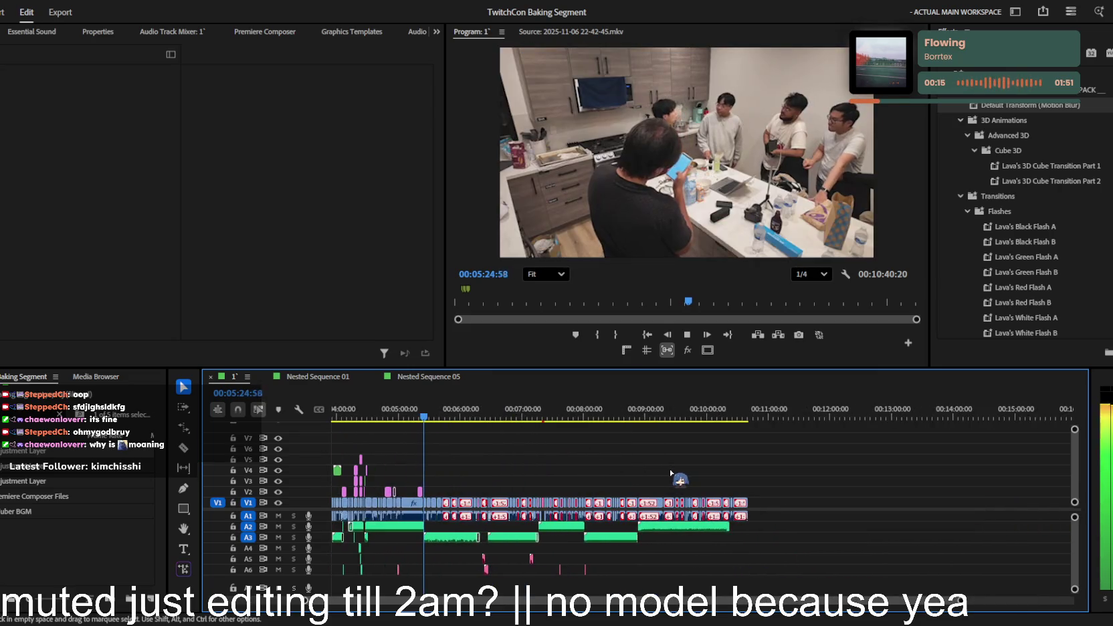
scroll(667, 473, up, 2)
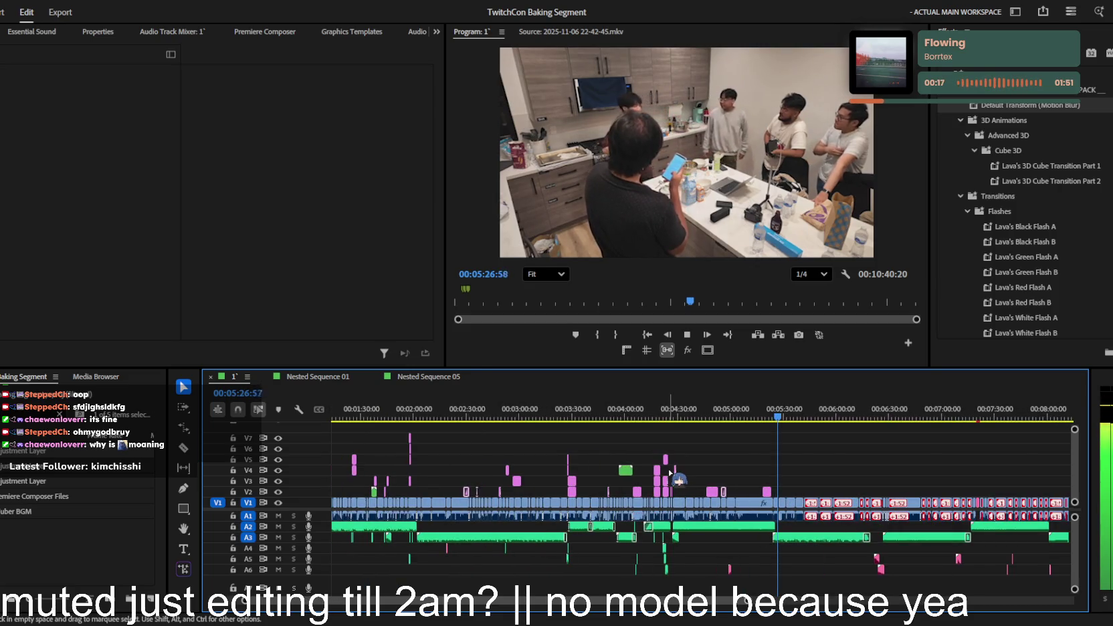
scroll(669, 473, up, 1)
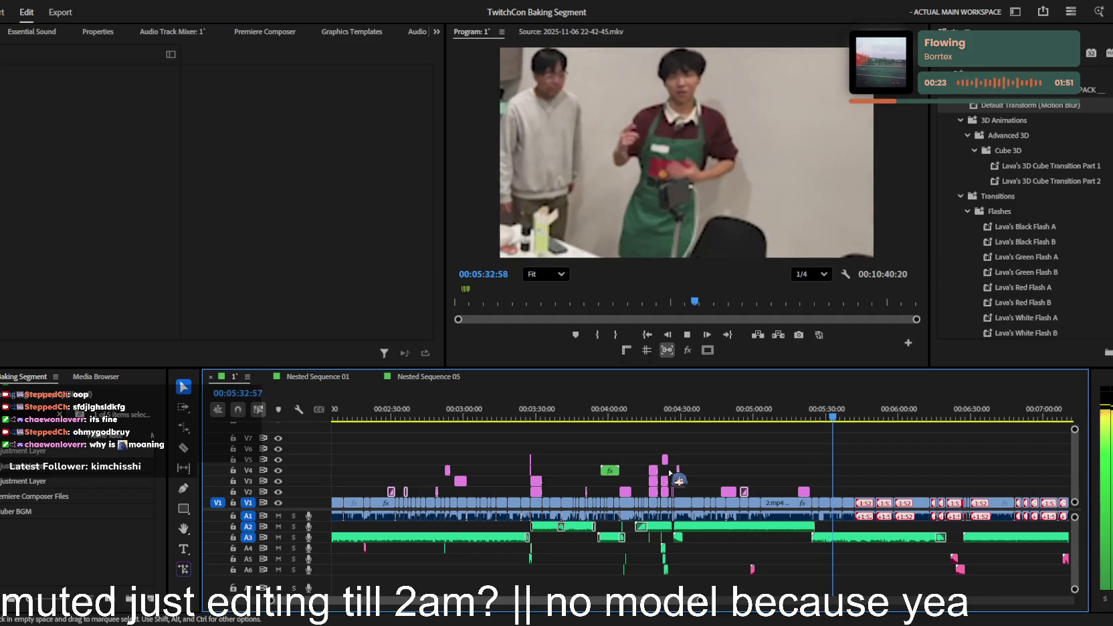
scroll(669, 473, up, 1)
scroll(667, 471, up, 1)
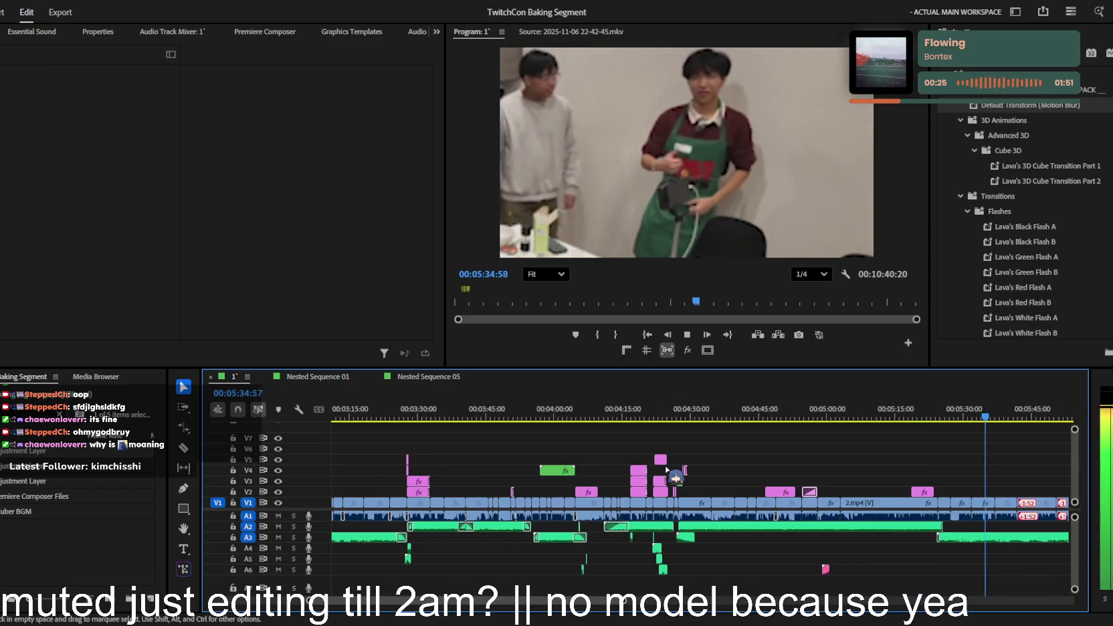
scroll(666, 472, down, 1)
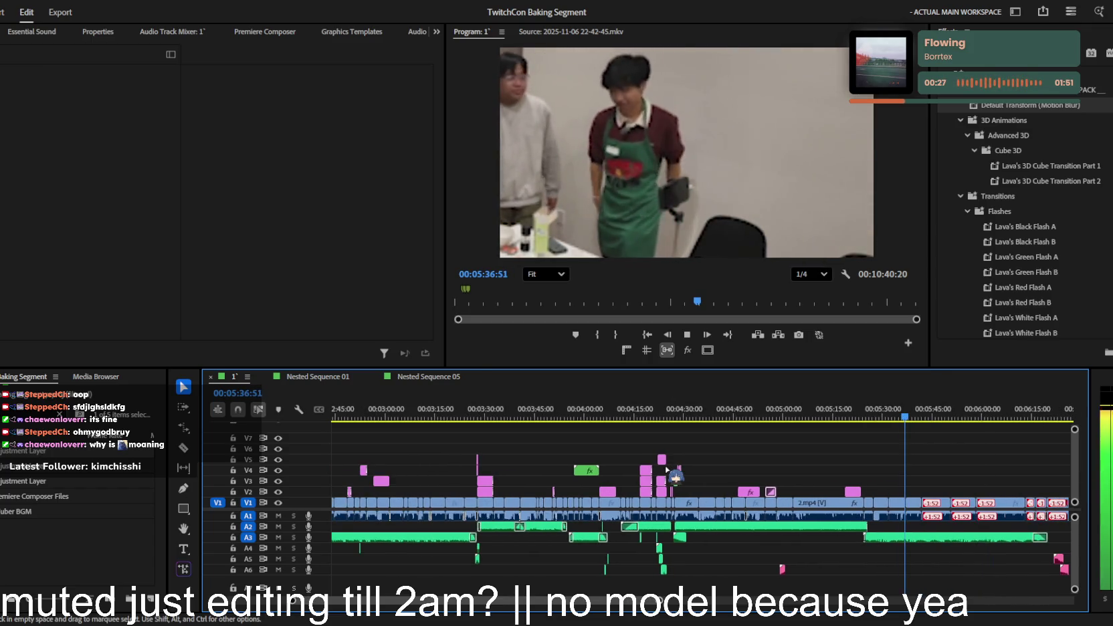
scroll(667, 471, down, 1)
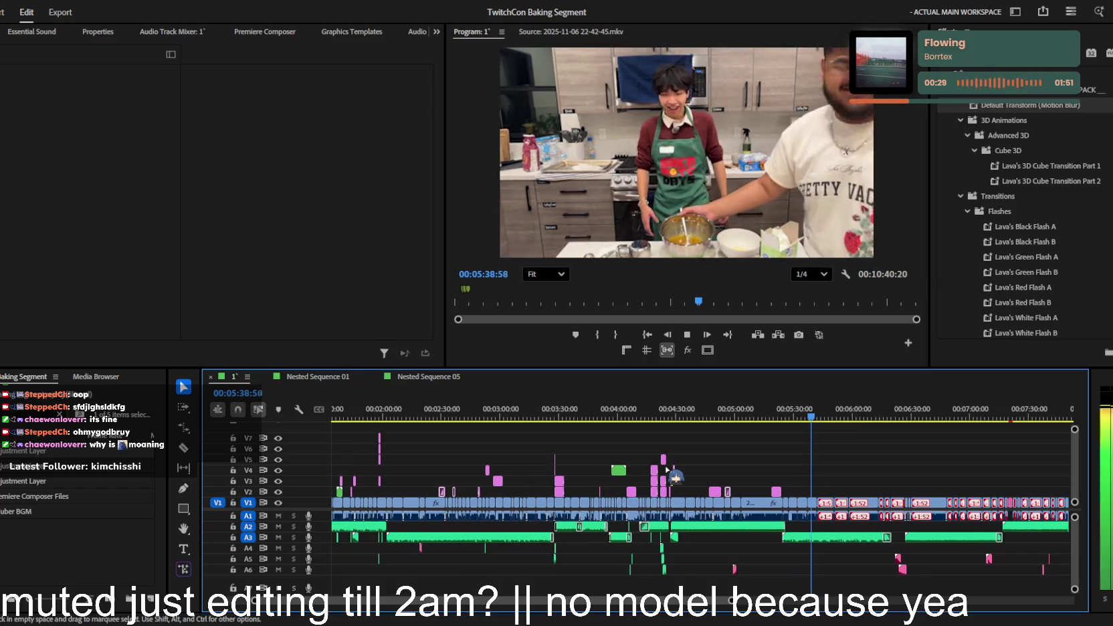
scroll(749, 486, up, 1)
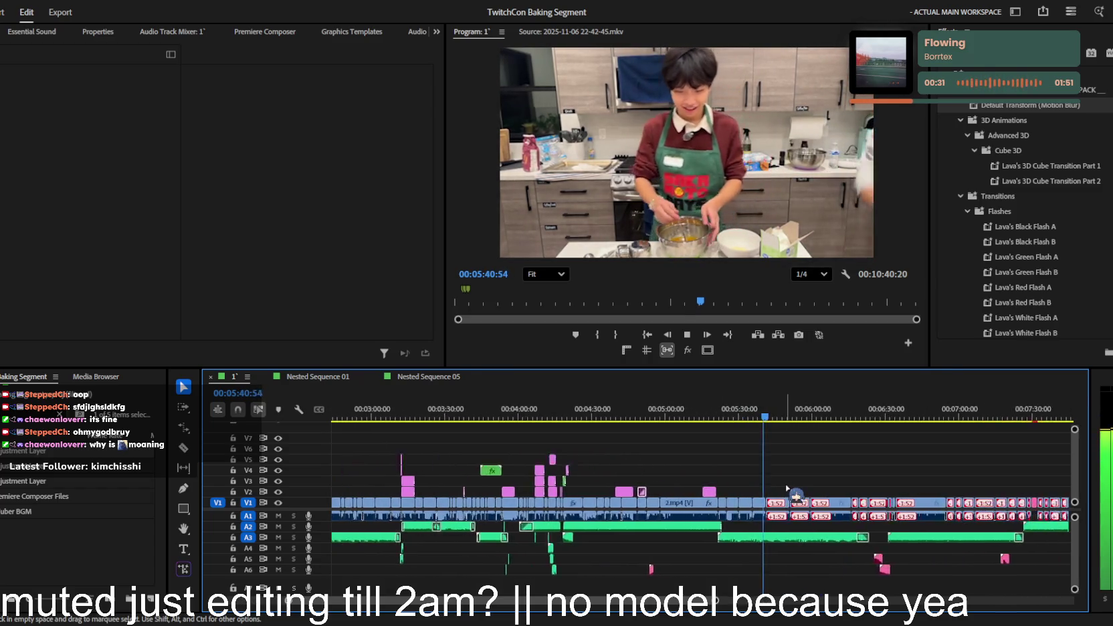
scroll(788, 489, up, 1)
scroll(769, 486, up, 1)
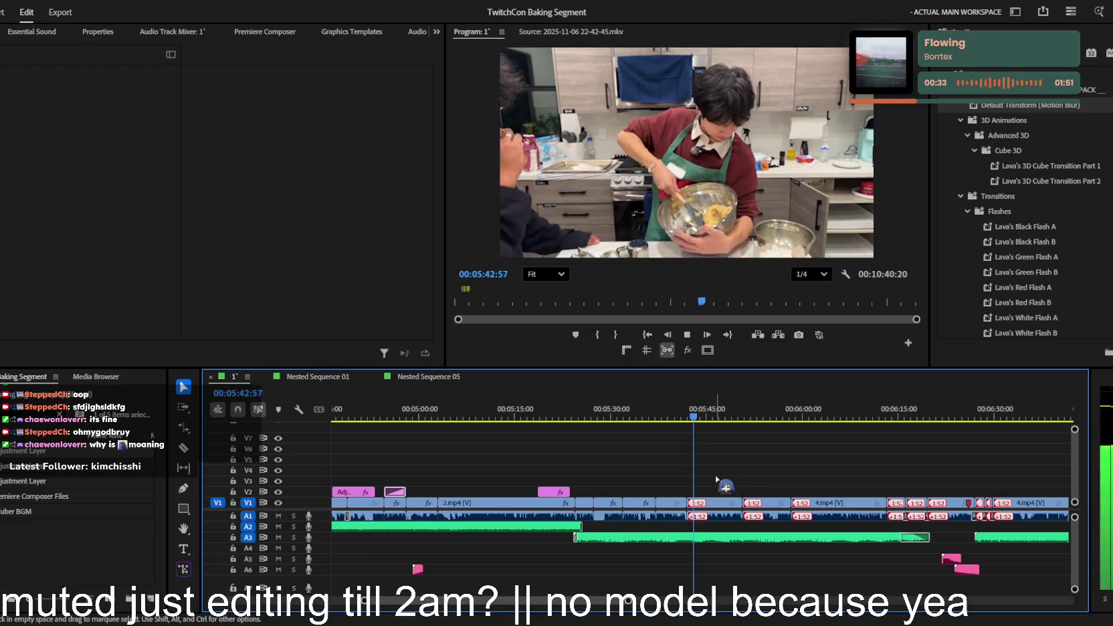
scroll(714, 480, up, 1)
scroll(713, 480, up, 1)
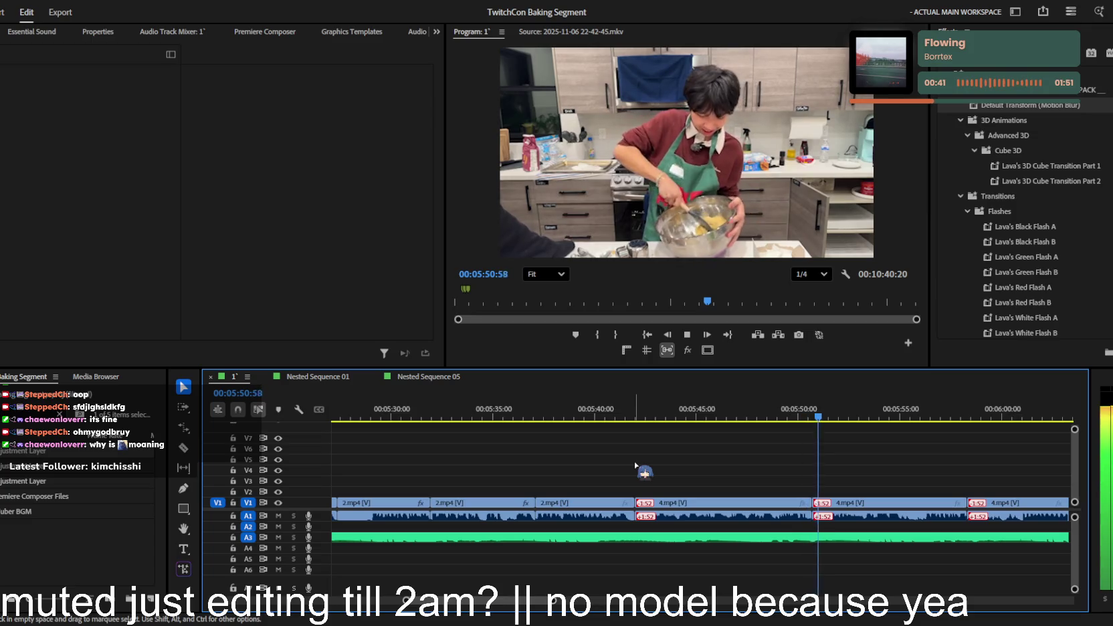
scroll(653, 476, up, 1)
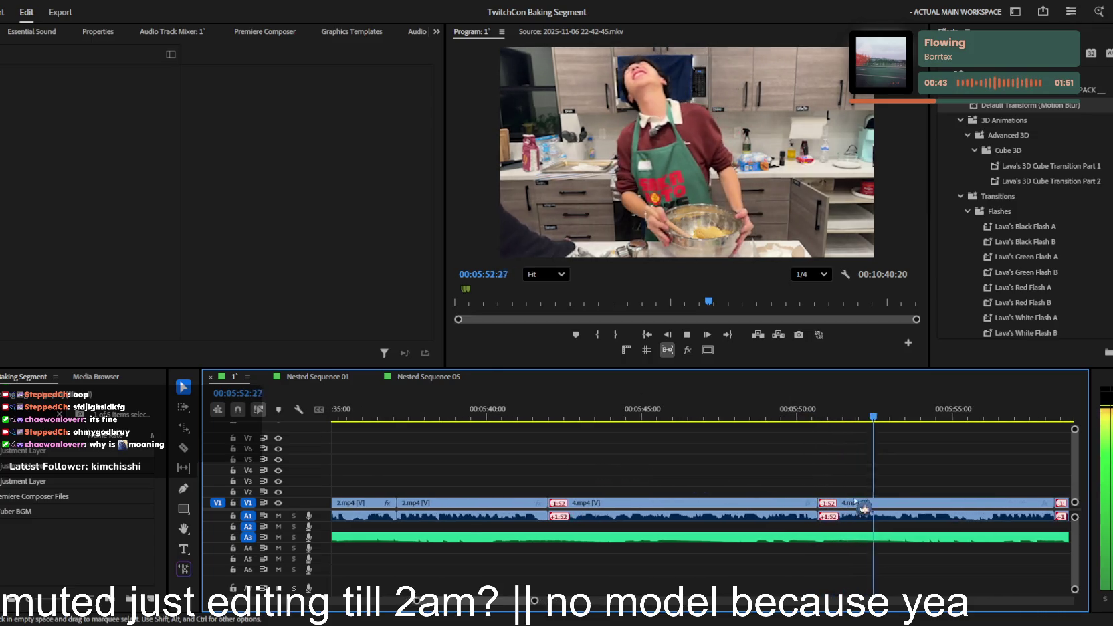
- Stop at 05:50:43 and pan to the short 4.mp4 clip, focusing the effects list
click(821, 417)
scroll(883, 462, up, 3)
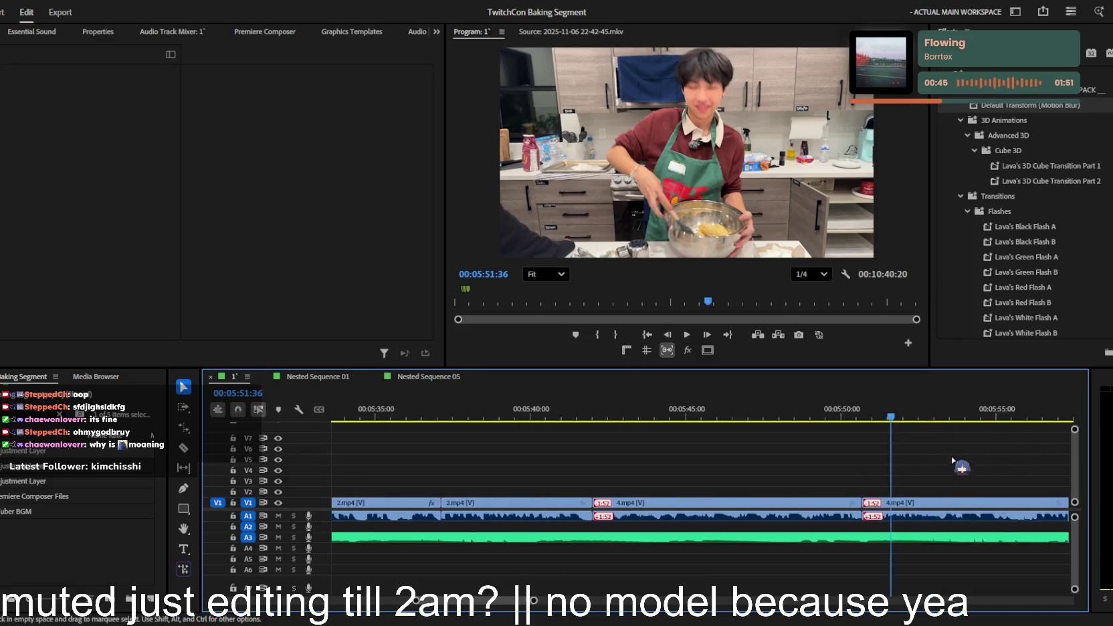
scroll(869, 495, down, 2)
click(1021, 126)
- Apply the B&W and Zoom Out preset to the short 4.mp4 piece with Scale 85
key(BackSpace)
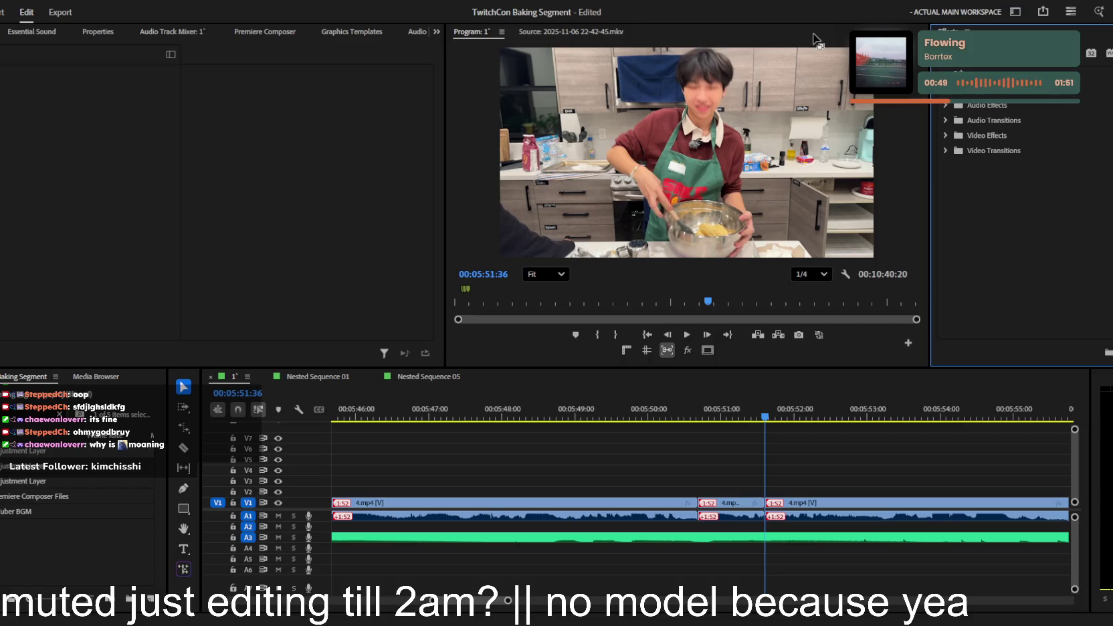
text(zoom)
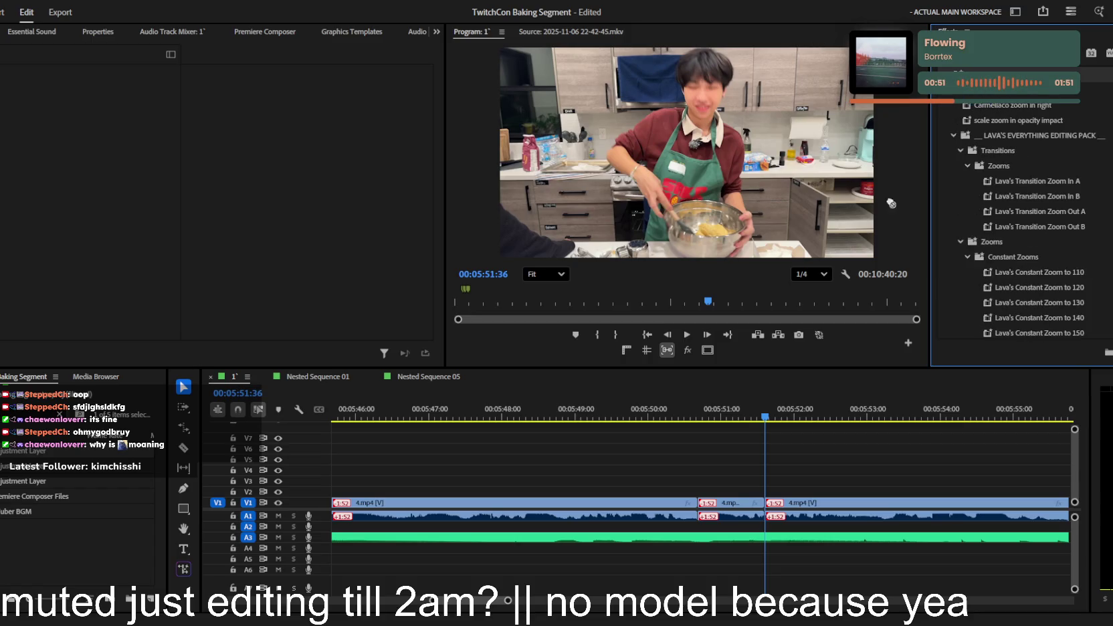
drag(733, 505, 731, 503)
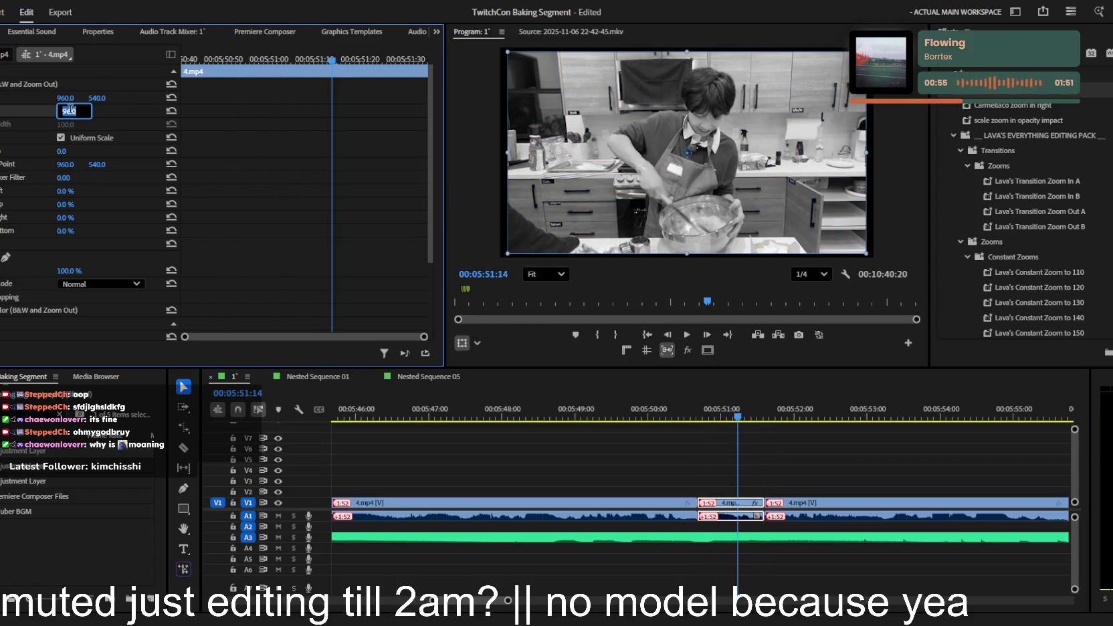
text(5)
key(Return)
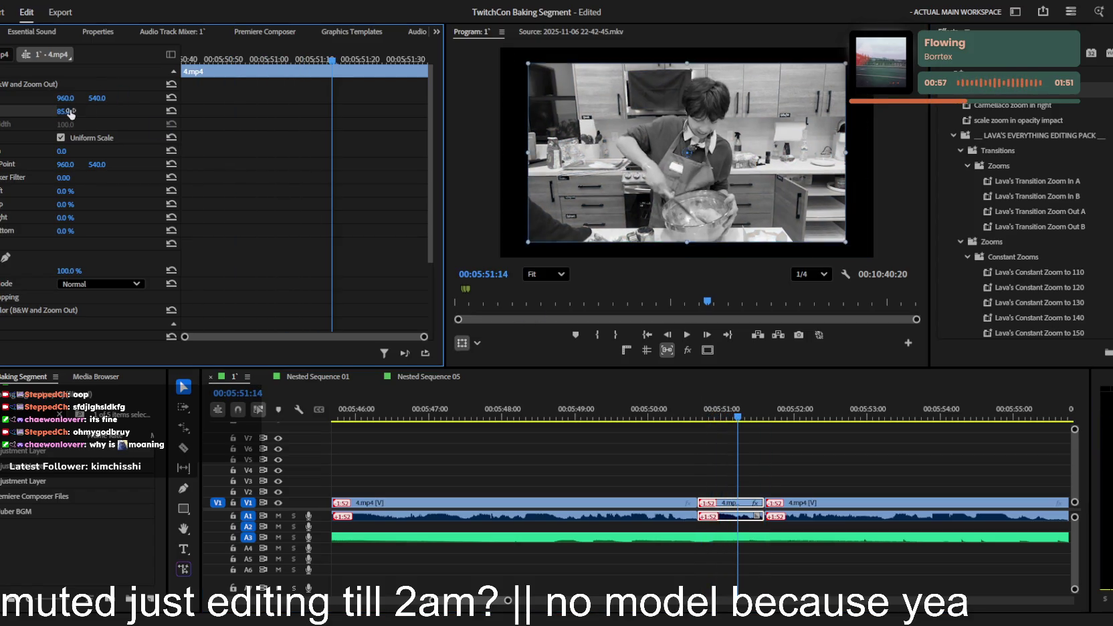
key(space)
- Play back the zoomed piece while zooming the timeline in and out
key(minus)
key(minus)
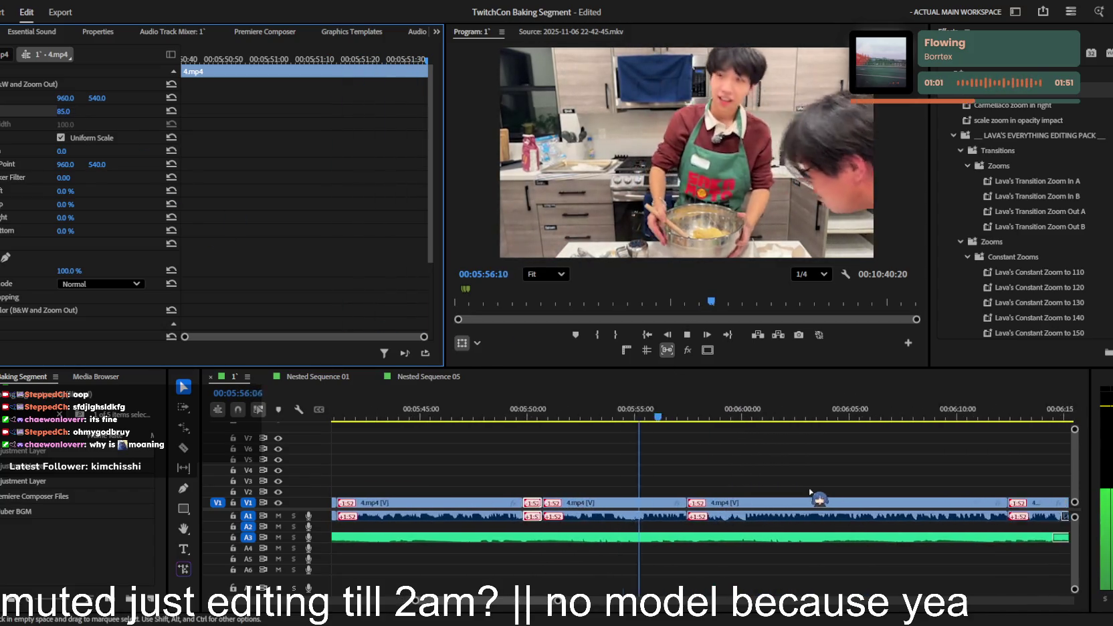
key(equal)
key(minus)
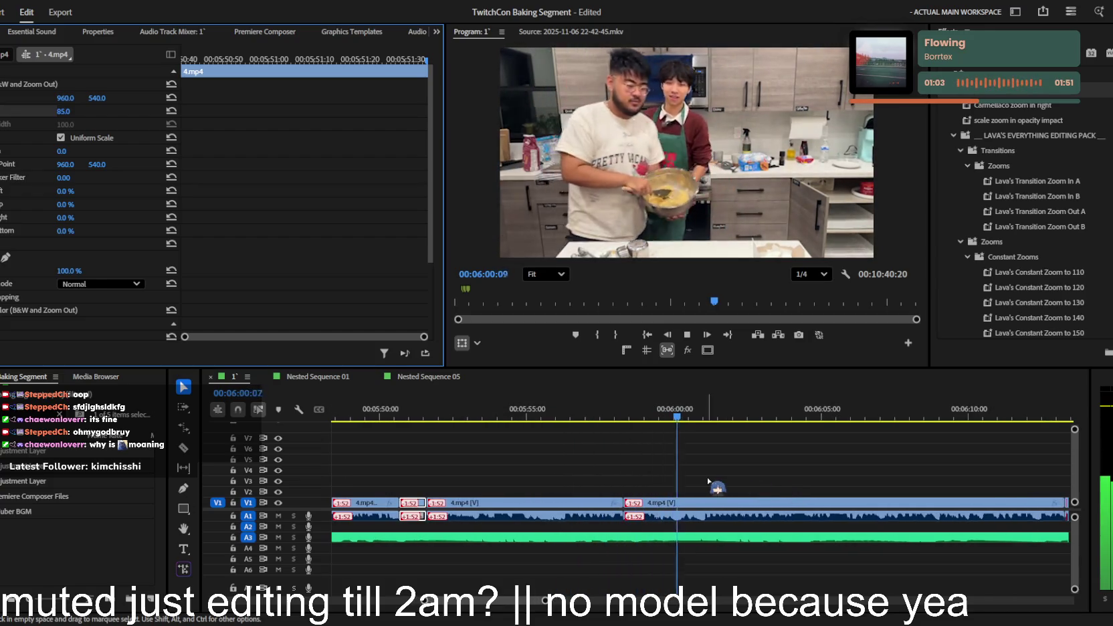
key(minus)
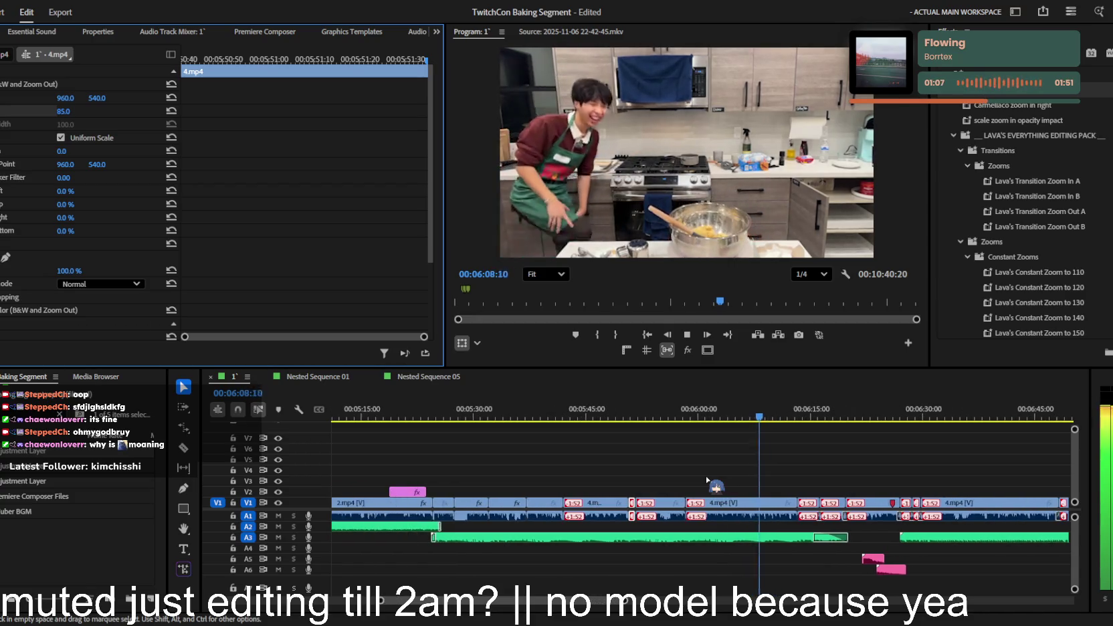
- Deselect the clip and zoom the timeline in around the playhead, then stop playback
click(755, 462)
key(minus)
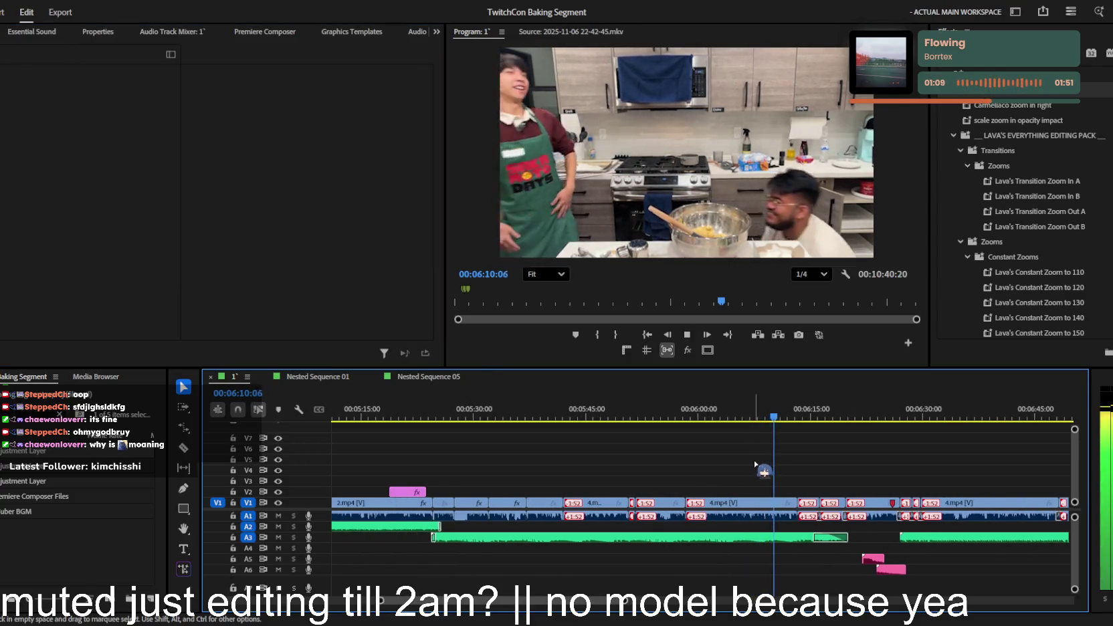
key(equal)
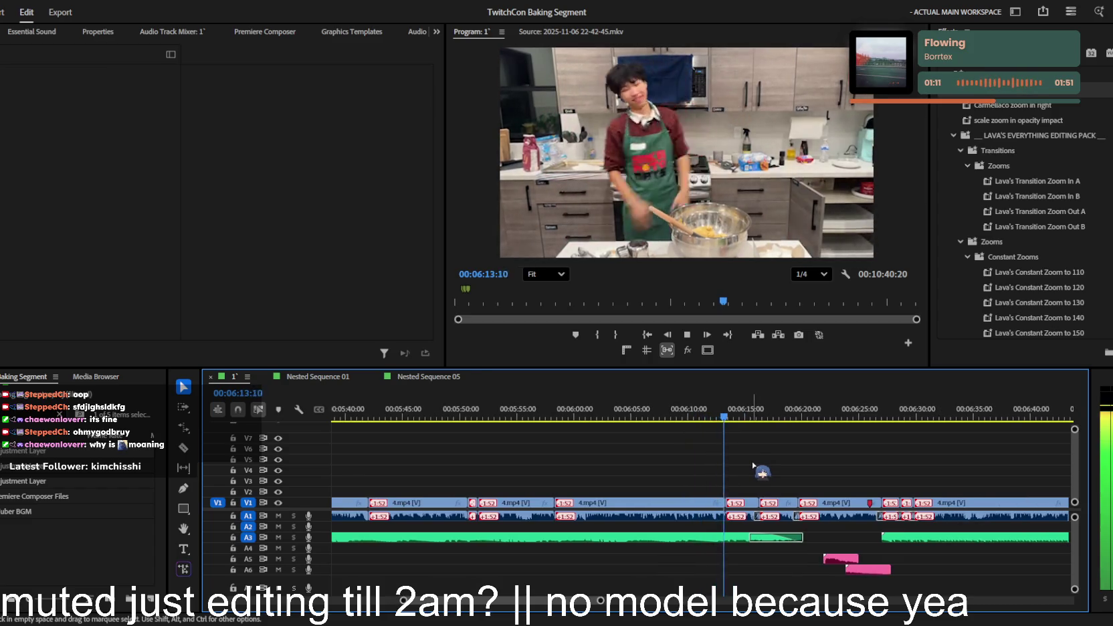
key(equal)
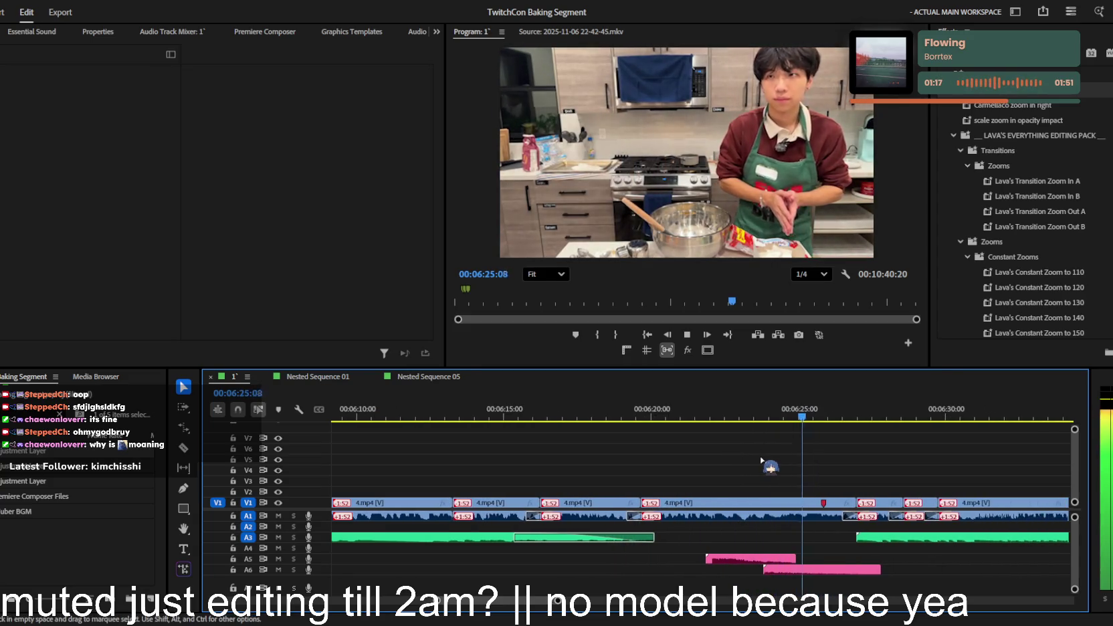
key(space)
- Rewatch from about 6:22 and start a new text title at 6:24:41
click(747, 412)
key(space)
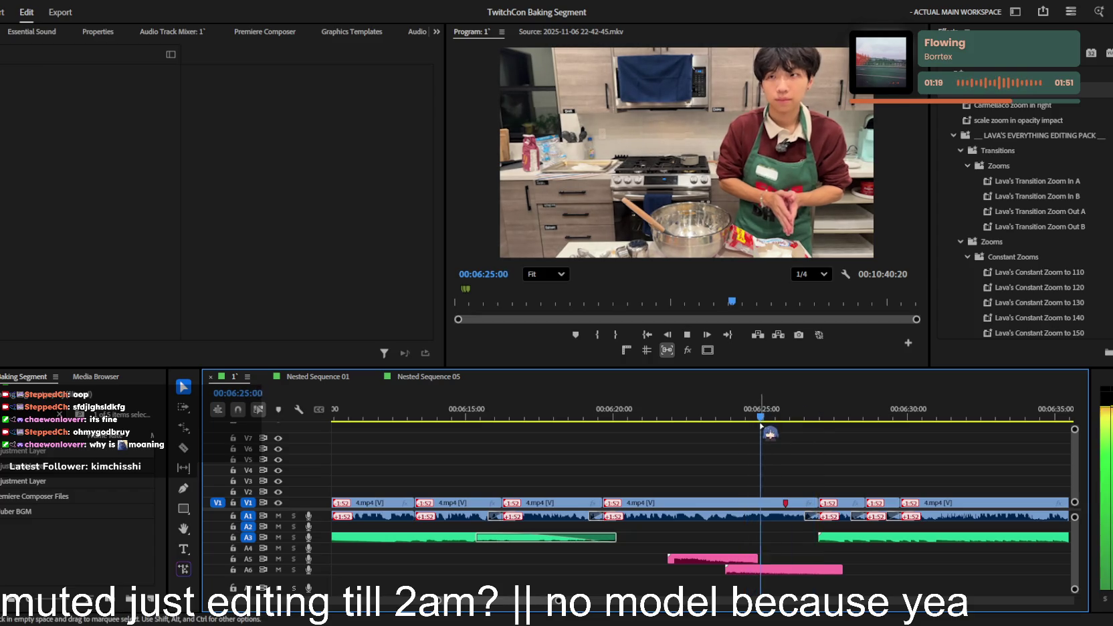
key(minus)
key(minus)
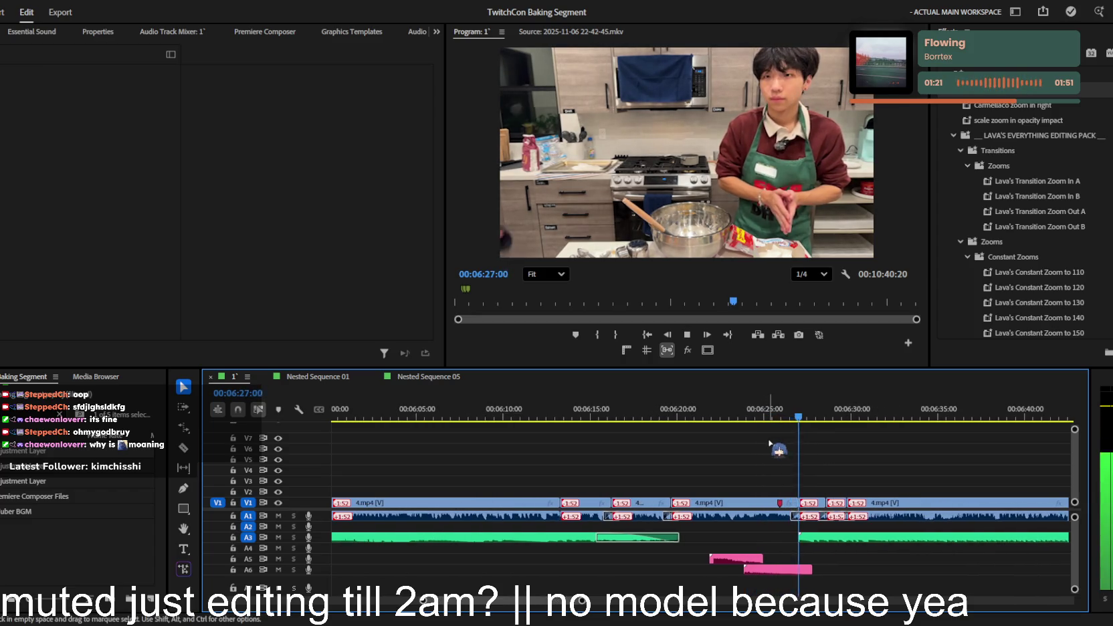
click(721, 412)
key(space)
key(equal)
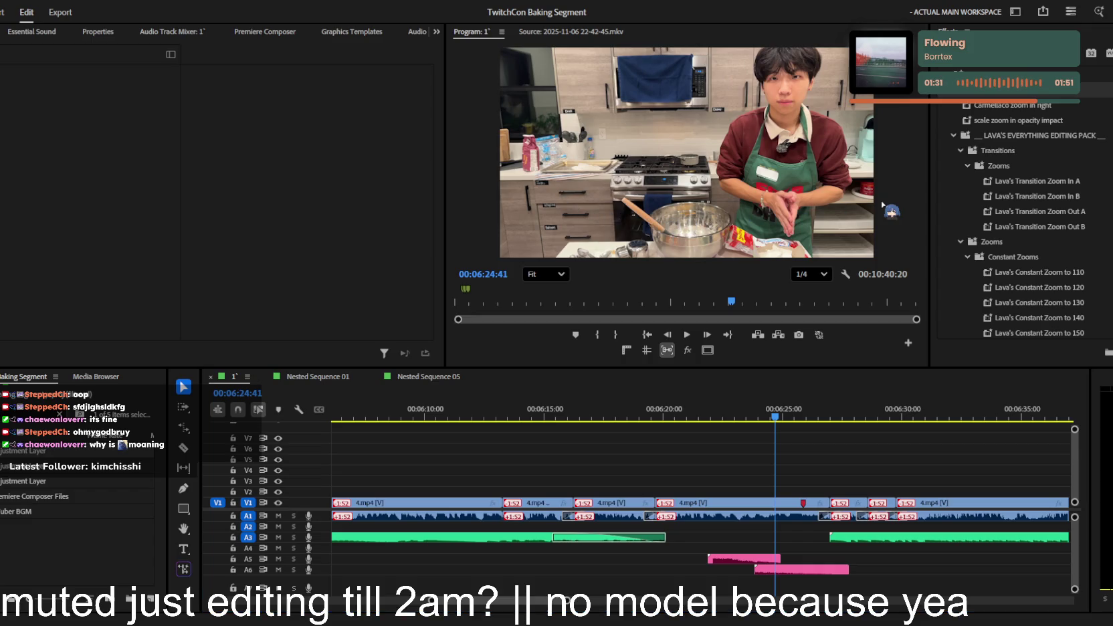
key(alt+Tab)
click(602, 102)
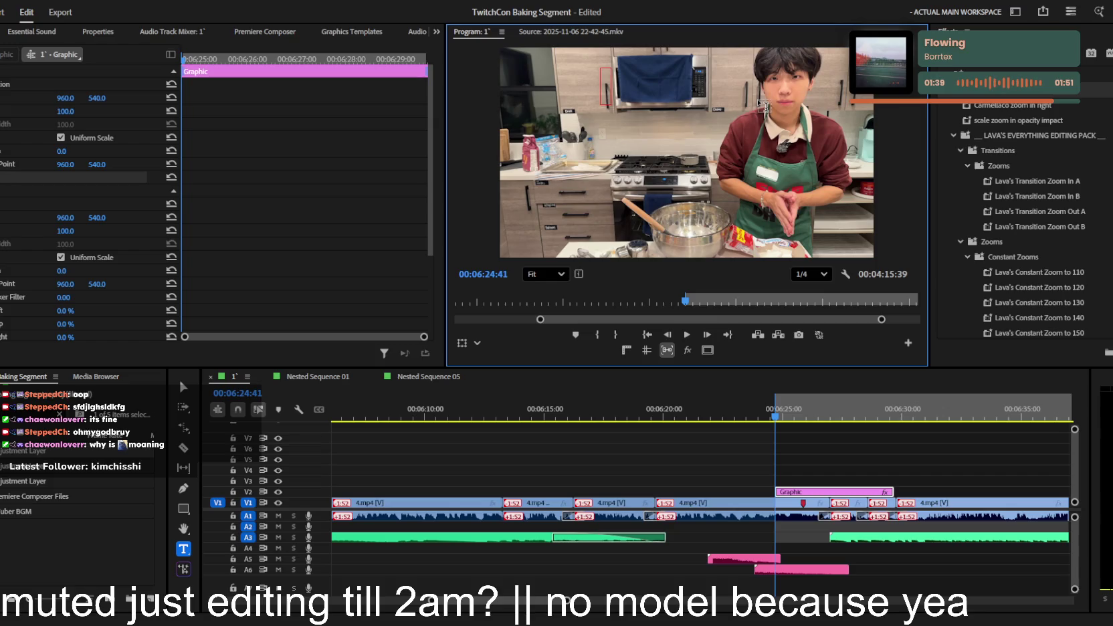
- Restore the '12 in the morning' title clip and right-align its text
key(ctrl+shift+x)
key(ctrl+z)
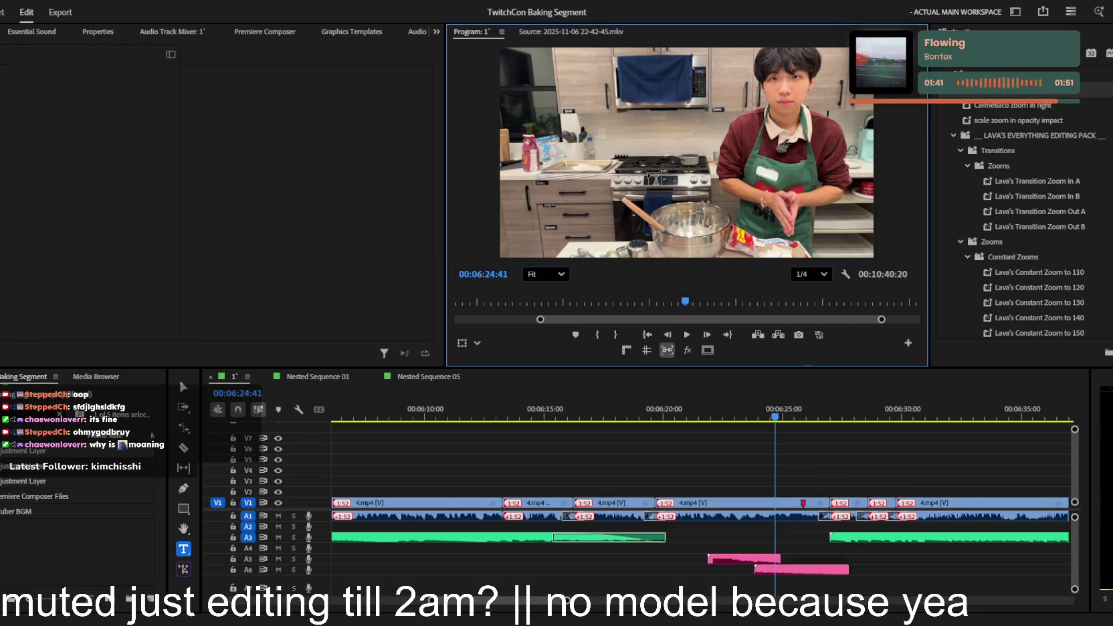
key(ctrl+shift+z)
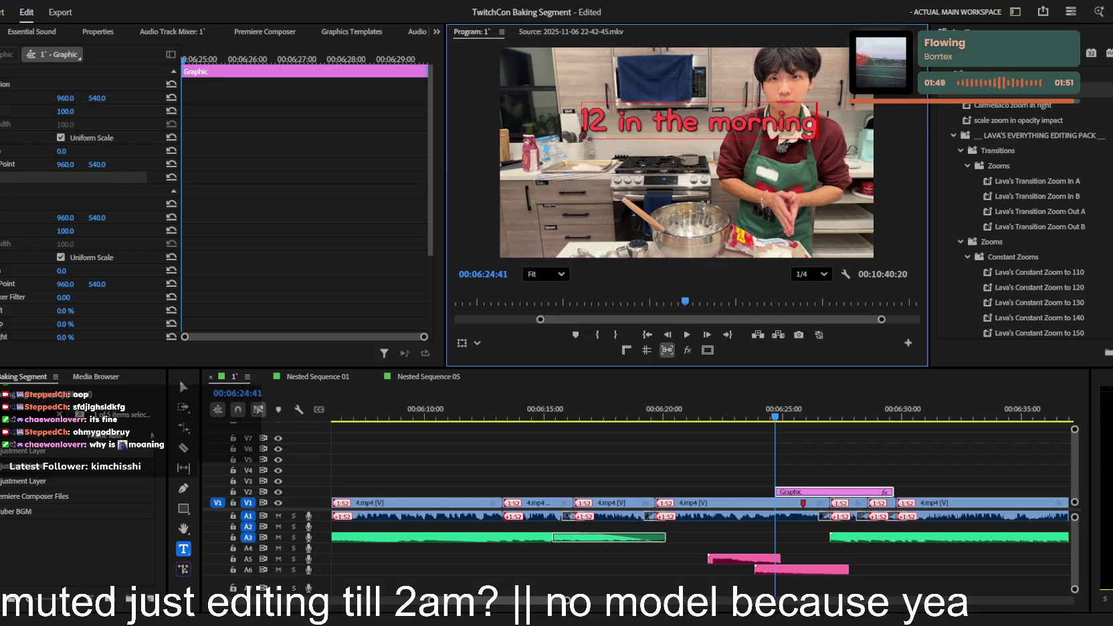
click(117, 292)
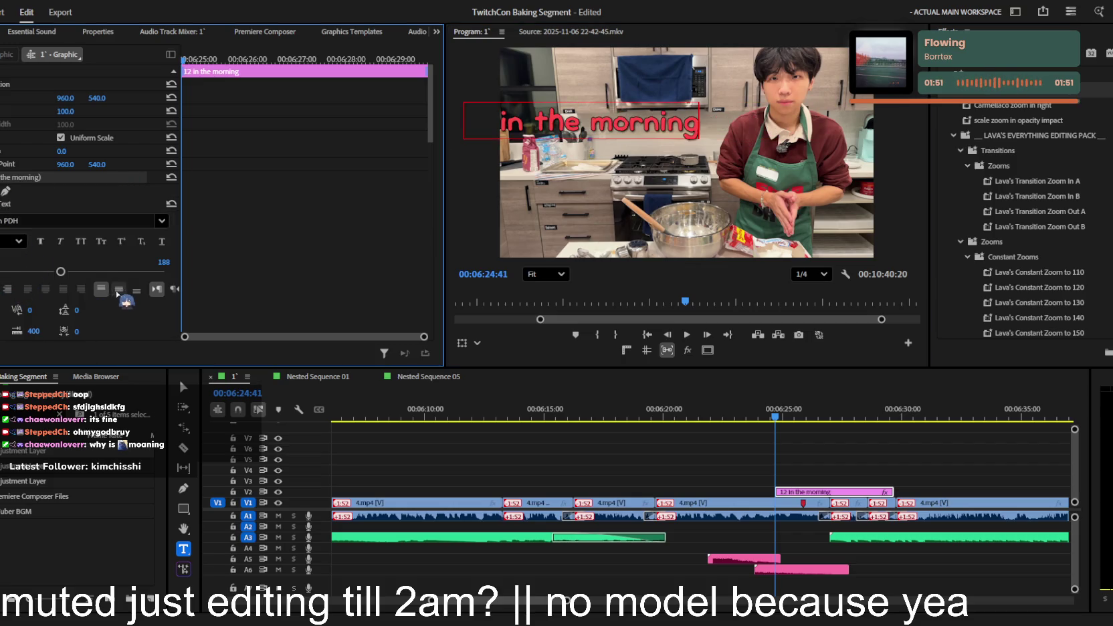
- Trim the title clip's start and shorten it from its end
key(v)
drag(777, 490, 780, 491)
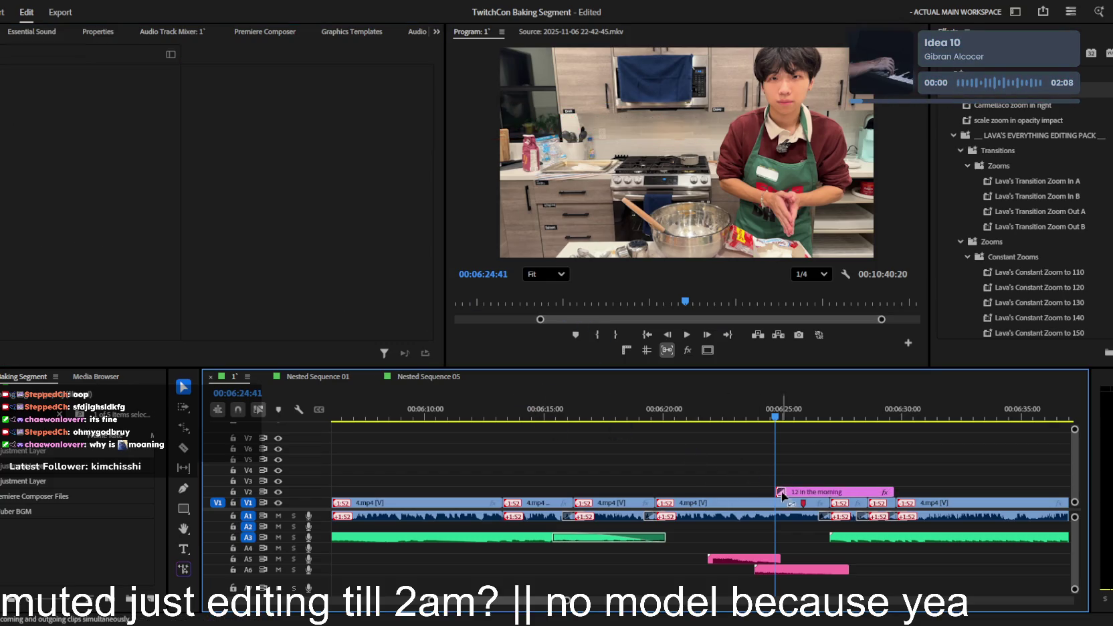
drag(893, 492, 827, 491)
key(space)
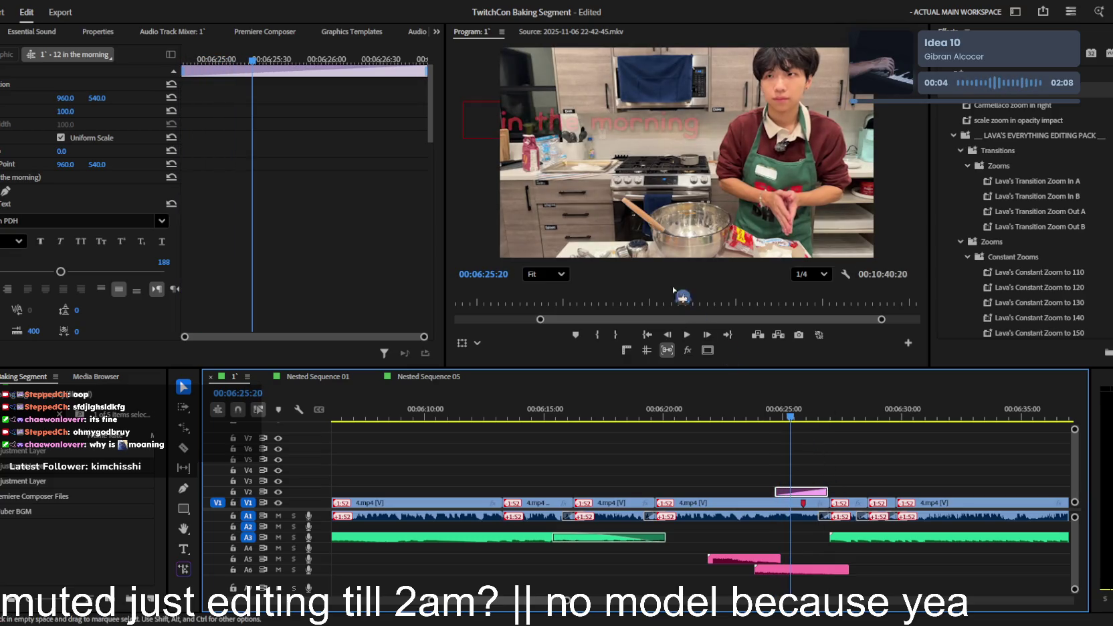
- Move the title right and down in the frame and raise its clip to V3
drag(653, 133, 778, 154)
key(space)
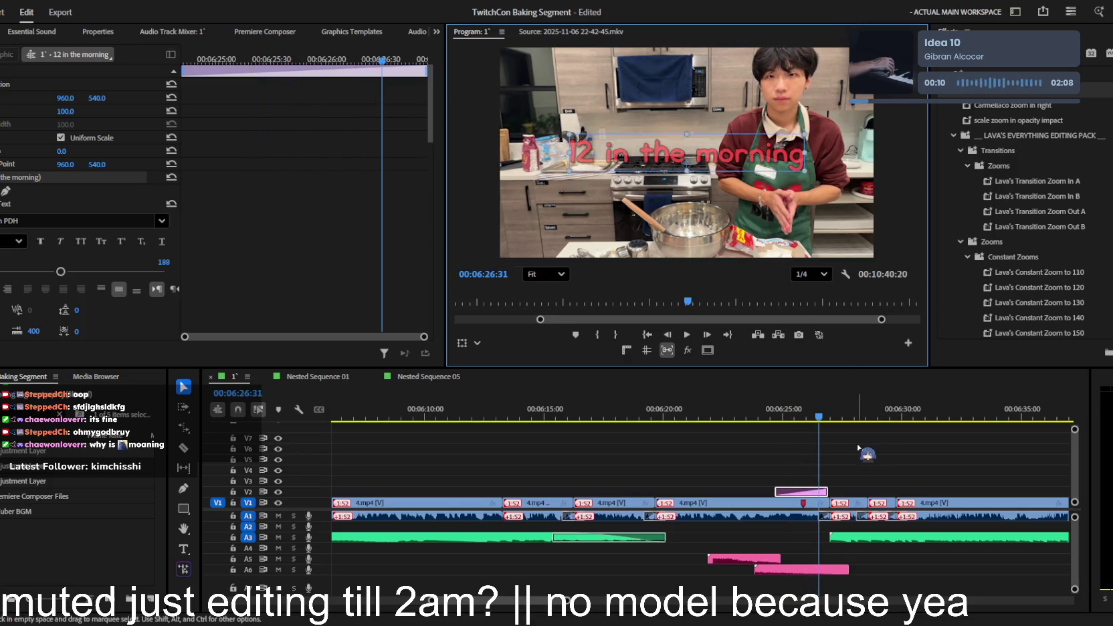
click(806, 491)
drag(811, 485, 811, 474)
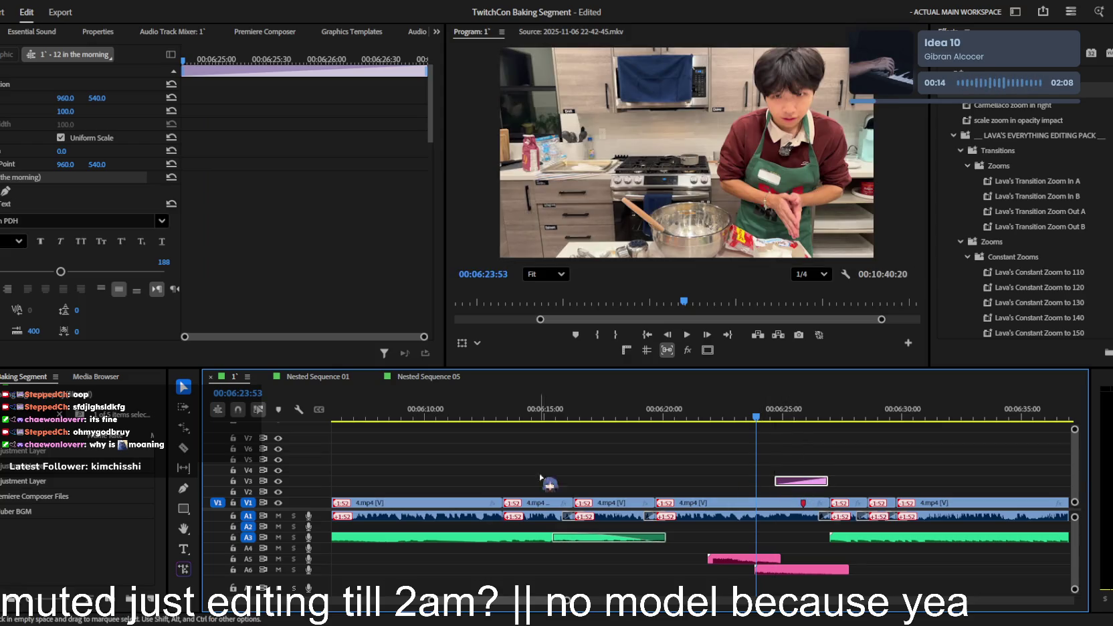
double_click(34, 496)
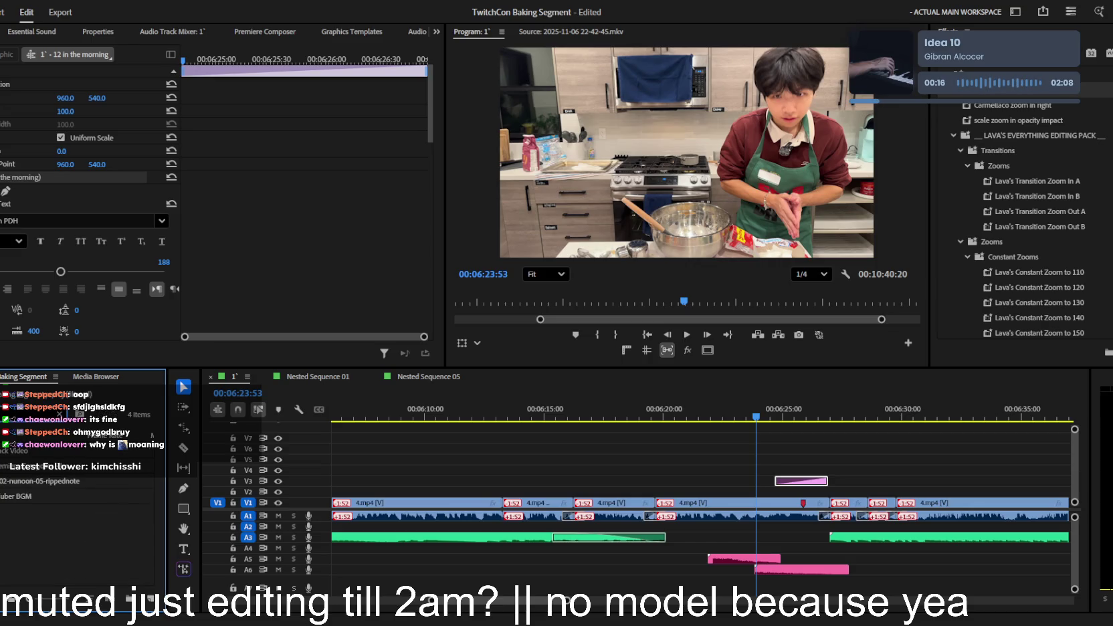
- Place a Black Video clip on V2 and raise its opacity where the title appears
drag(59, 458, 714, 502)
click(128, 234)
click(199, 60)
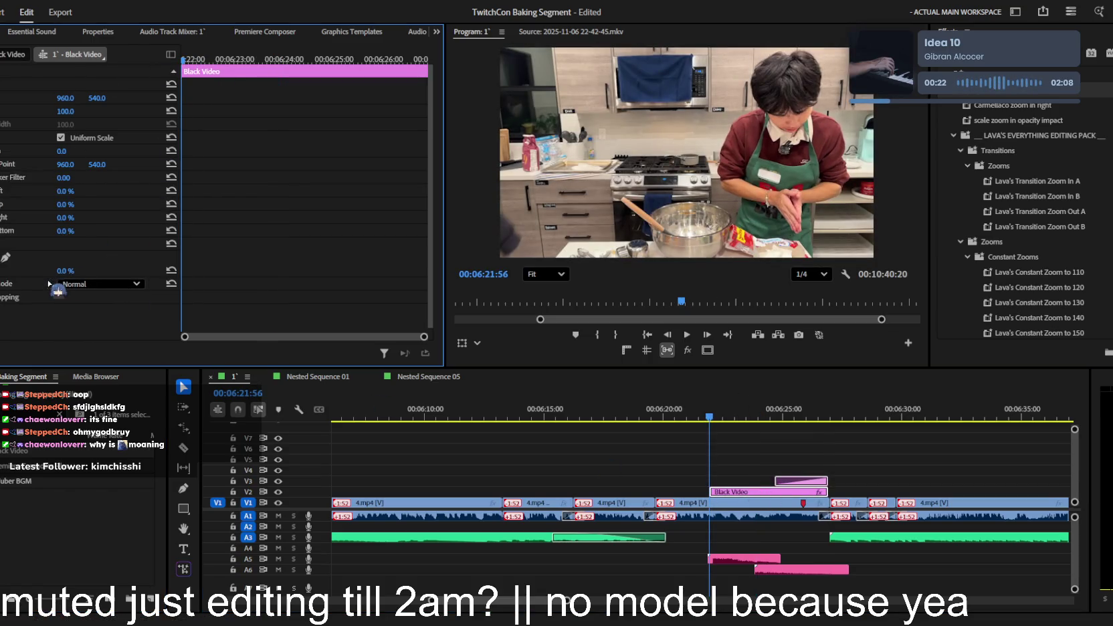
drag(167, 188, 412, 67)
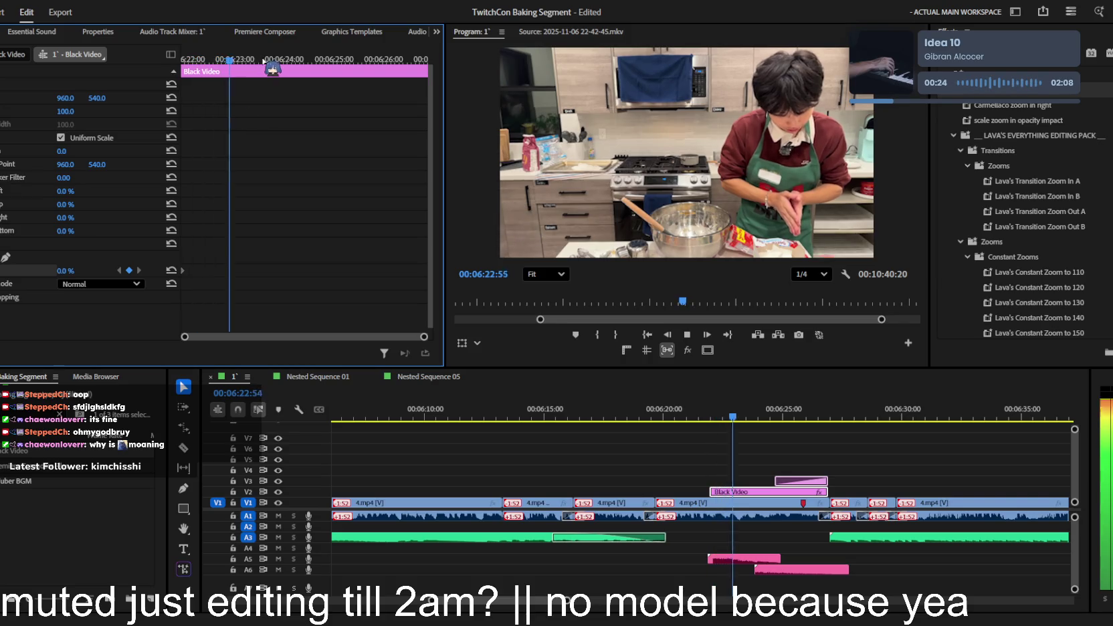
drag(412, 67, 438, 63)
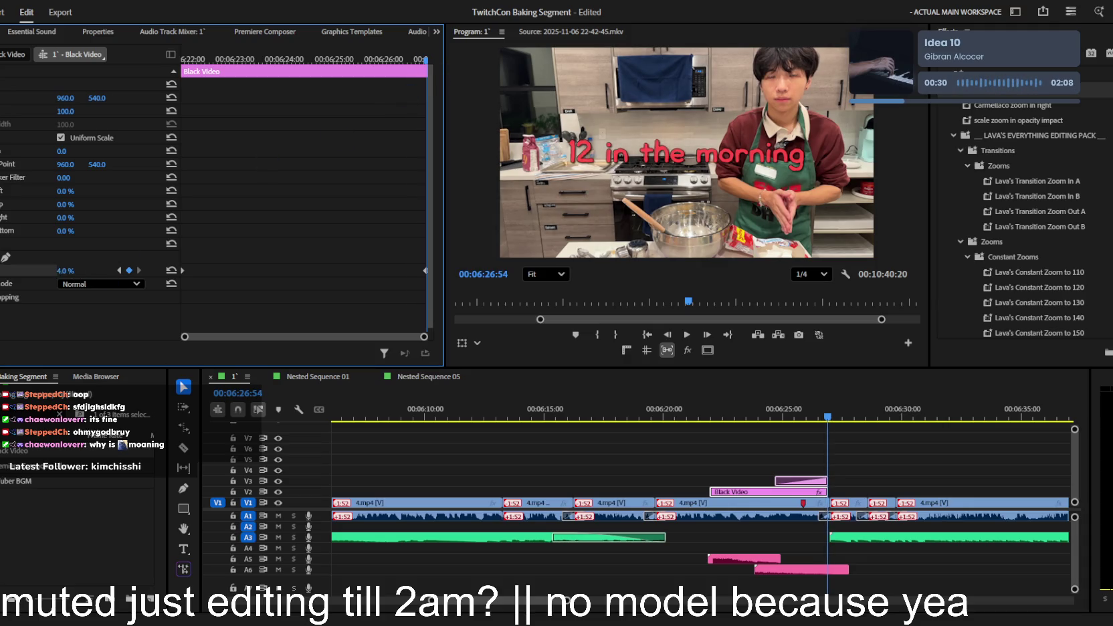
drag(65, 270, 78, 270)
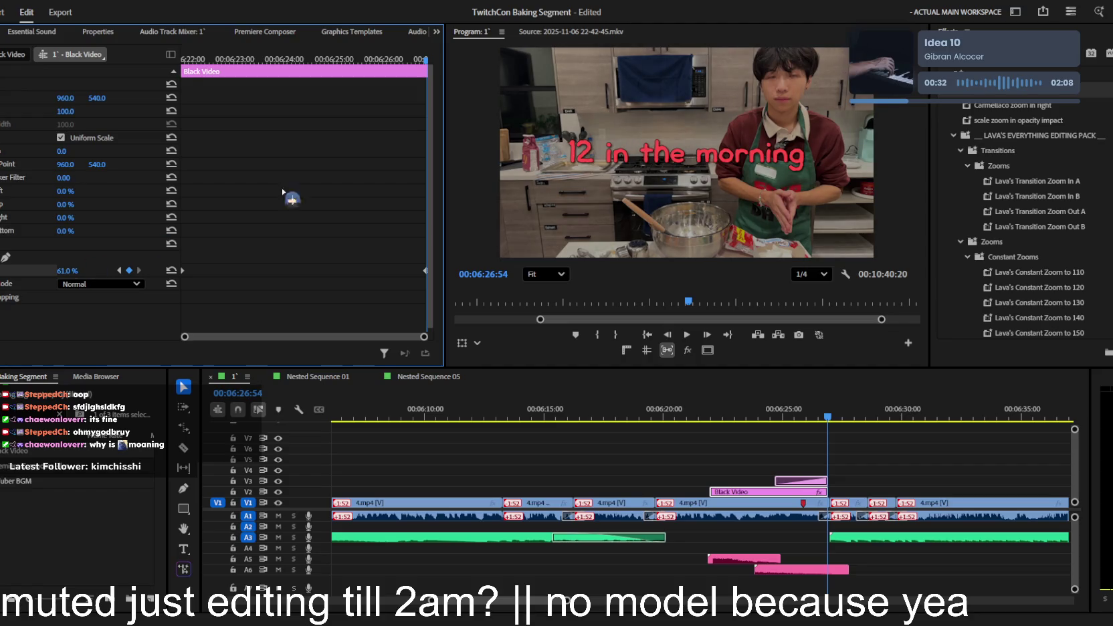
- Play back the opacity fade and zoom in to inspect the title clip
drag(324, 56, 191, 59)
key(space)
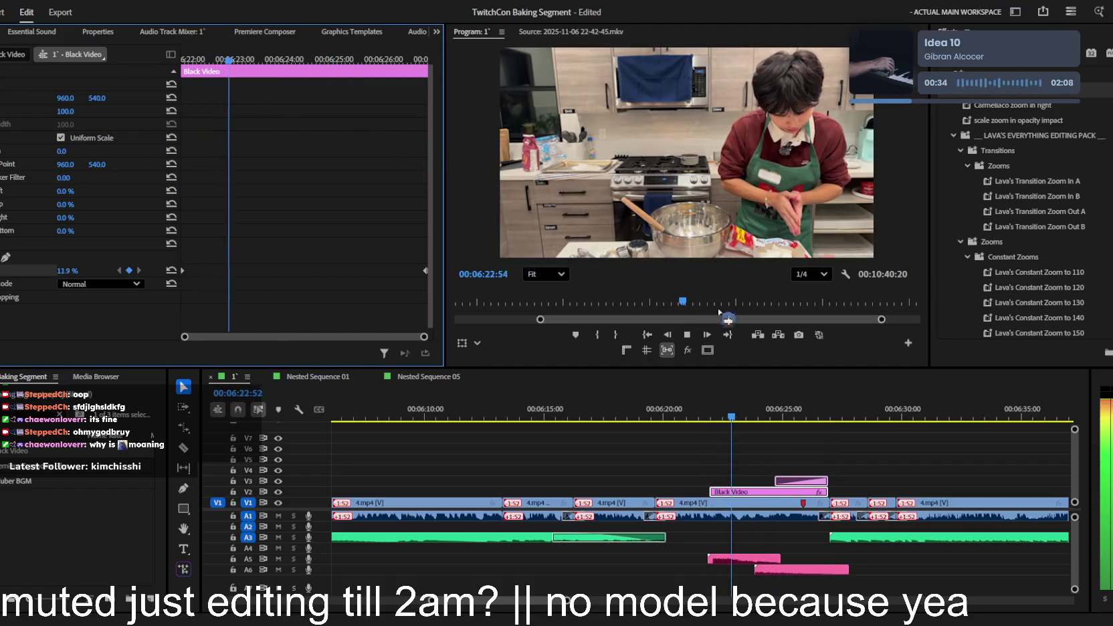
key(equal)
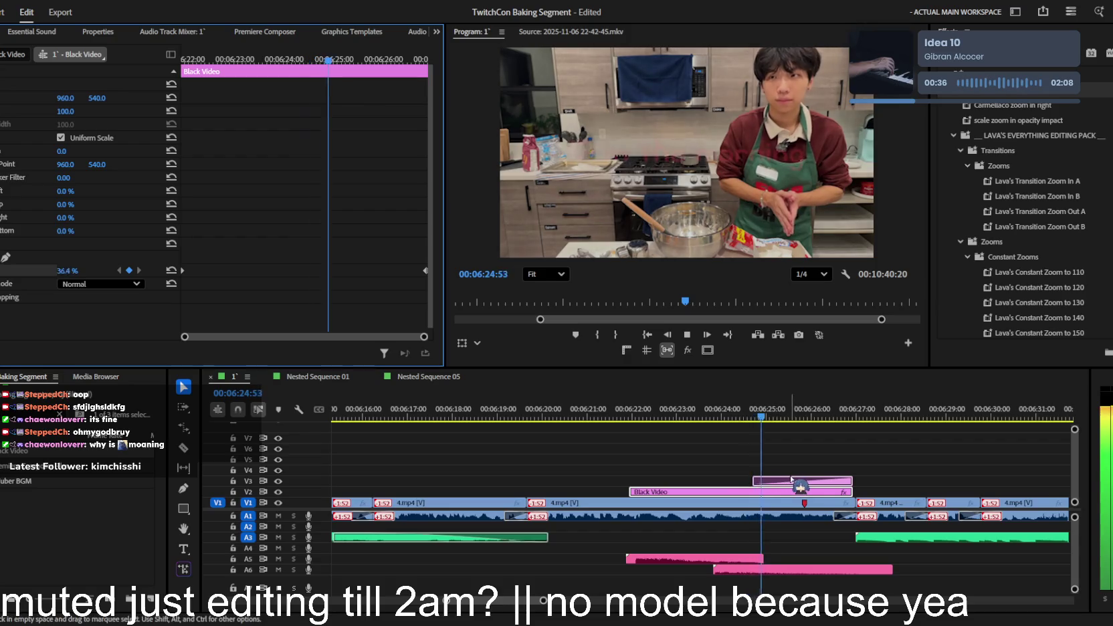
click(810, 477)
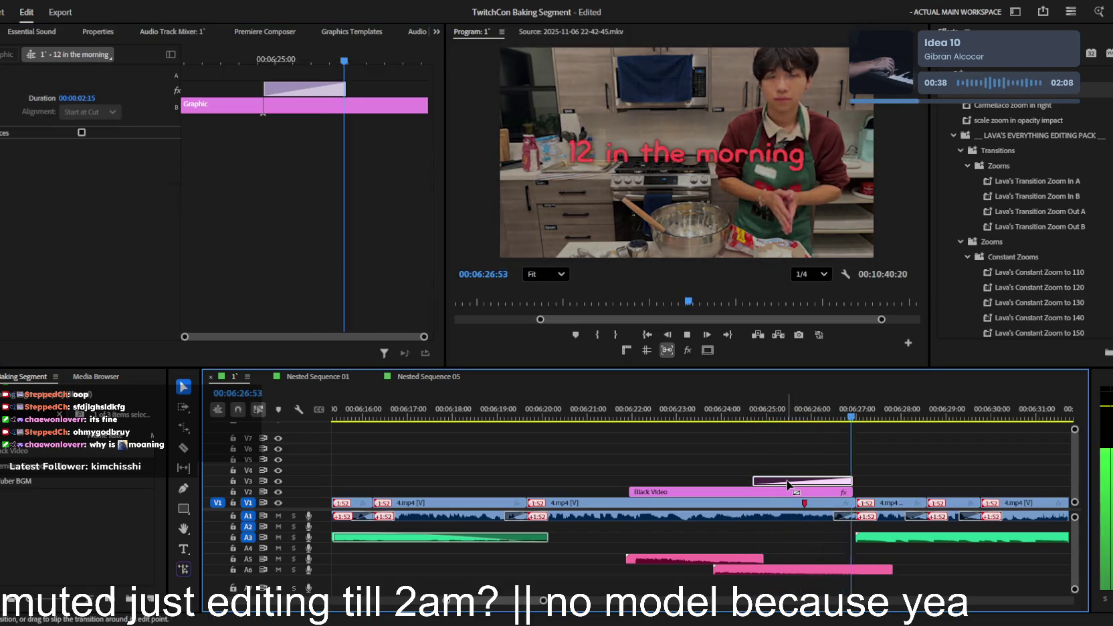
- Select the Black Video clip and replay the darkened title section from near 6:27
key(space)
key(equal)
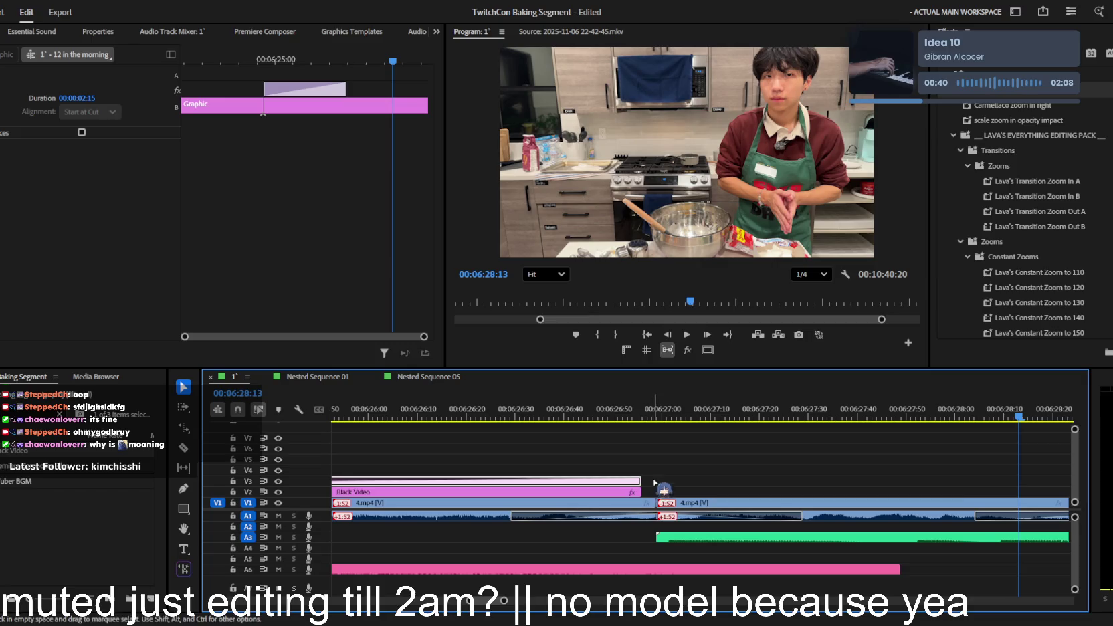
click(636, 483)
click(649, 412)
key(space)
key(minus)
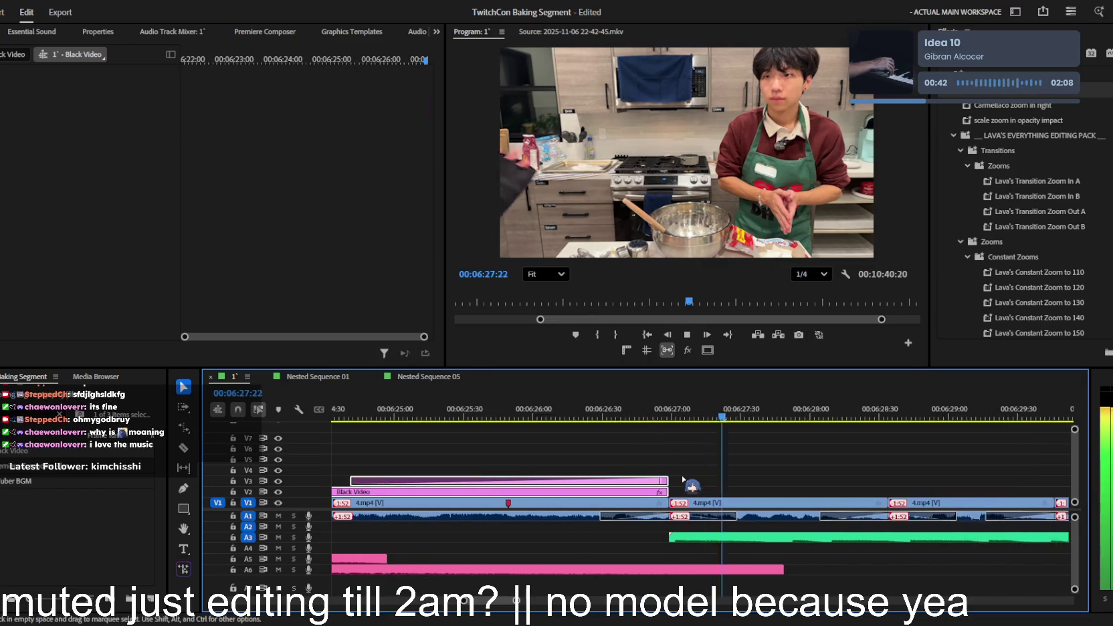
click(769, 476)
- Save the project with Ctrl+S and stop playback
key(ctrl+s)
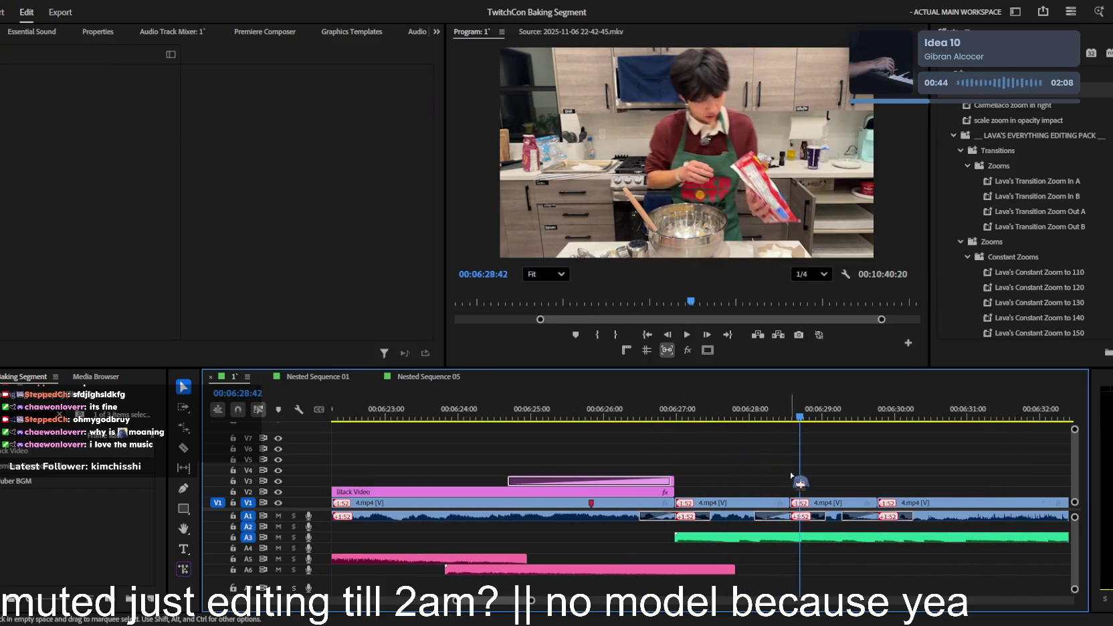
key(minus)
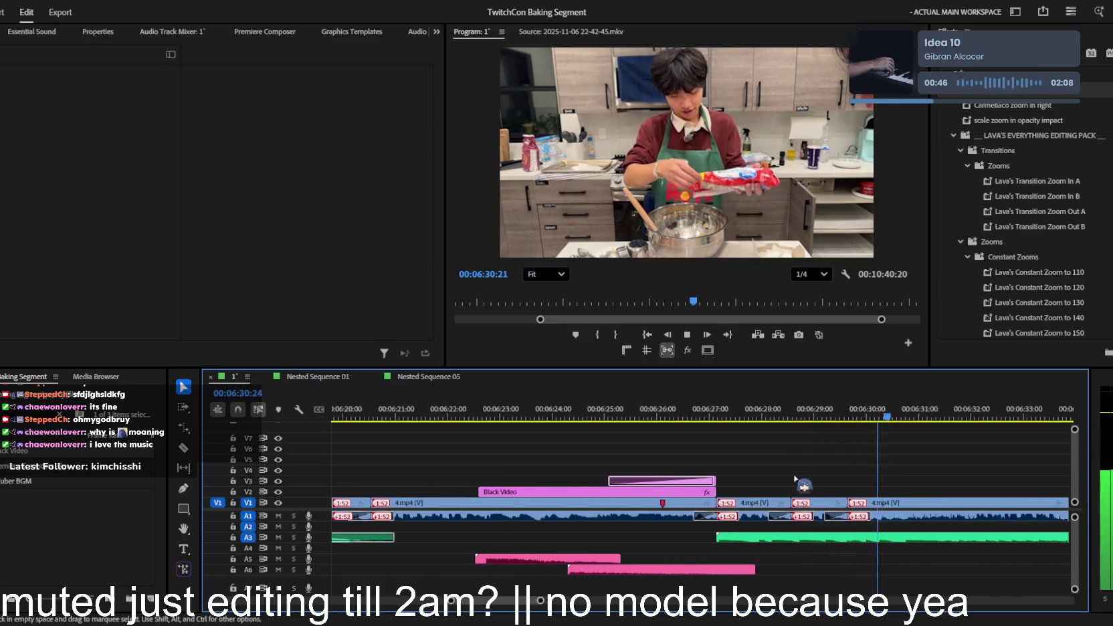
key(space)
scroll(841, 489, down, 2)
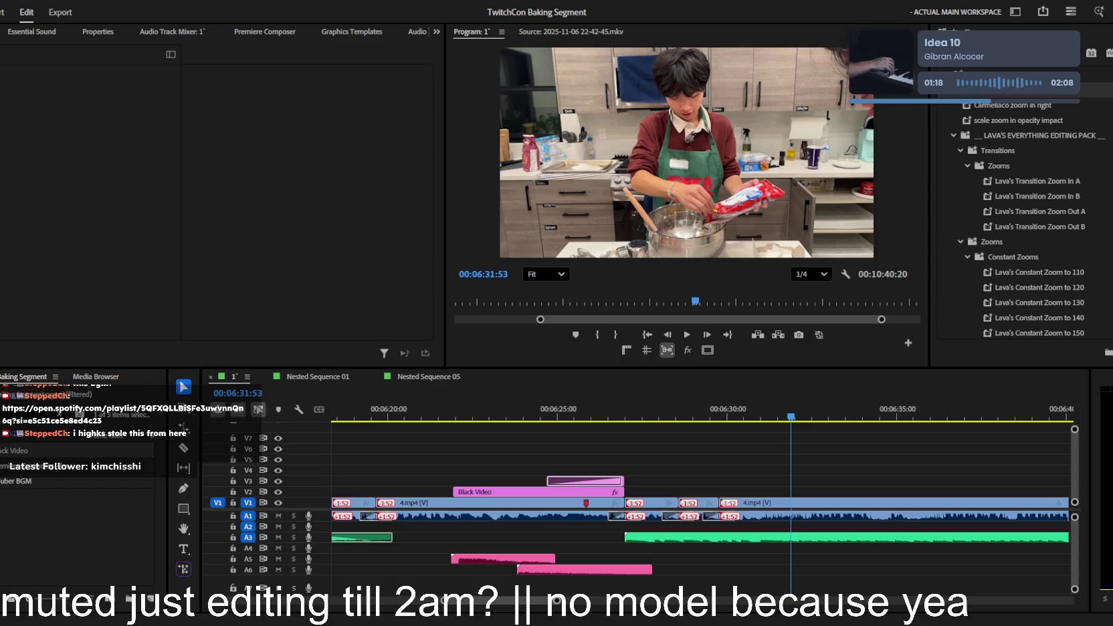
- Play from about 6:23 and stop at the title section
click(615, 395)
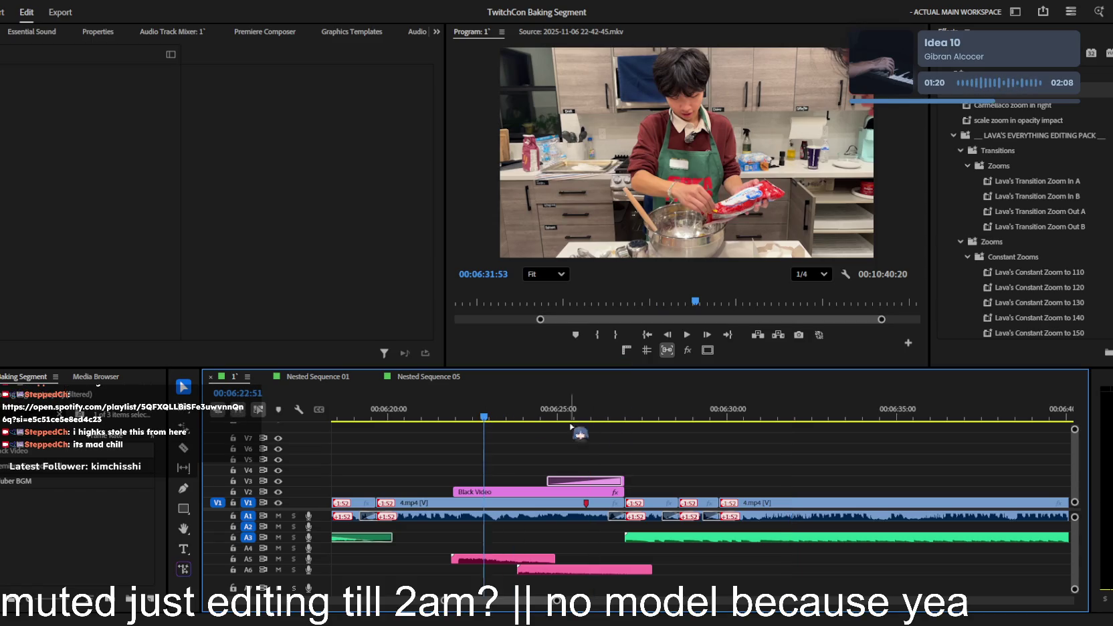
scroll(580, 433, down, 1)
key(space)
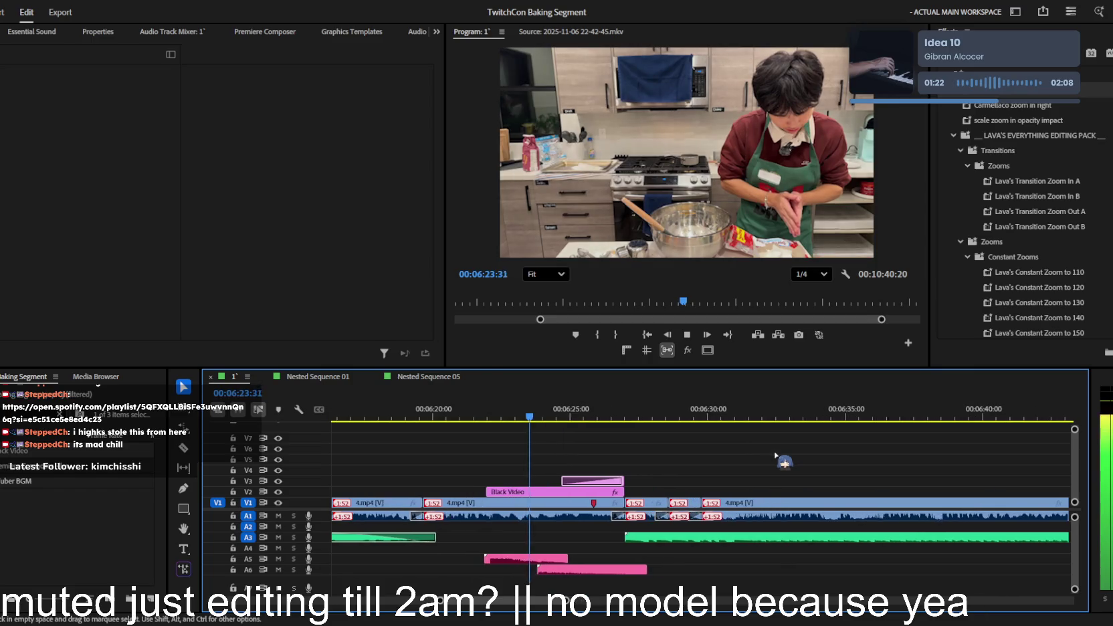
scroll(690, 462, up, 1)
scroll(686, 462, up, 1)
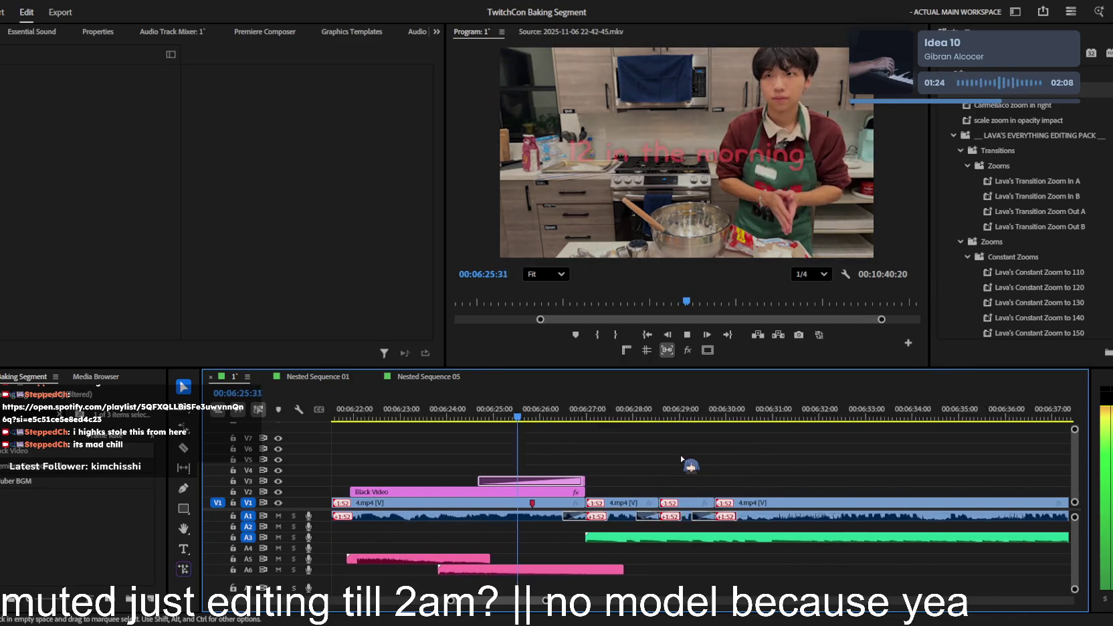
scroll(686, 461, up, 1)
key(space)
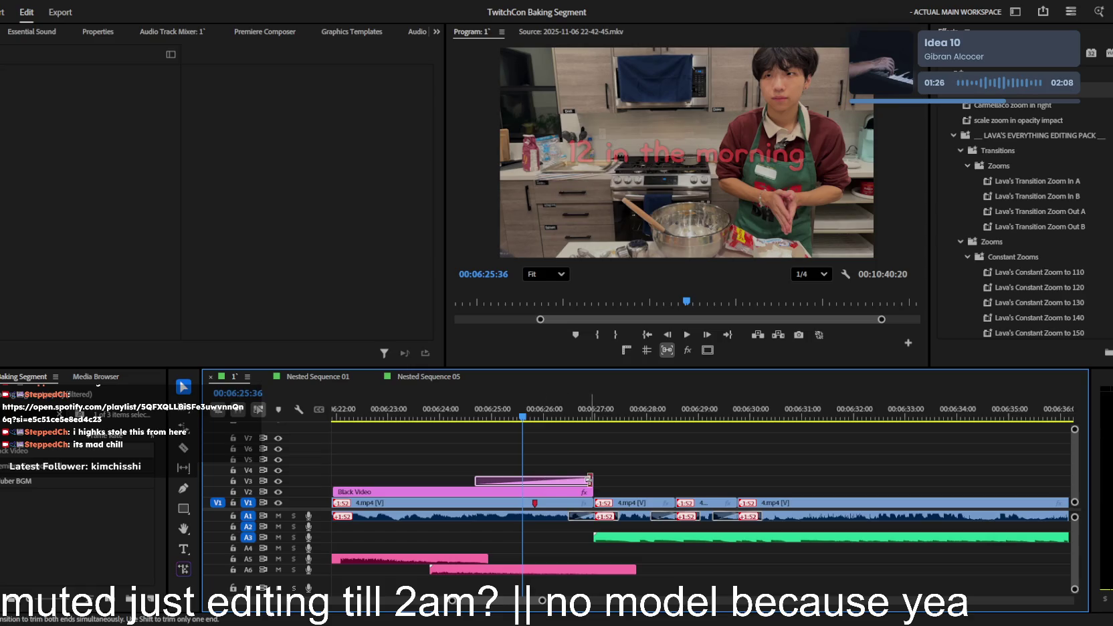
- Trim the V3 title clip's end and retype its text as '12 IN THE MORNING'
drag(572, 481, 584, 482)
click(584, 483)
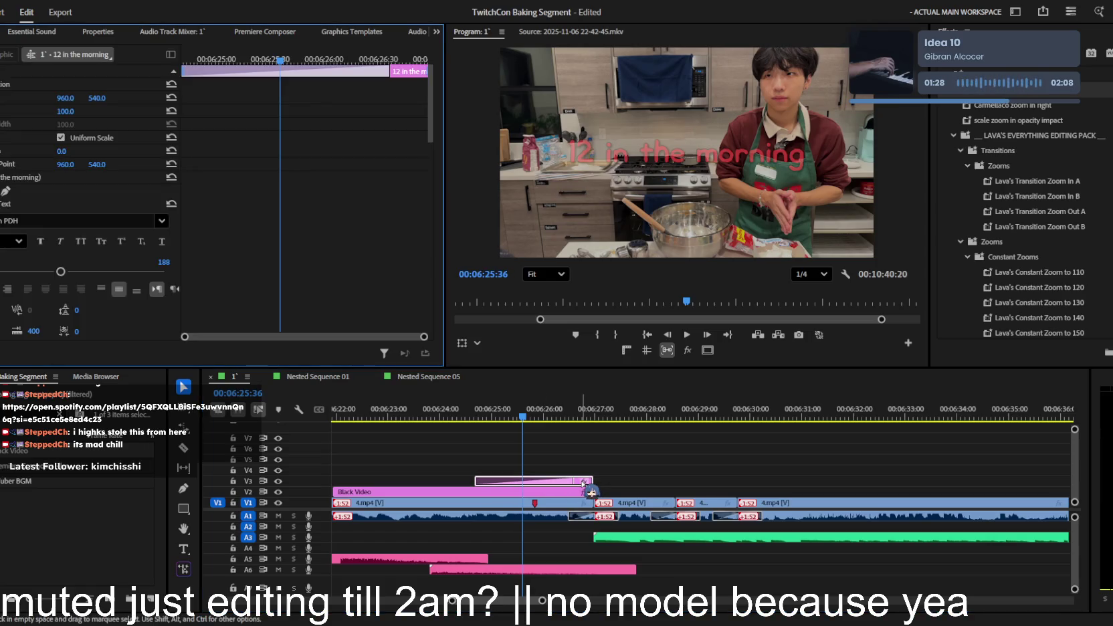
double_click(693, 150)
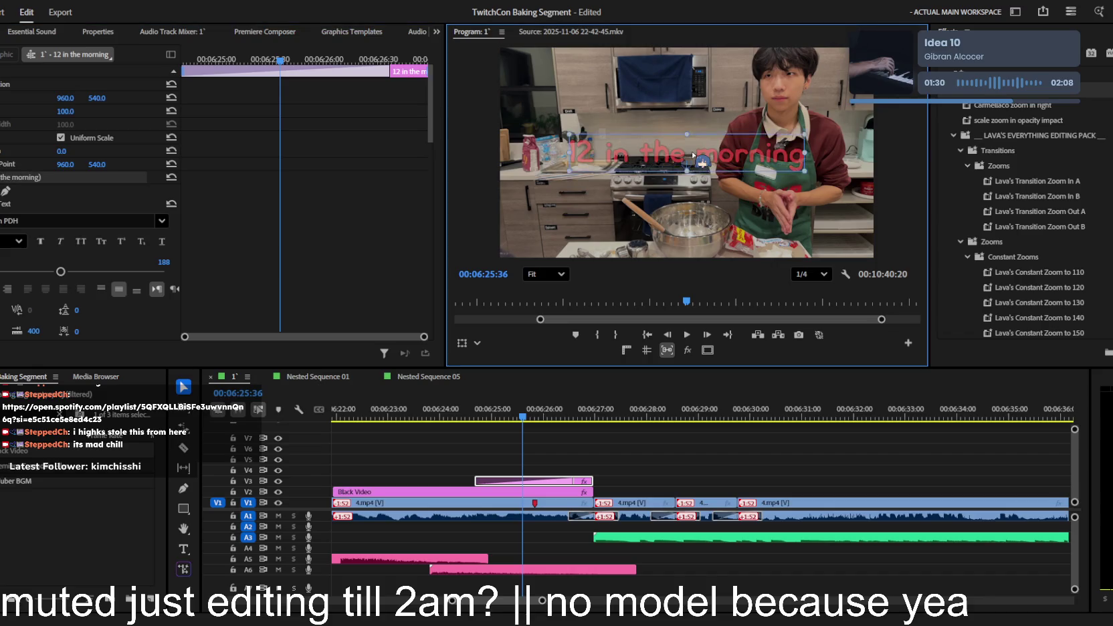
text(12 UB)
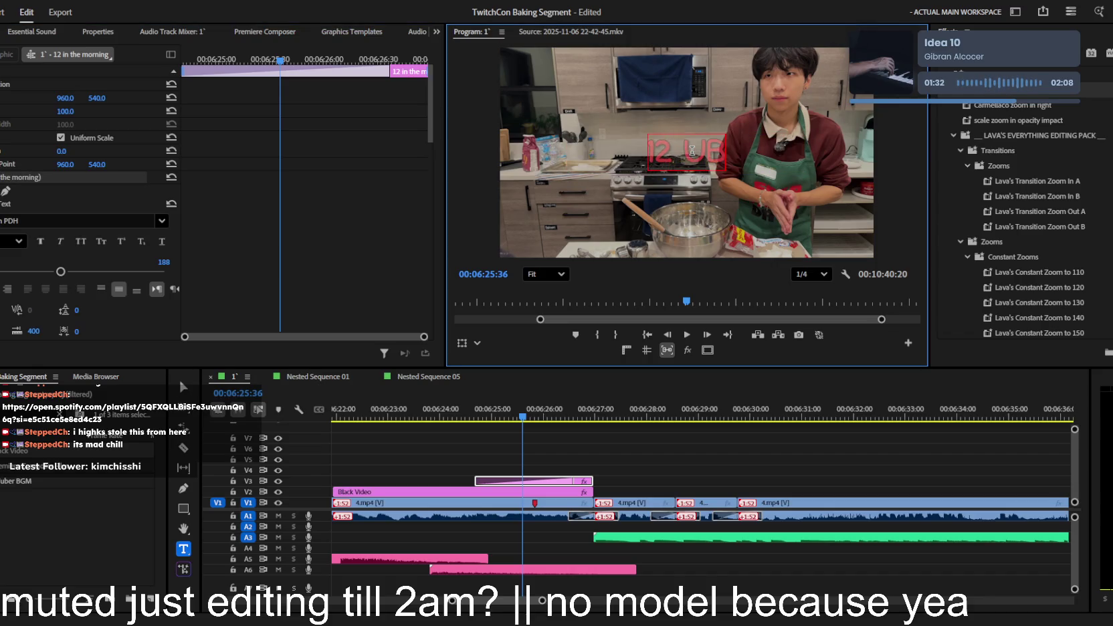
text(e morning)
click(748, 465)
- Replay from before the title to preview the capitalised text
key(space)
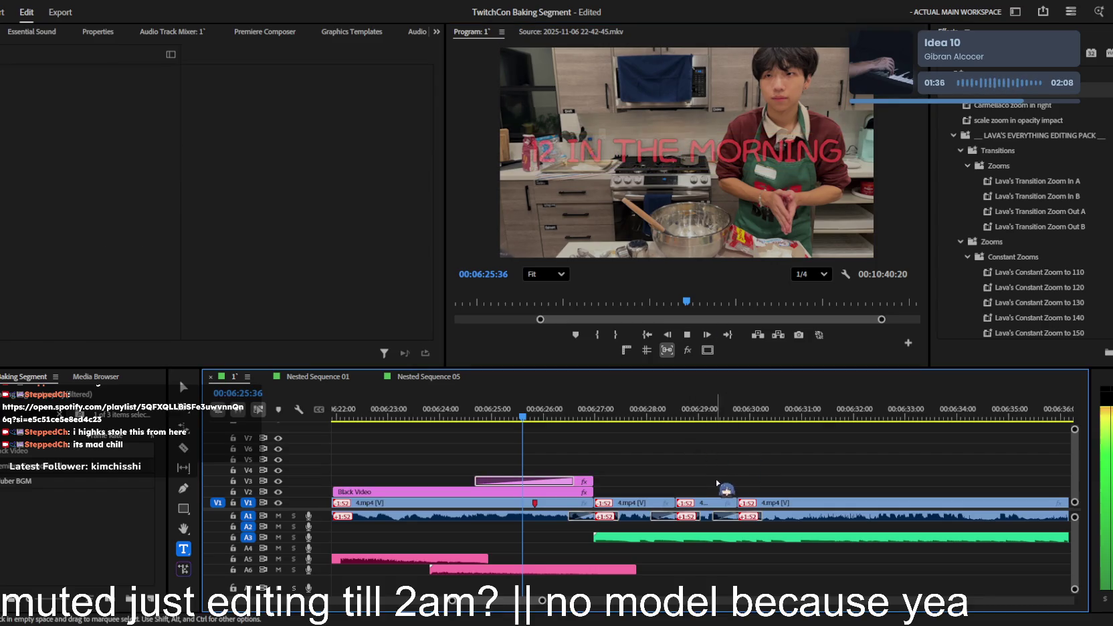
alt+scroll(706, 483, up, 2)
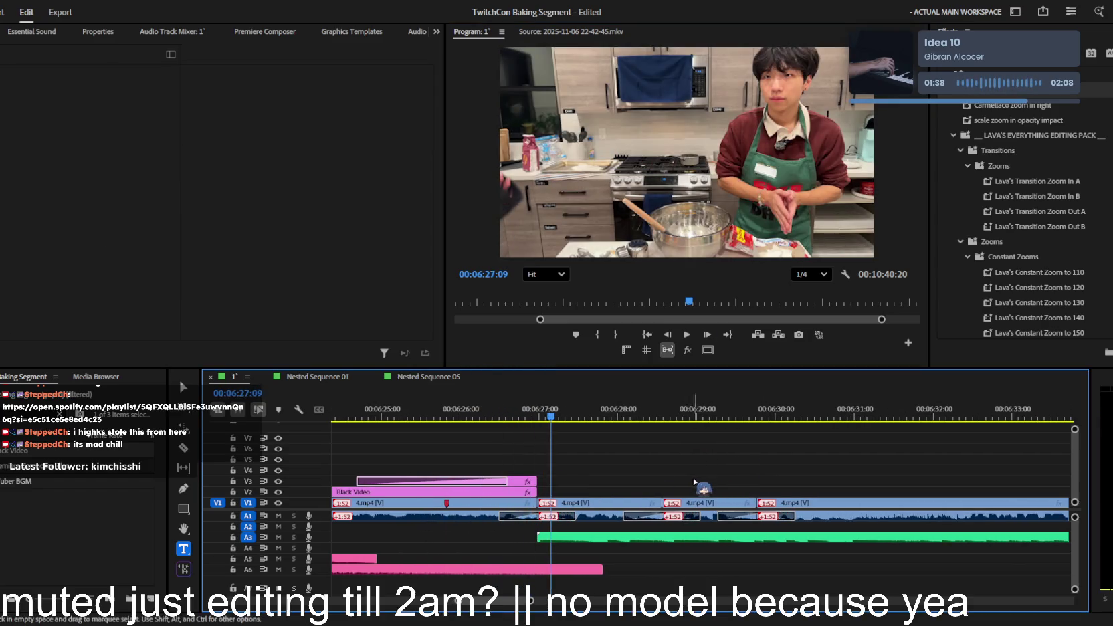
click(438, 411)
key(space)
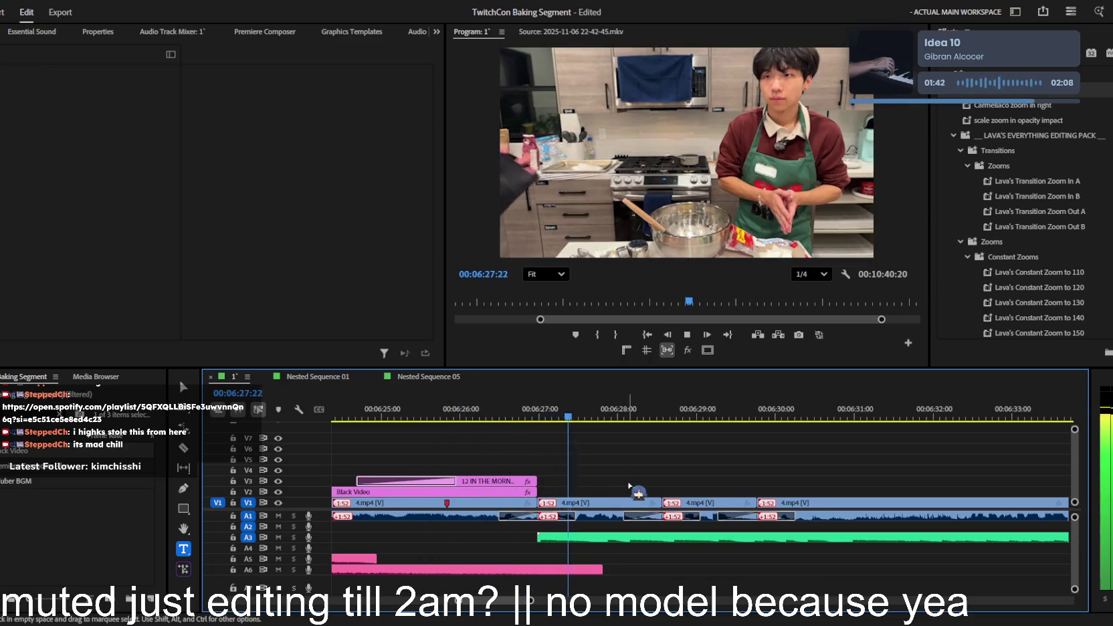
alt+scroll(640, 493, down, 1)
- Scale the V1 4.mp4 clip up to about 120
click(639, 503)
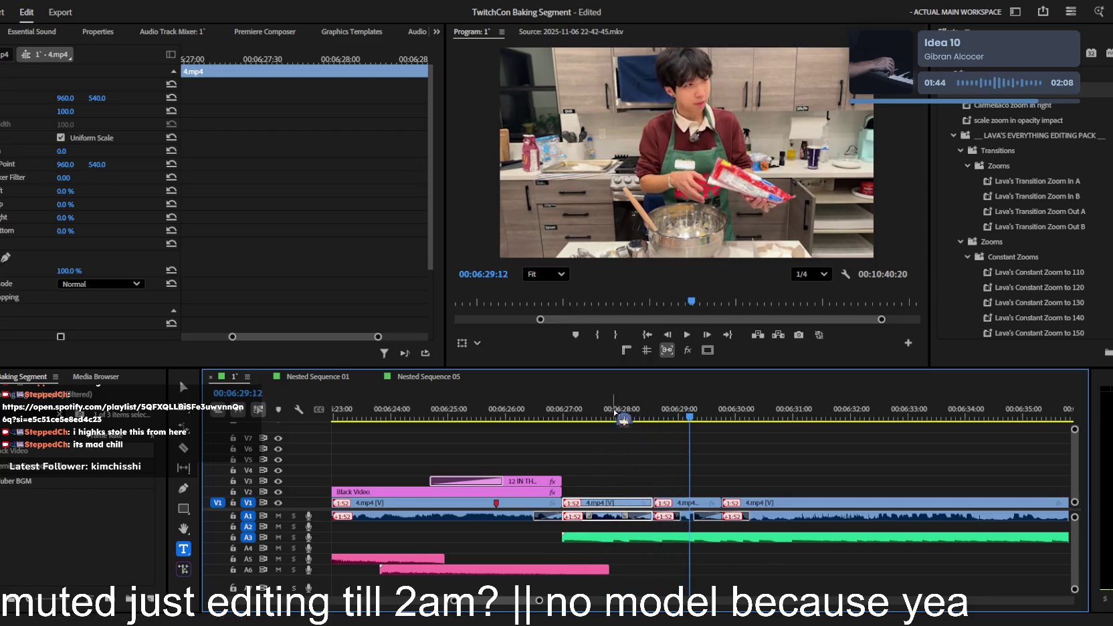
click(582, 409)
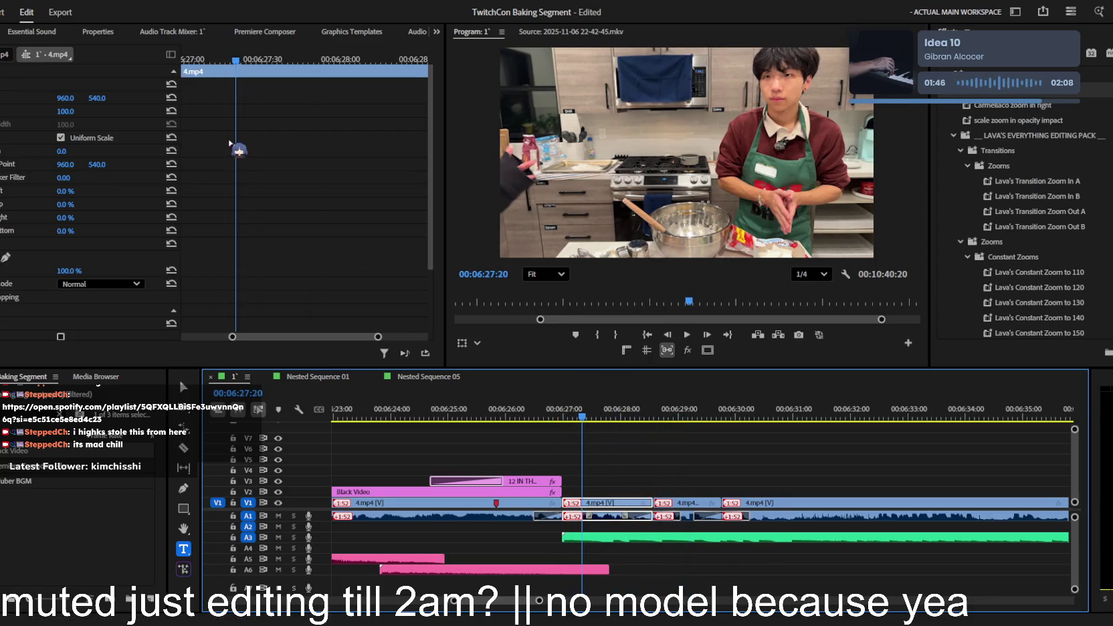
drag(66, 115, 71, 117)
key(space)
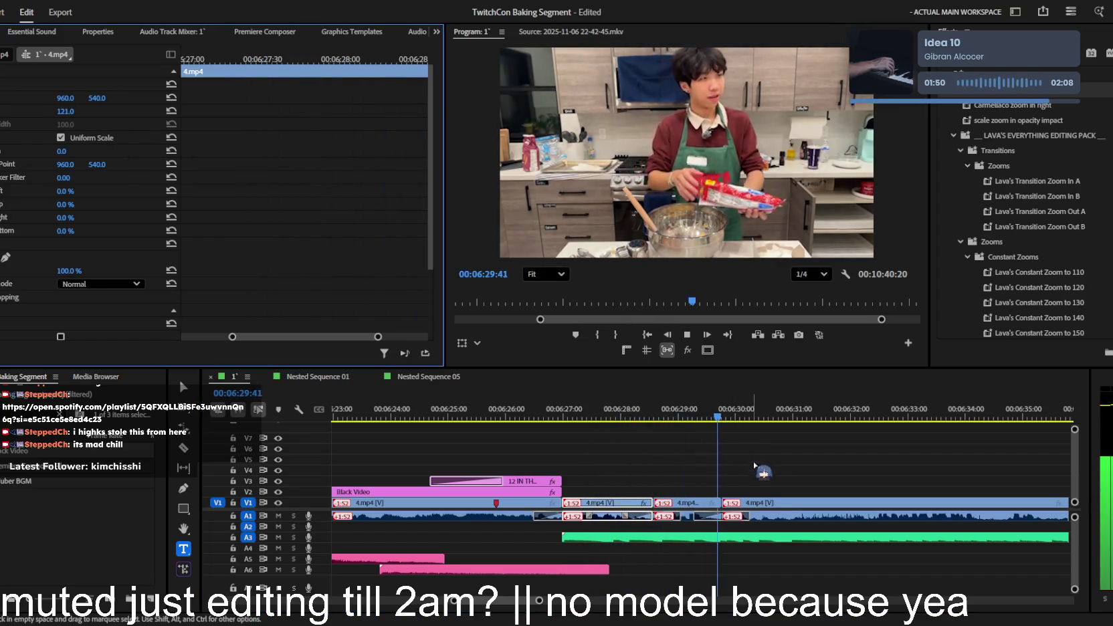
- Review the zoom and stop the playhead at the cut point near 6:35
alt+scroll(768, 498, up, 1)
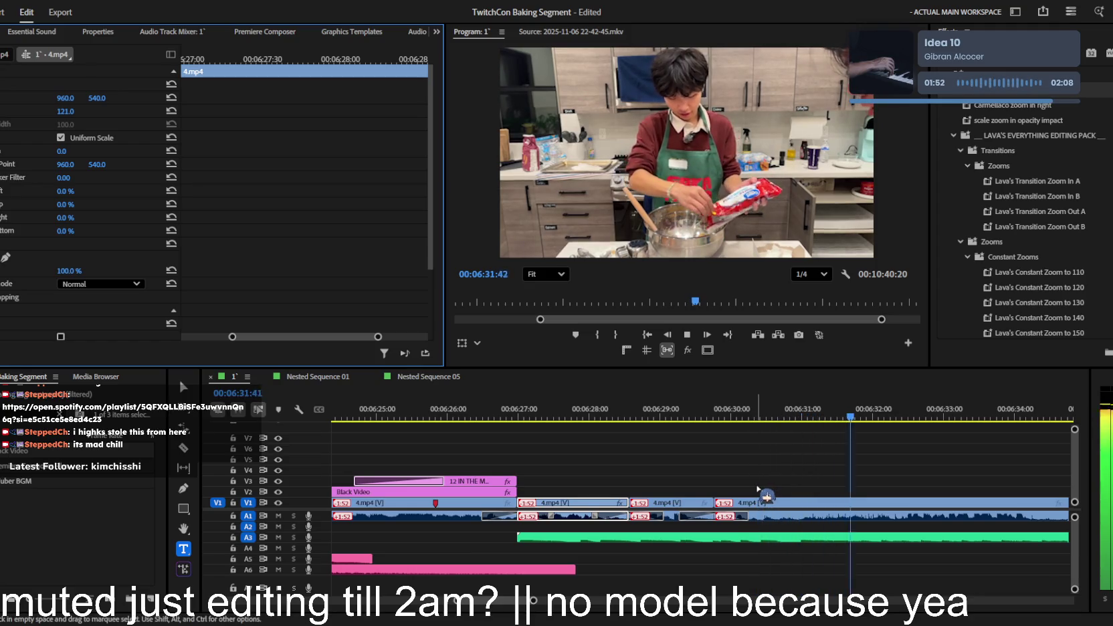
alt+scroll(767, 496, down, 2)
alt+scroll(767, 495, down, 2)
scroll(767, 495, down, 2)
scroll(767, 495, down, 1)
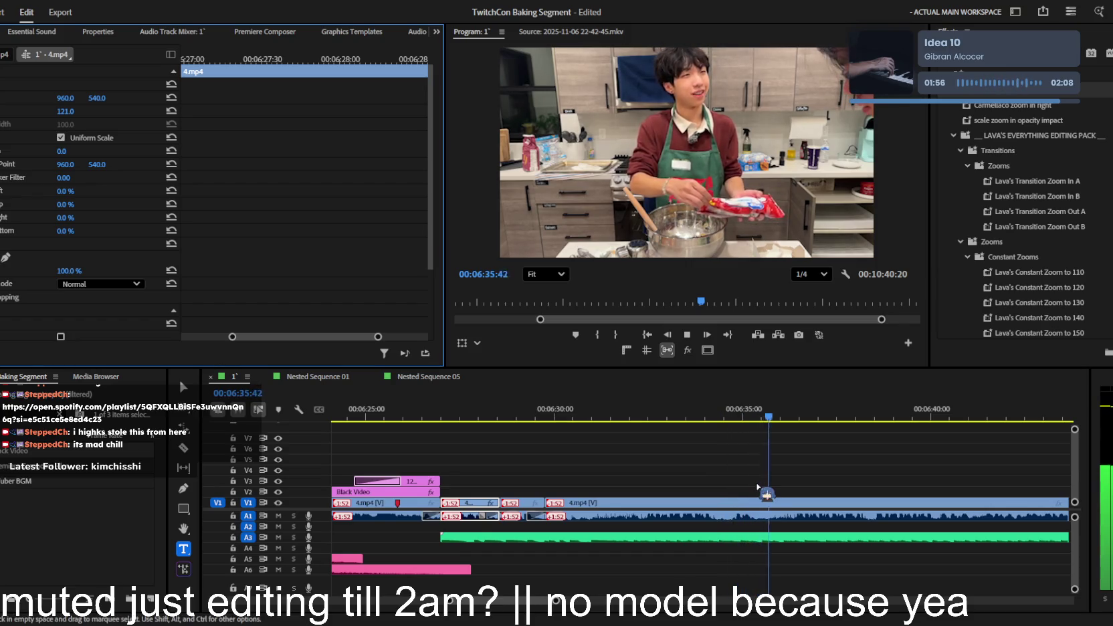
click(766, 487)
alt+scroll(727, 457, up, 2)
alt+scroll(727, 457, up, 1)
key(space)
key(c)
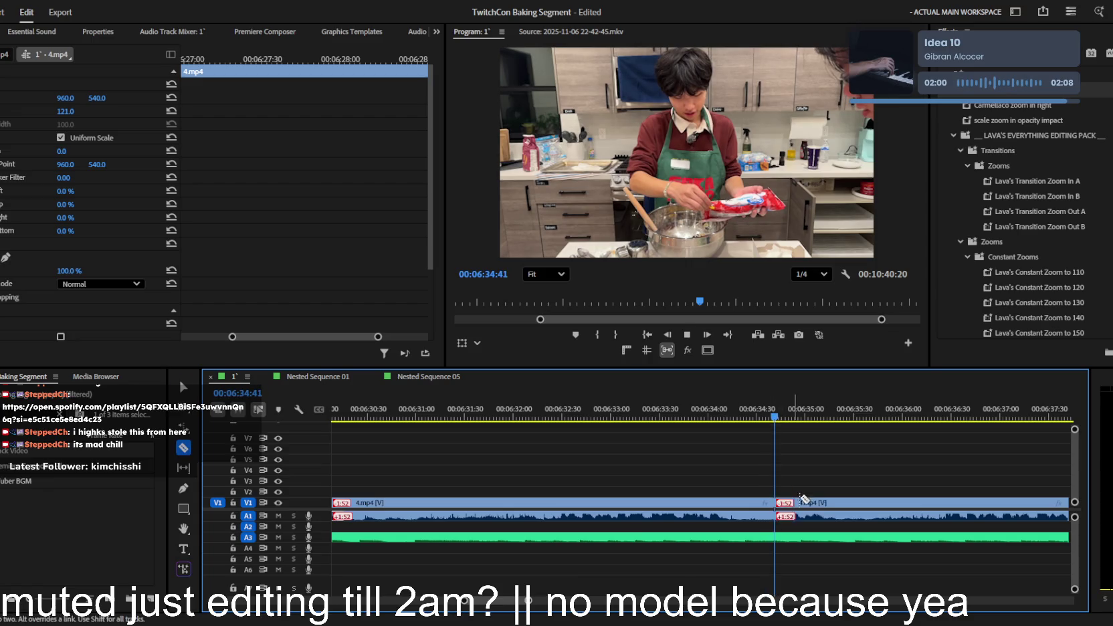
key(v)
- Scale the second V1 clip to 150 and move the image down in the frame
click(809, 501)
drag(66, 111, 133, 99)
drag(814, 416, 877, 464)
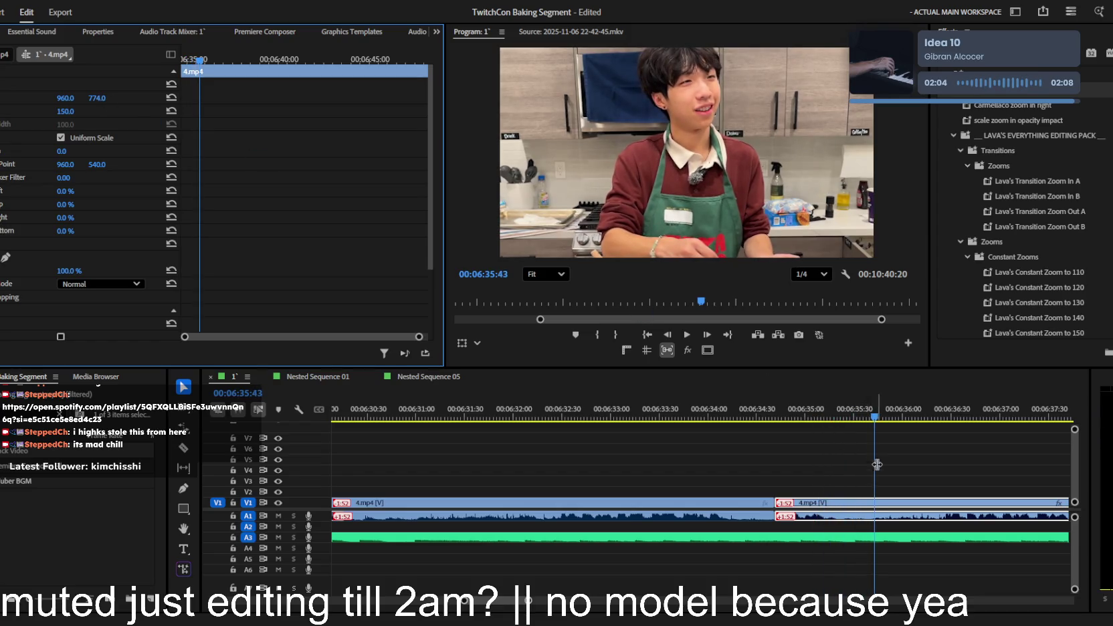
- Cut V1 twice around 6:35:35 and remove the short piece between the cuts
drag(873, 412, 862, 412)
key(c)
key(Left)
key(Left)
key(Left)
click(841, 503)
click(867, 502)
key(v)
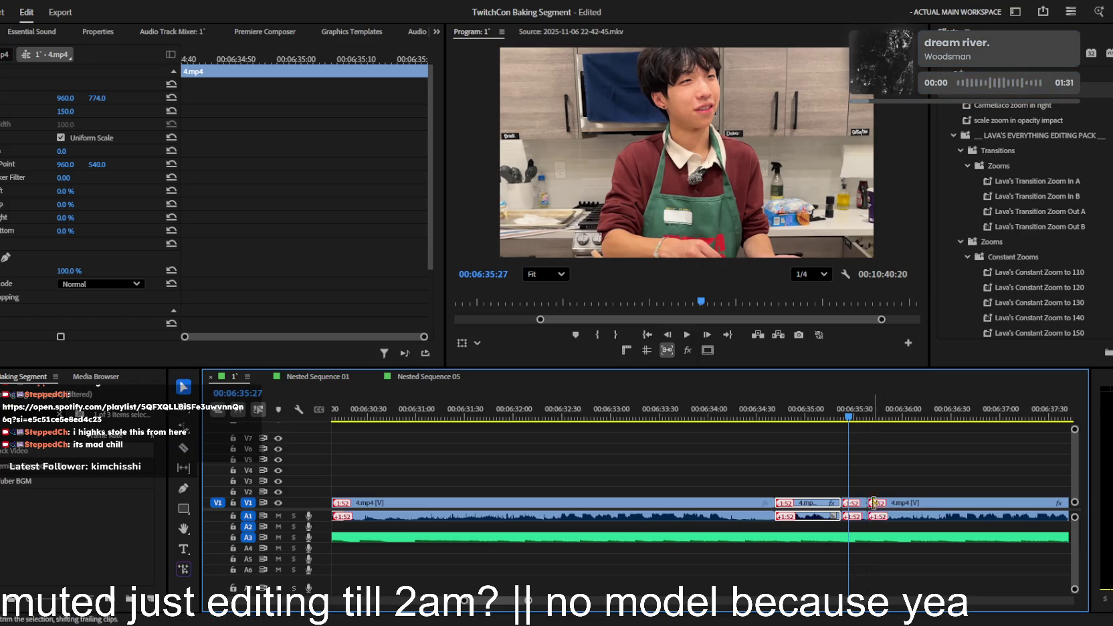
drag(874, 502, 843, 502)
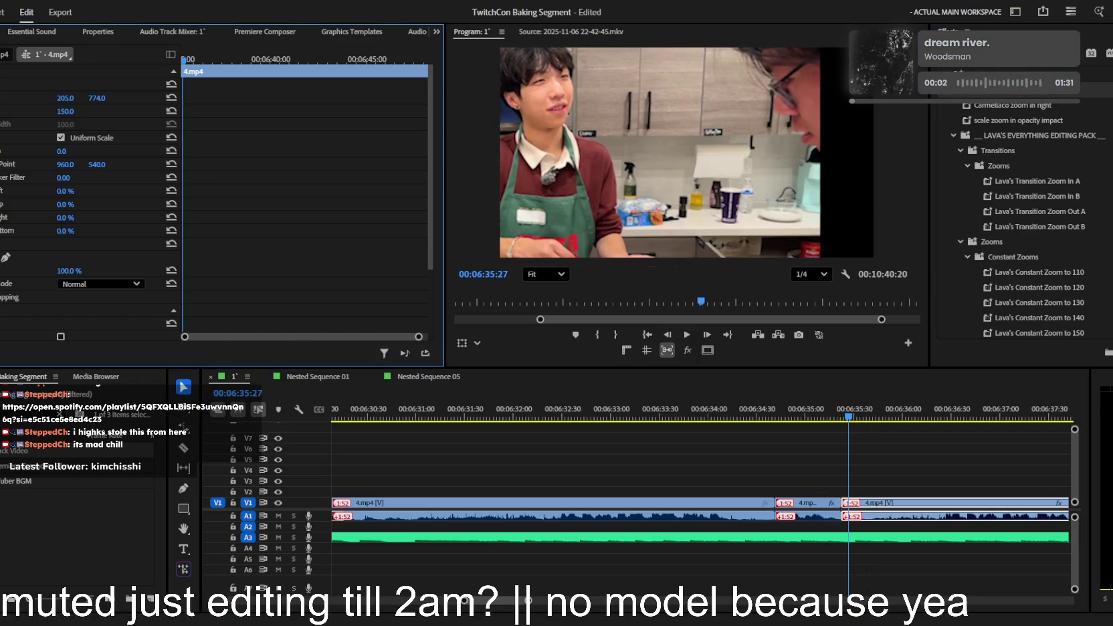
- Add an edit and reframe the next shot at Scale 120, position 952, 608
drag(482, 226, 536, 226)
key(space)
key(ctrl+k)
mouse_move(94, 105)
mouse_down()
mouse_move(108, 99)
mouse_move(71, 100)
mouse_move(53, 115)
mouse_up()
key(space)
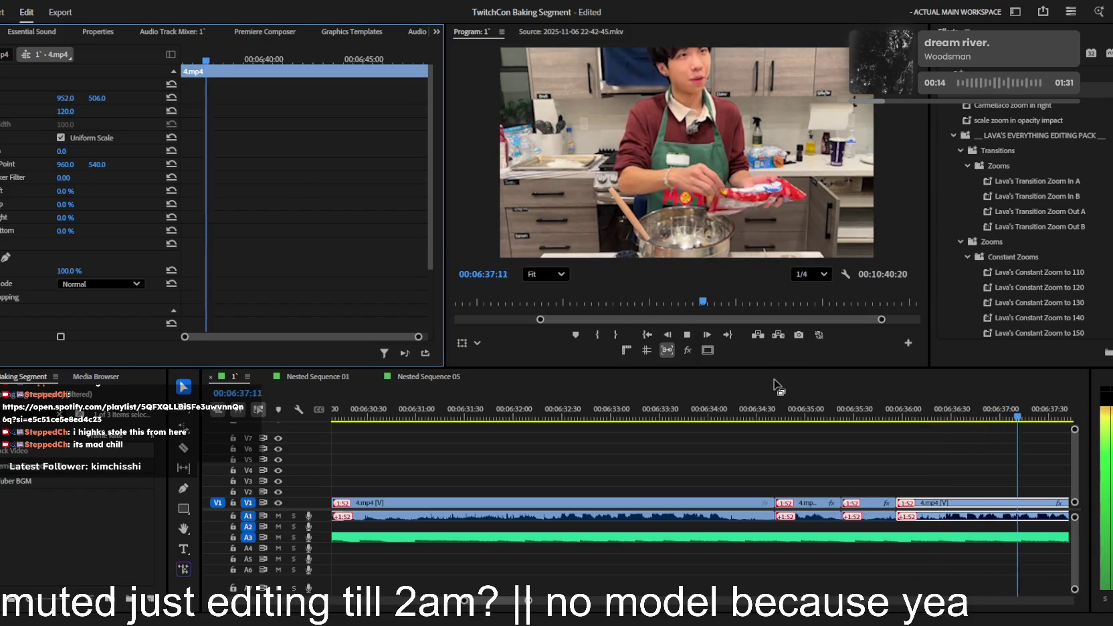
key(space)
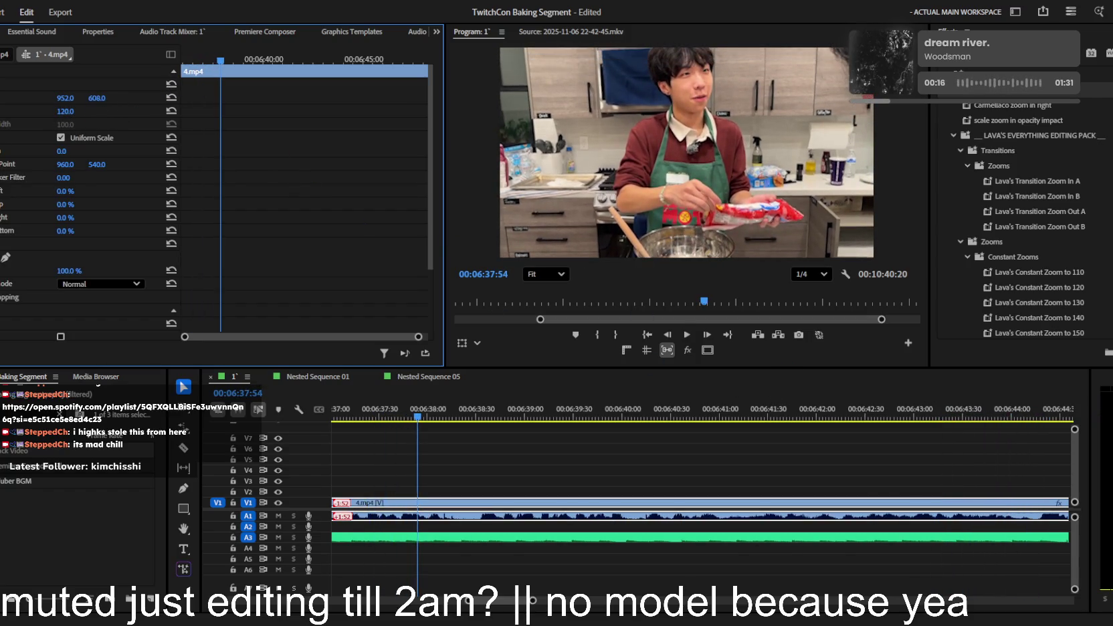
- Lower the reframed shot slightly by setting Position Y to 645
drag(97, 99, 450, 345)
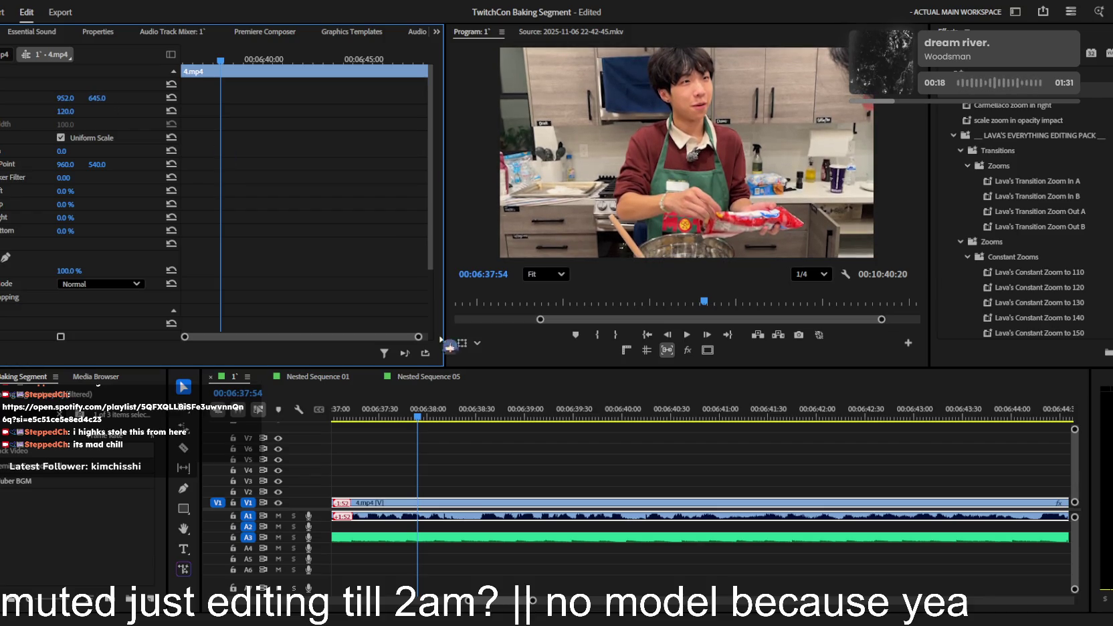
scroll(468, 495, down, 3)
scroll(475, 488, down, 3)
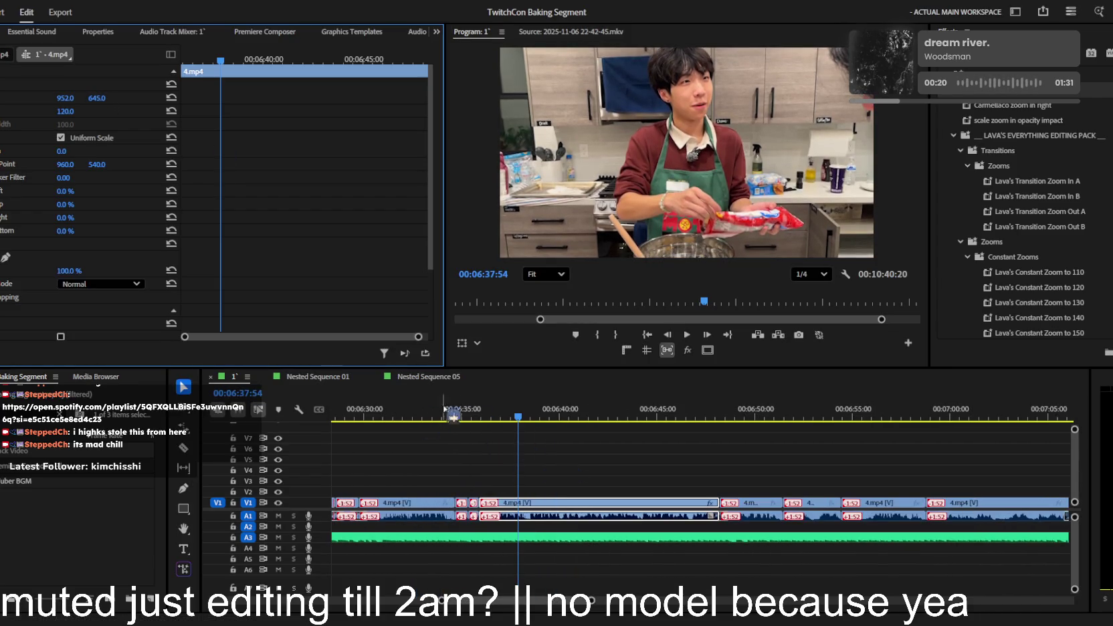
- Move the playhead back to 6:31:55 and play through to review the edits
drag(454, 416, 366, 416)
key(space)
scroll(529, 455, down, 3)
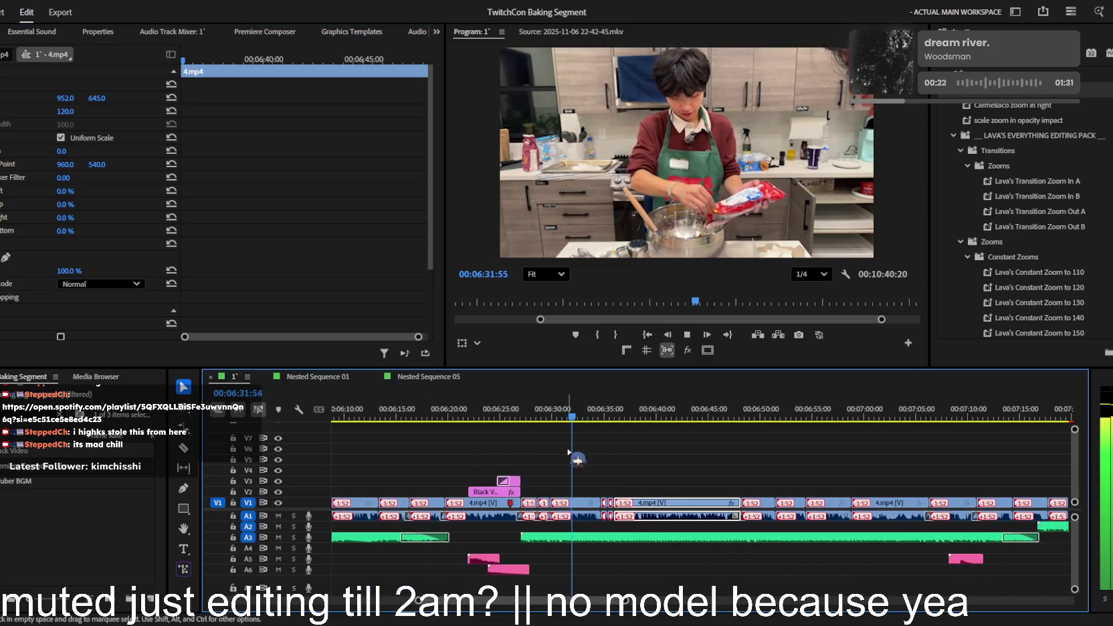
scroll(570, 453, up, 2)
scroll(568, 455, up, 1)
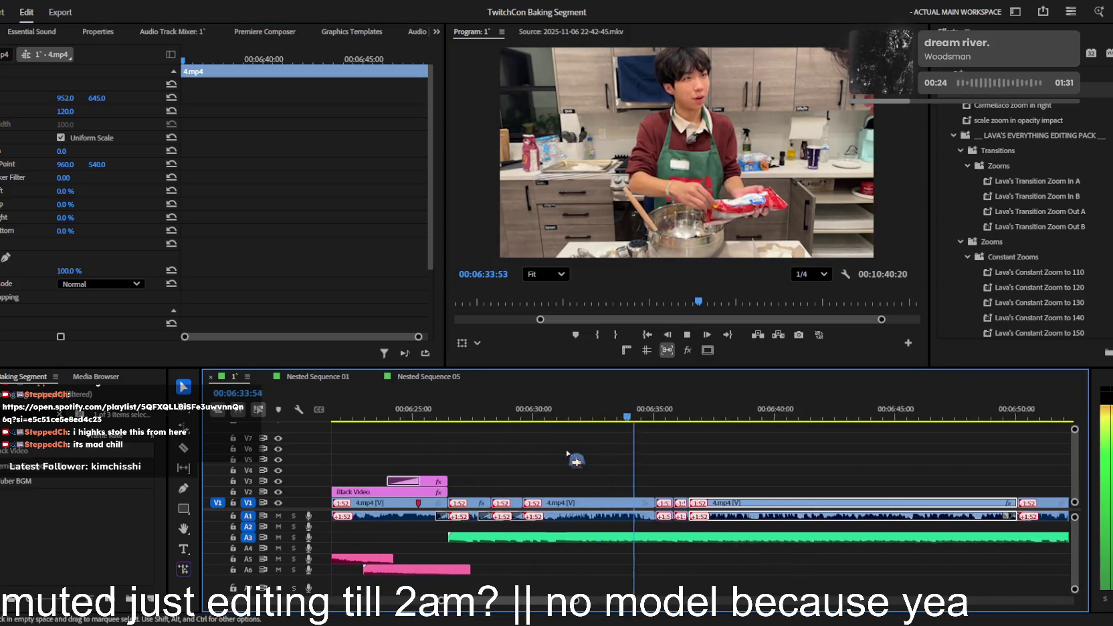
scroll(569, 455, up, 1)
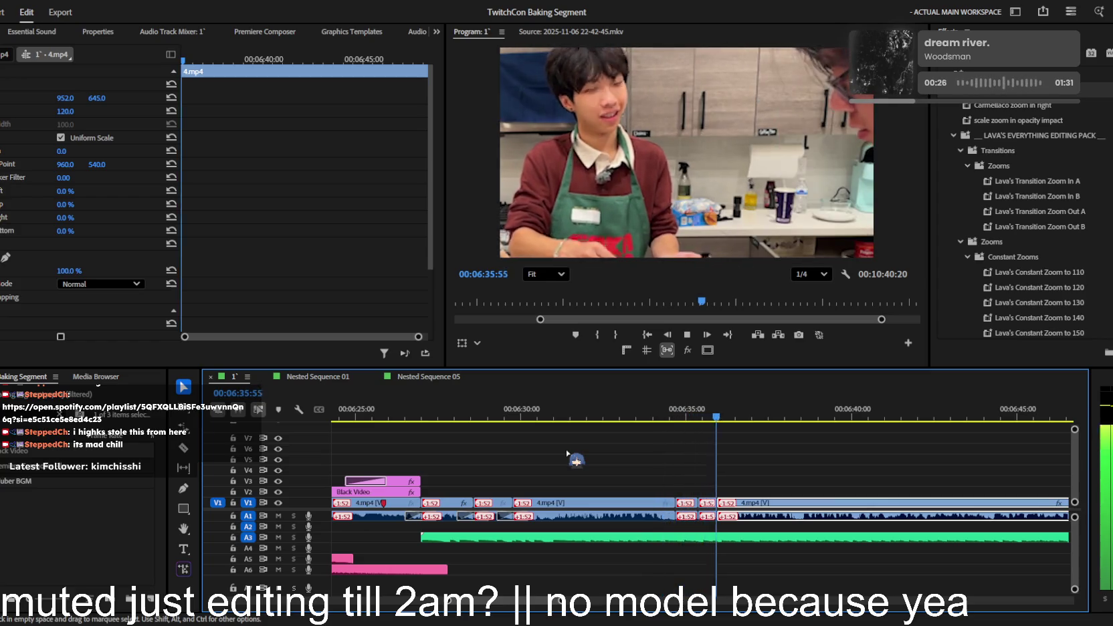
scroll(567, 455, up, 1)
scroll(567, 454, down, 2)
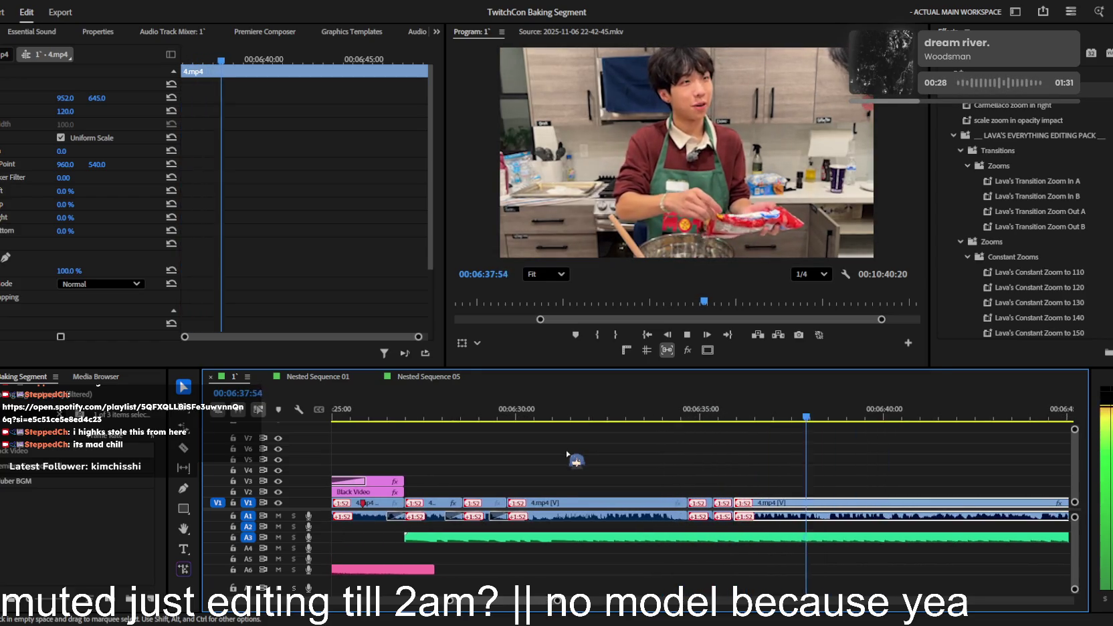
scroll(575, 458, down, 1)
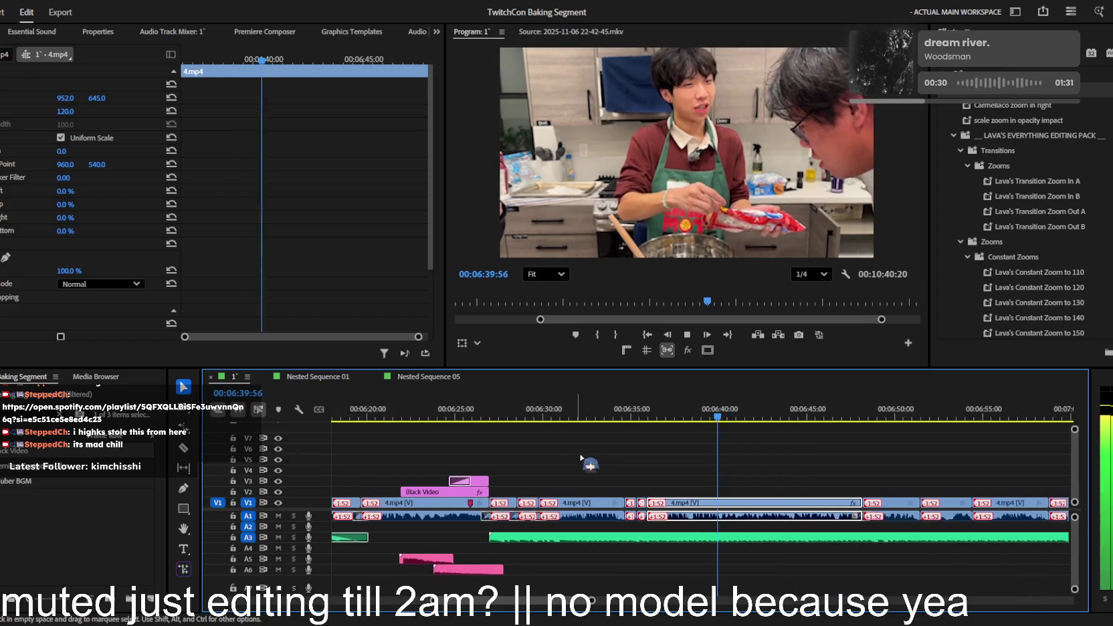
scroll(592, 463, down, 1)
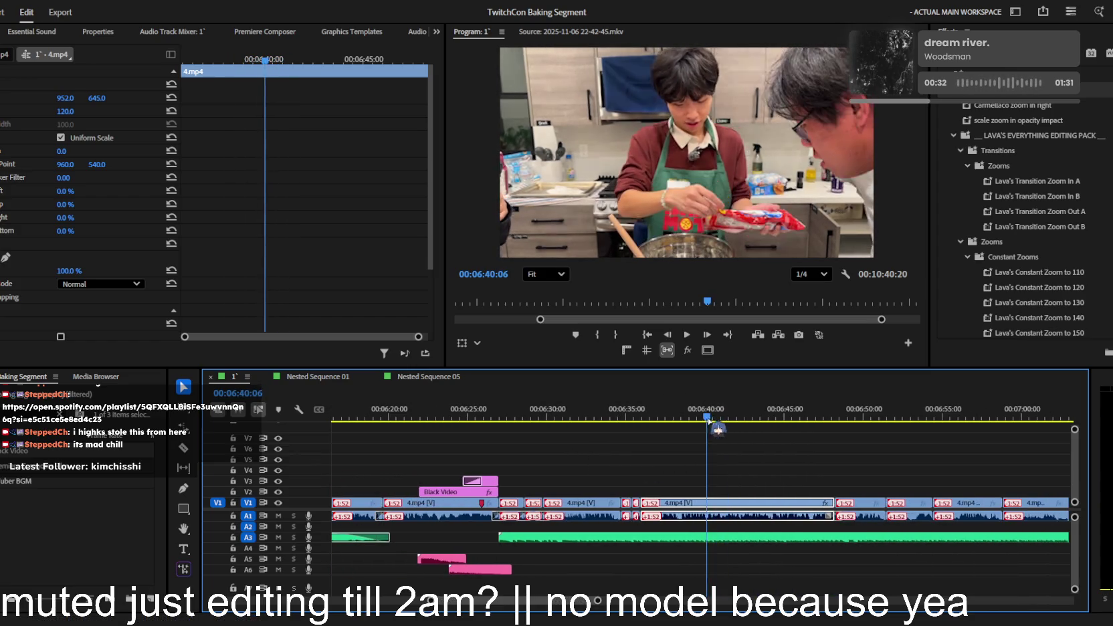
scroll(710, 473, up, 3)
- Split the V1 clip at about 6:40, select the piece after the cut and resume playback
key(c)
click(707, 502)
key(v)
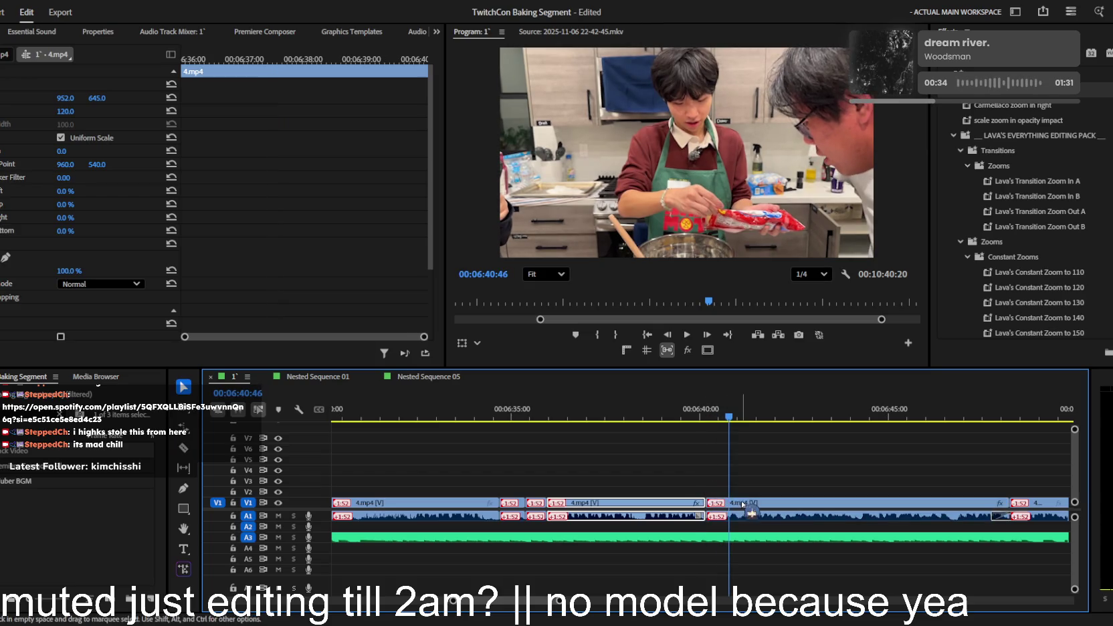
click(746, 505)
key(space)
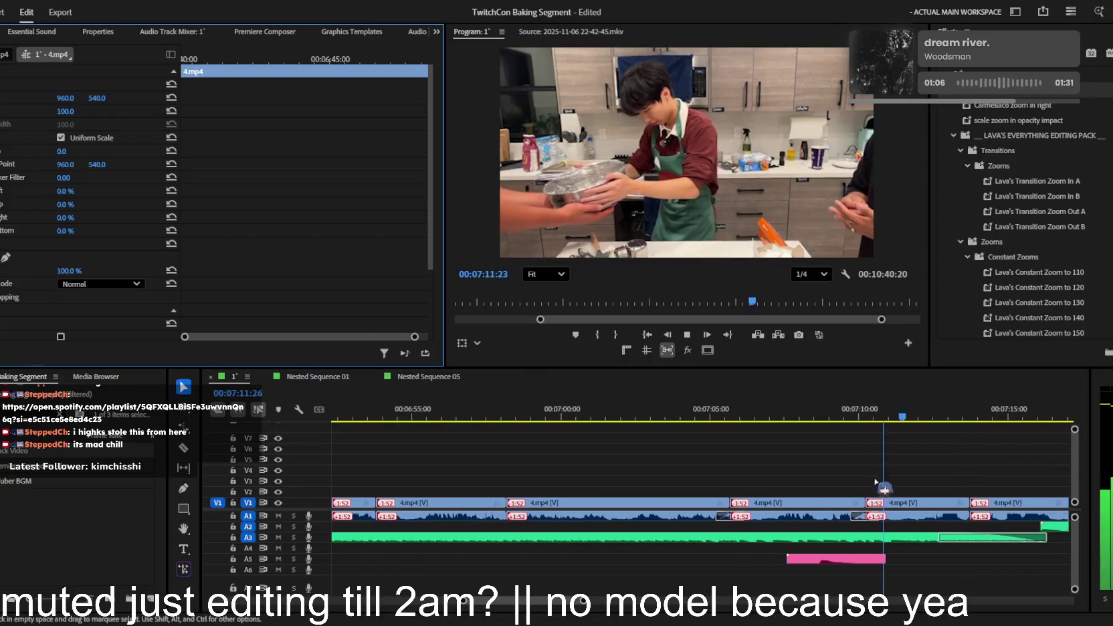
- Copy the rizz SFX further right on A4, then cut off and delete its trailing piece
drag(835, 562, 914, 554)
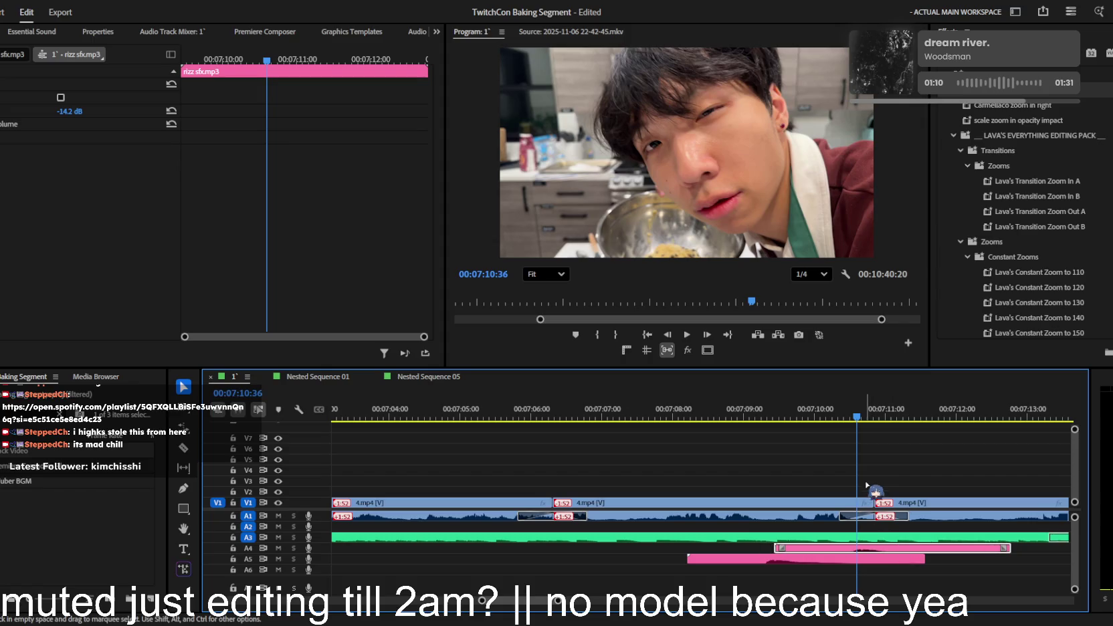
key(c)
click(873, 548)
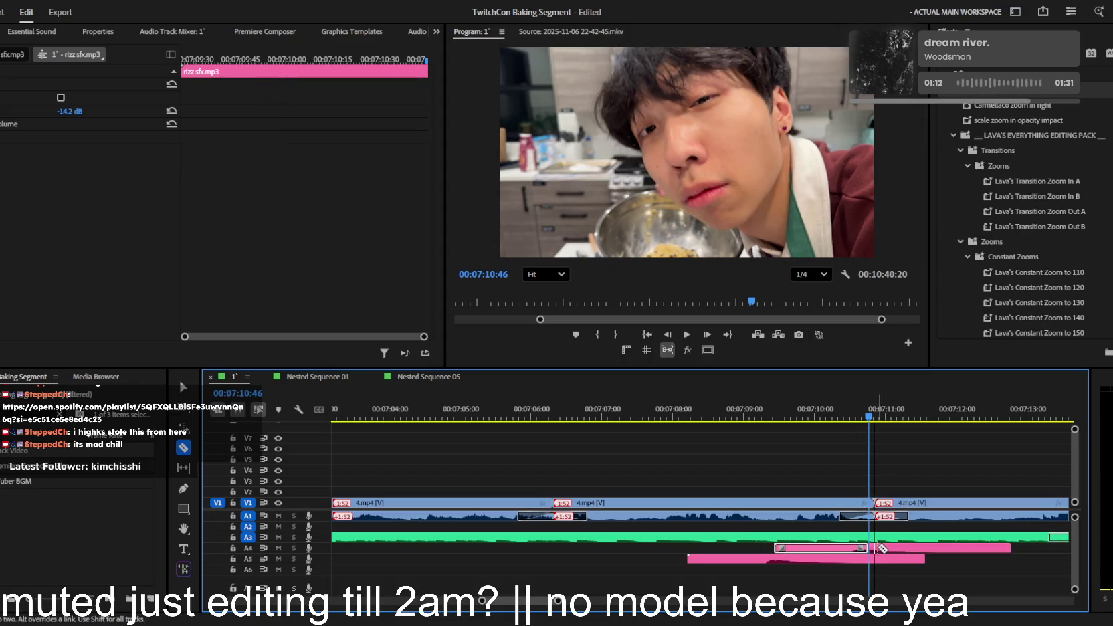
key(v)
click(900, 547)
key(Delete)
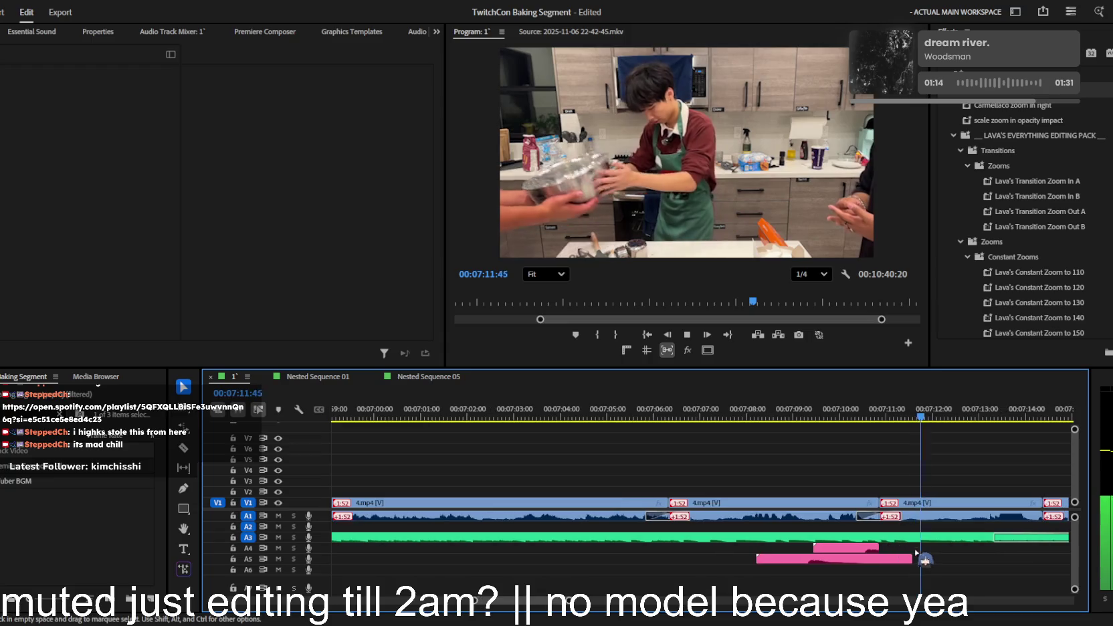
- Select the 'Results - Cooking Mama 4' music clip on the timeline
scroll(897, 548, down, 5)
scroll(912, 549, down, 3)
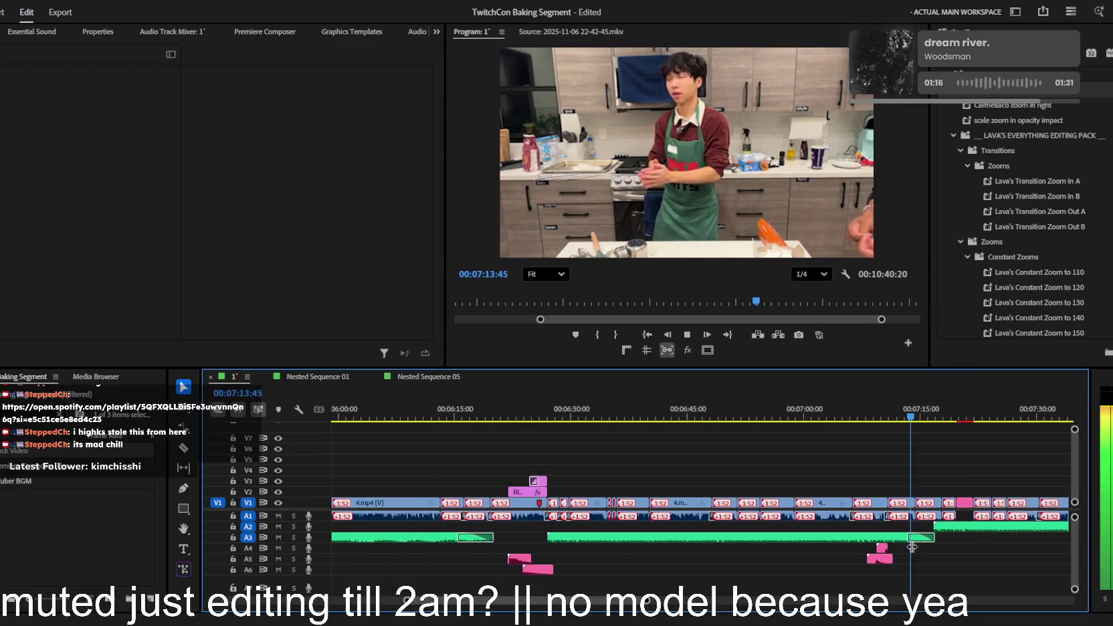
scroll(921, 555, up, 4)
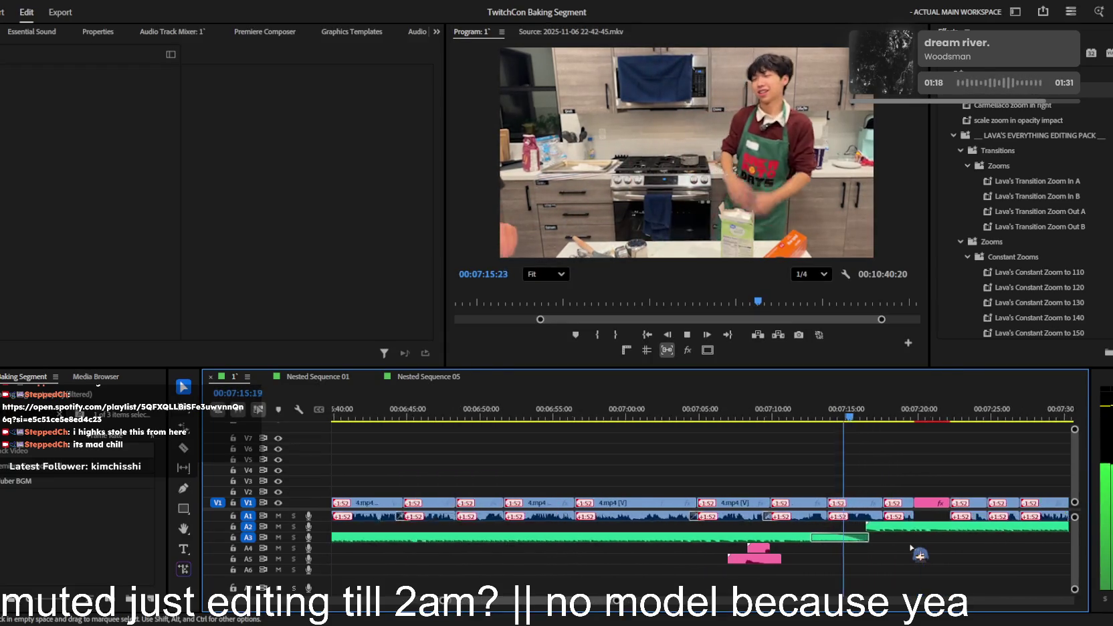
scroll(911, 548, down, 2)
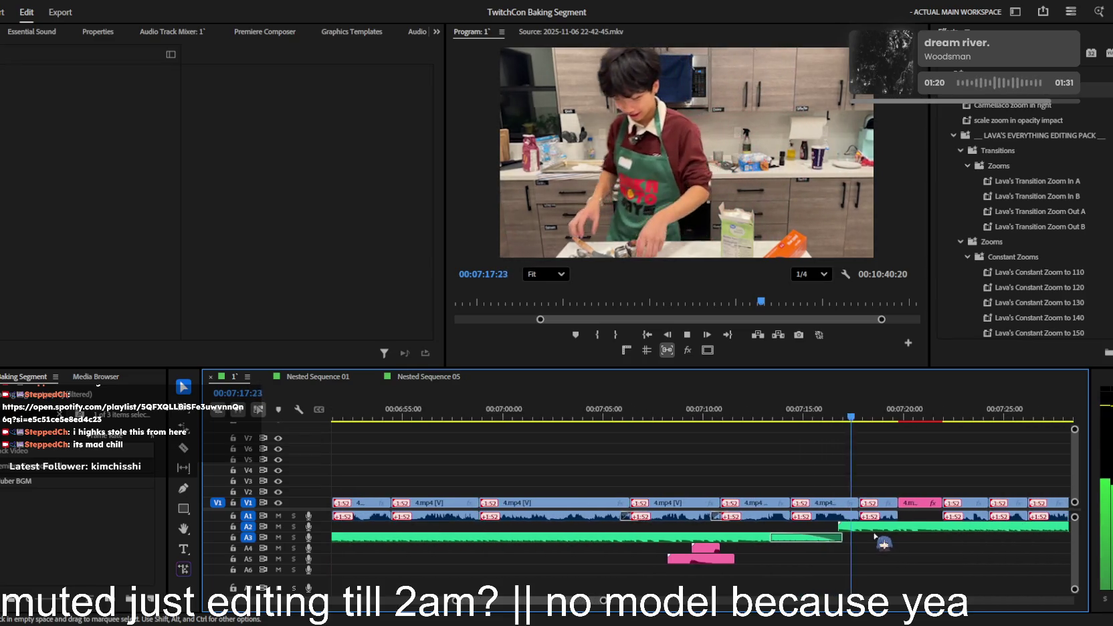
scroll(867, 533, down, 2)
scroll(876, 531, down, 1)
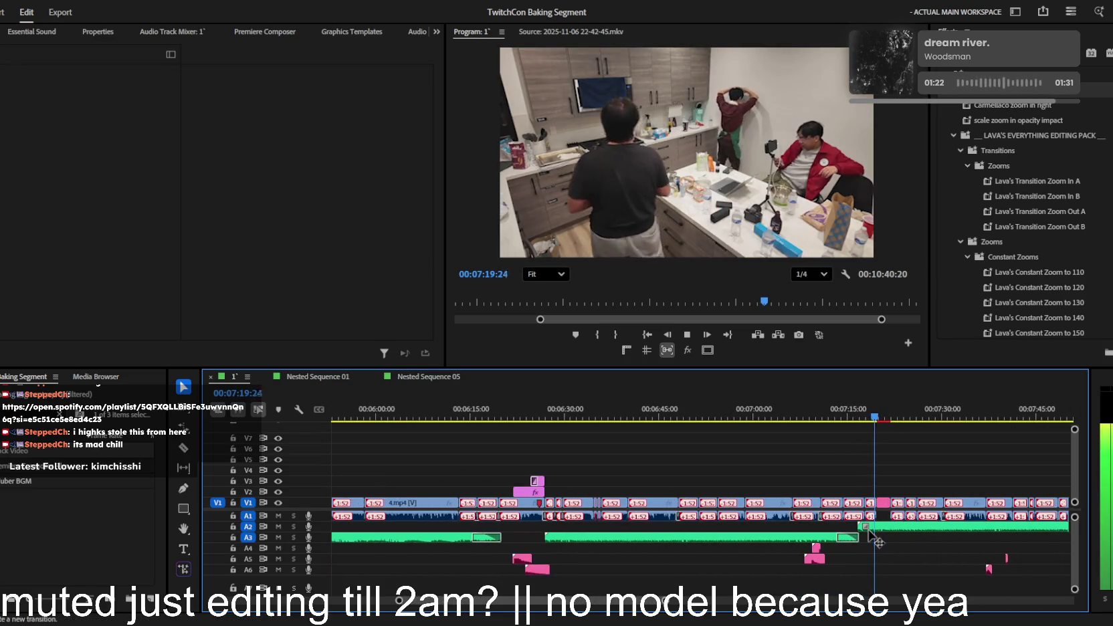
click(885, 528)
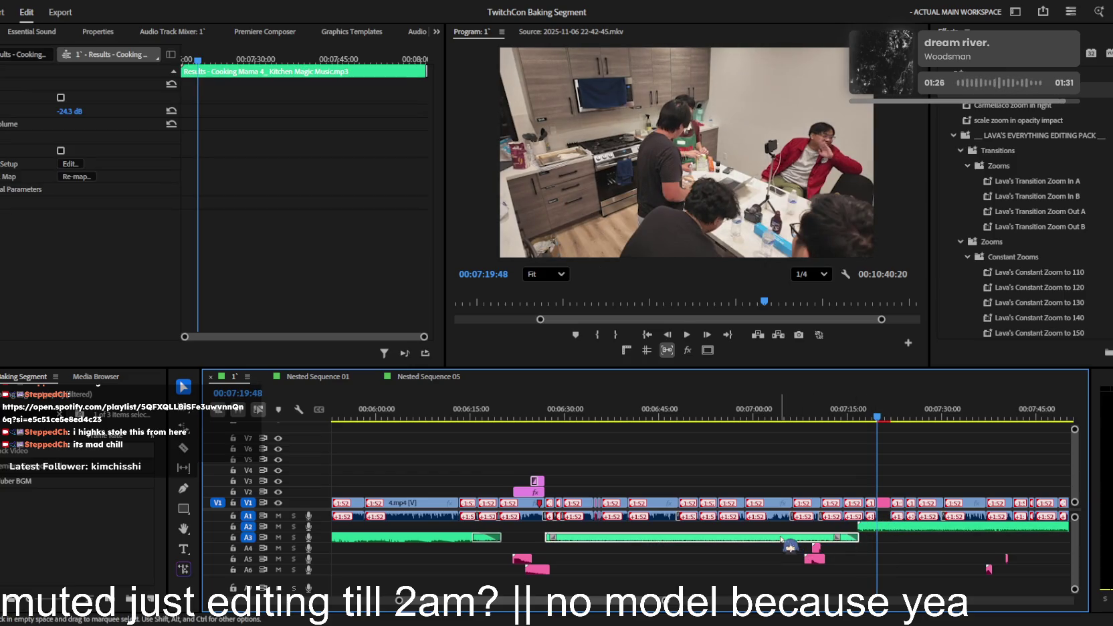
key(space)
scroll(793, 543, up, 1)
scroll(799, 541, up, 1)
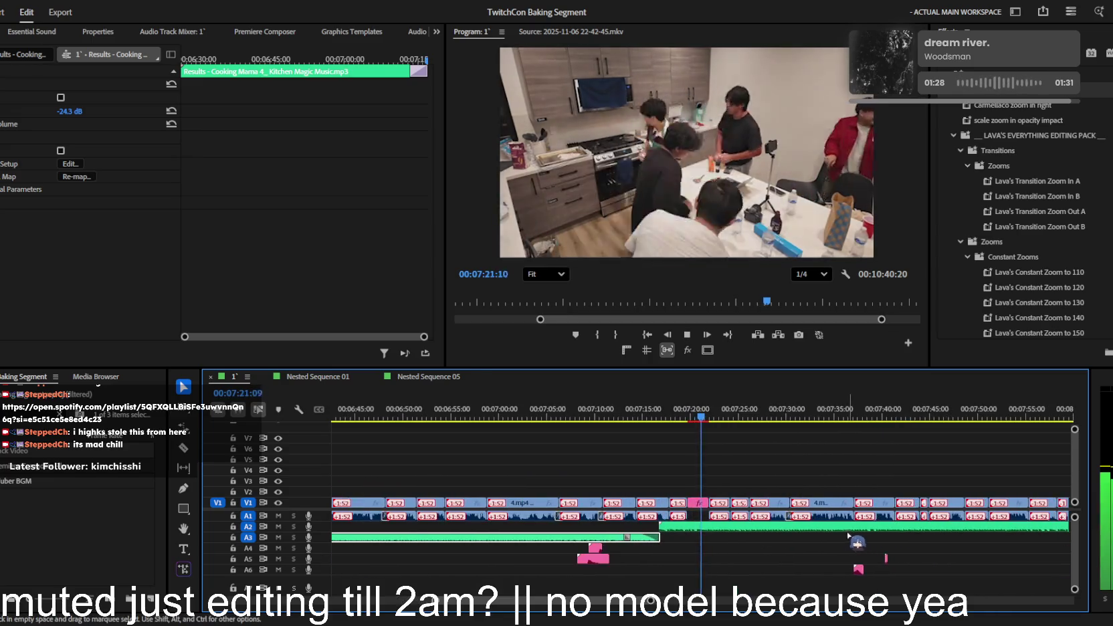
scroll(805, 538, up, 1)
scroll(801, 531, down, 1)
scroll(805, 531, down, 1)
scroll(810, 531, down, 1)
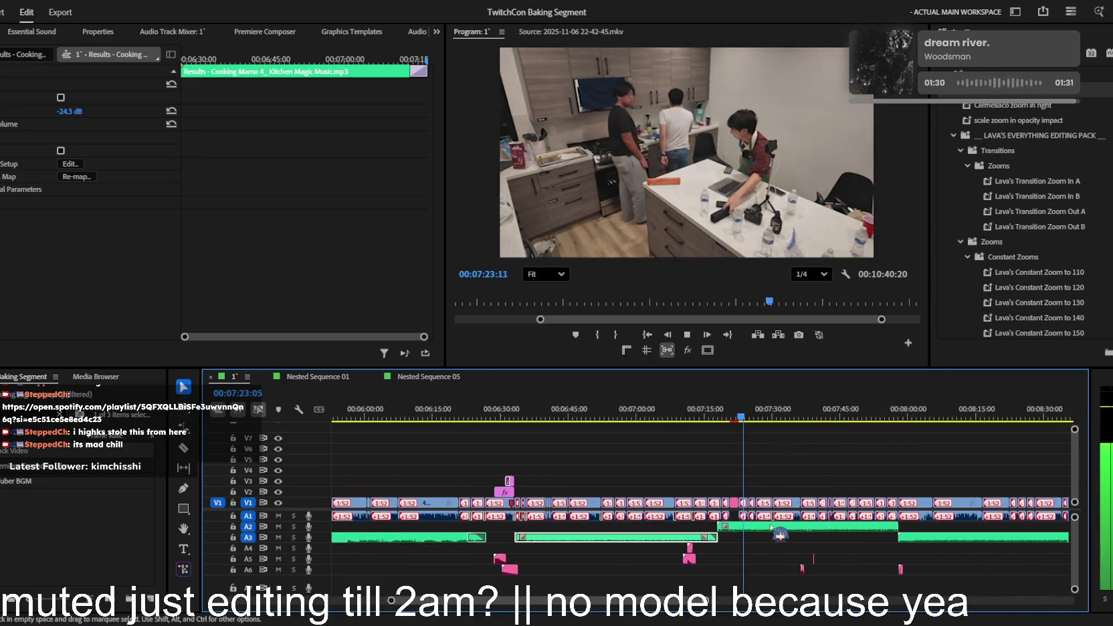
scroll(814, 530, down, 1)
scroll(815, 530, up, 1)
scroll(814, 530, up, 1)
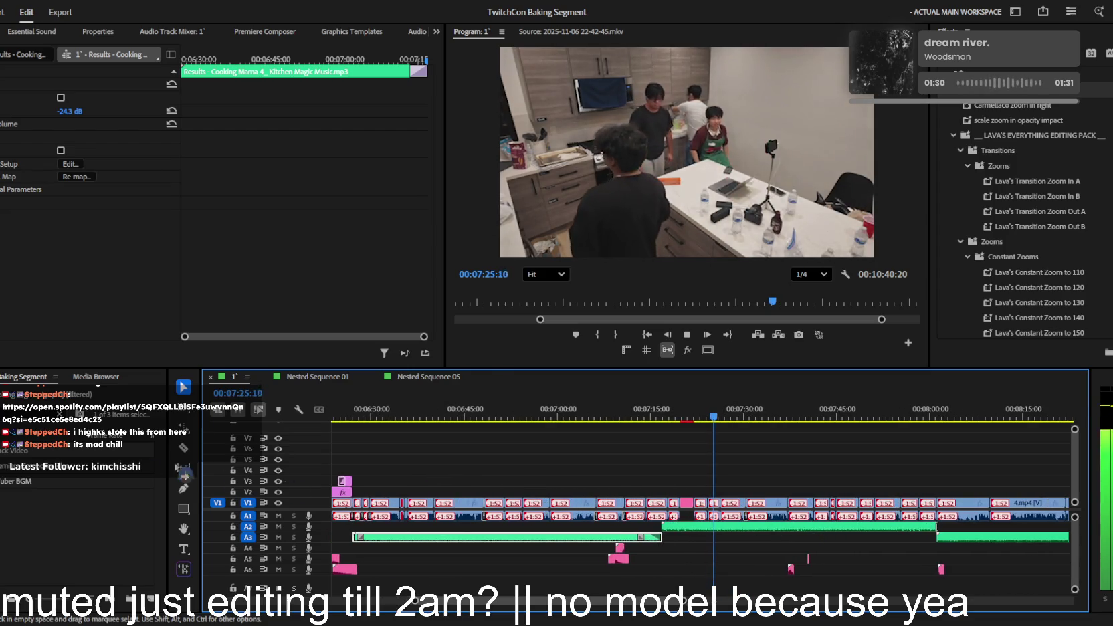
click(40, 466)
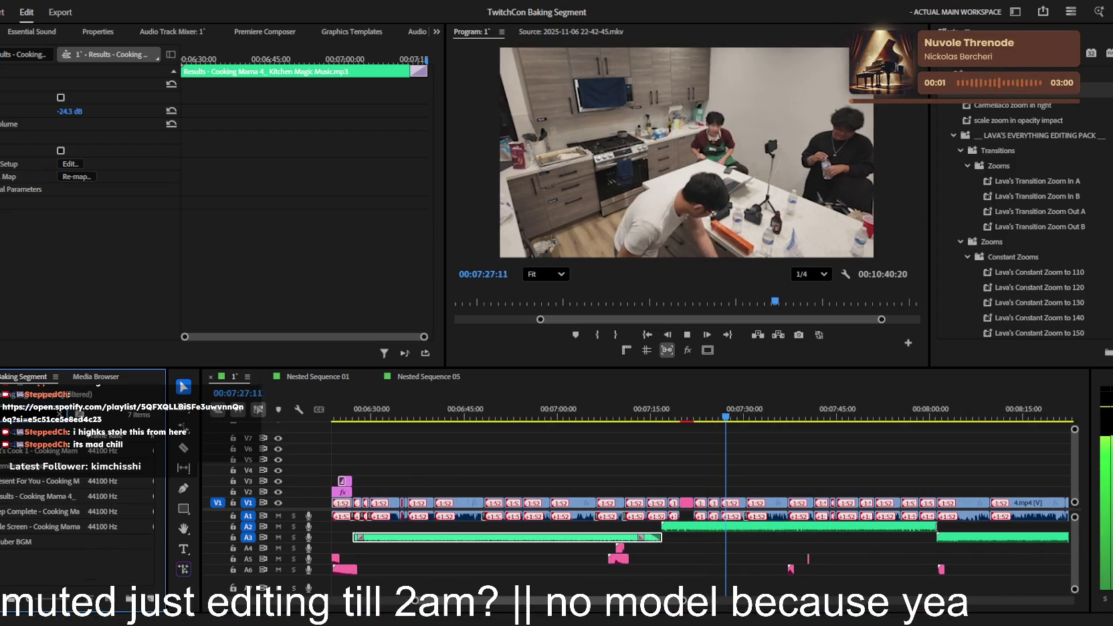
click(978, 548)
scroll(976, 547, down, 2)
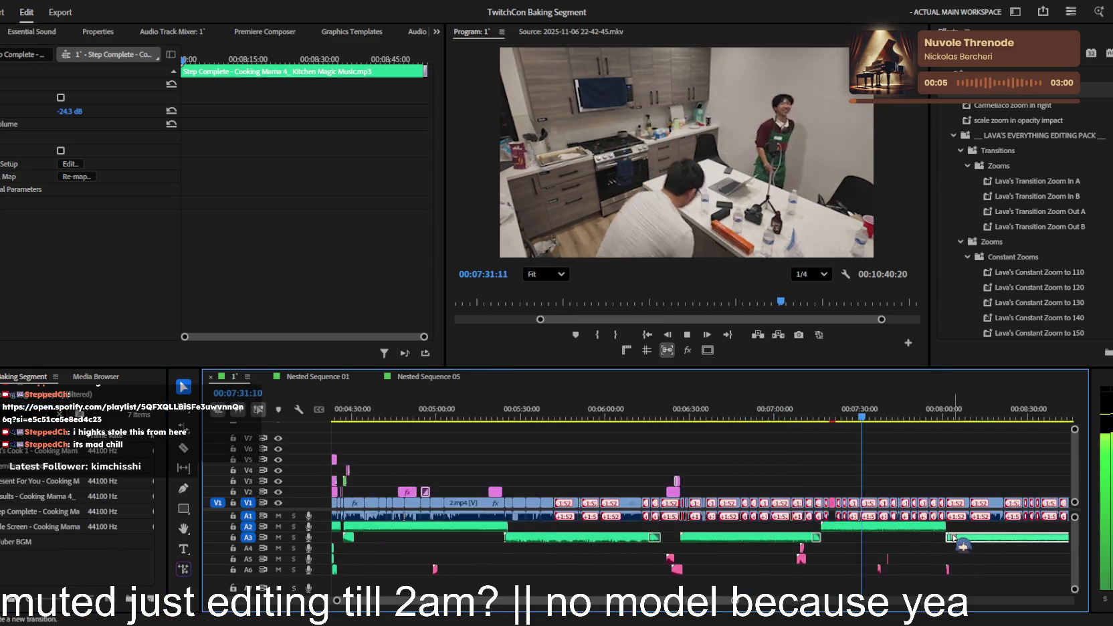
scroll(967, 546, down, 2)
click(963, 527)
scroll(963, 528, down, 2)
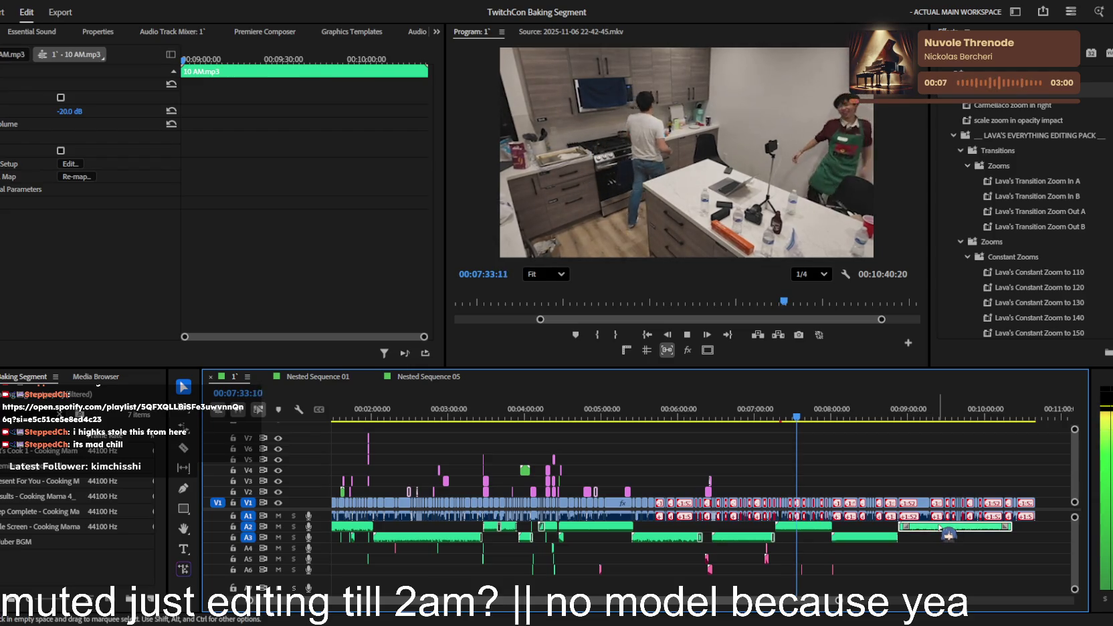
double_click(45, 528)
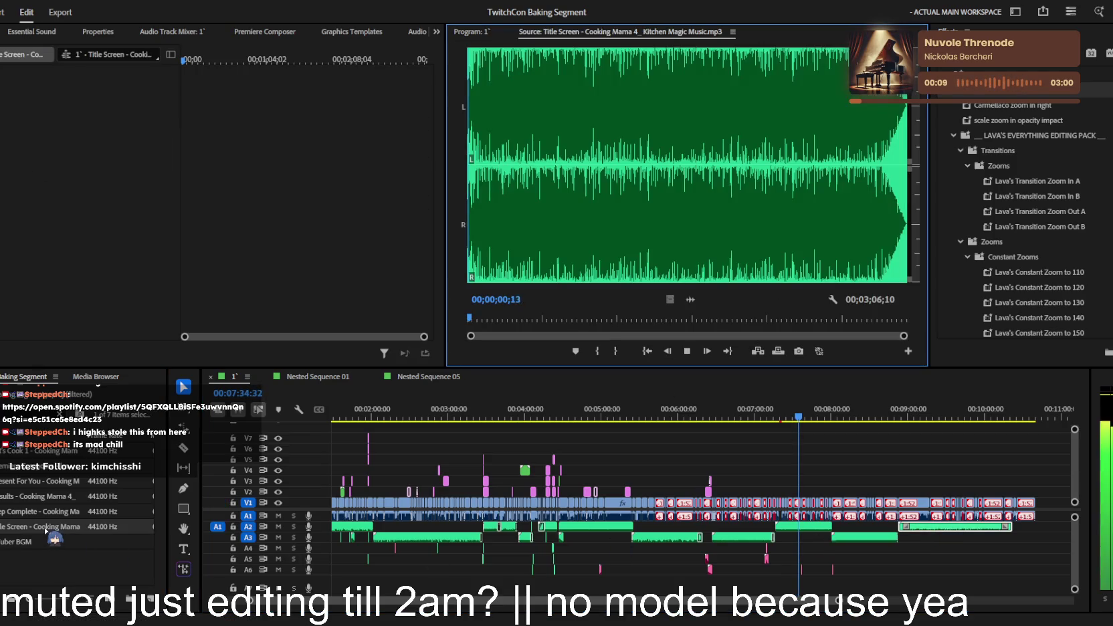
click(806, 526)
scroll(792, 538, up, 3)
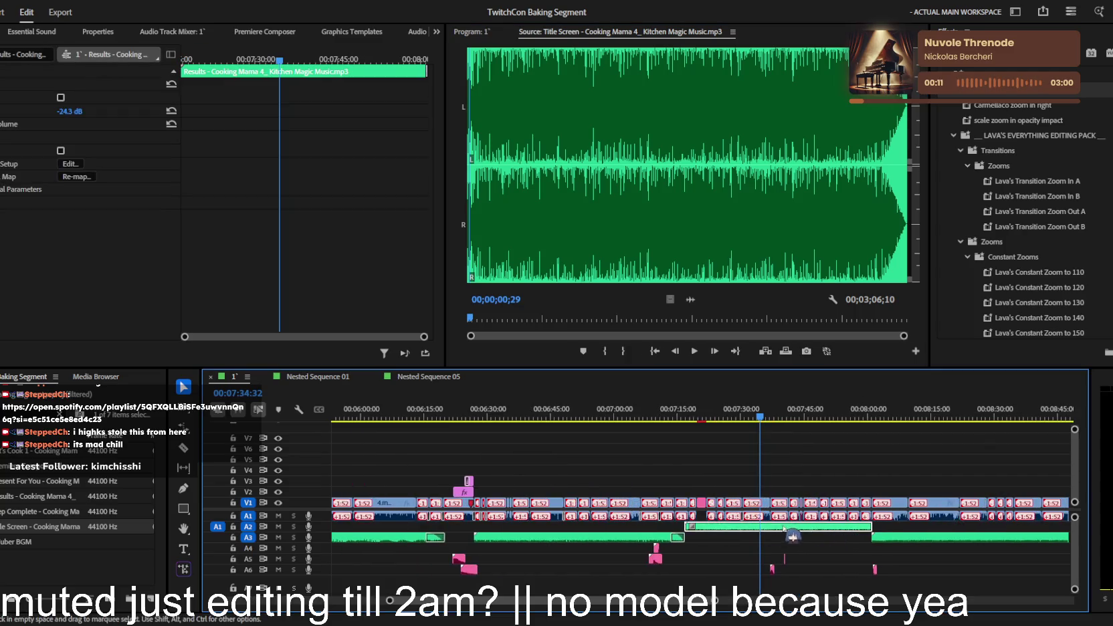
double_click(39, 484)
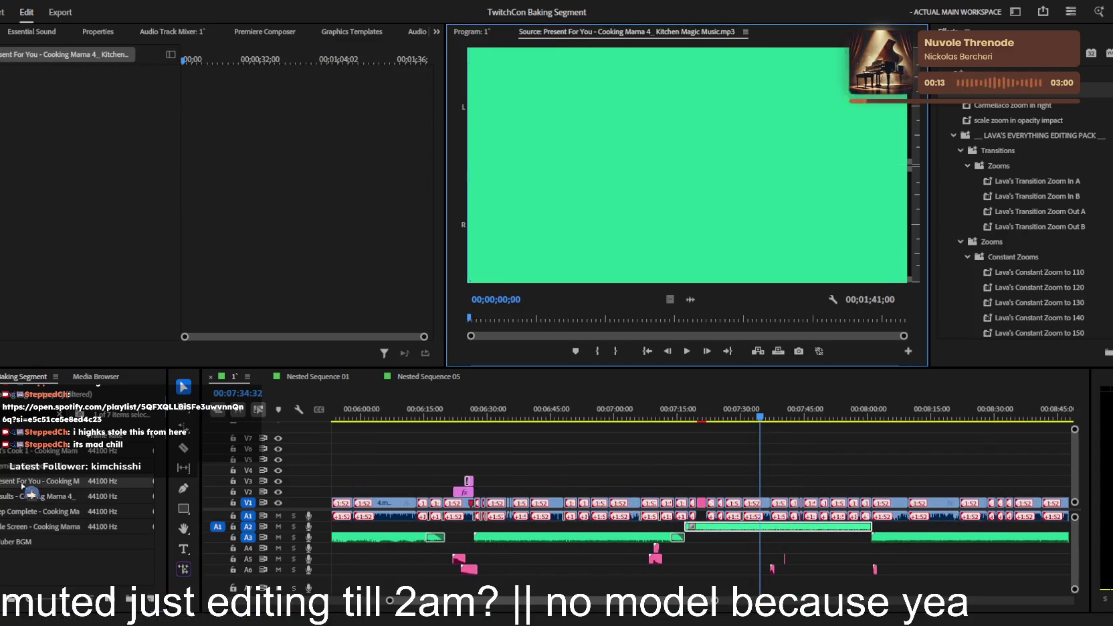
key(space)
double_click(38, 497)
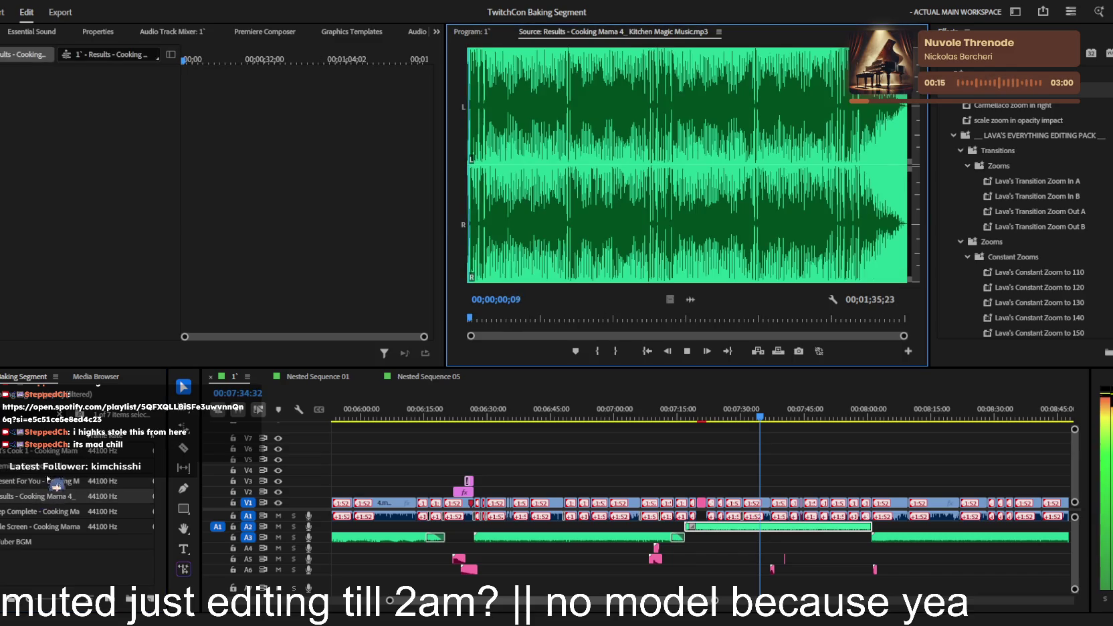
double_click(44, 452)
key(space)
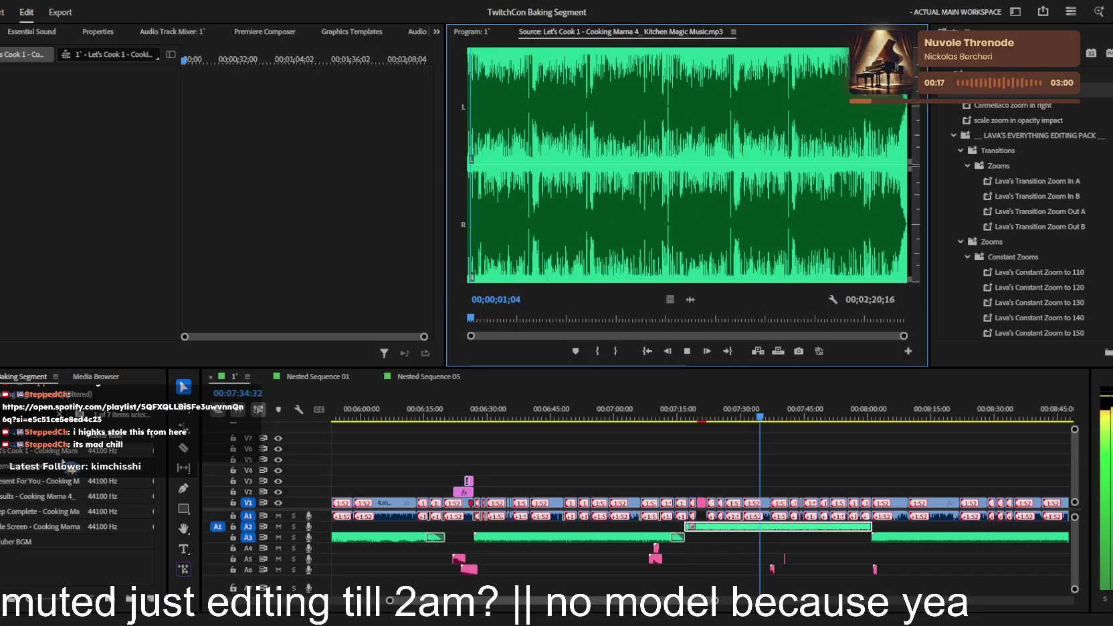
key(minus)
key(minus)
click(479, 32)
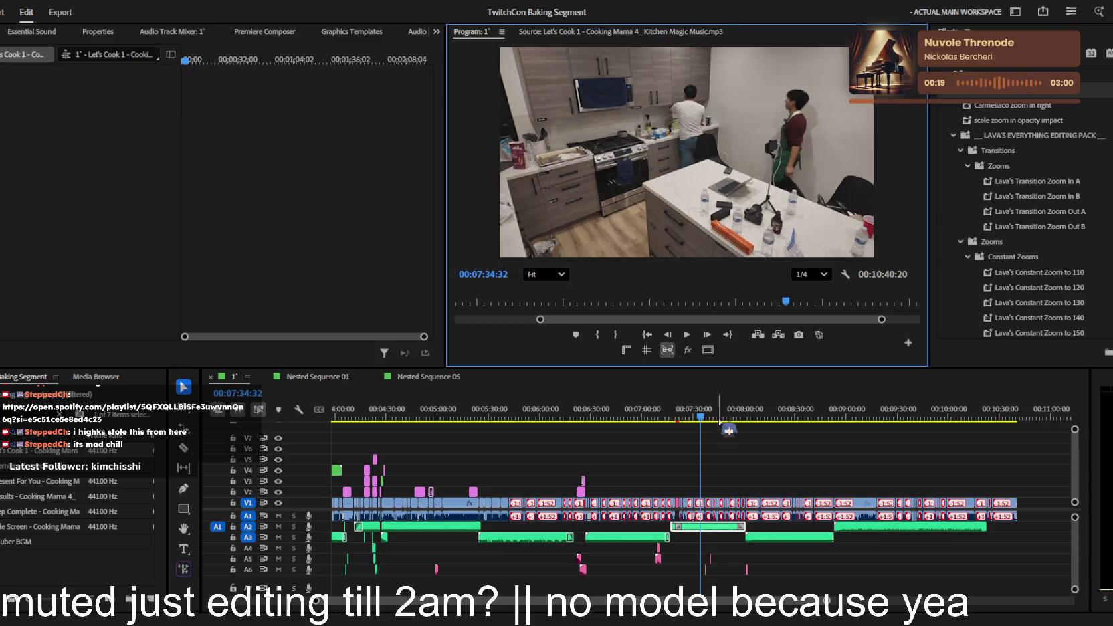
key(equal)
scroll(689, 505, up, 2)
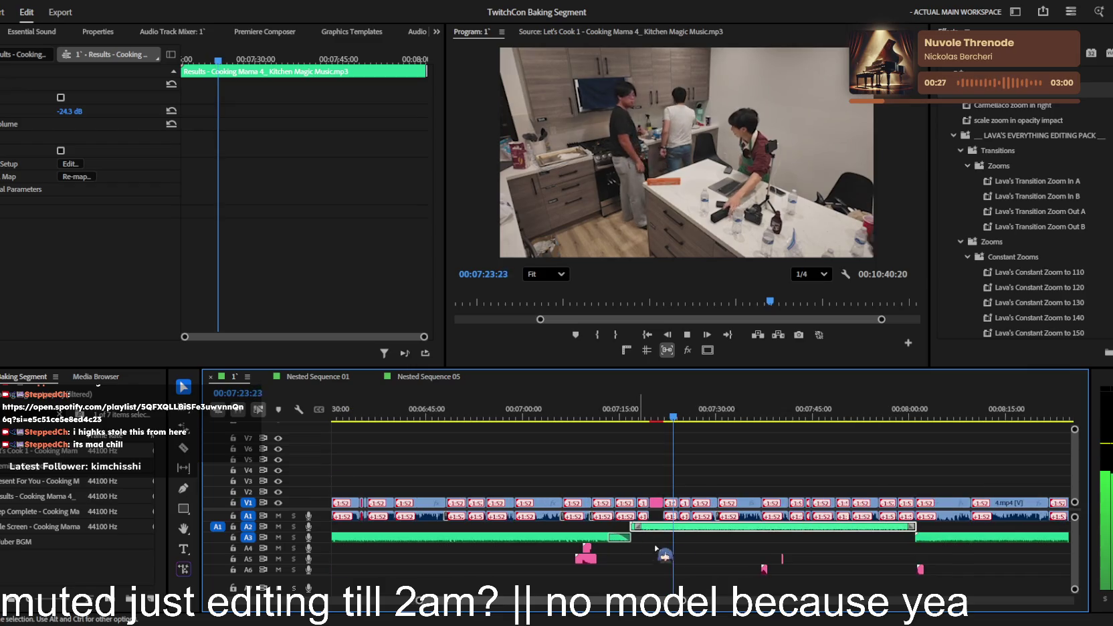
- Return the playhead to around 7:40 and start playing the sequence
scroll(717, 549, up, 2)
scroll(777, 532, down, 2)
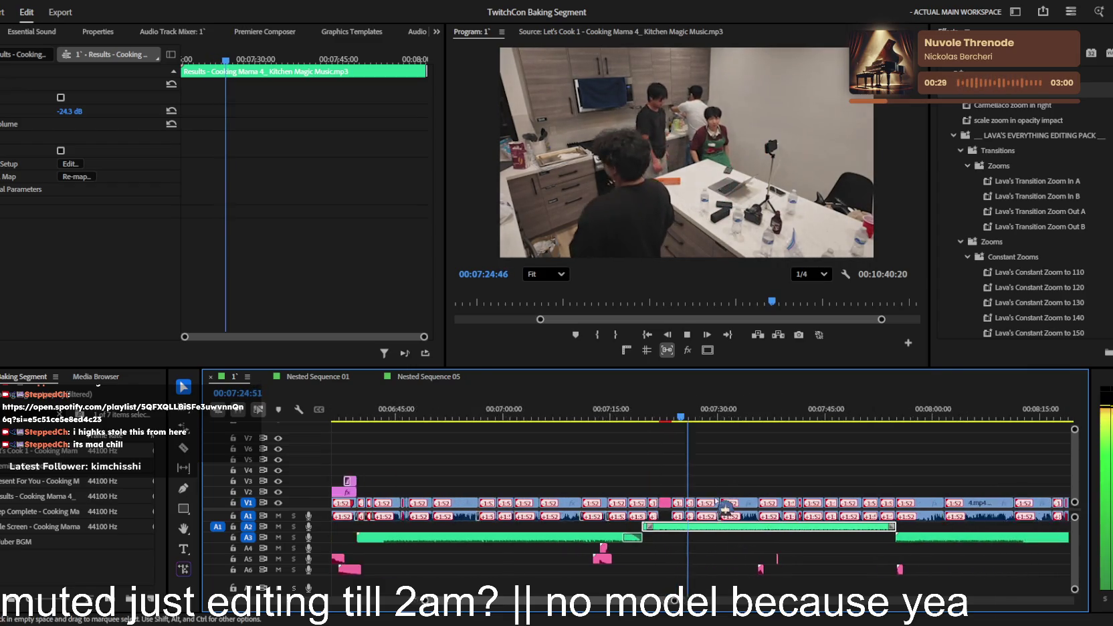
scroll(763, 515, down, 2)
scroll(745, 495, down, 2)
scroll(733, 481, down, 1)
scroll(729, 477, up, 2)
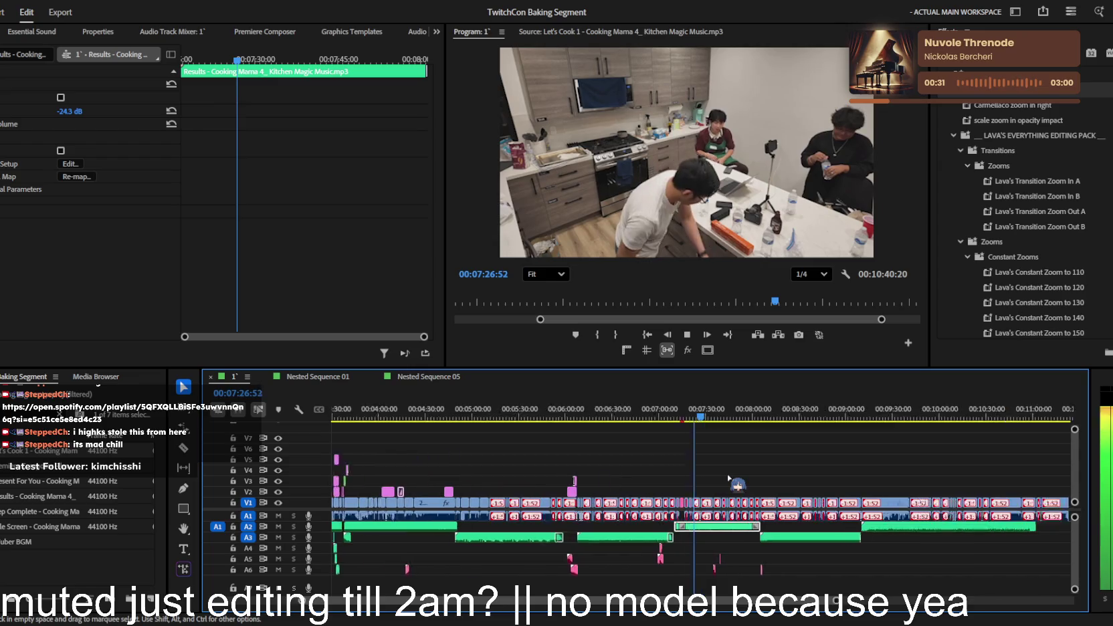
scroll(728, 477, up, 2)
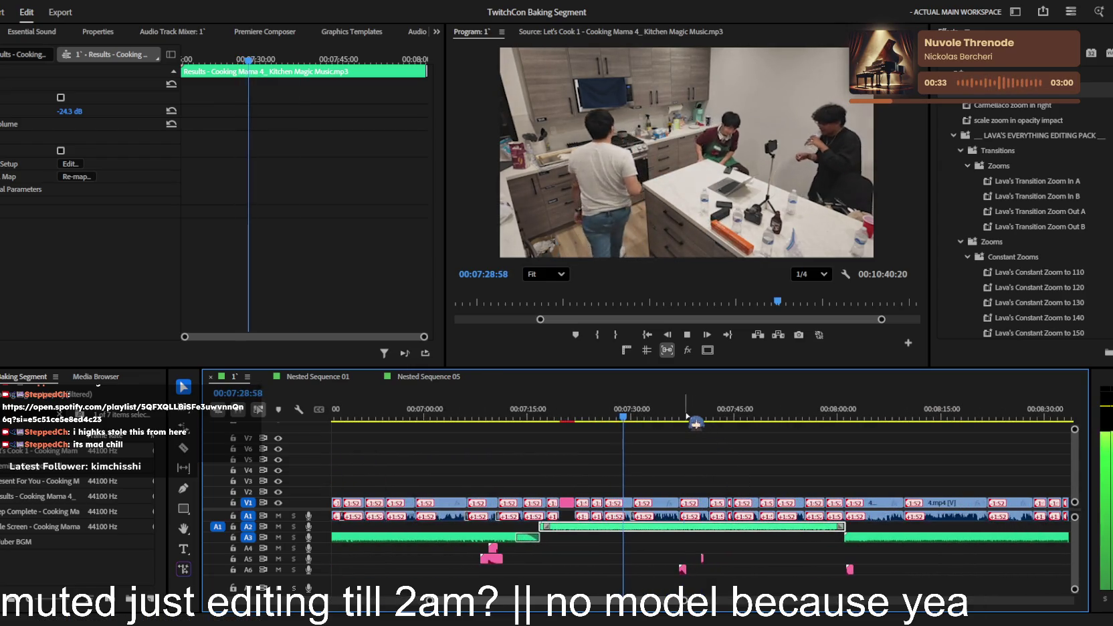
scroll(722, 506, up, 2)
scroll(730, 511, up, 2)
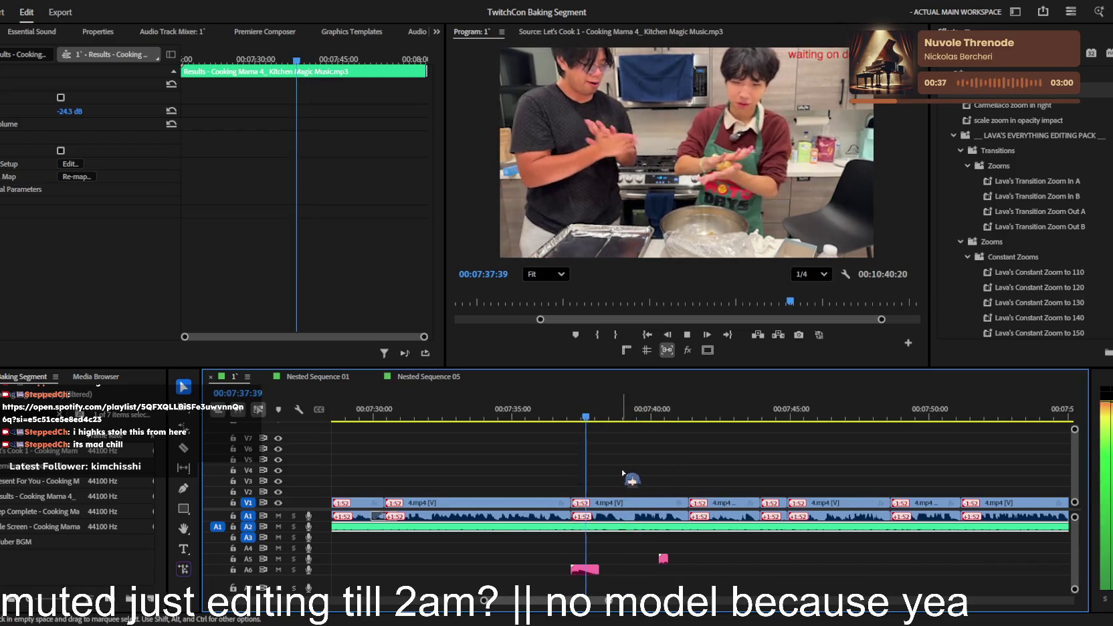
scroll(636, 477, up, 2)
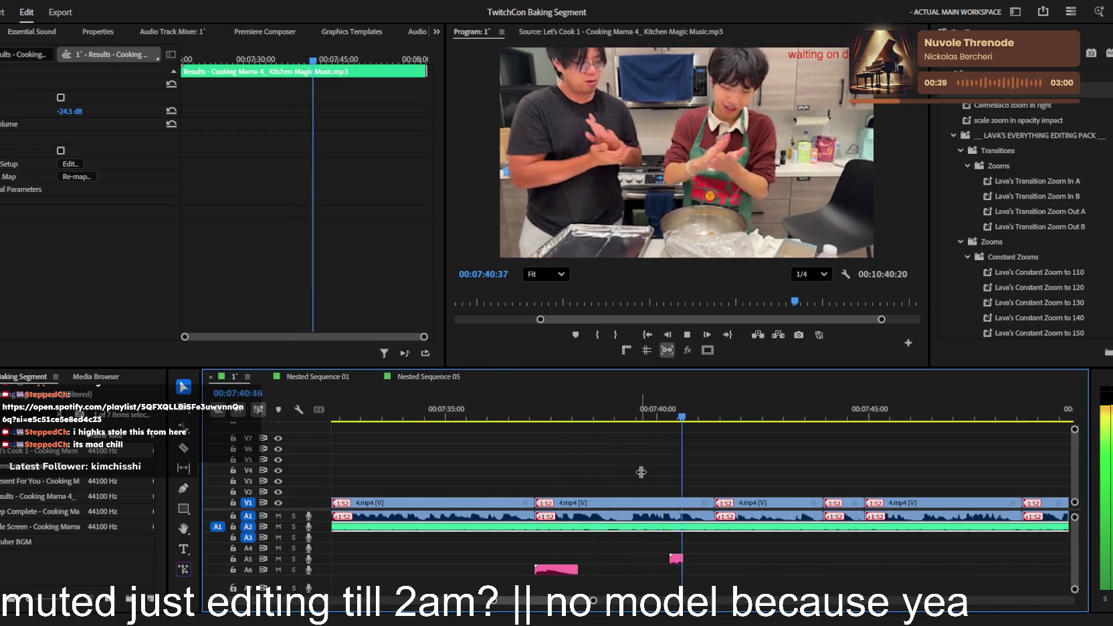
click(670, 411)
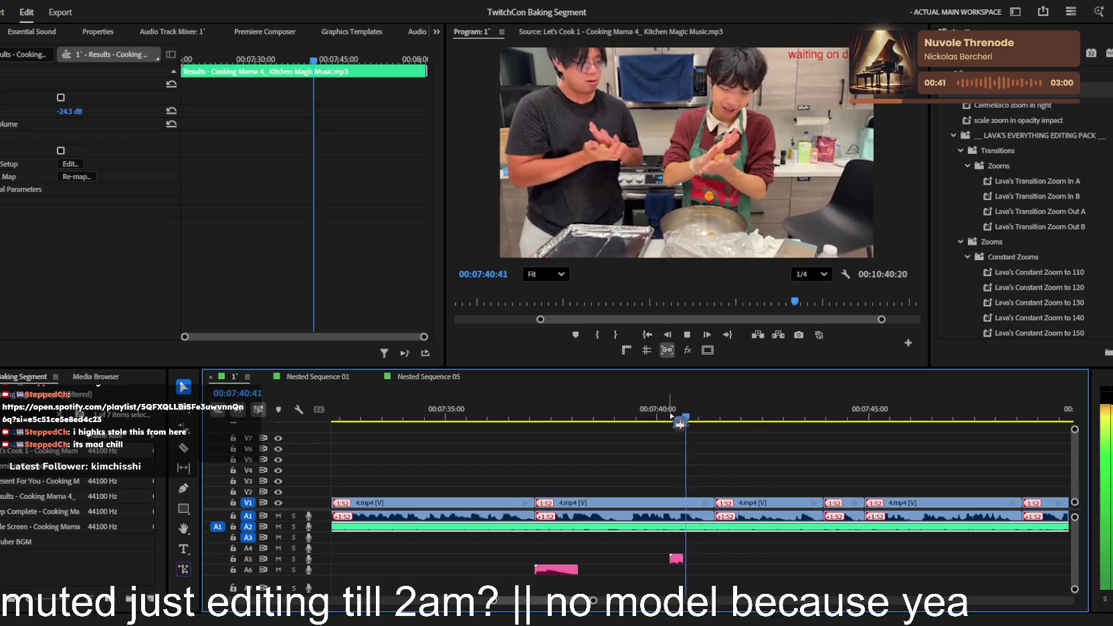
scroll(705, 529, down, 2)
scroll(709, 528, down, 2)
scroll(714, 529, down, 2)
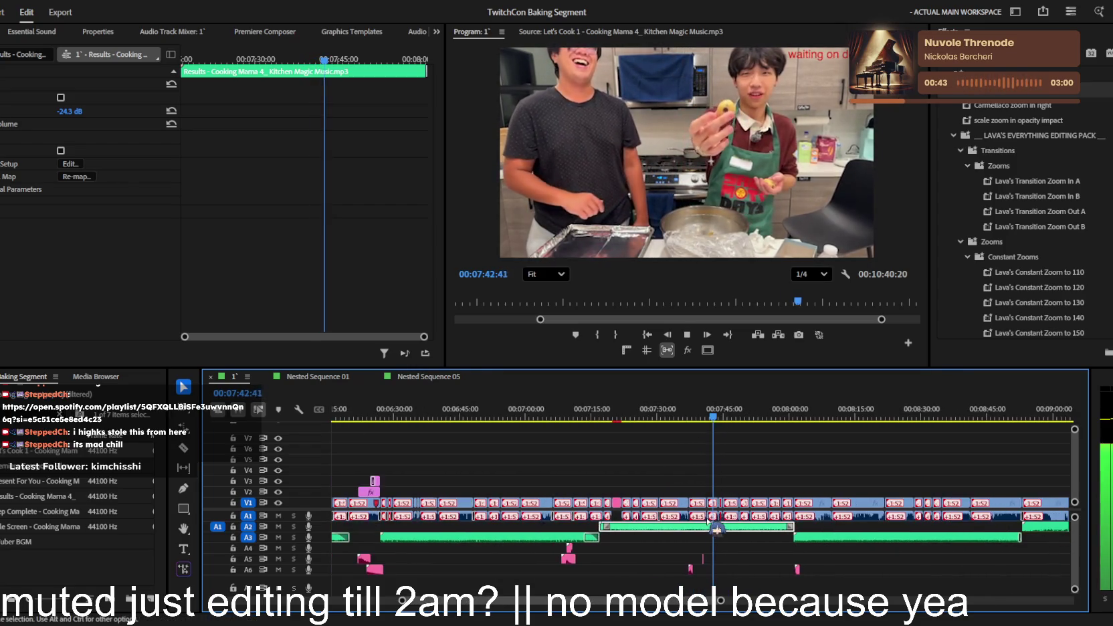
scroll(746, 443, up, 4)
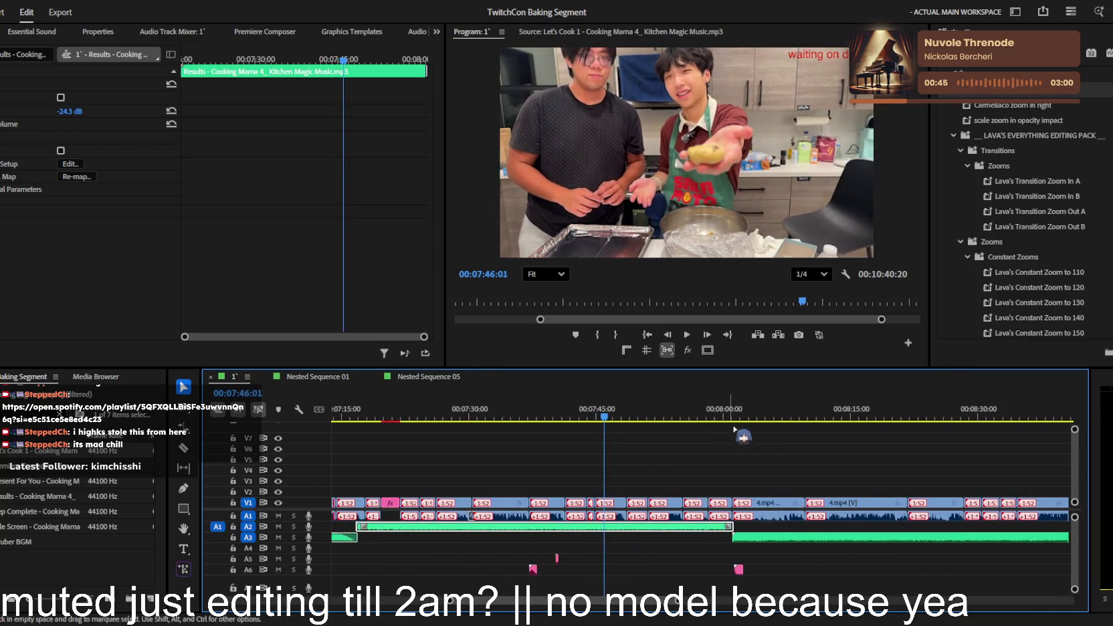
scroll(753, 475, up, 4)
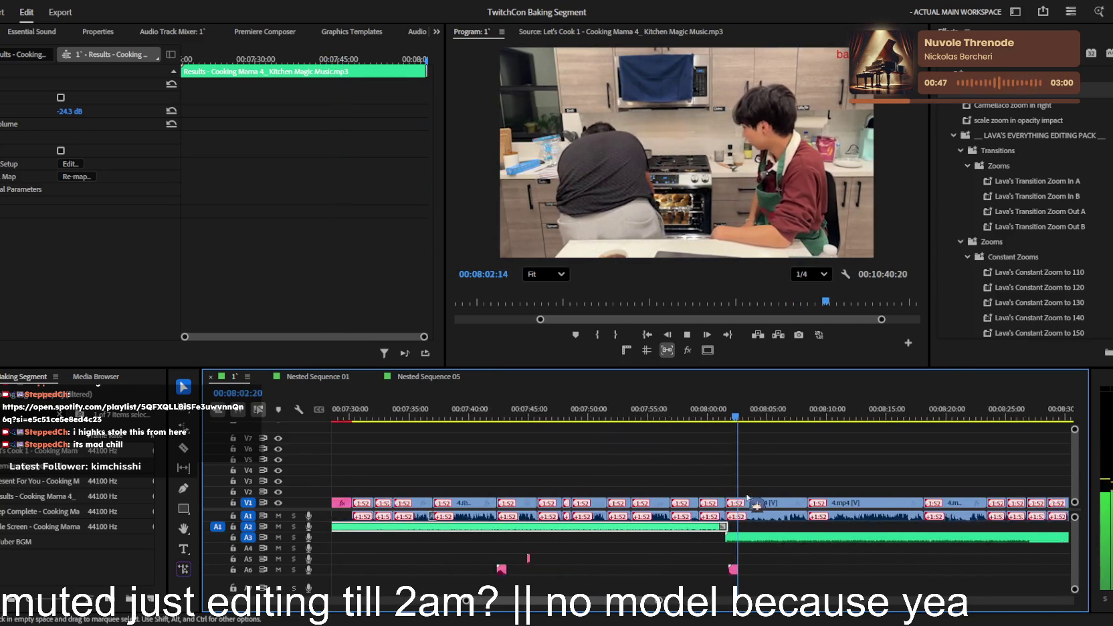
scroll(669, 485, down, 2)
scroll(589, 475, down, 2)
scroll(516, 464, down, 2)
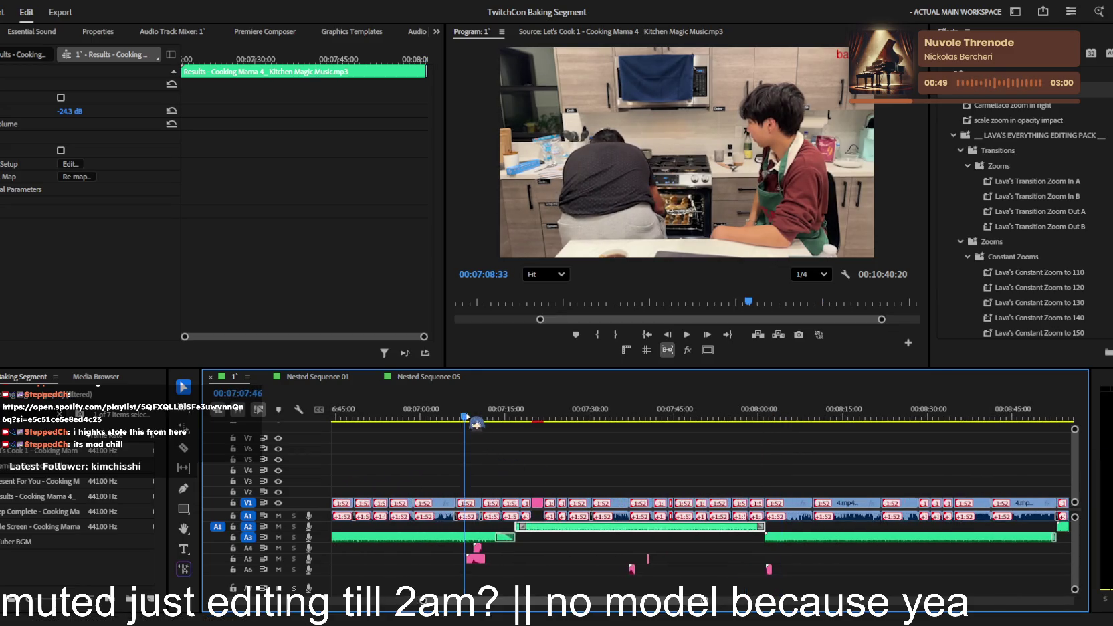
key(space)
- Delete the selected Kitchen Magic Music clip from the background music track
scroll(518, 435, up, 2)
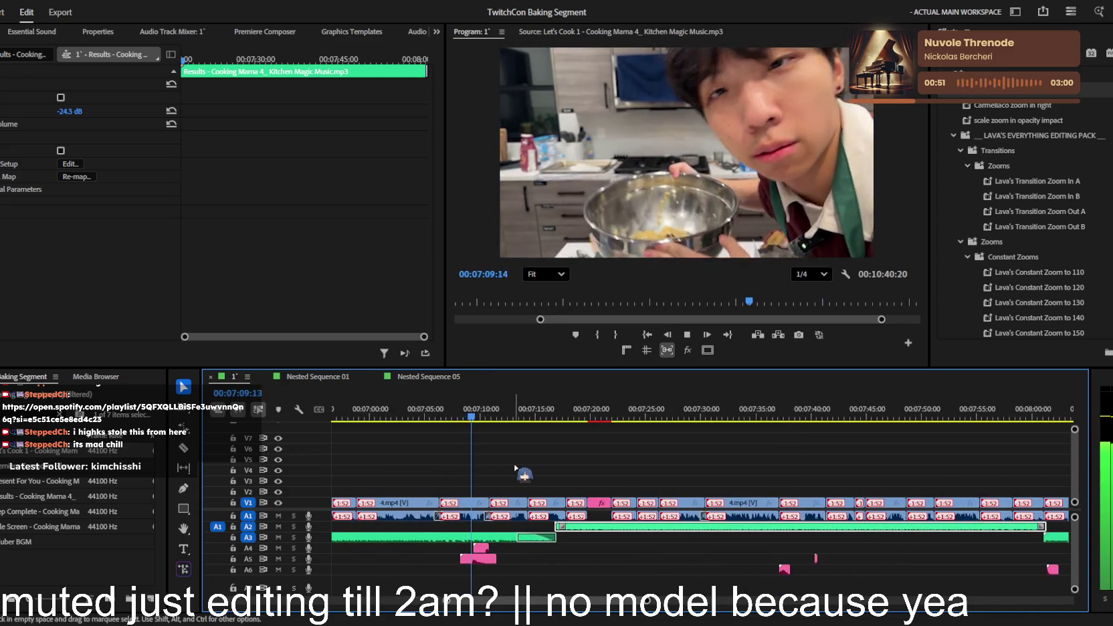
scroll(518, 470, up, 2)
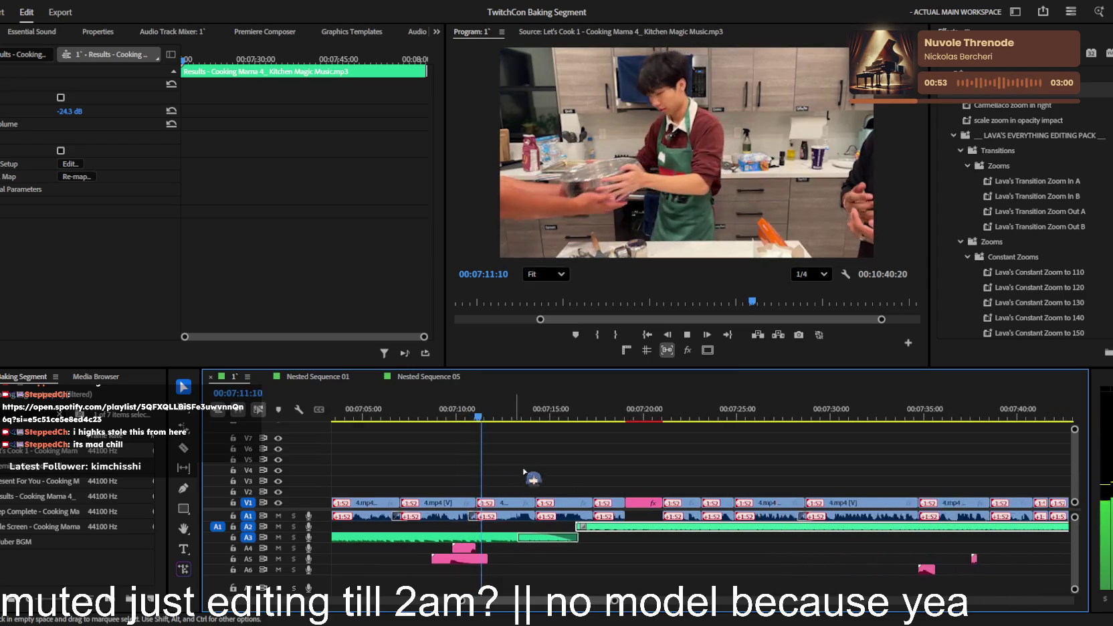
scroll(528, 475, down, 2)
scroll(568, 485, down, 2)
scroll(615, 495, down, 2)
scroll(663, 505, down, 1)
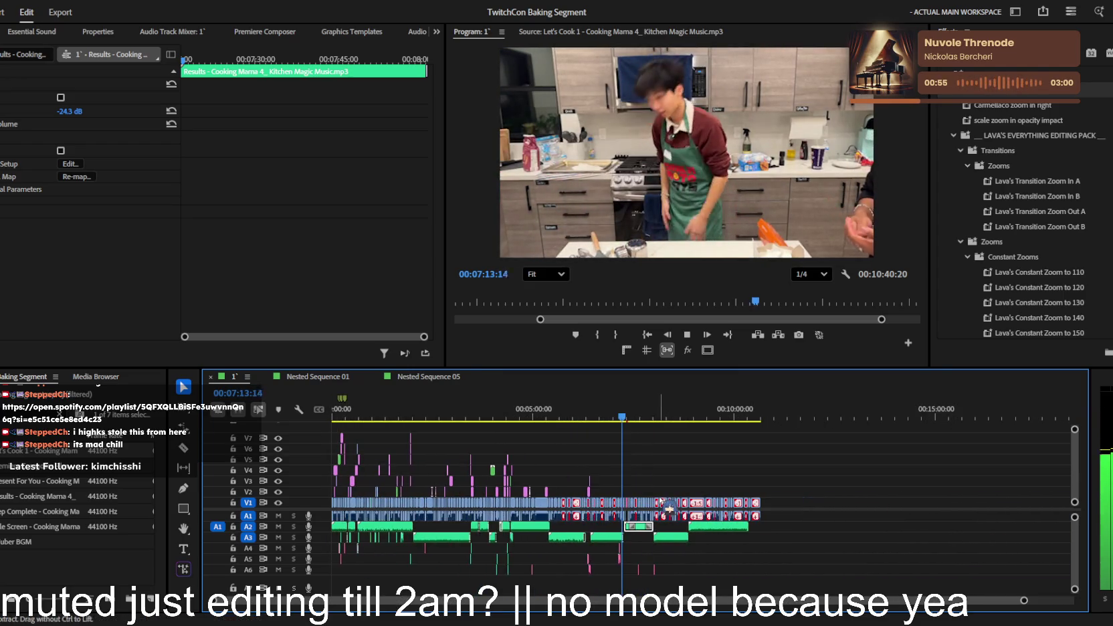
key(Delete)
- Stop playback and save the project with Ctrl+S
scroll(652, 521, up, 2)
scroll(649, 530, down, 1)
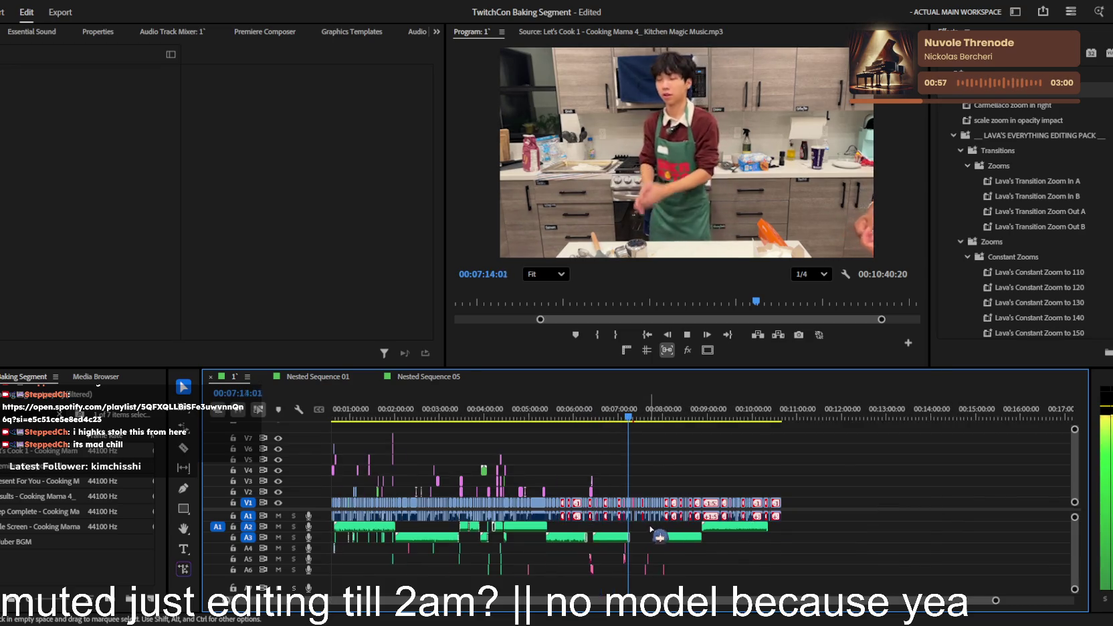
scroll(639, 519, down, 1)
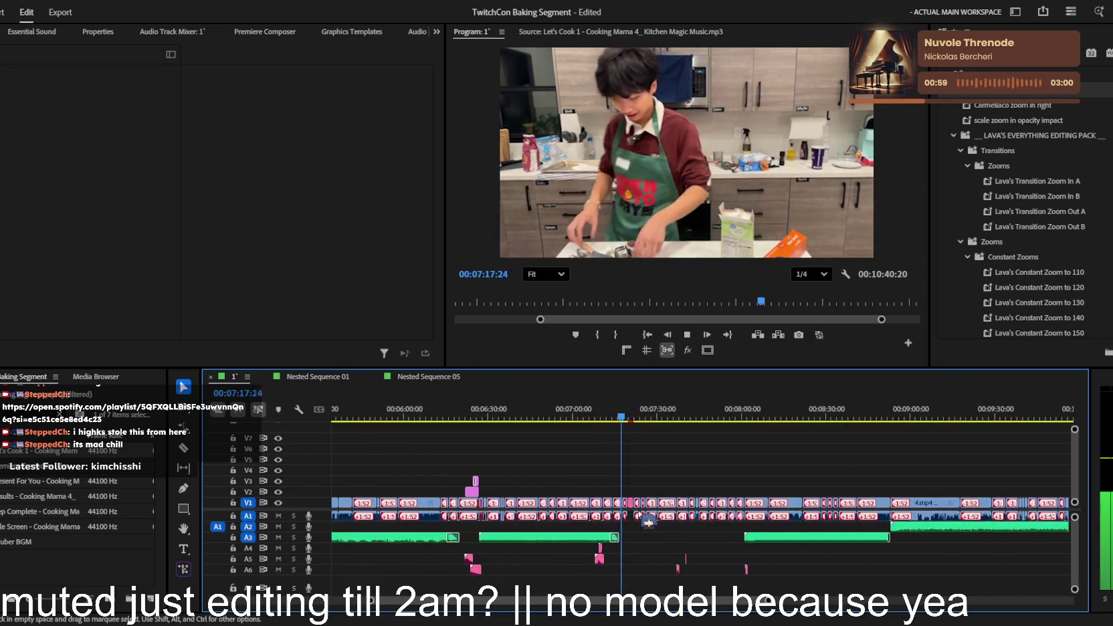
scroll(662, 523, down, 1)
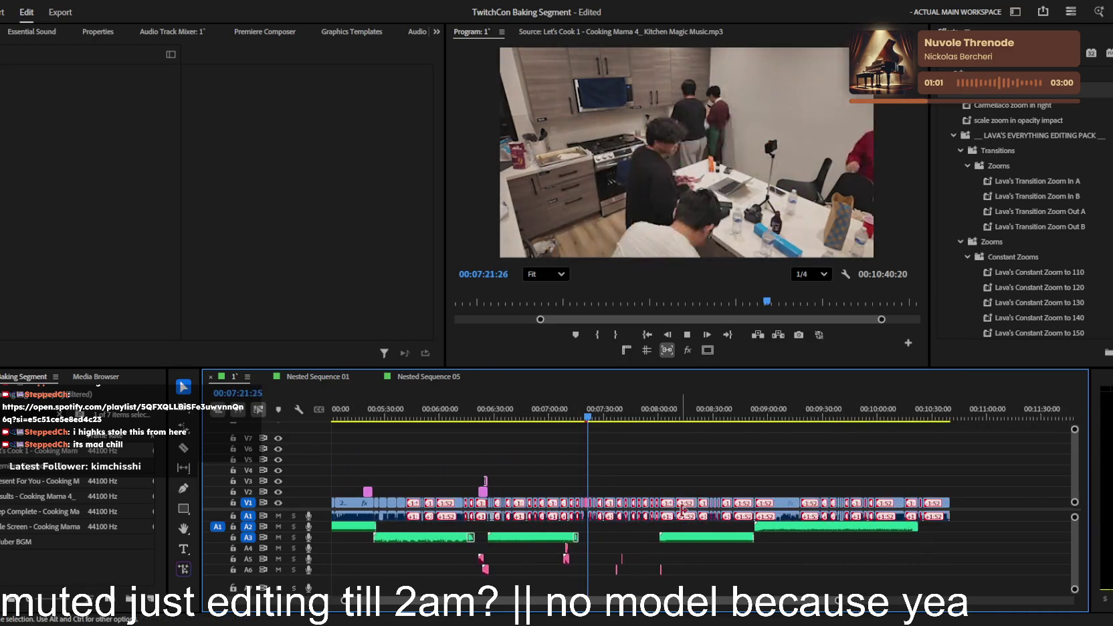
scroll(691, 522, up, 2)
scroll(691, 523, up, 2)
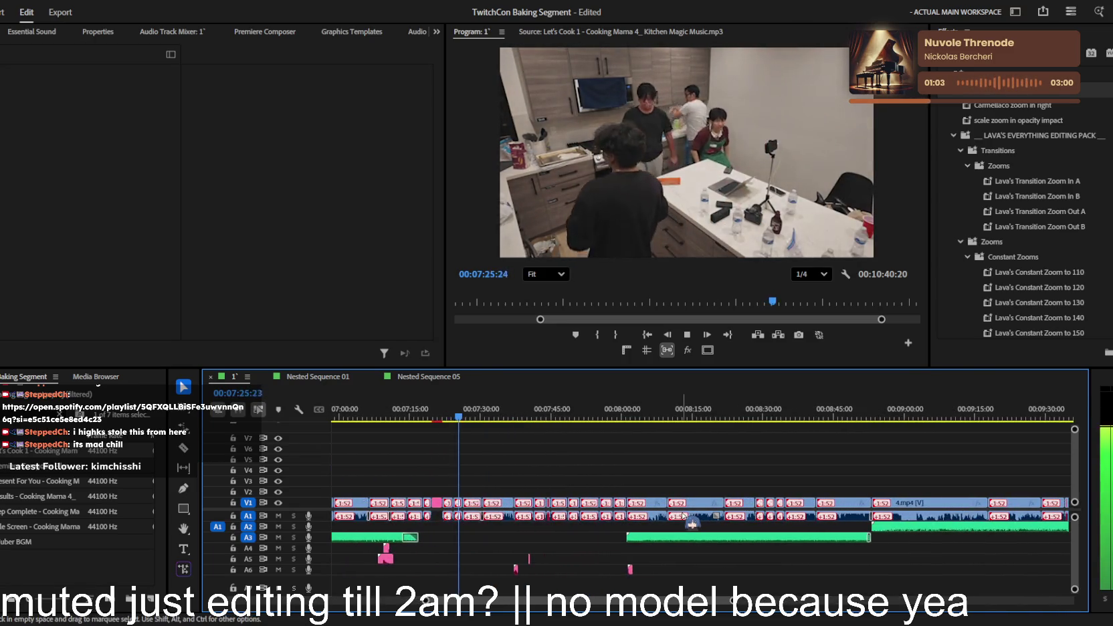
key(space)
scroll(549, 485, down, 2)
key(ctrl+s)
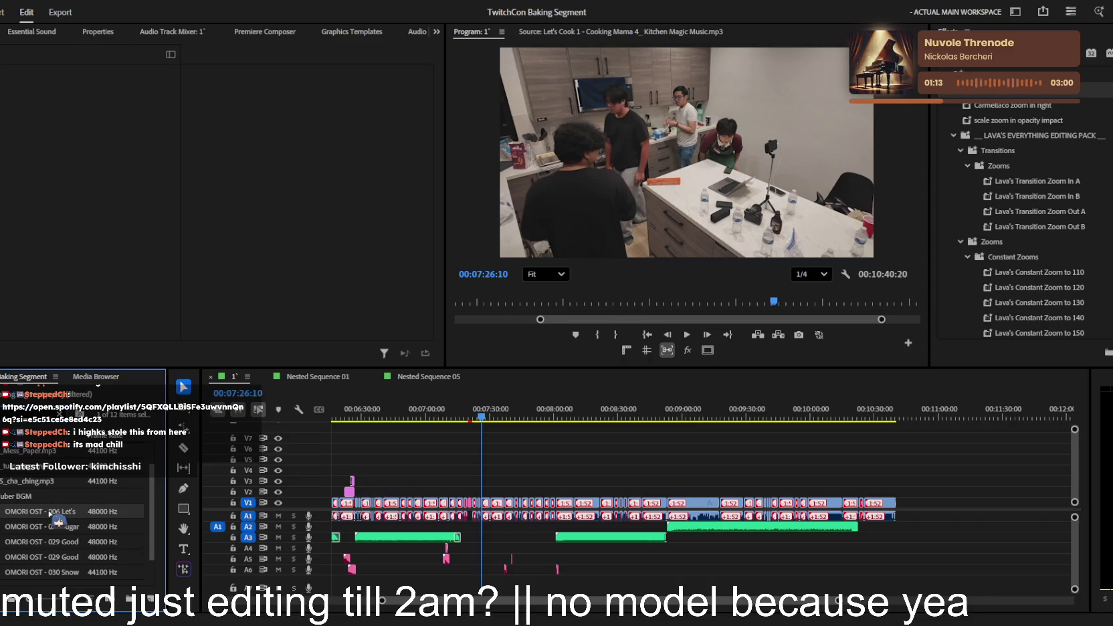
- Preview Let's Get Together Now, Good For Health and Snow Forest, then add Fight your friends to A4
double_click(48, 512)
double_click(53, 526)
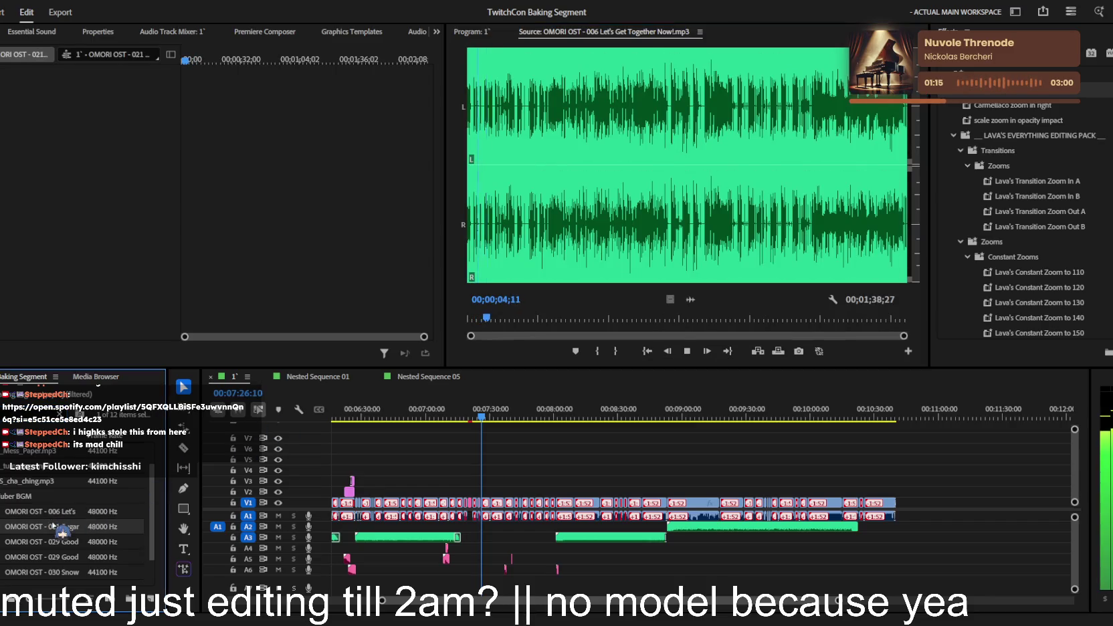
double_click(62, 541)
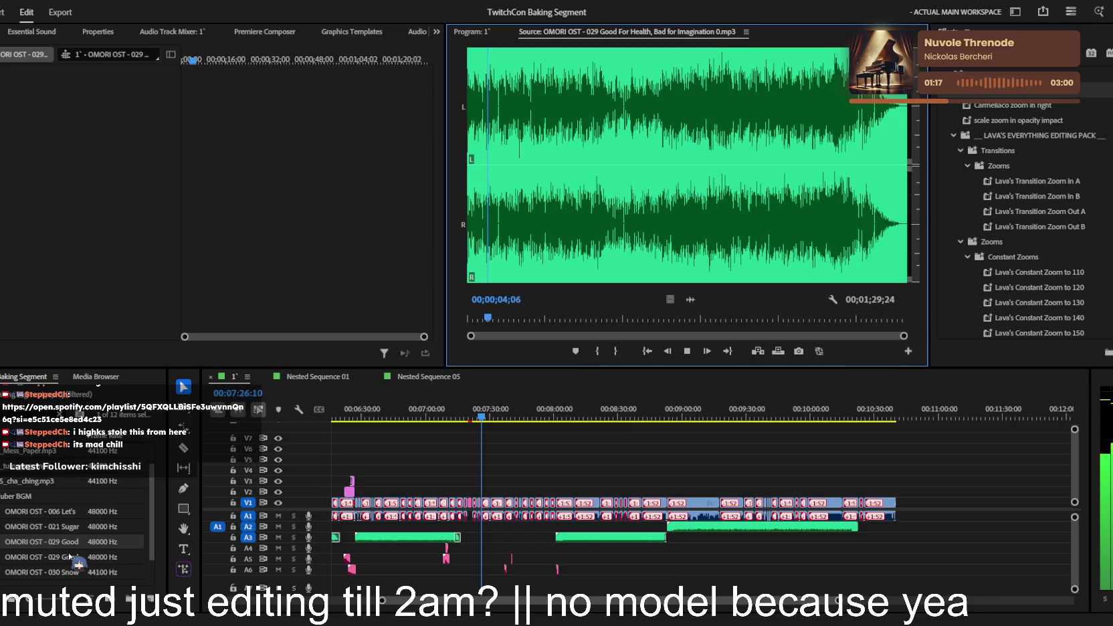
double_click(70, 557)
scroll(80, 555, down, 1)
double_click(84, 557)
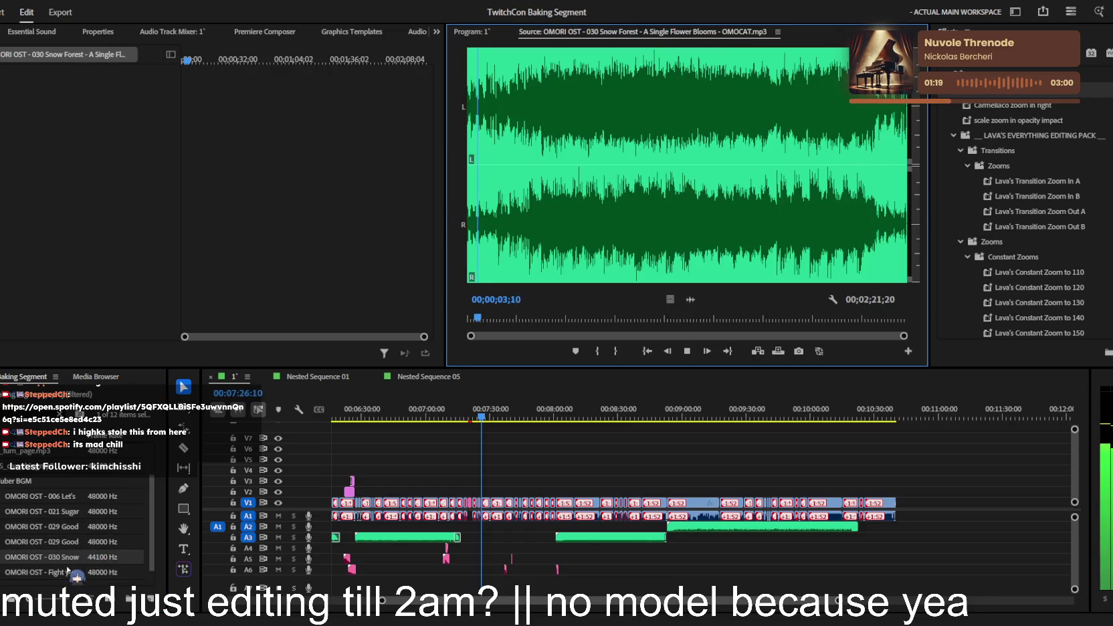
double_click(69, 571)
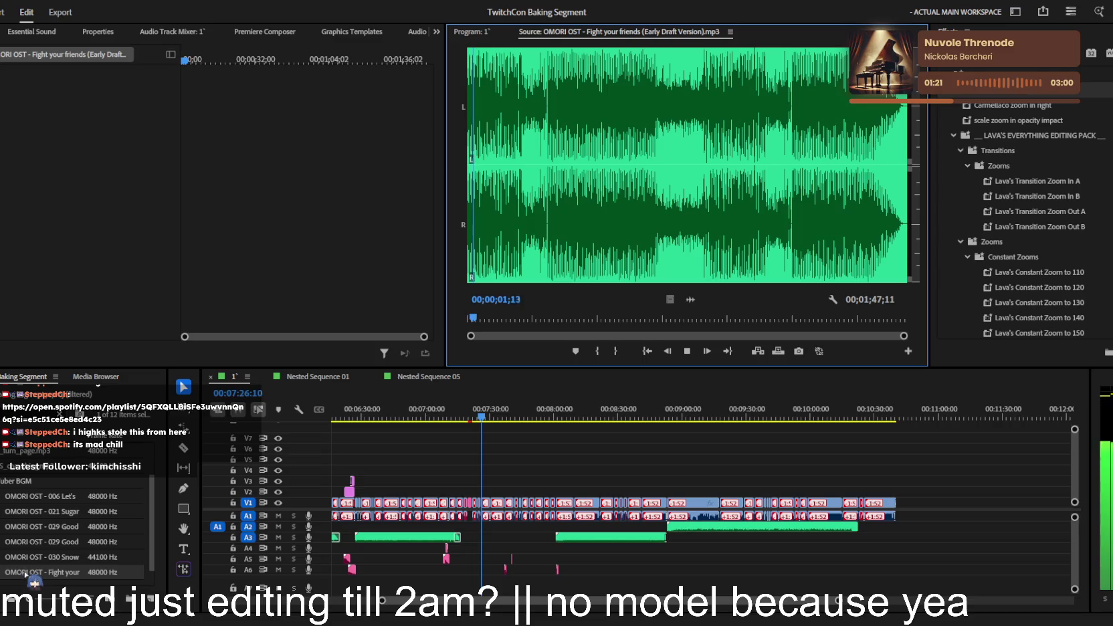
drag(37, 574, 633, 554)
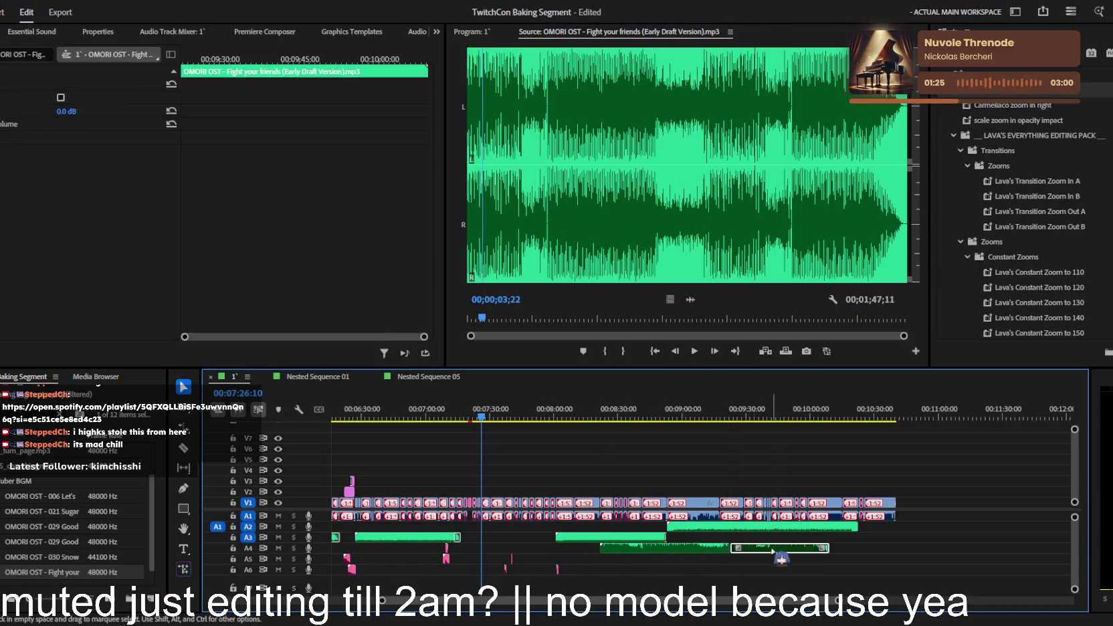
- Move Fight your friends onto the second audio track and play from about 7:15
drag(745, 547, 592, 542)
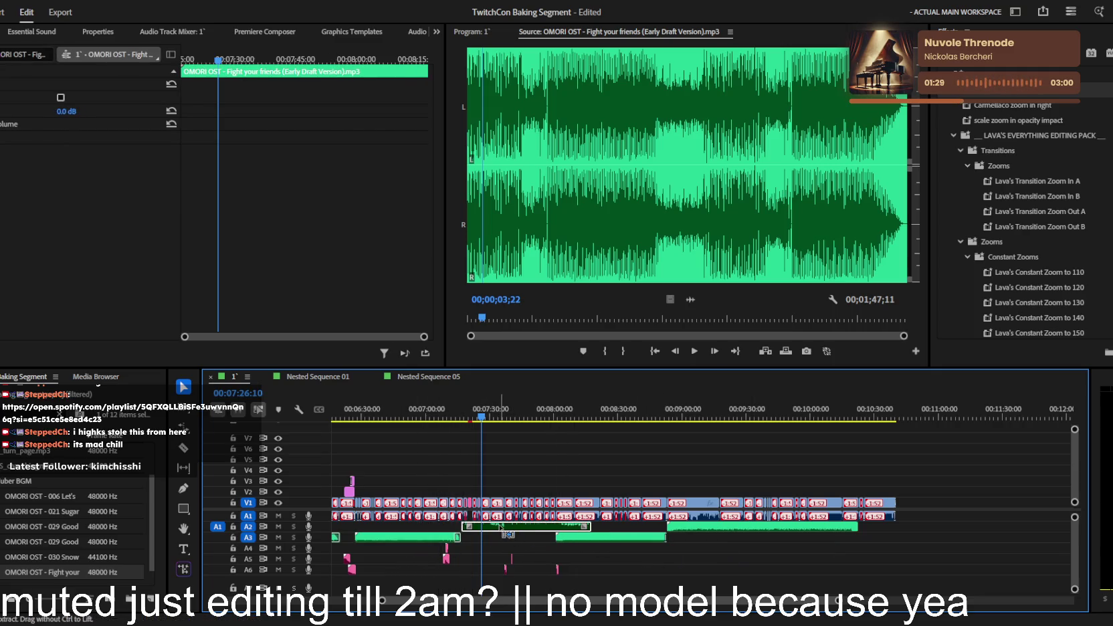
drag(506, 533, 509, 532)
scroll(511, 532, up, 2)
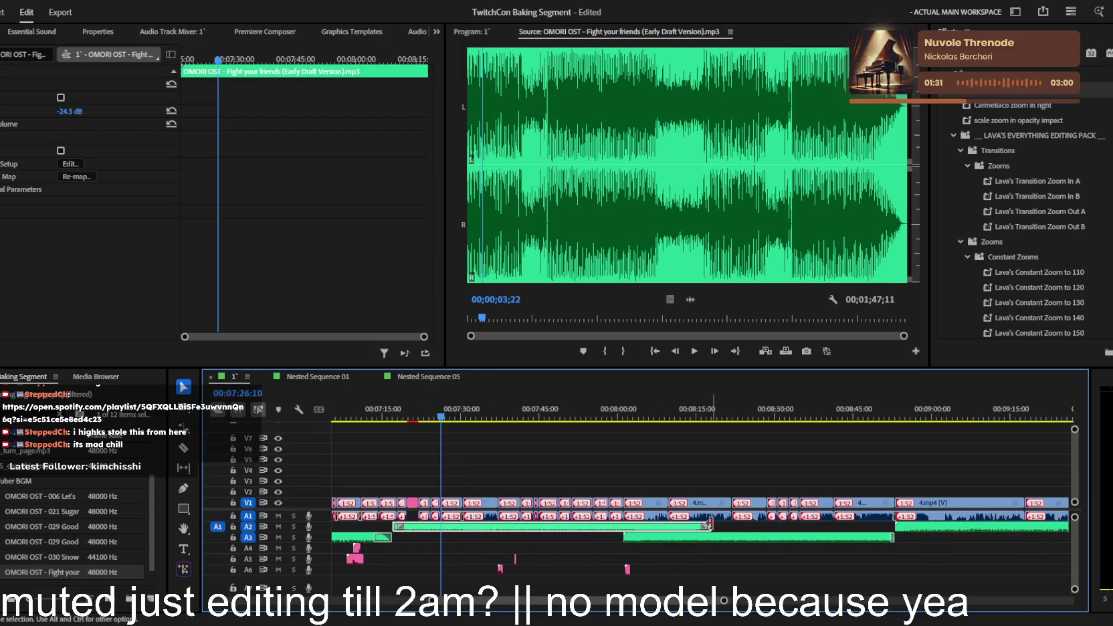
click(386, 421)
key(space)
scroll(401, 428, up, 2)
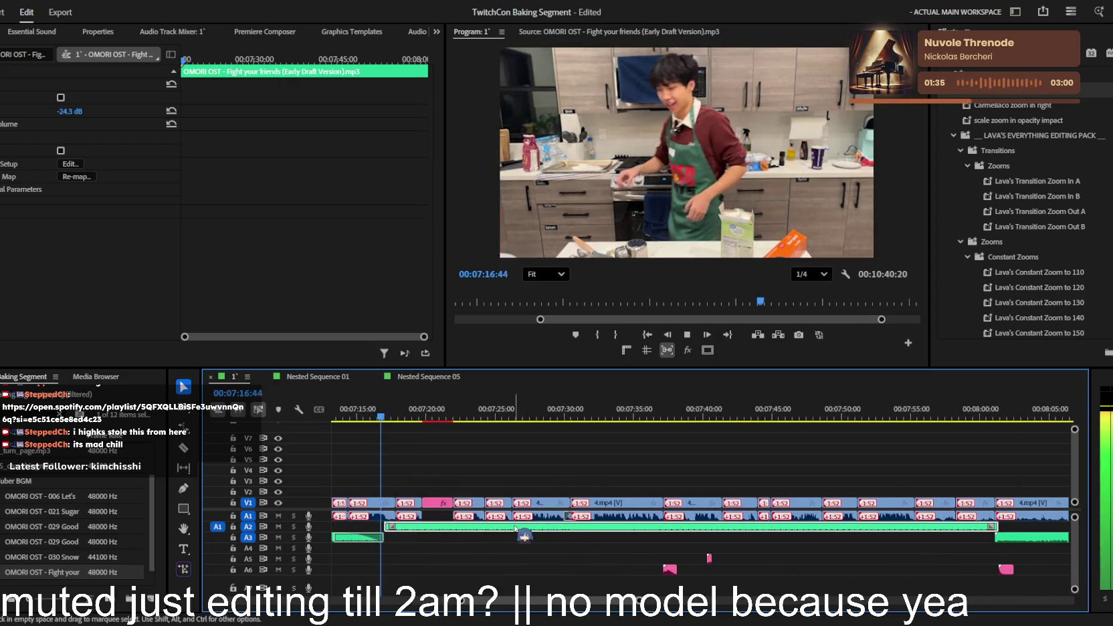
- Adjust the music clip's position and check its timing around 7:18, then stop playback
click(515, 532)
scroll(468, 533, up, 2)
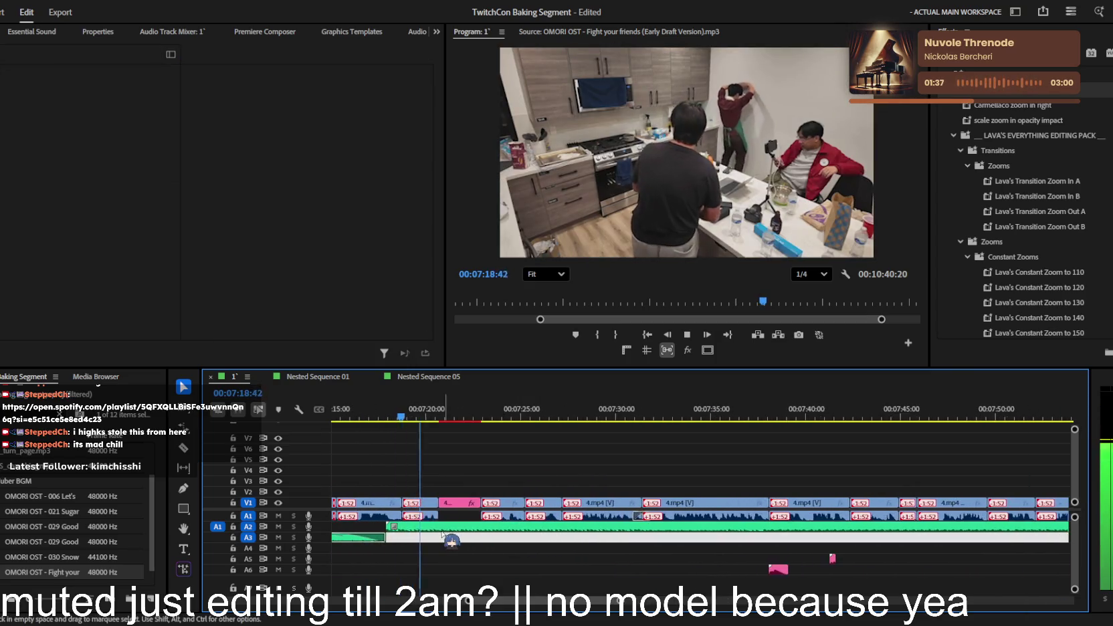
scroll(444, 533, up, 2)
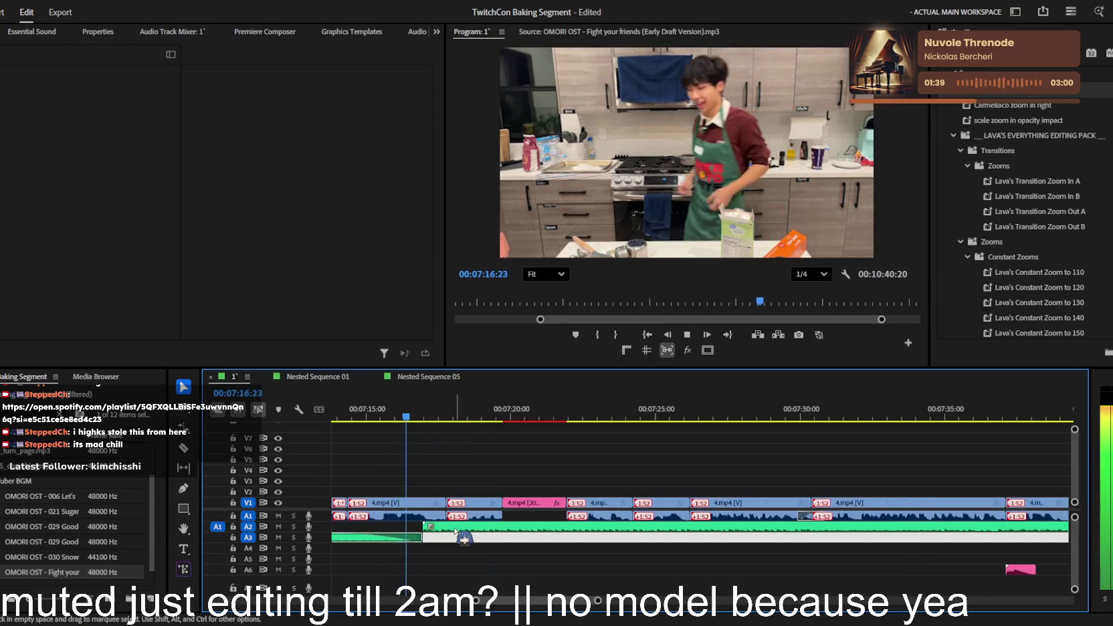
drag(464, 538, 440, 521)
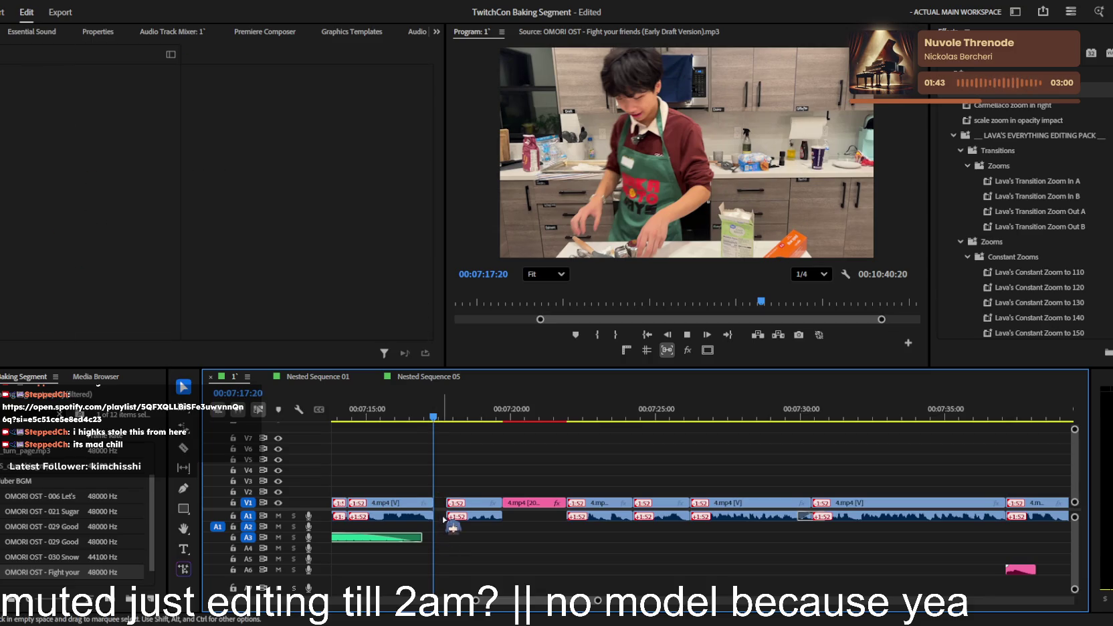
drag(444, 519, 462, 516)
scroll(466, 513, down, 2)
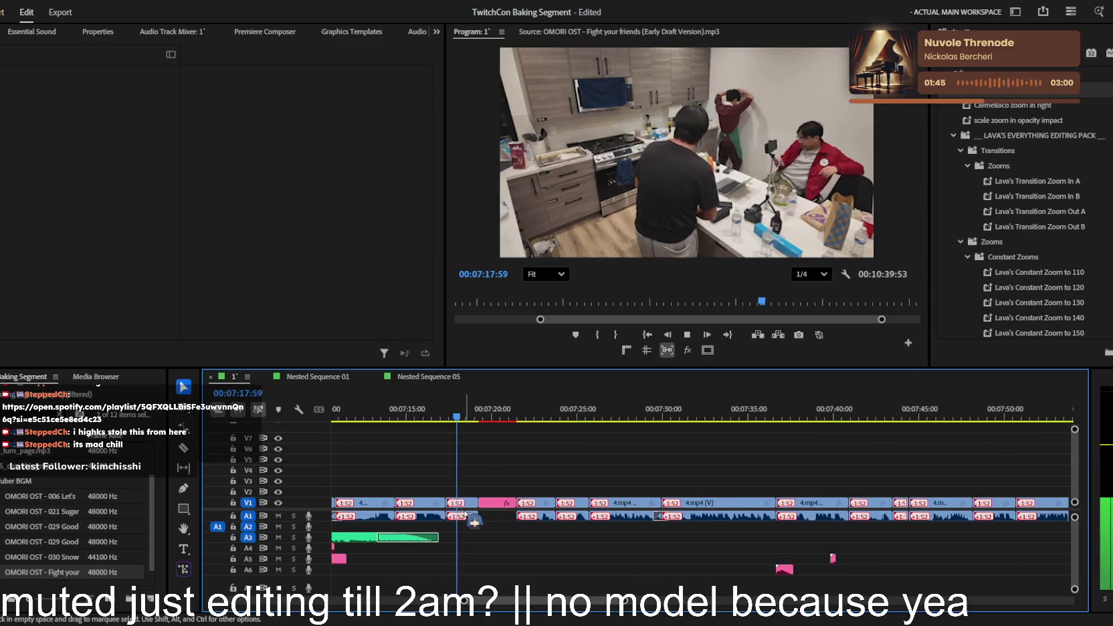
scroll(468, 529, down, 2)
key(space)
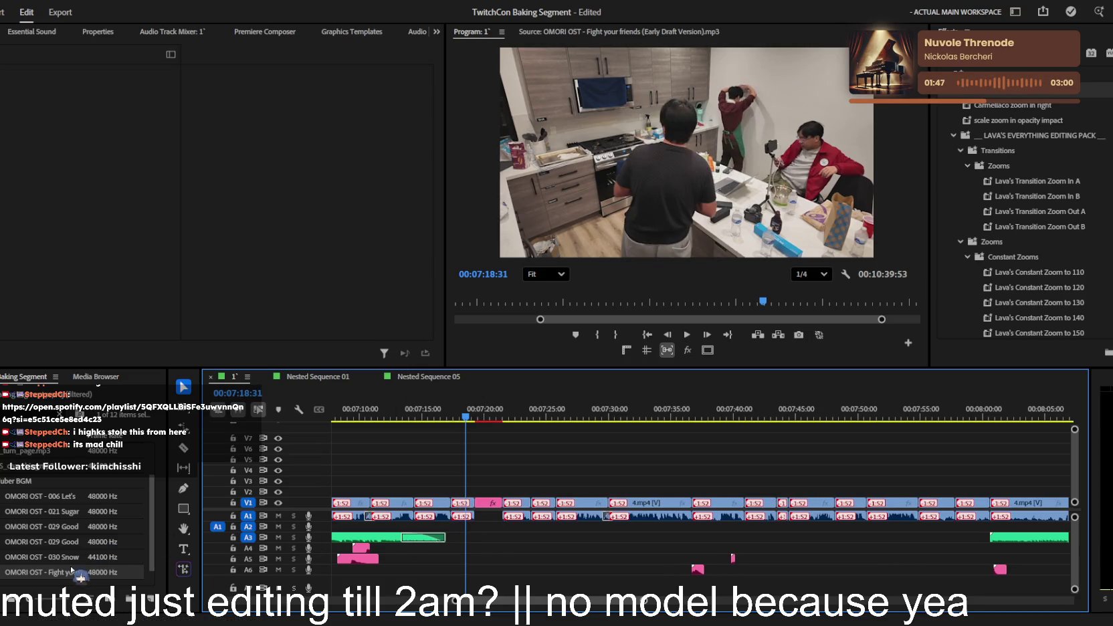
scroll(724, 550, down, 3)
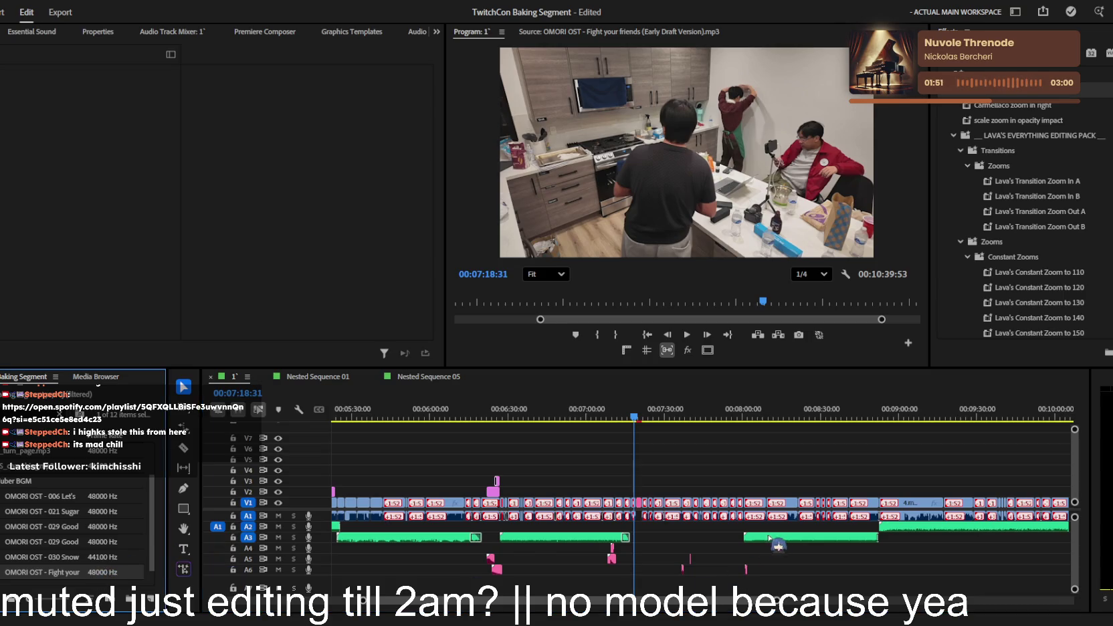
- Move the Fight your friends clip up onto A3 after the previous music
mouse_move(566, 577)
mouse_down()
mouse_move(730, 554)
mouse_move(665, 529)
mouse_up()
key(c)
scroll(635, 526, up, 2)
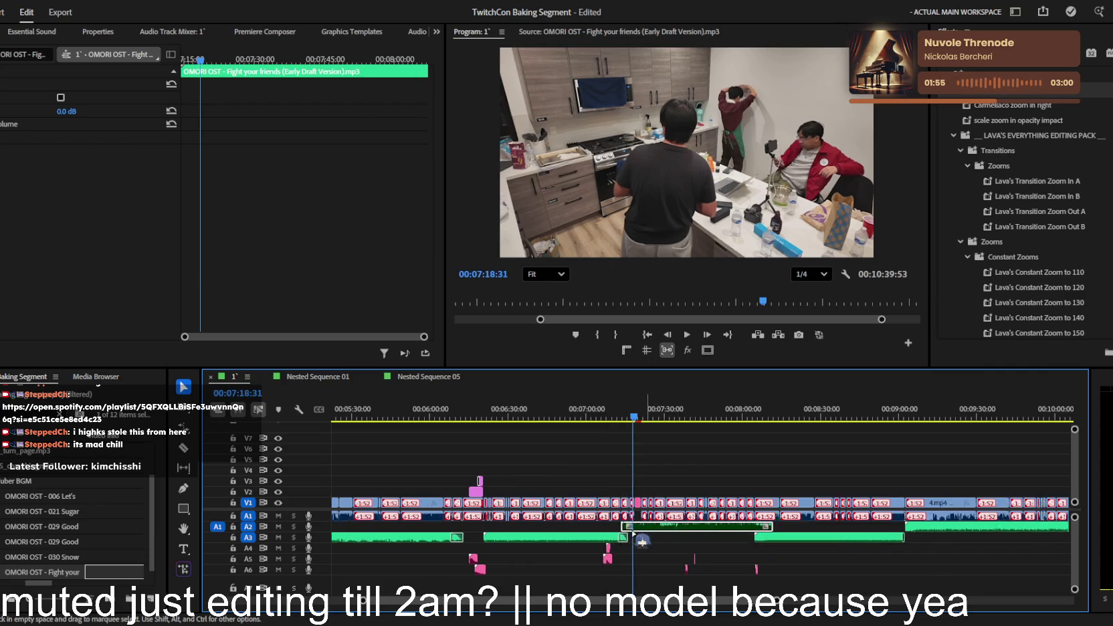
key(space)
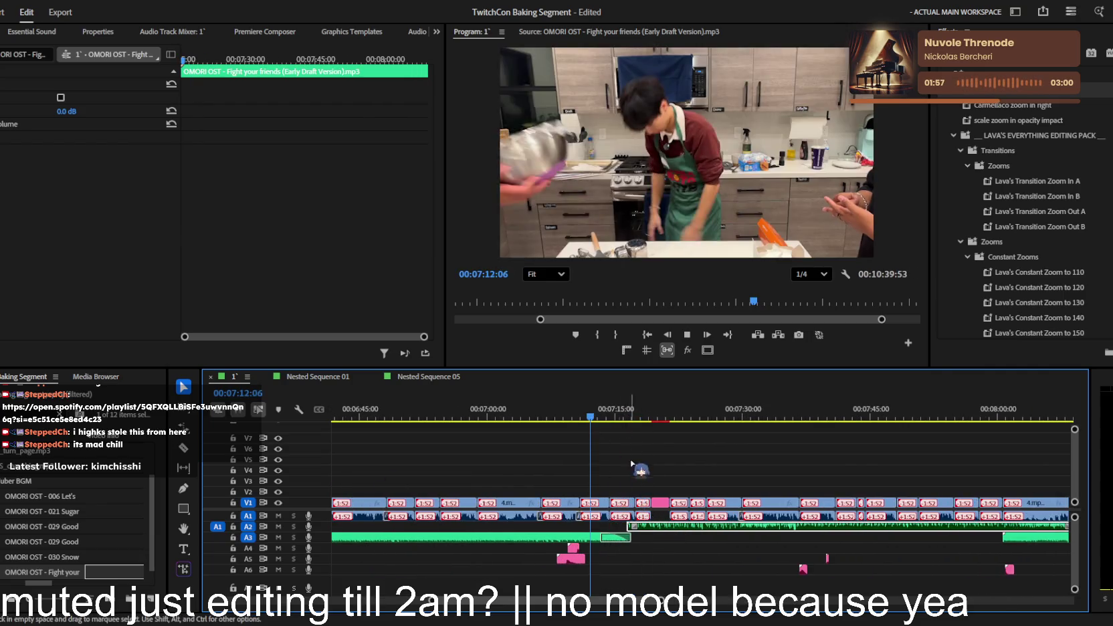
scroll(690, 511, up, 2)
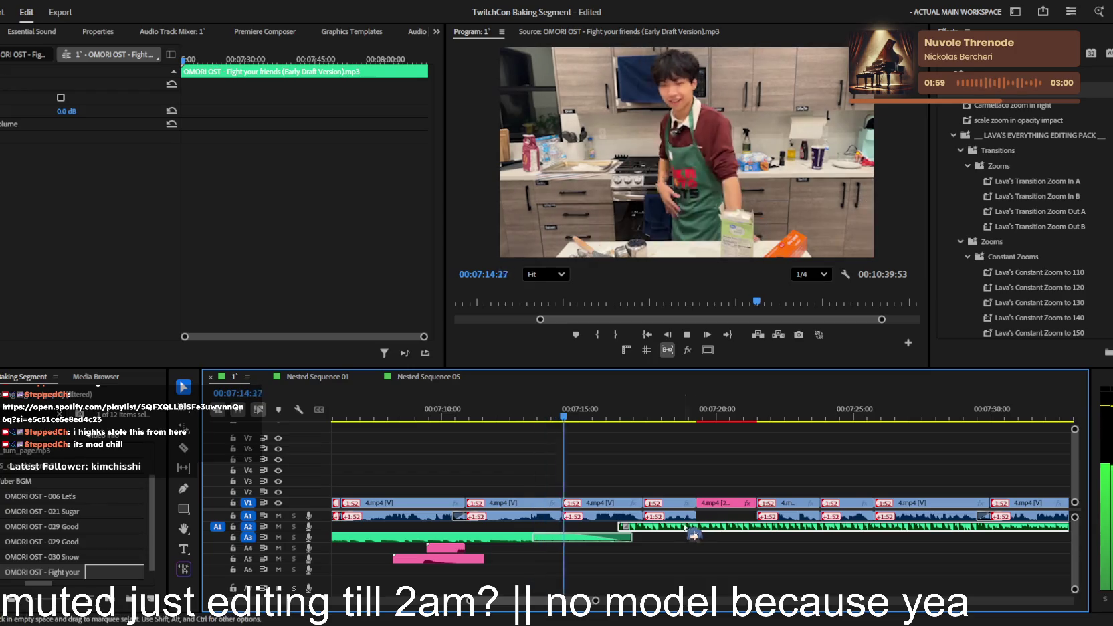
drag(689, 527, 716, 533)
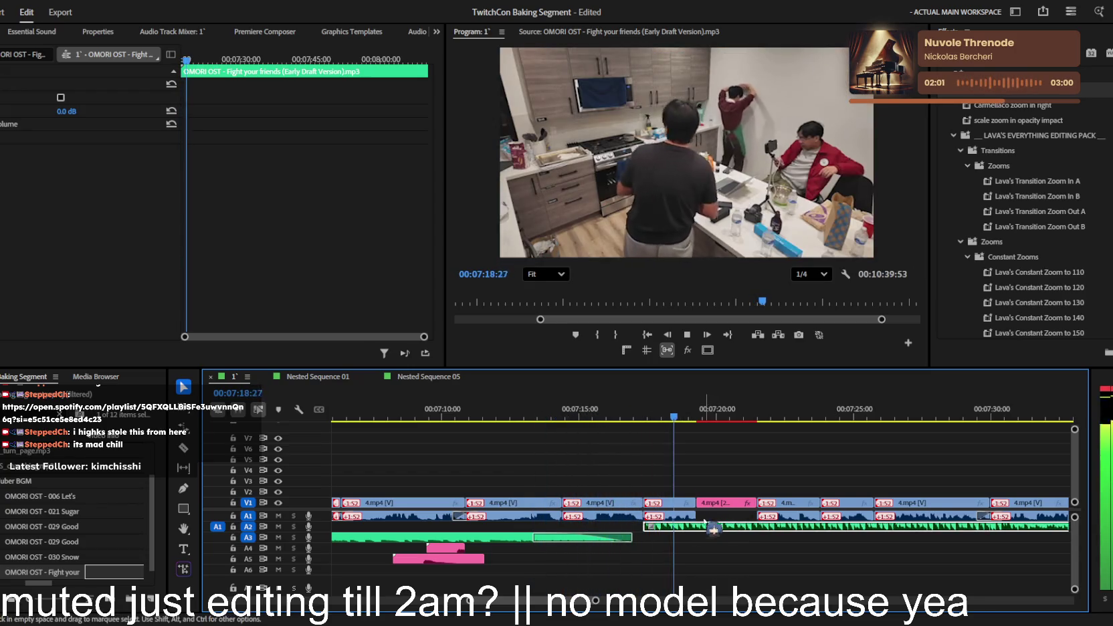
key(space)
click(696, 534)
click(695, 532)
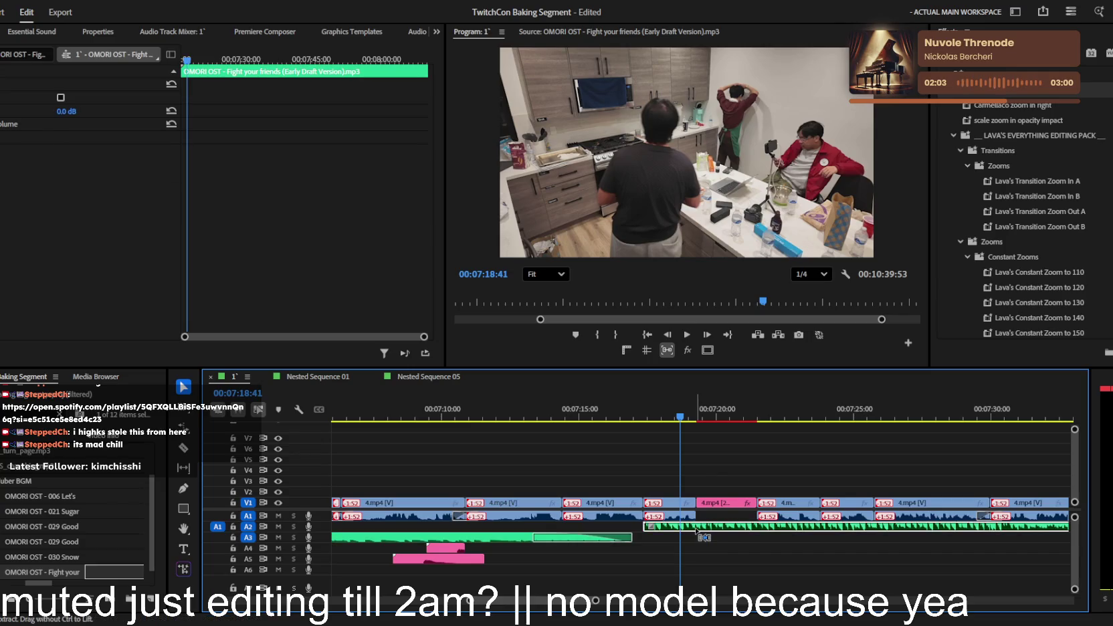
drag(695, 532, 692, 545)
key(space)
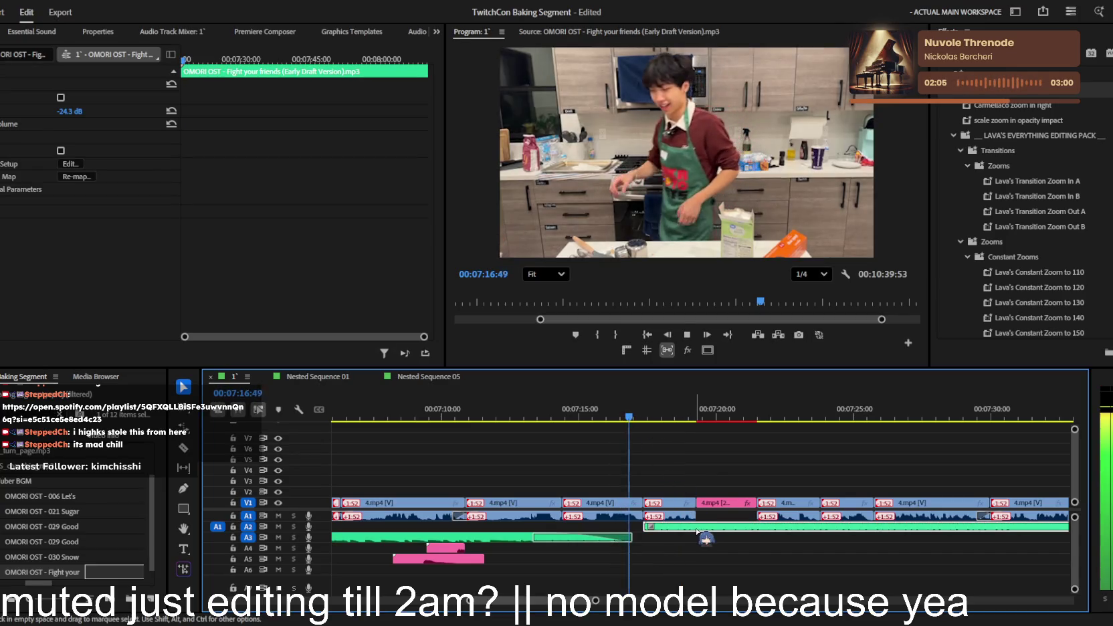
scroll(689, 545, down, 3)
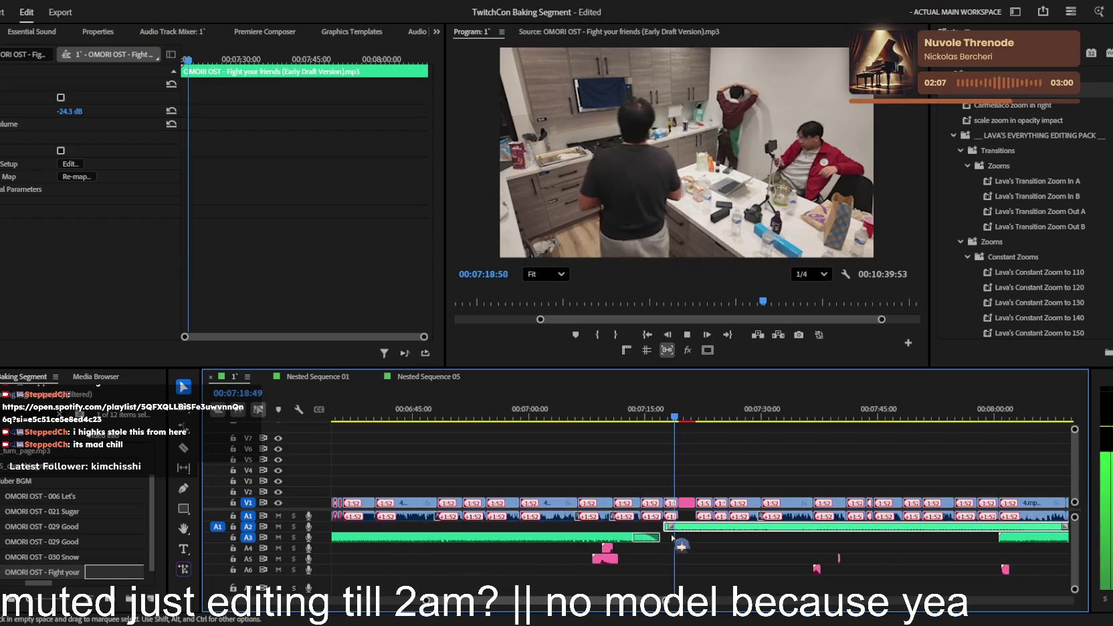
scroll(672, 537, down, 2)
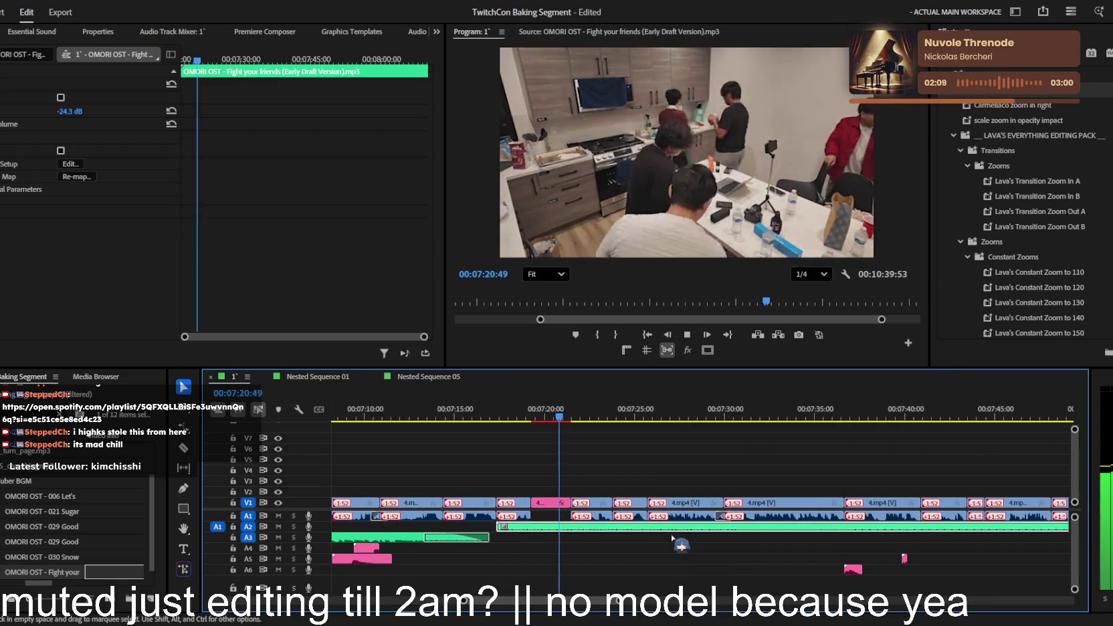
scroll(655, 535, down, 2)
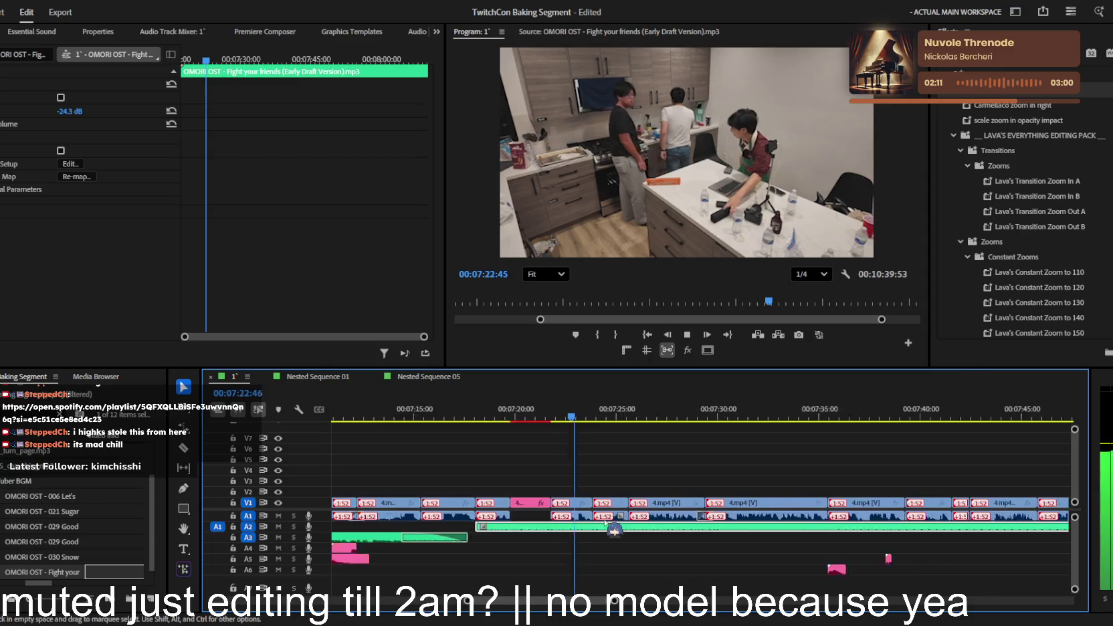
scroll(629, 533, up, 2)
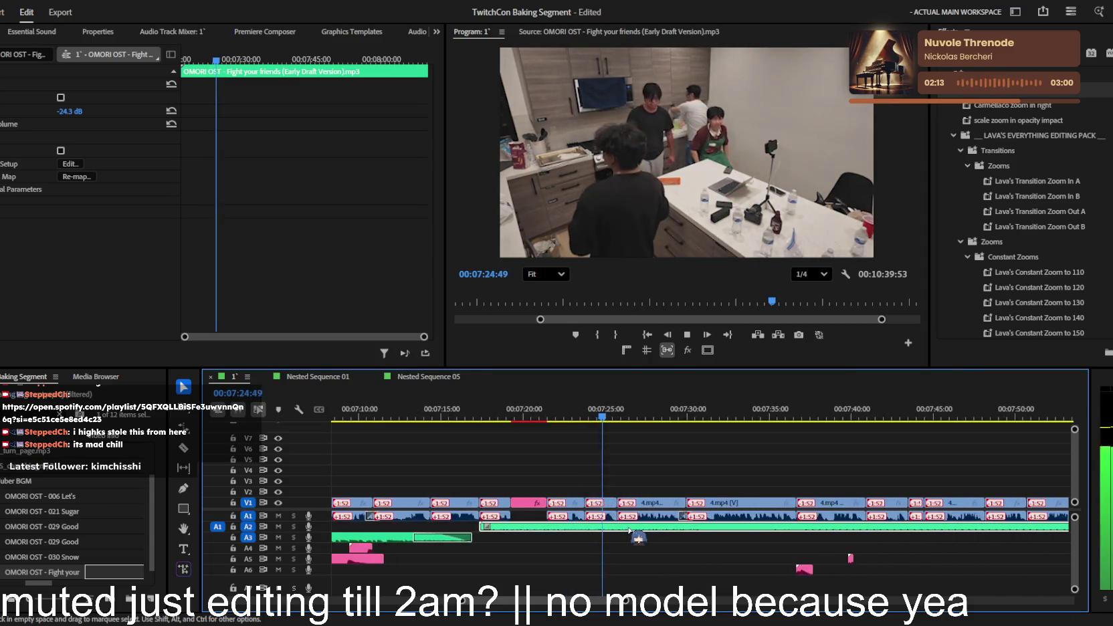
scroll(629, 534, up, 2)
scroll(630, 533, up, 1)
scroll(630, 534, up, 1)
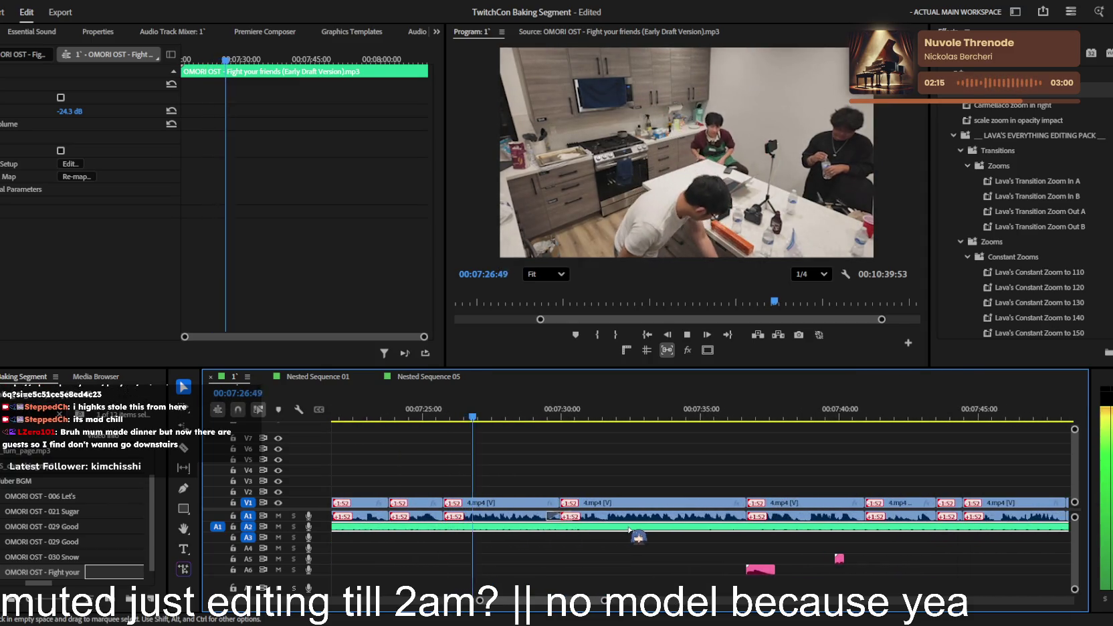
key(space)
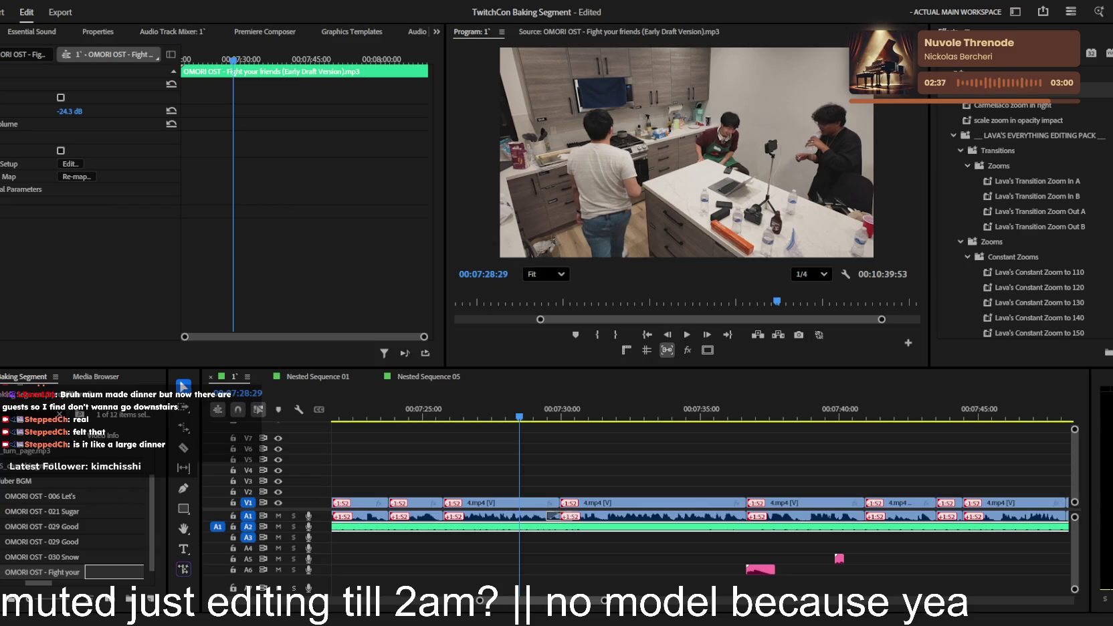
- Deselect the music clip and save the project
click(769, 472)
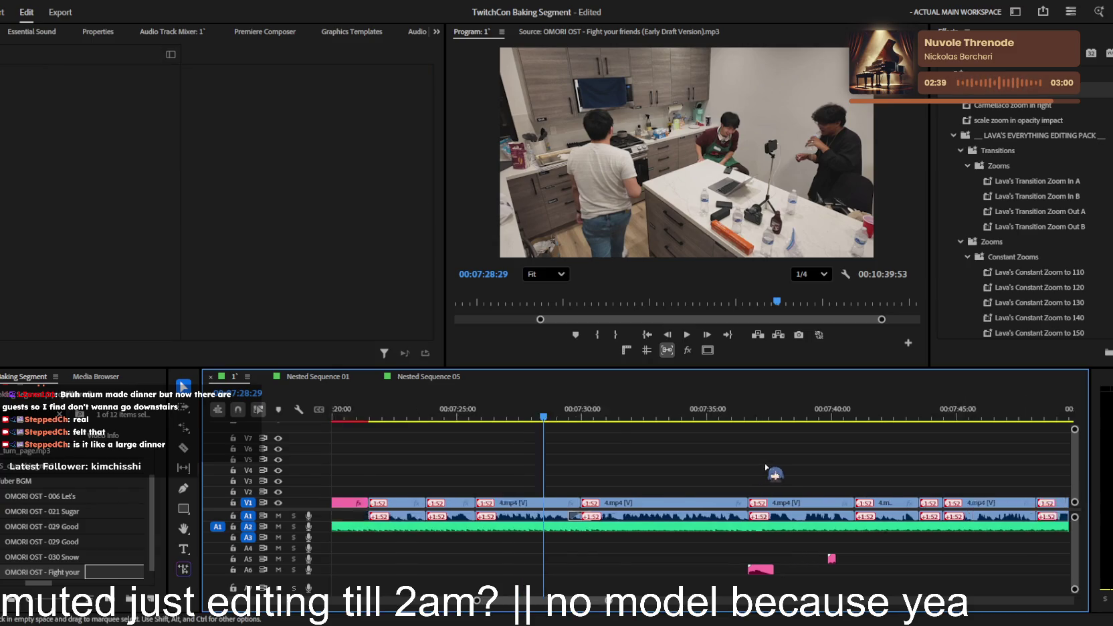
key(minus)
key(ctrl+s)
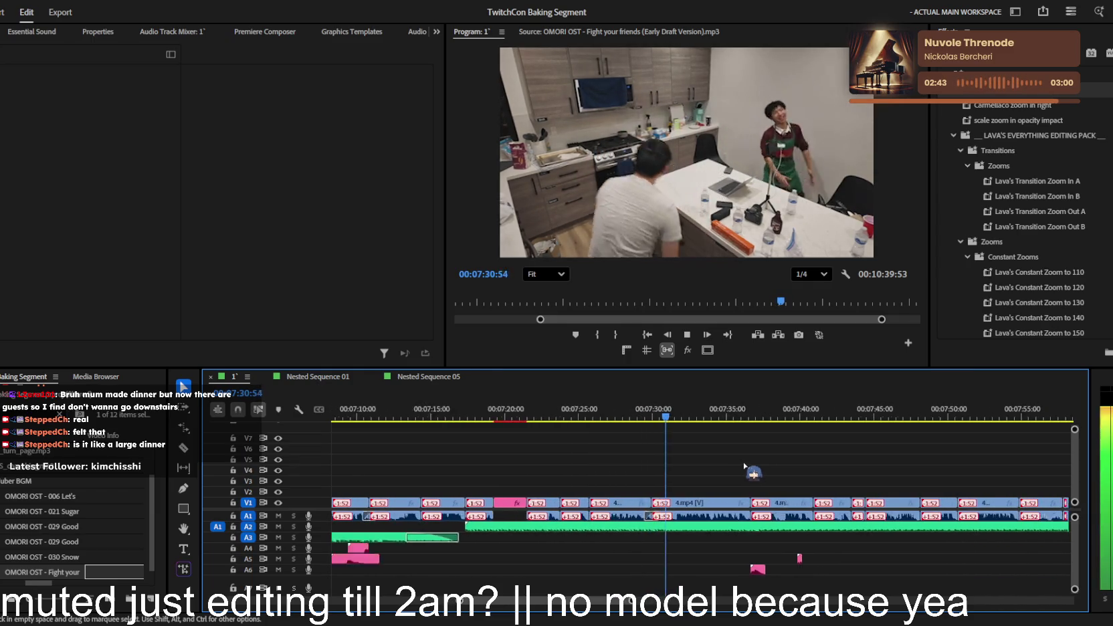
- Watch the timeline while zooming around the playhead, stopping at about 7:41
key(equal)
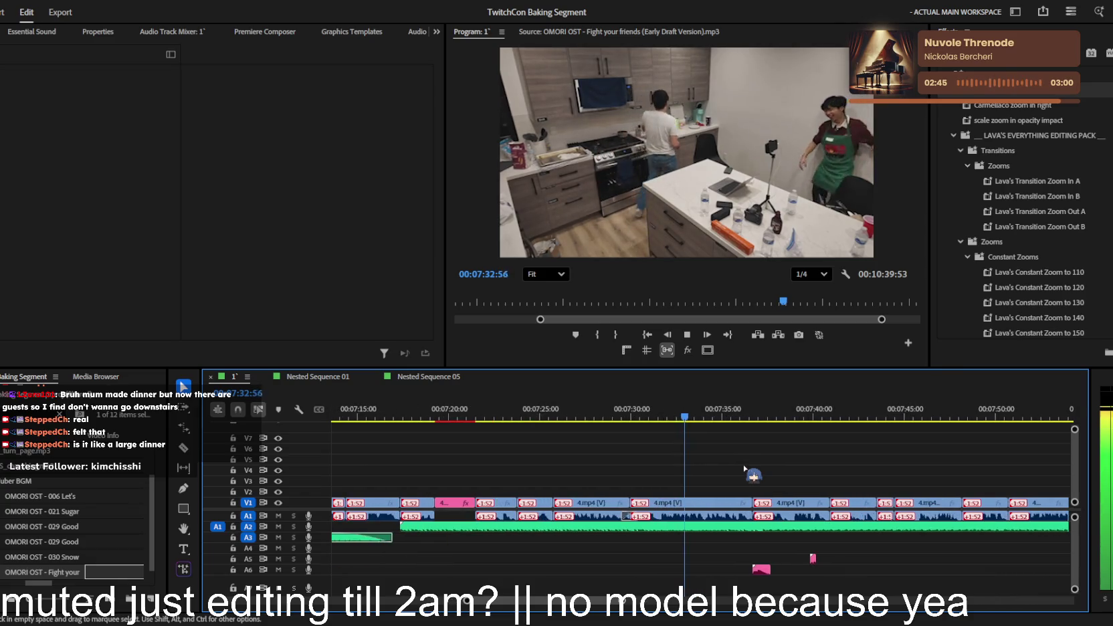
key(equal)
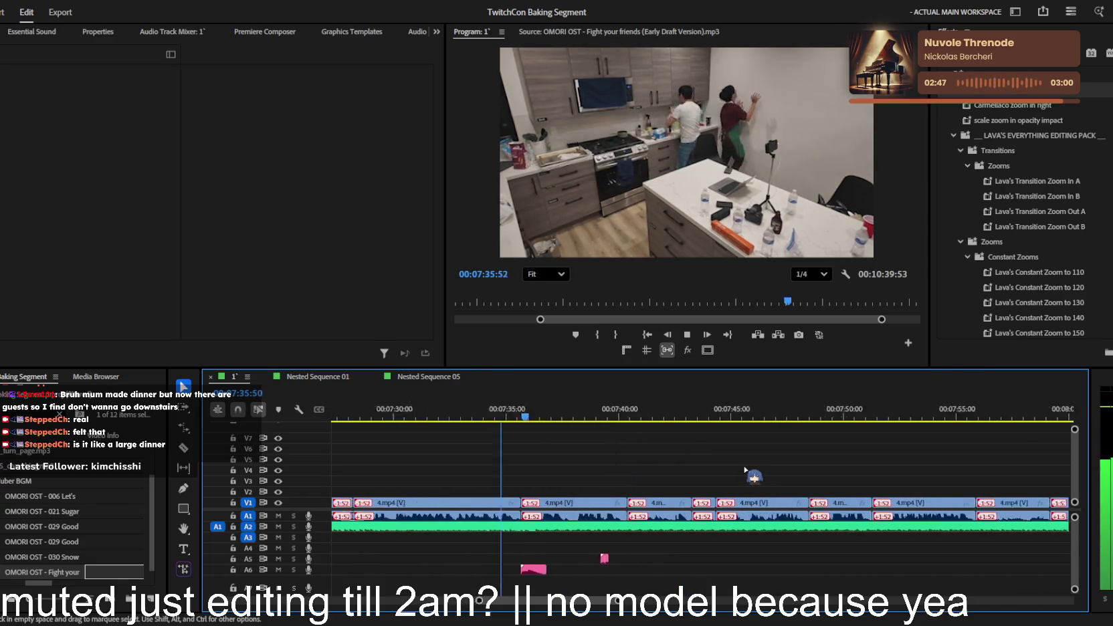
key(minus)
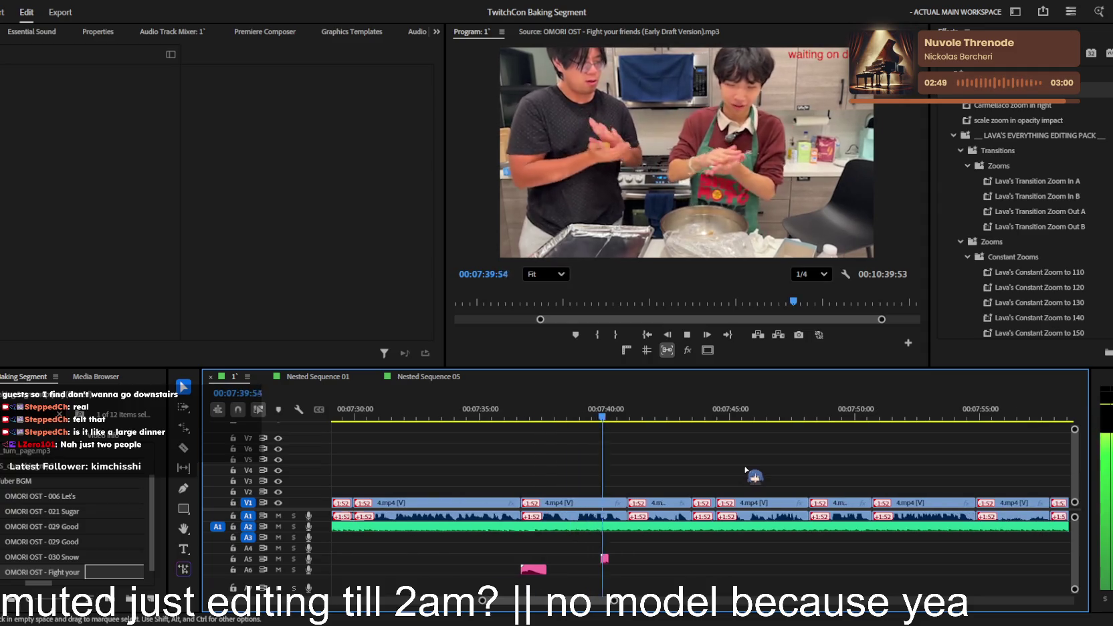
key(space)
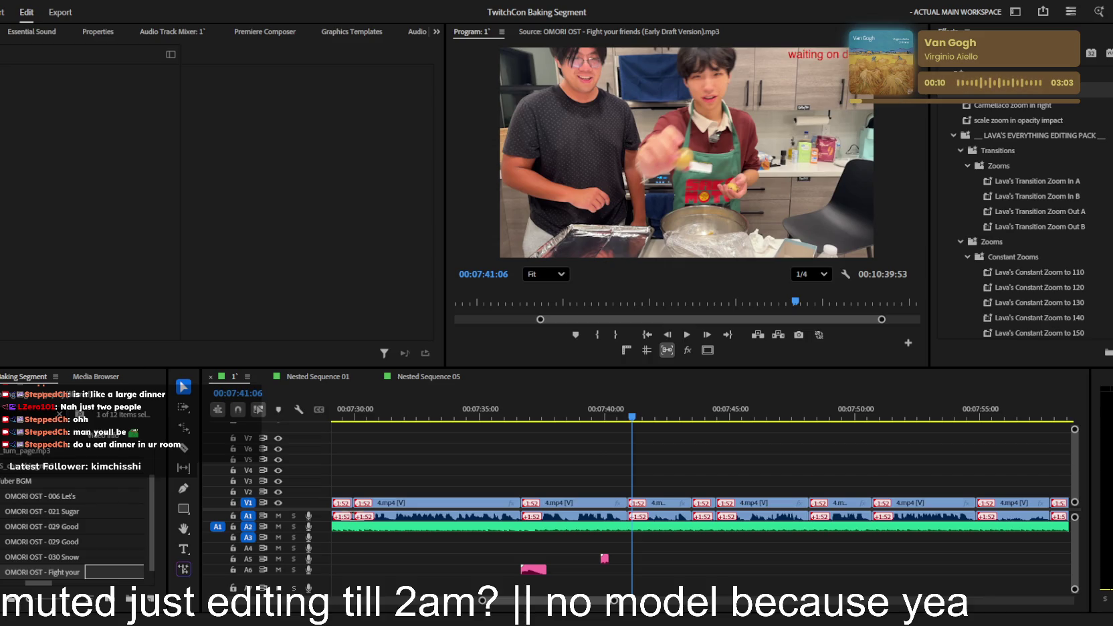
scroll(733, 475, down, 5)
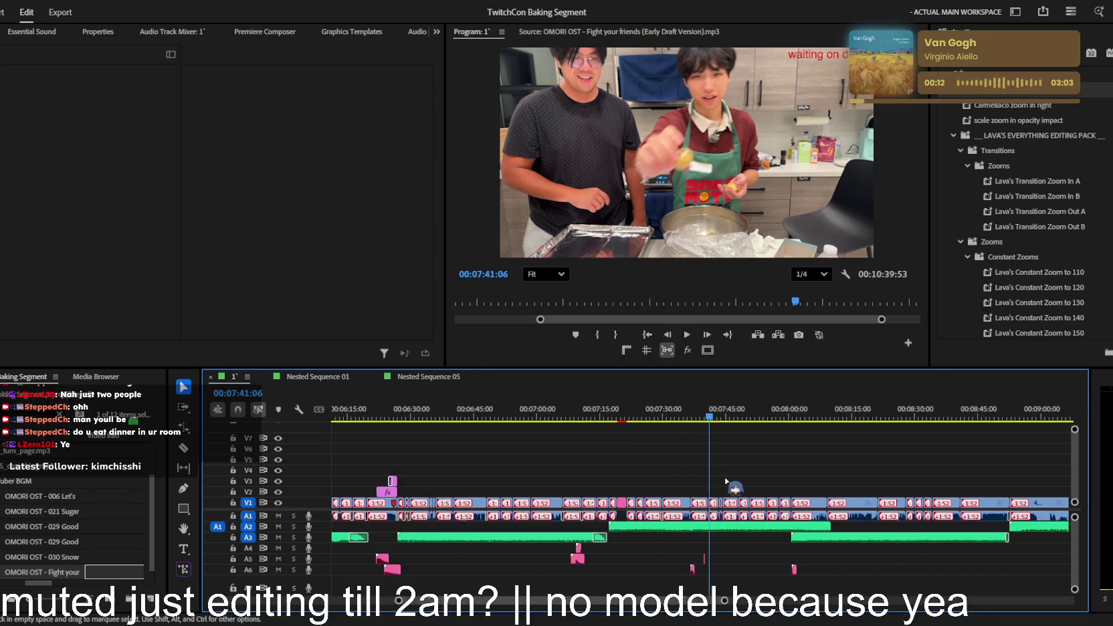
- Trim the A2 background music to end where the A3 clip starts, then save
click(669, 167)
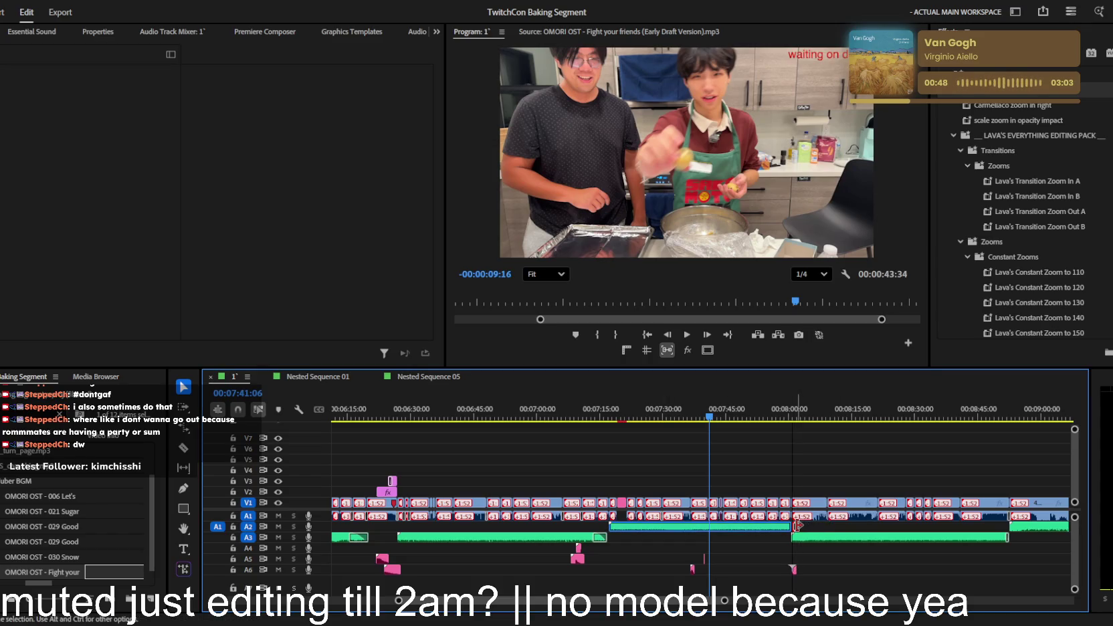
key(ctrl+z)
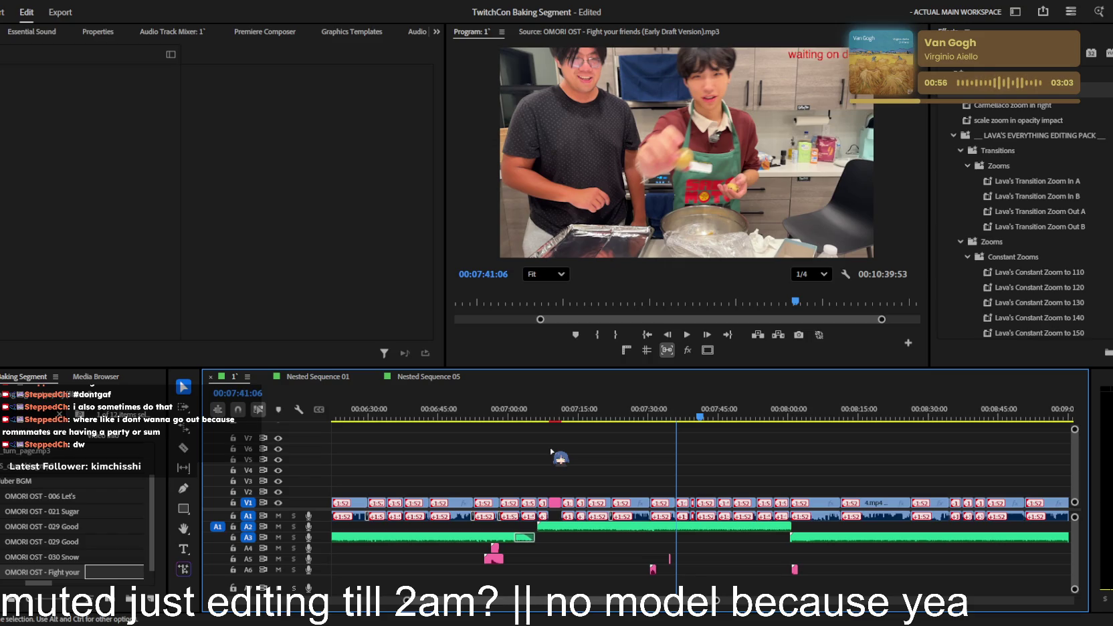
key(ctrl+s)
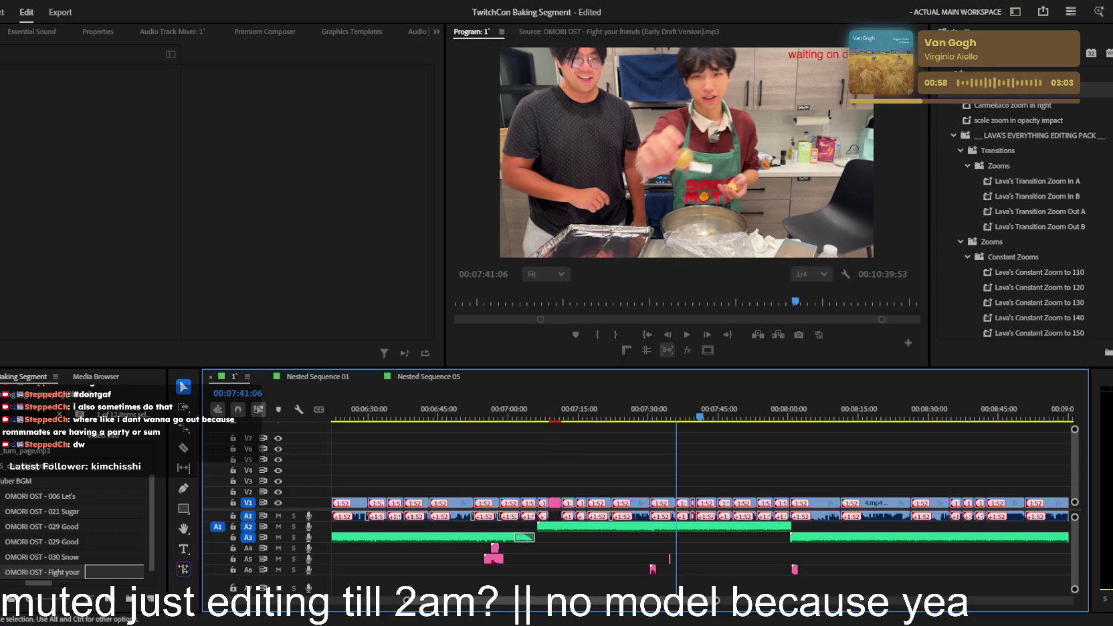
- Play back from about 7:12, zooming the timeline in and out to review
key(equal)
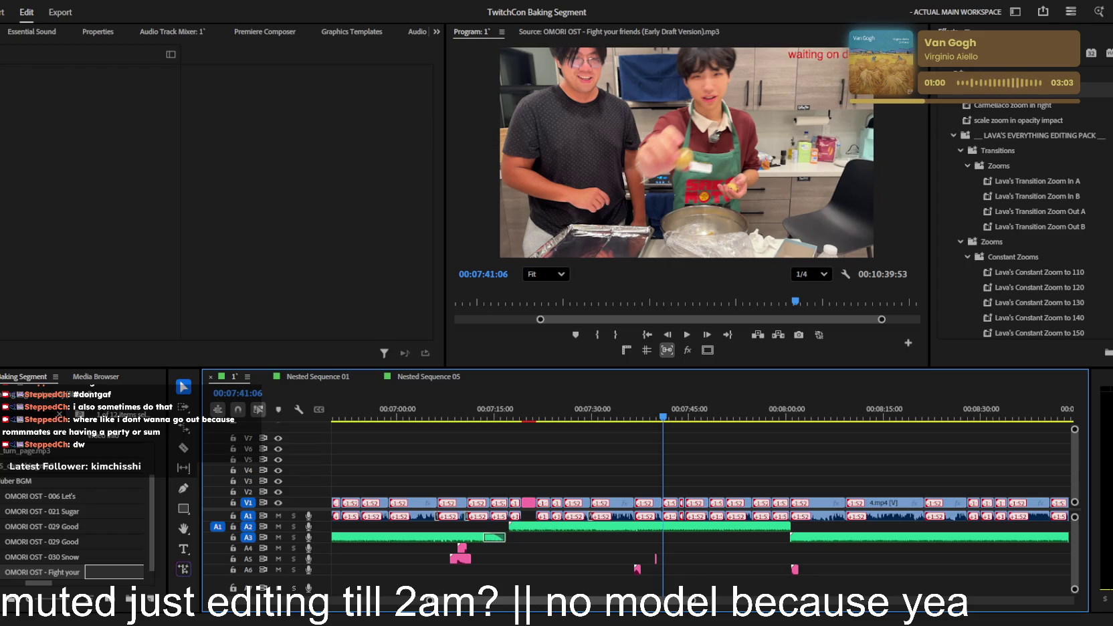
click(477, 414)
key(space)
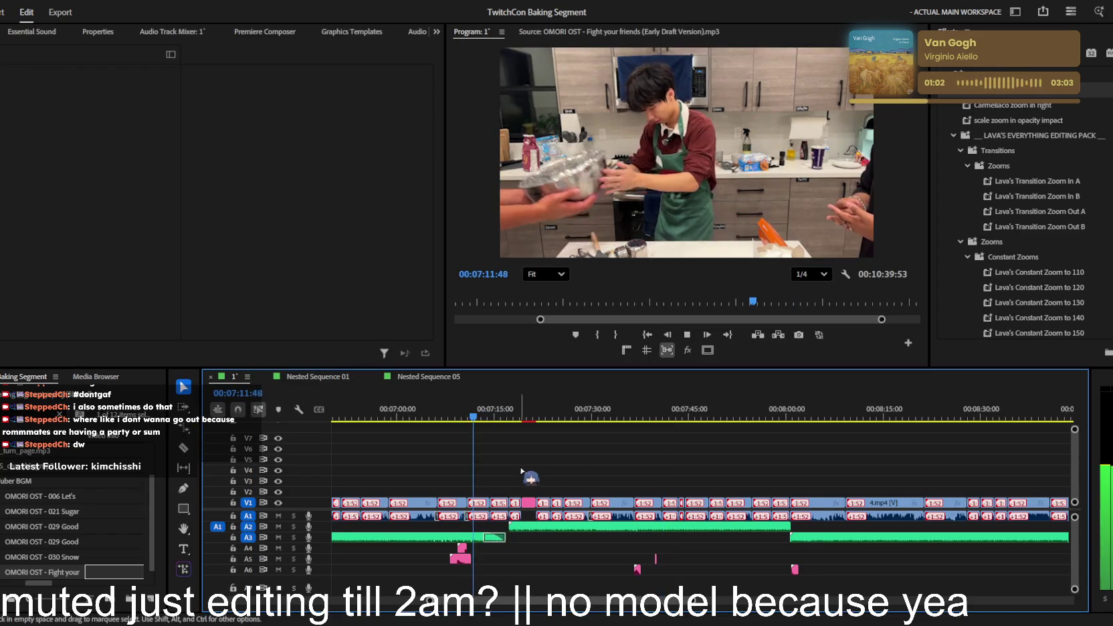
key(equal)
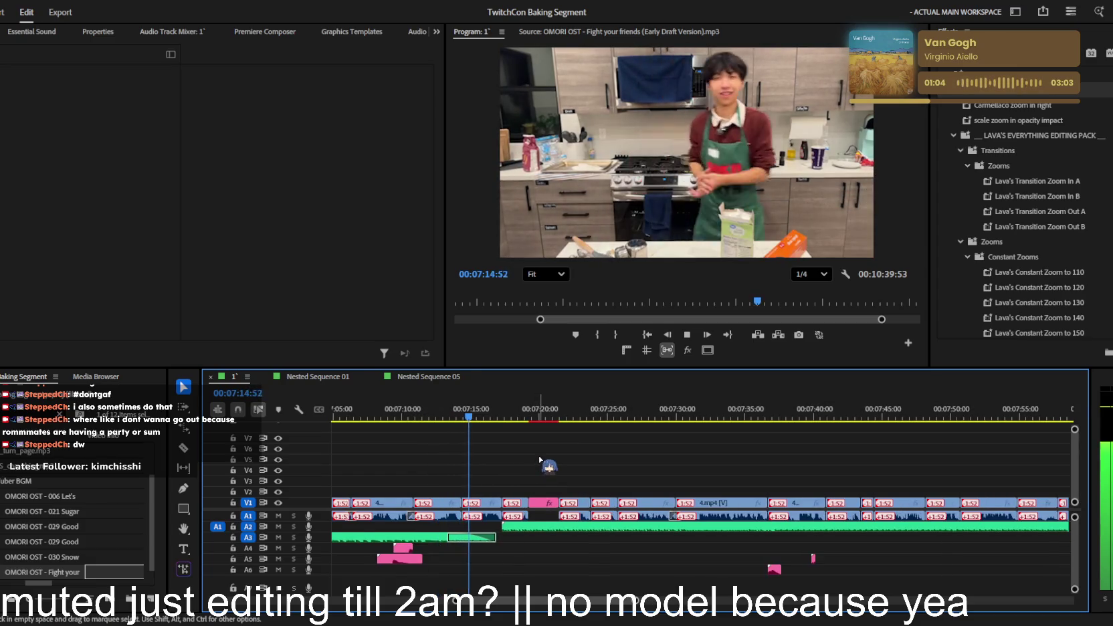
key(equal)
key(minus)
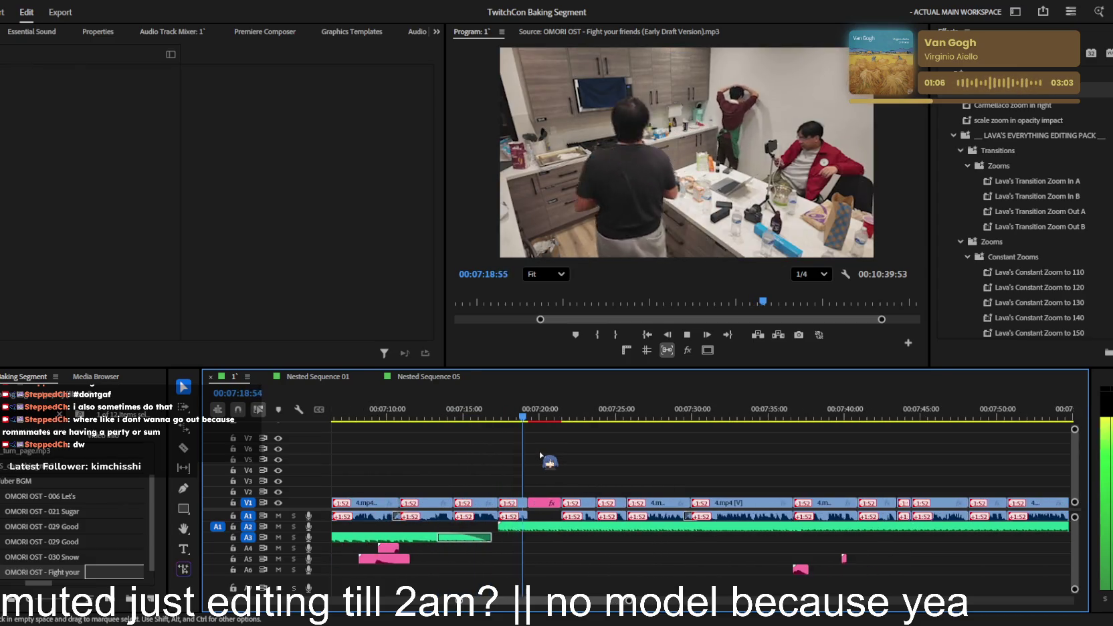
- Scrub back to about 7:37 and select the EraserErase sound effect near 7:40
scroll(539, 441, up, 1)
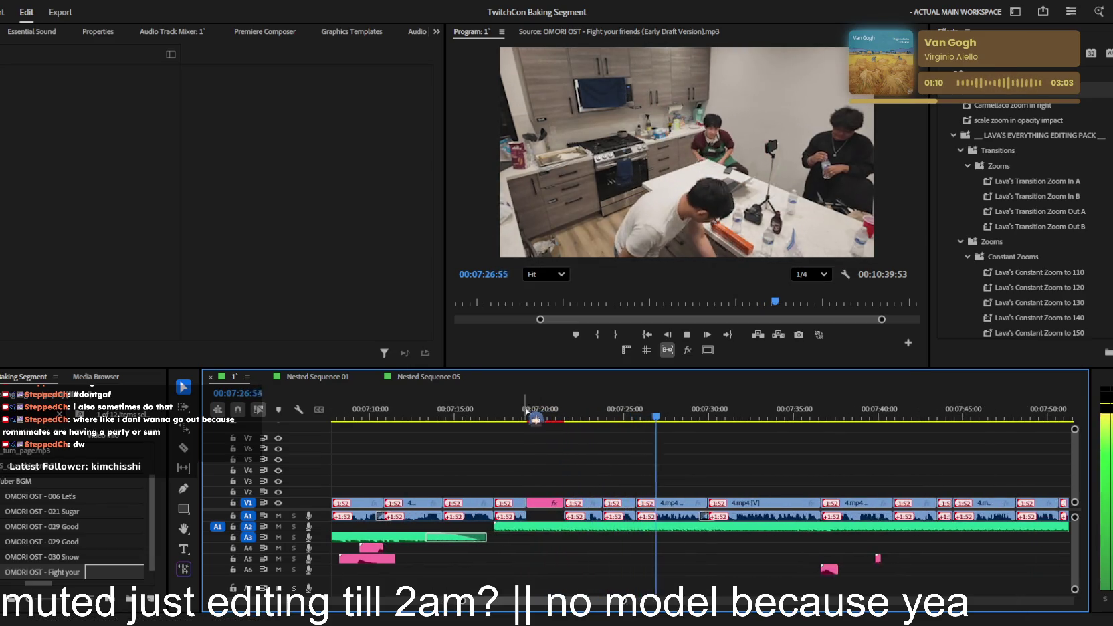
scroll(539, 434, up, 2)
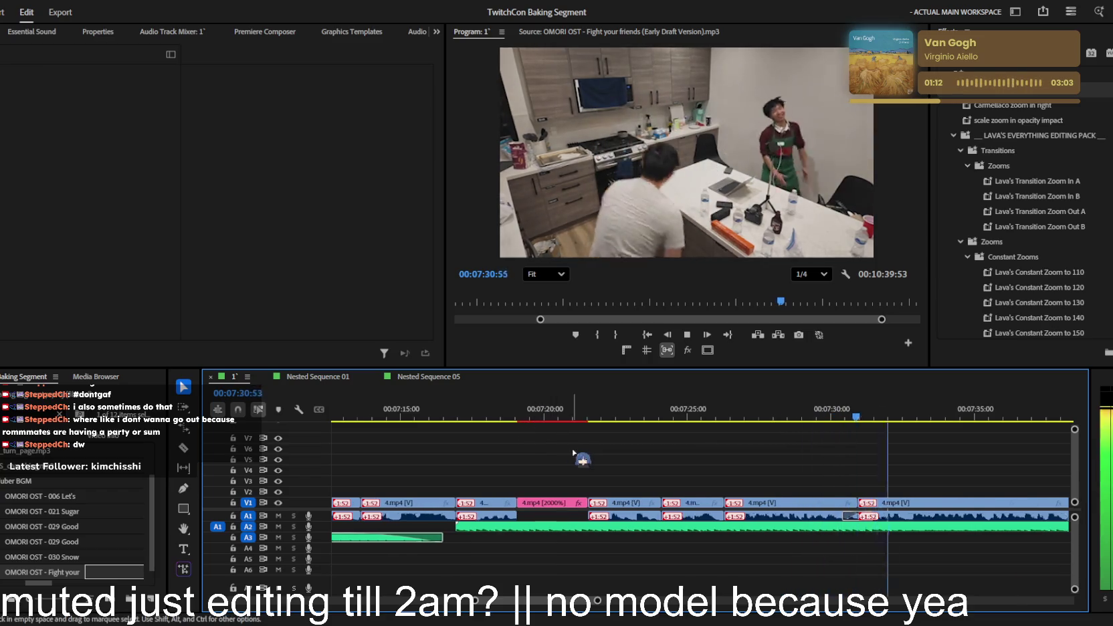
scroll(573, 449, up, 2)
scroll(573, 449, down, 2)
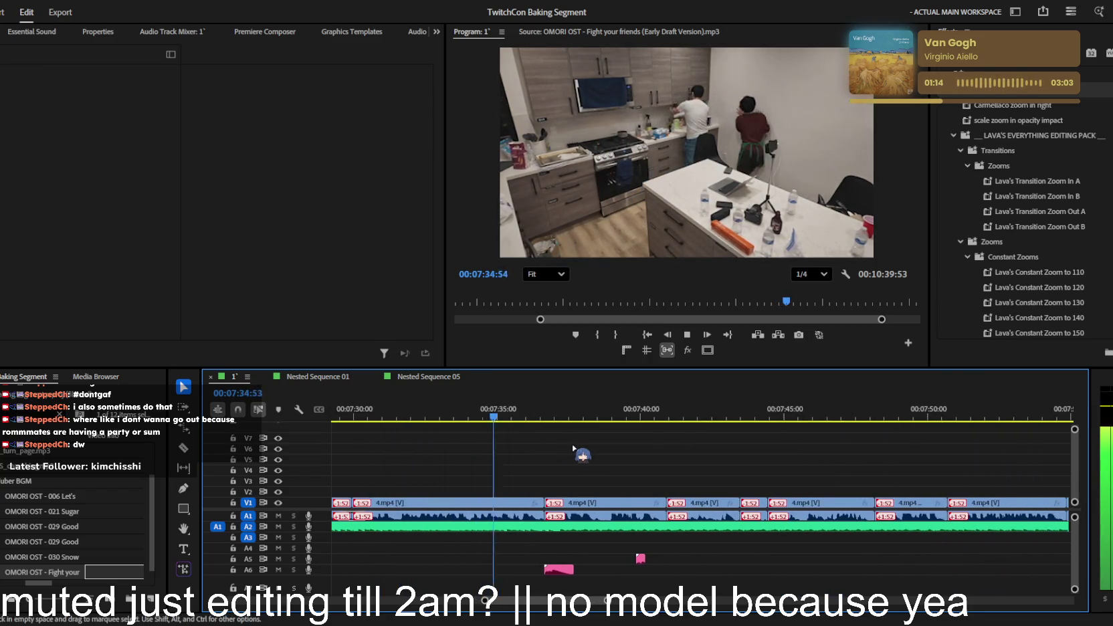
scroll(573, 447, up, 2)
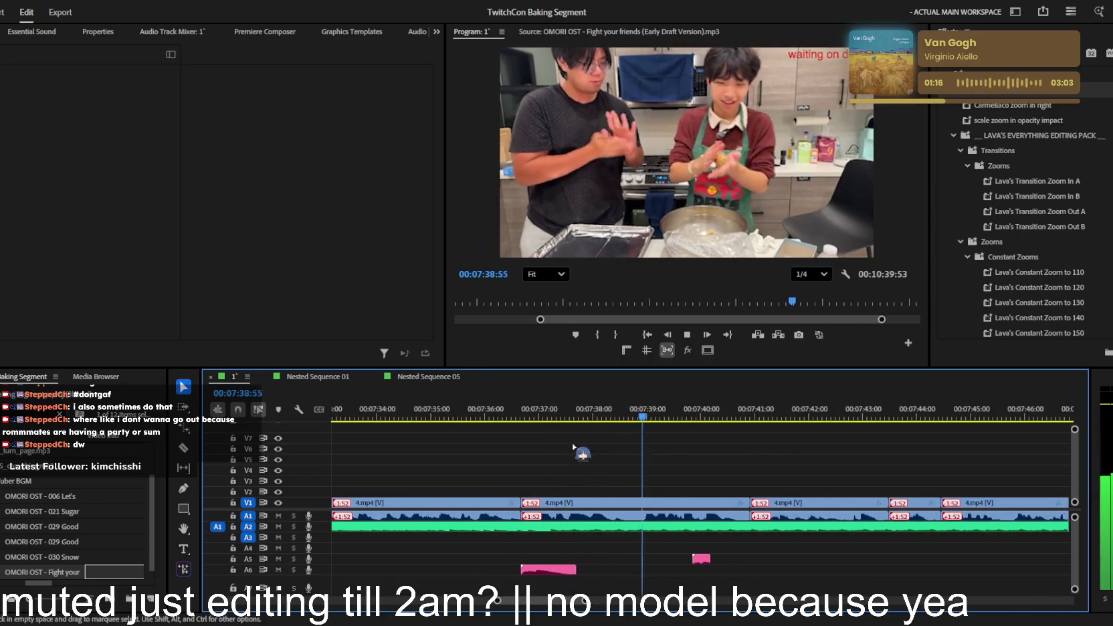
scroll(573, 446, down, 3)
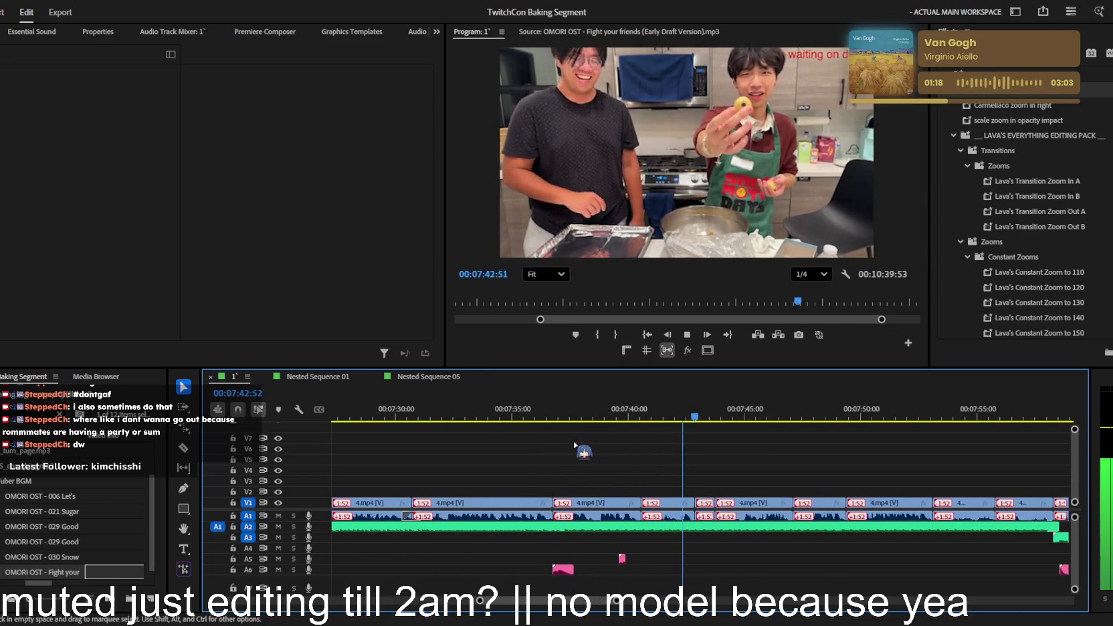
scroll(602, 448, up, 3)
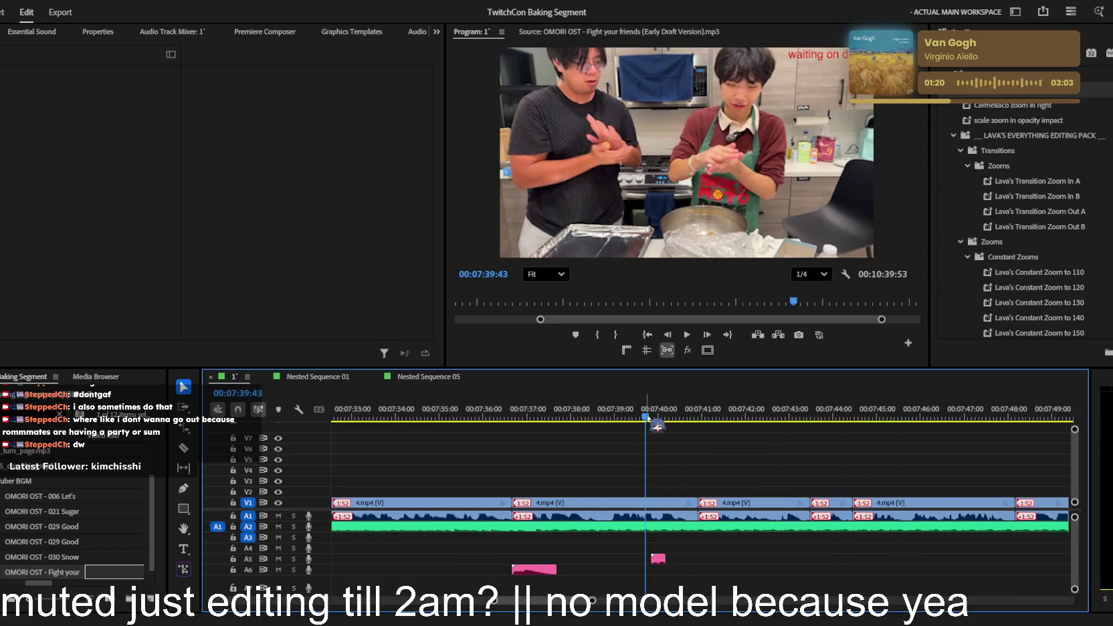
scroll(662, 483, up, 2)
drag(675, 417, 445, 427)
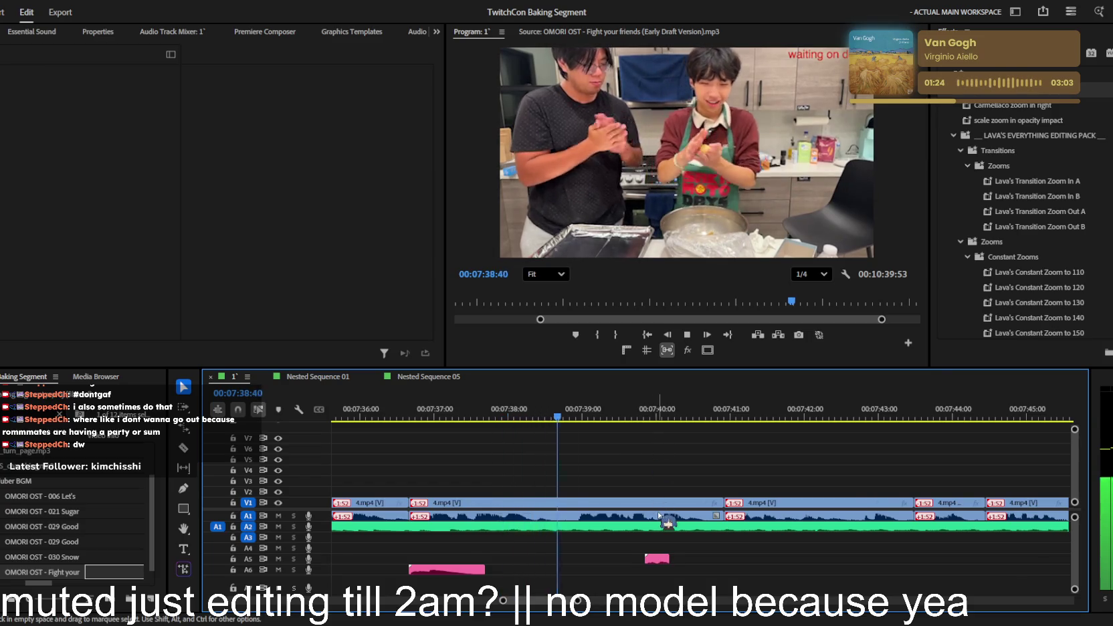
click(659, 555)
- Delete the EraserErase_AP1.1239 SFX clip from track A5 near 7:40
key(minus)
key(minus)
key(minus)
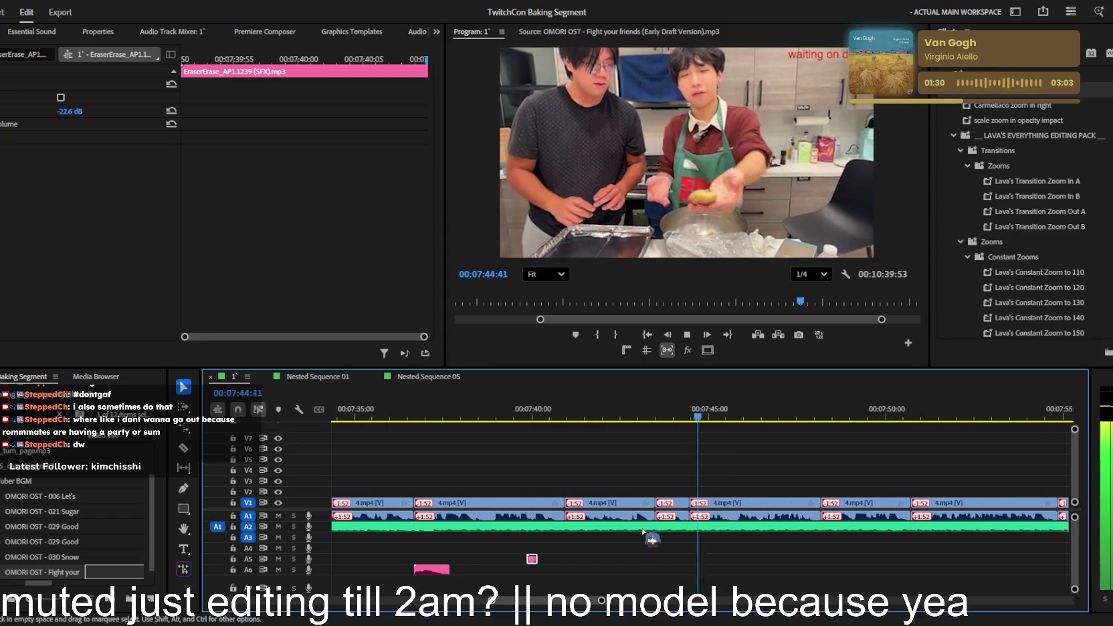
key(equal)
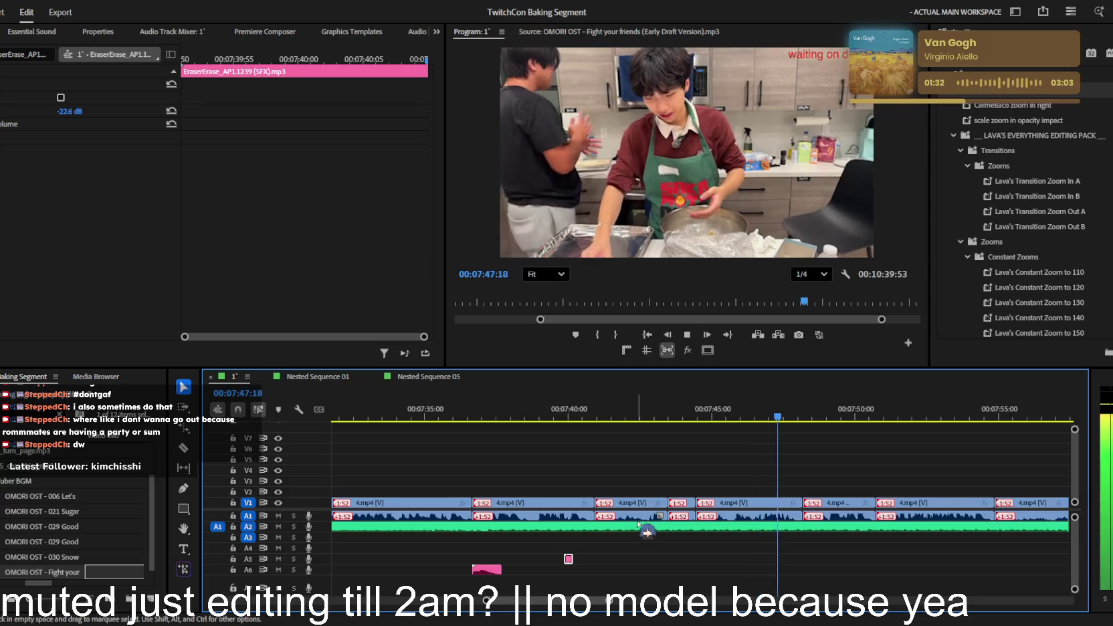
click(645, 537)
key(minus)
key(minus)
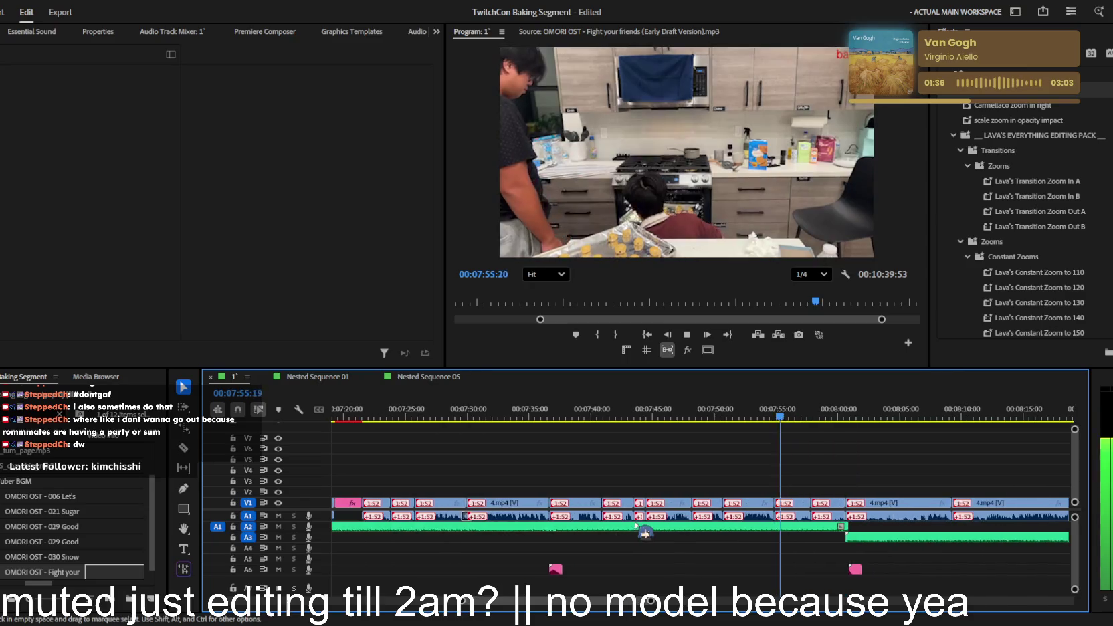
key(minus)
key(minus)
key(minus)
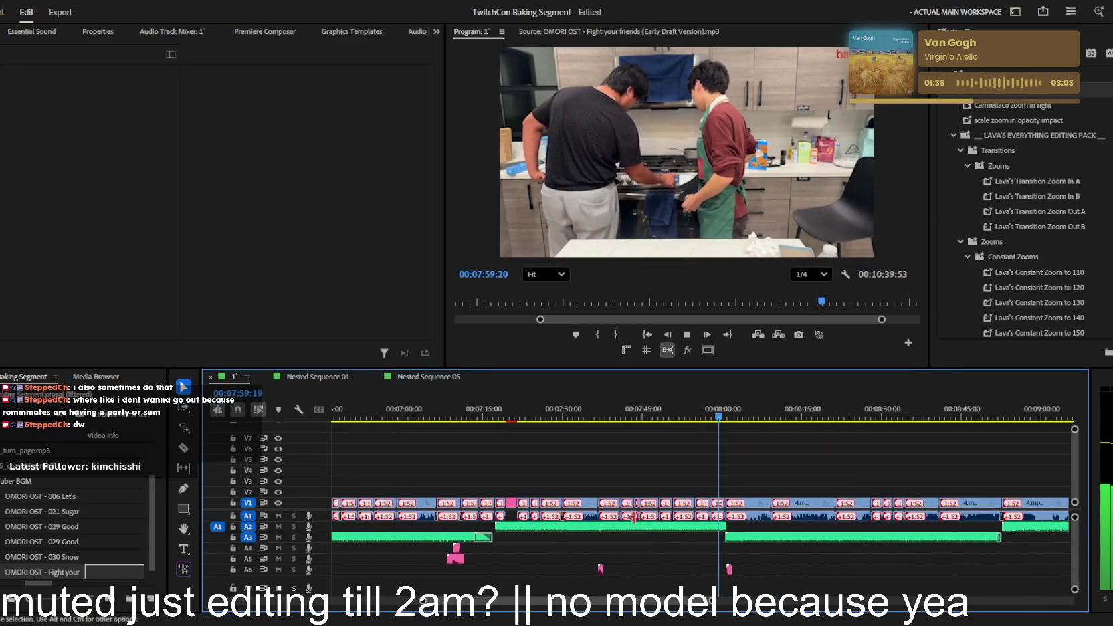
- Zoom the timeline to the group tasting cuts around 8:32, stop playback and focus the timeline
key(equal)
key(equal)
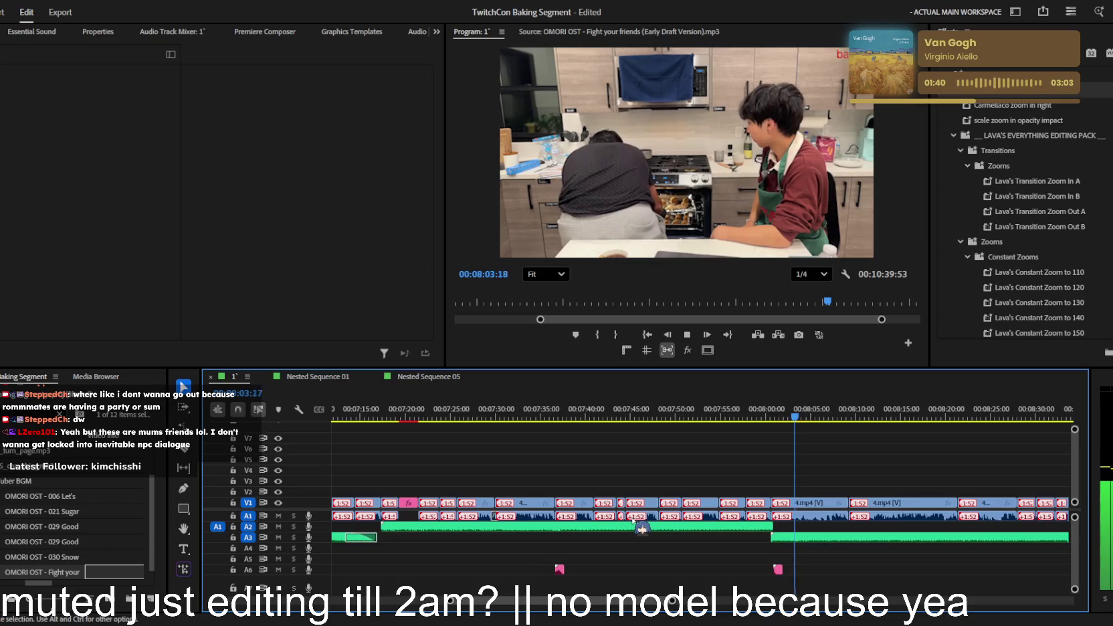
key(equal)
key(equal)
key(equal)
key(equal)
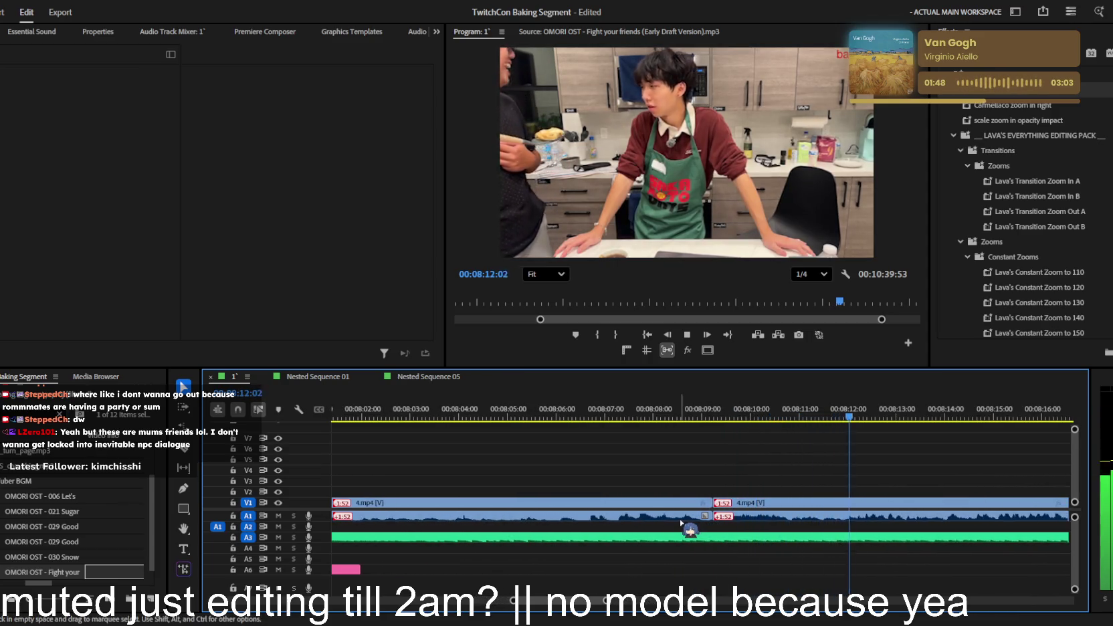
scroll(682, 524, down, 3)
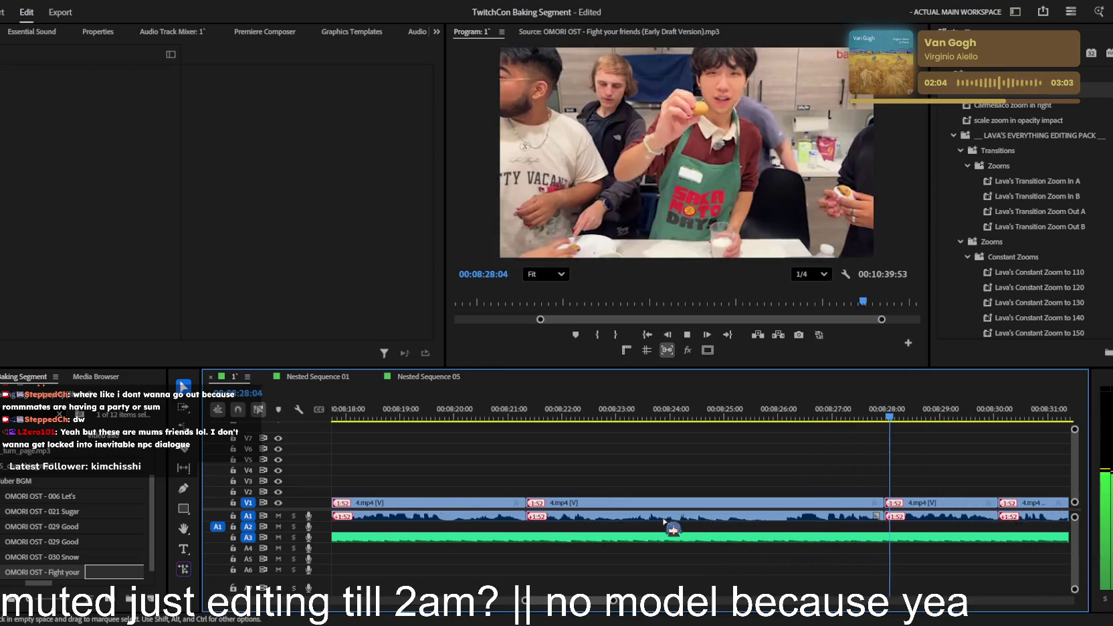
key(minus)
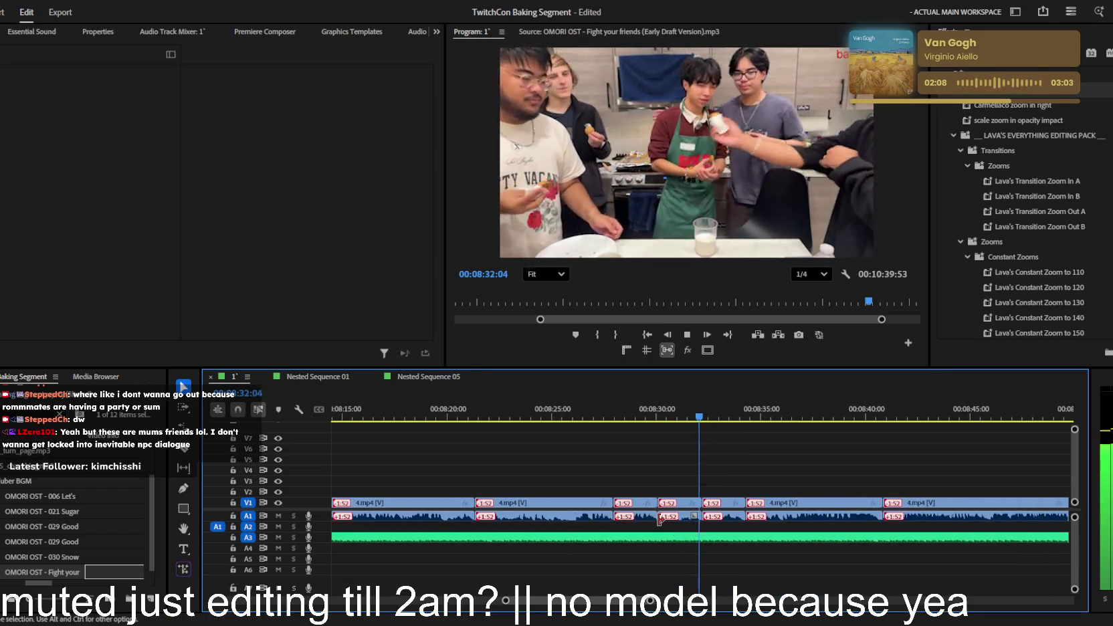
key(space)
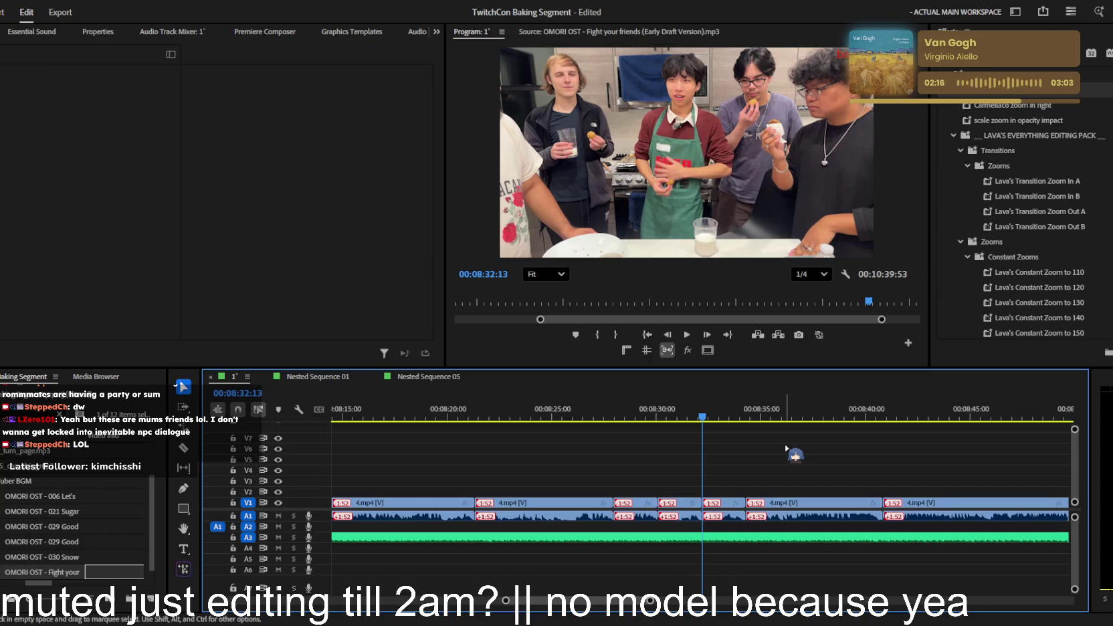
alt+scroll(784, 450, up, 2)
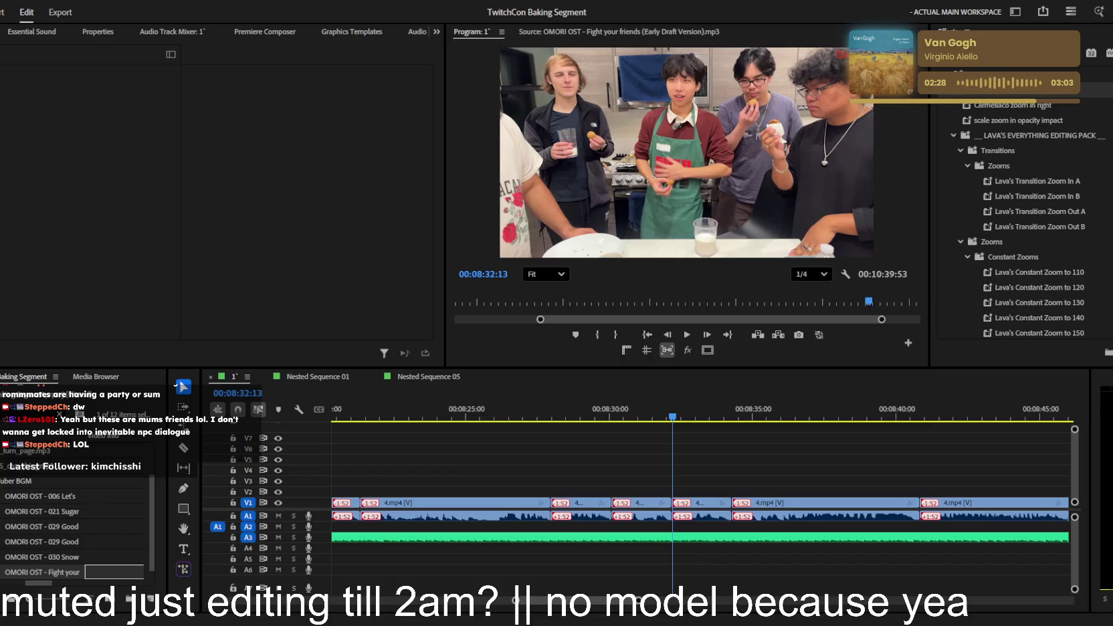
click(783, 467)
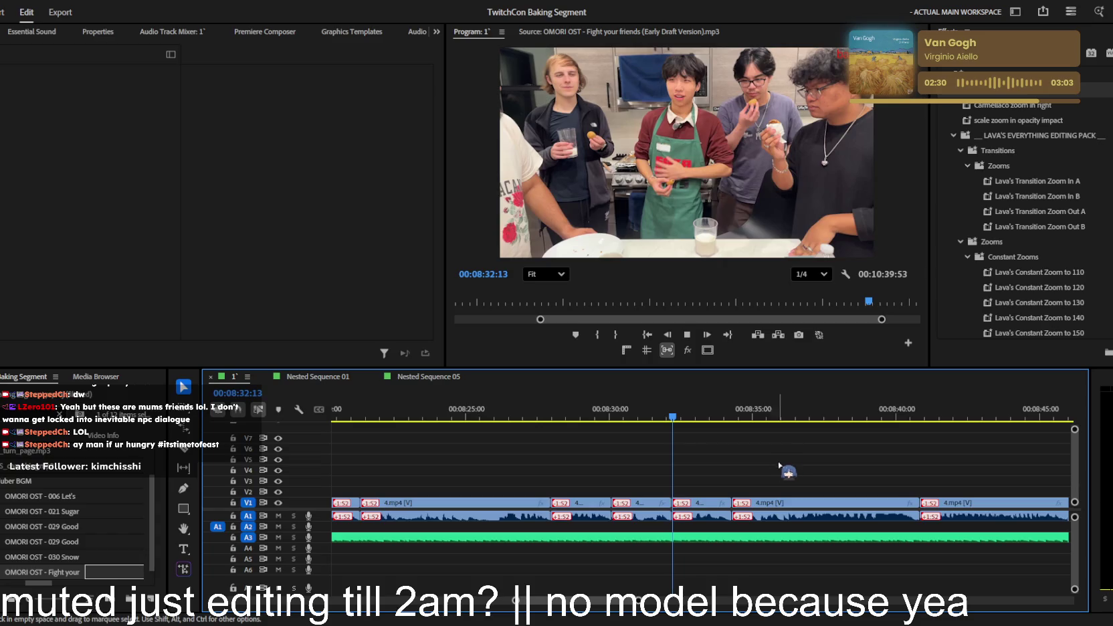
- Play the group tasting section from 8:32 to about 9:04
key(space)
scroll(783, 467, up, 2)
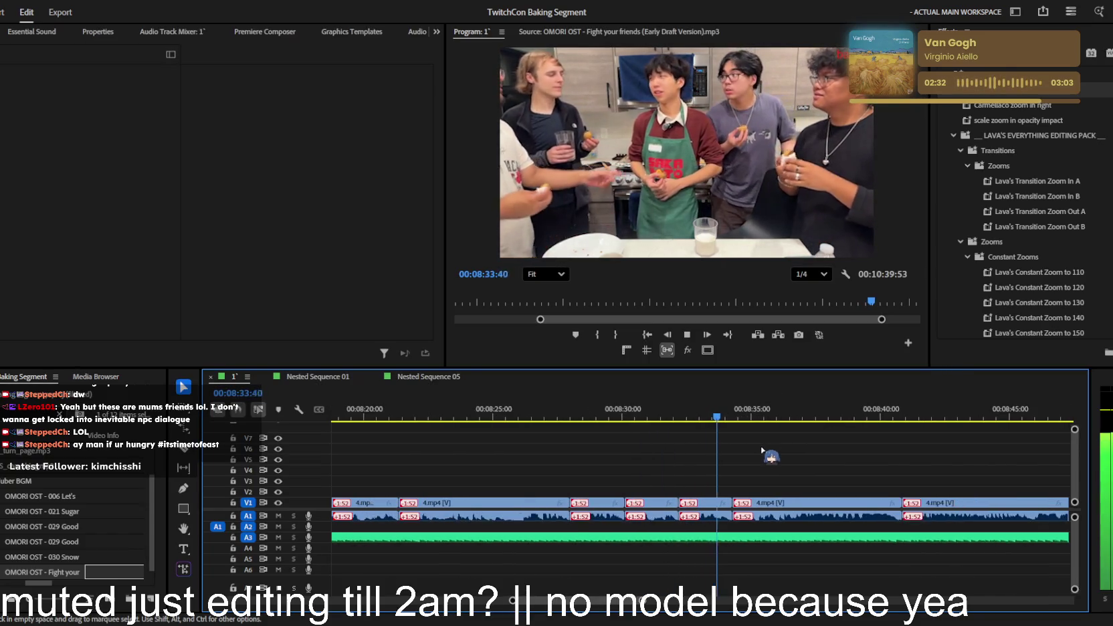
scroll(776, 455, down, 3)
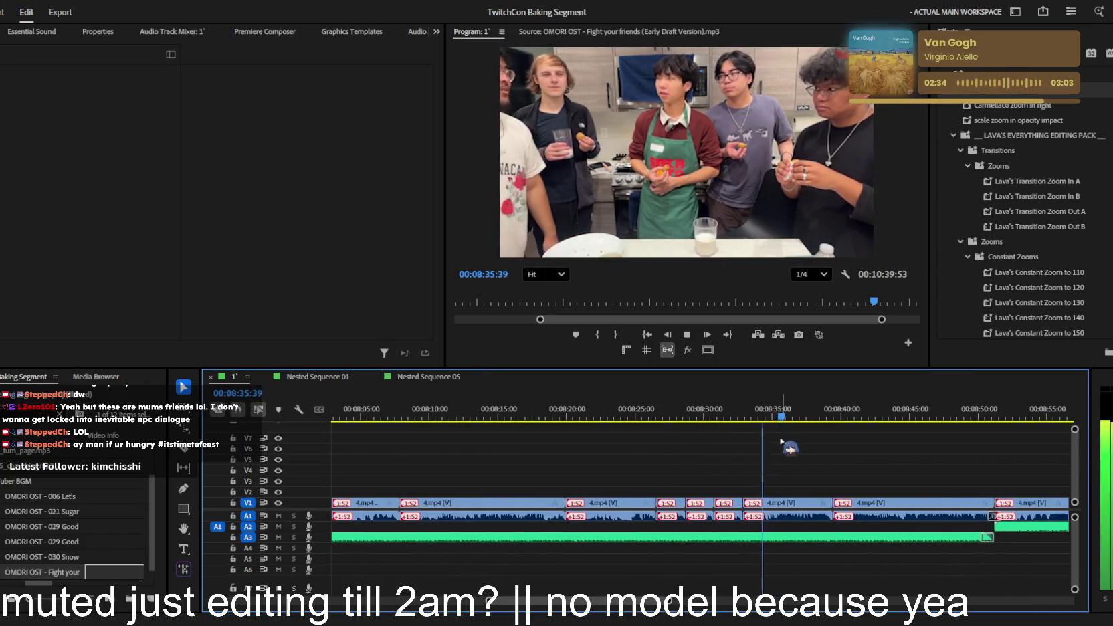
scroll(793, 449, up, 2)
scroll(784, 448, down, 1)
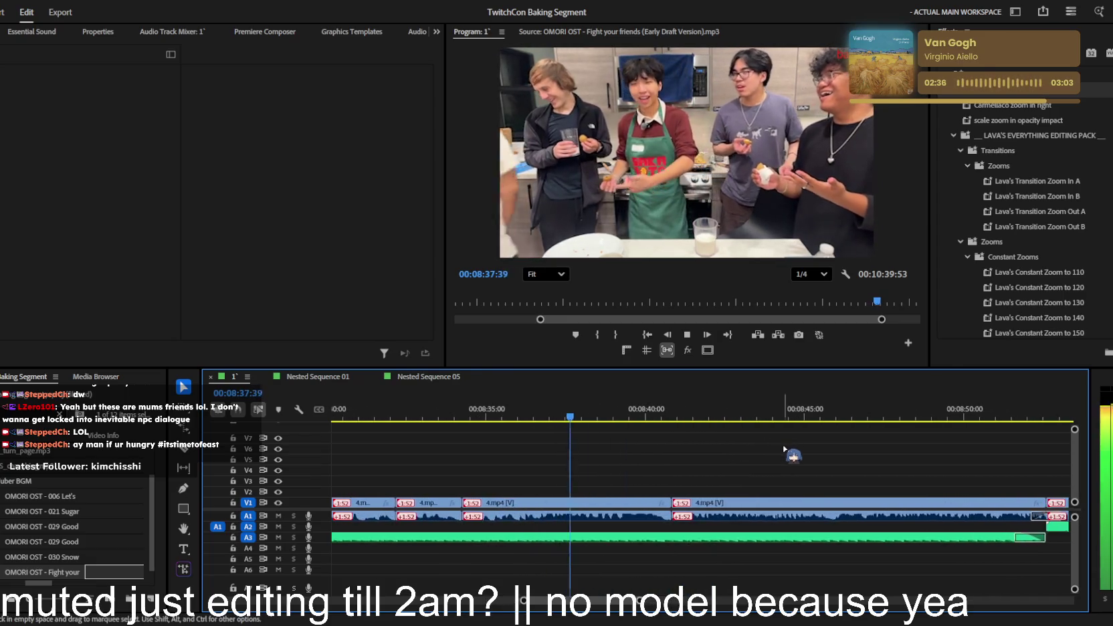
scroll(785, 448, down, 1)
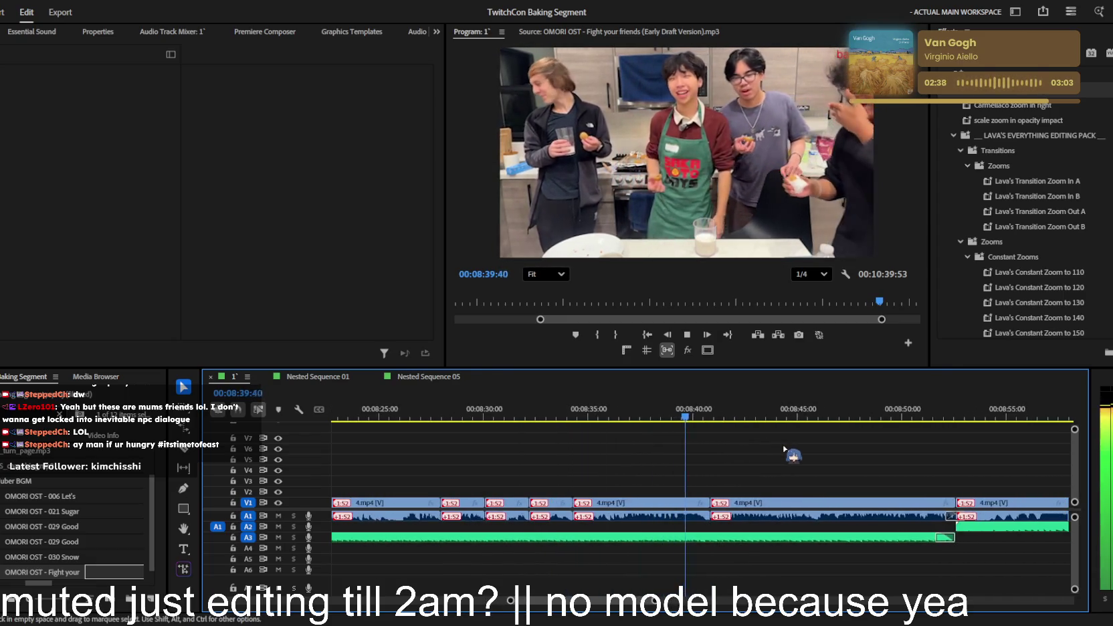
scroll(785, 448, up, 1)
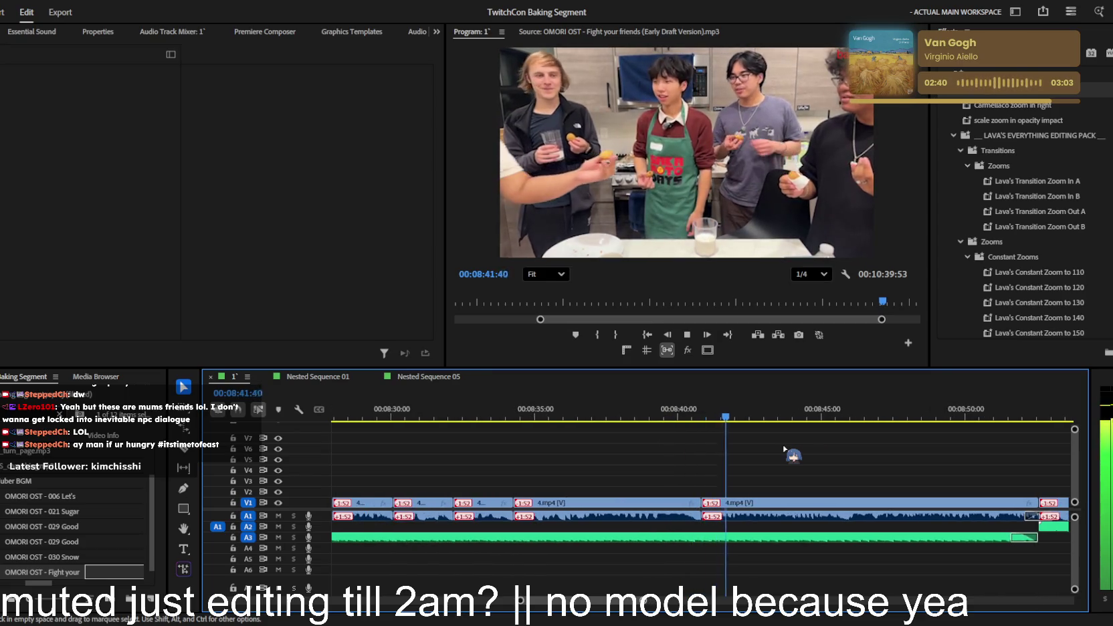
scroll(785, 450, up, 2)
scroll(784, 449, up, 1)
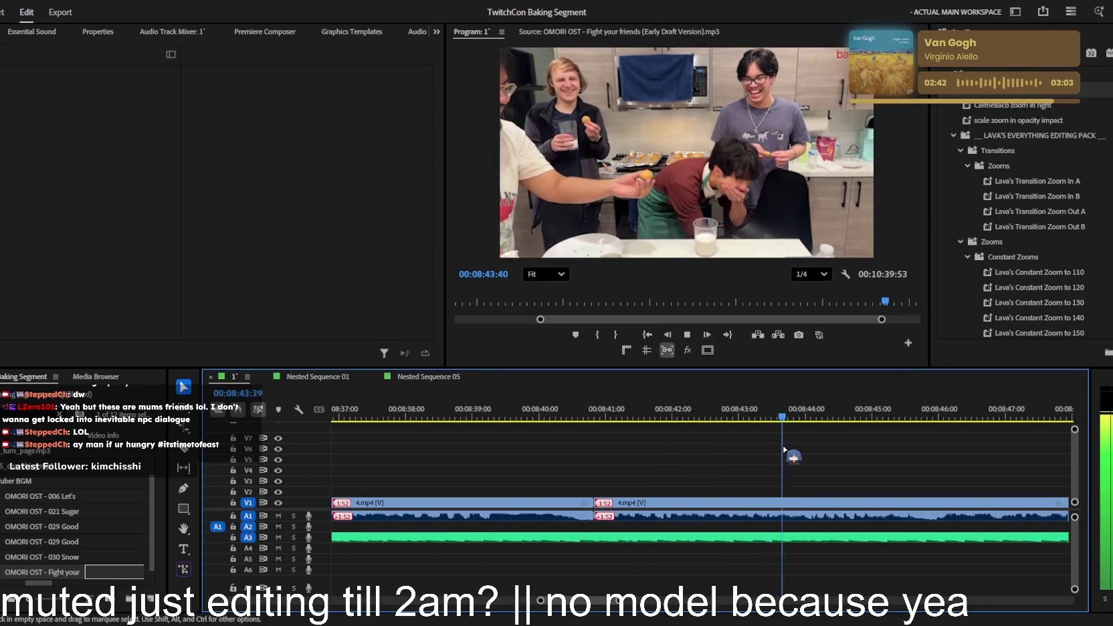
scroll(794, 457, down, 1)
scroll(794, 457, down, 1)
scroll(794, 457, down, 1)
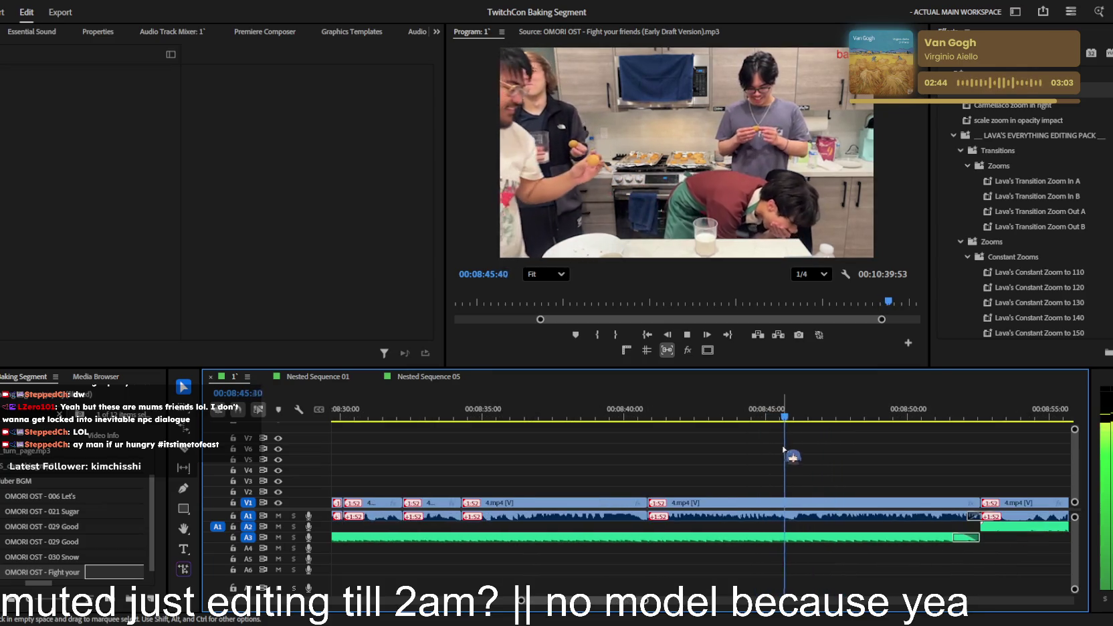
scroll(785, 450, down, 1)
scroll(785, 451, down, 1)
scroll(784, 450, down, 1)
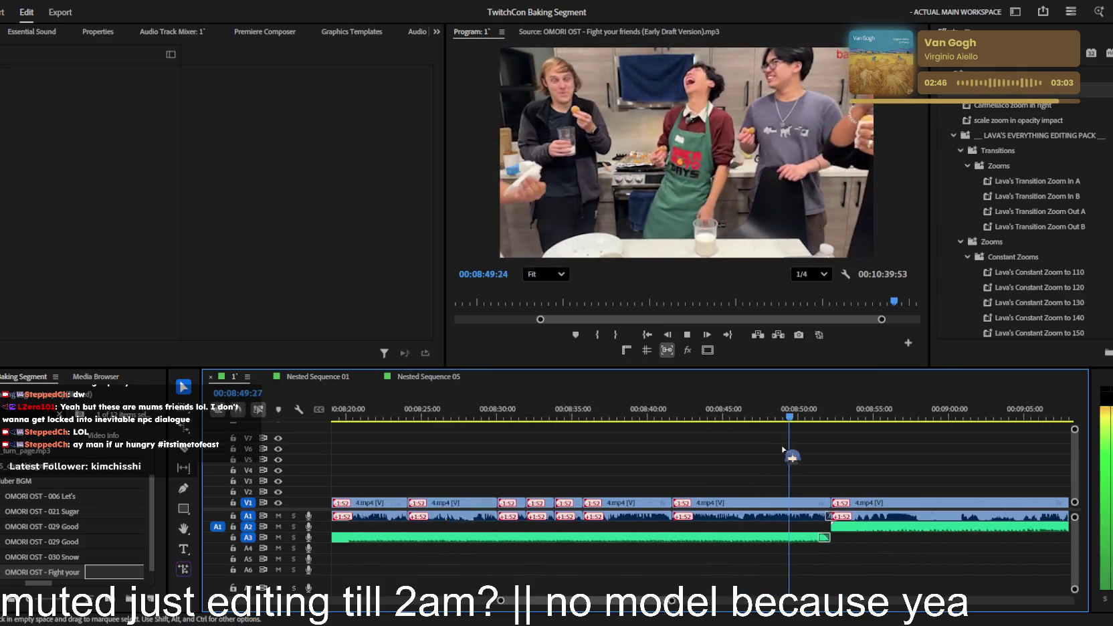
scroll(783, 448, up, 1)
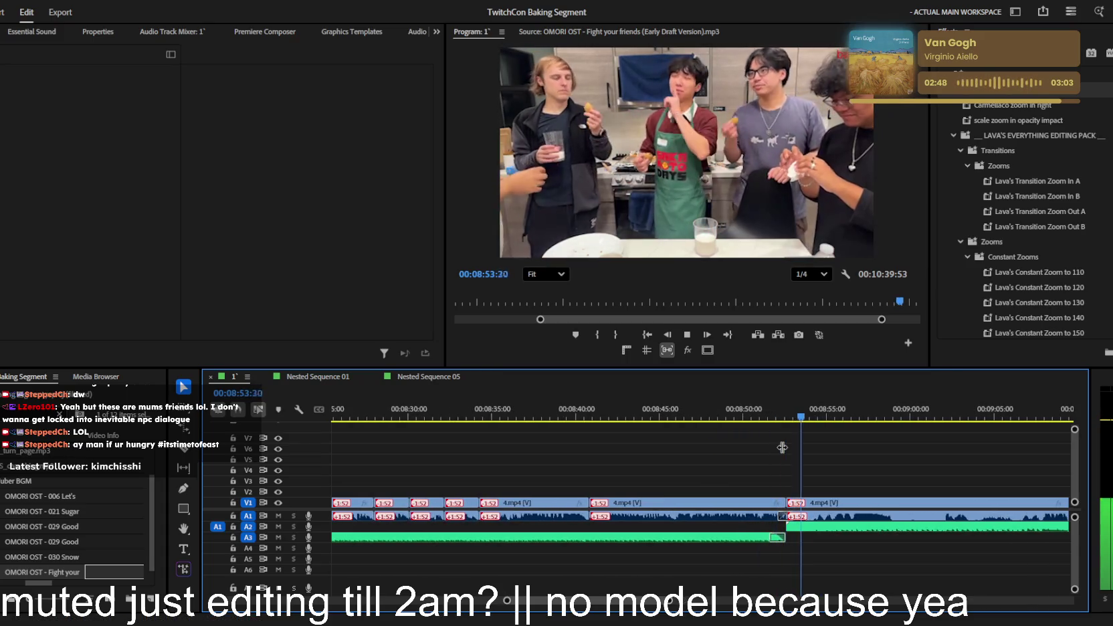
- Rewatch a moment from a few seconds back, then zoom out and jump ahead to the final scene
click(789, 416)
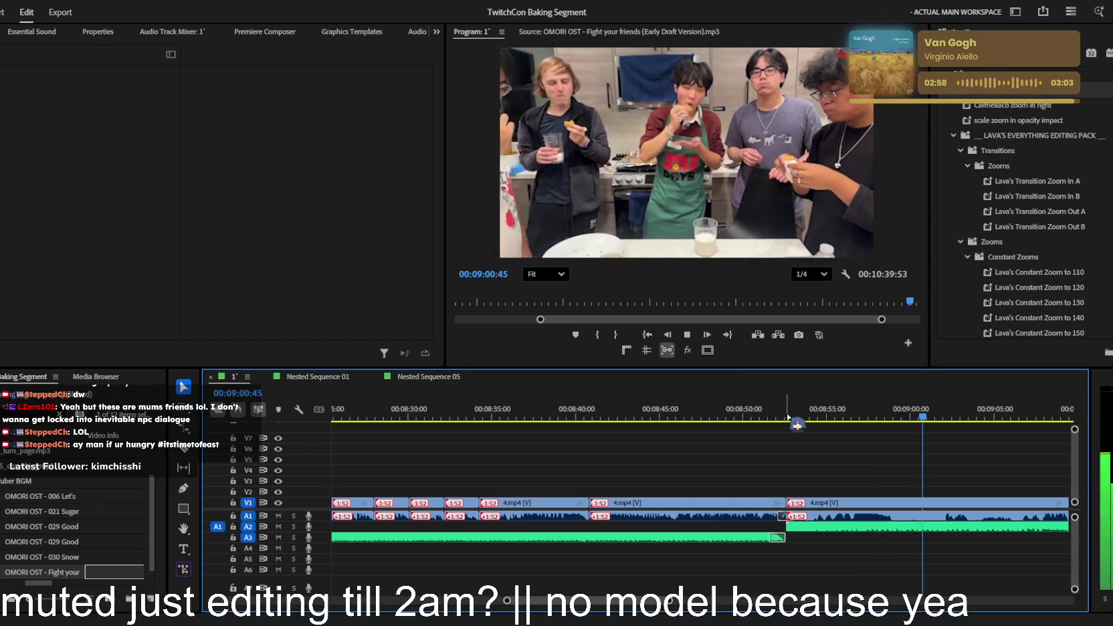
key(minus)
key(minus)
key(minus)
key(minus)
key(minus)
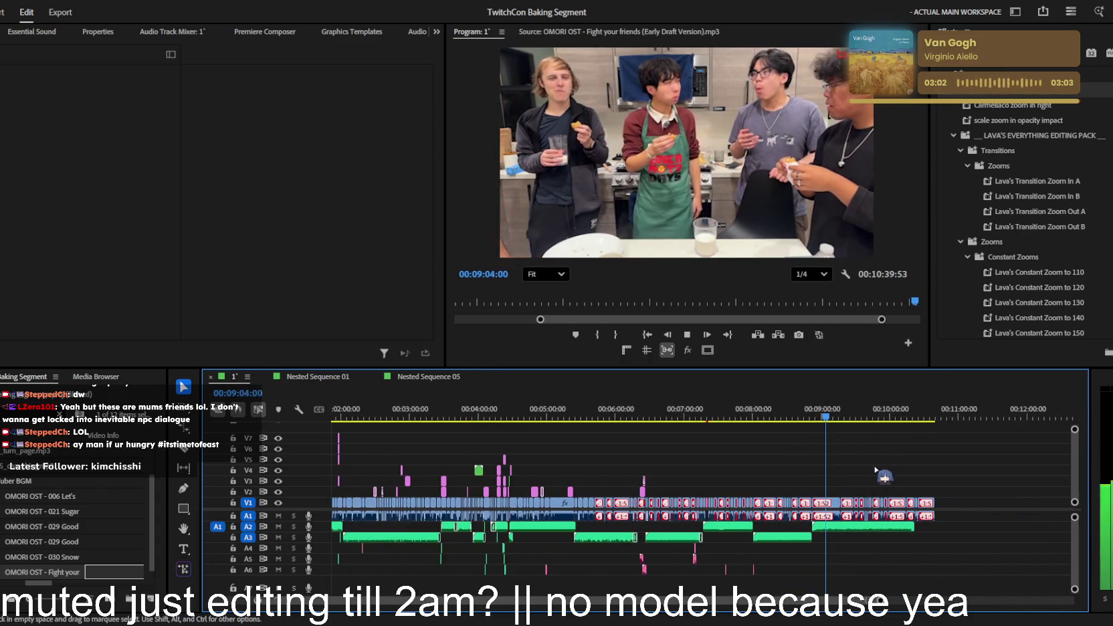
click(898, 416)
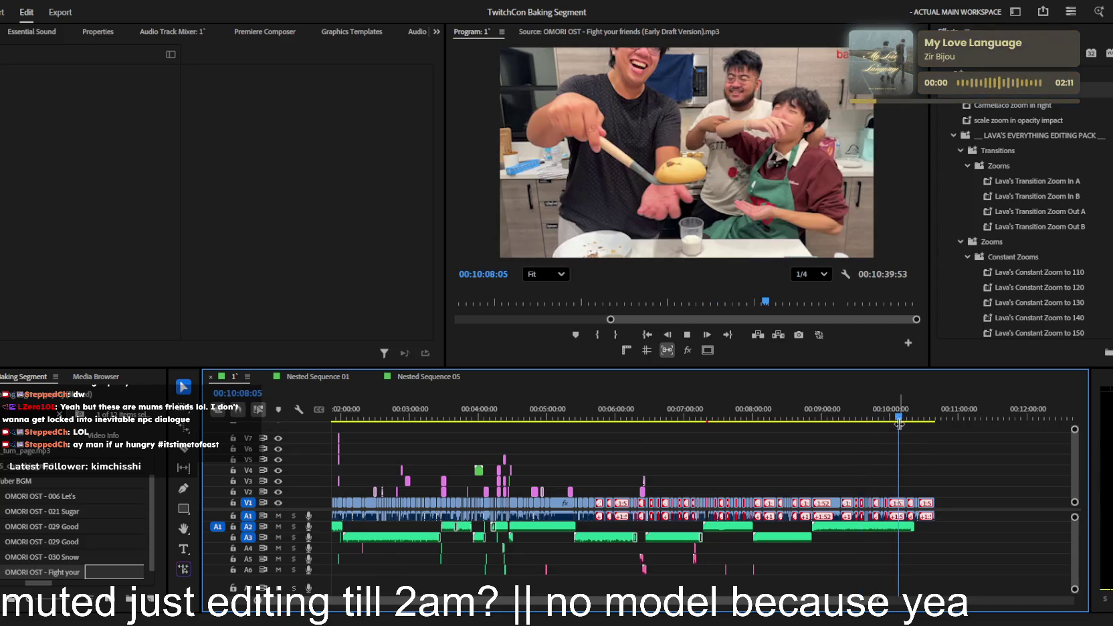
- Zoom in on the ending clips and fast-forward to the sequence end at 10:39
key(equal)
key(equal)
key(equal)
key(equal)
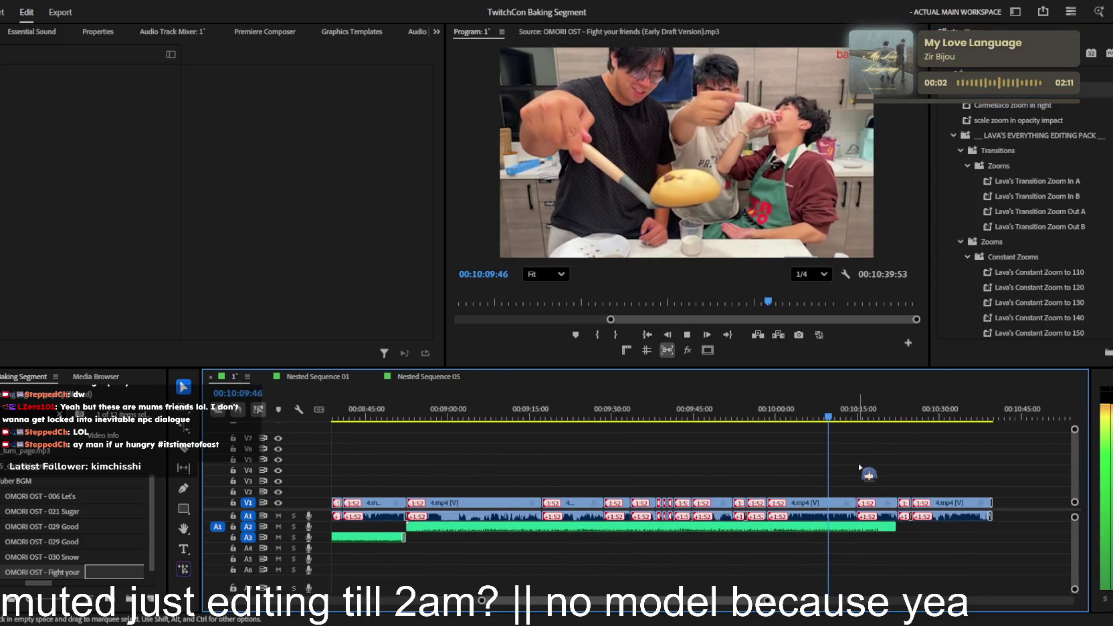
key(l)
key(l)
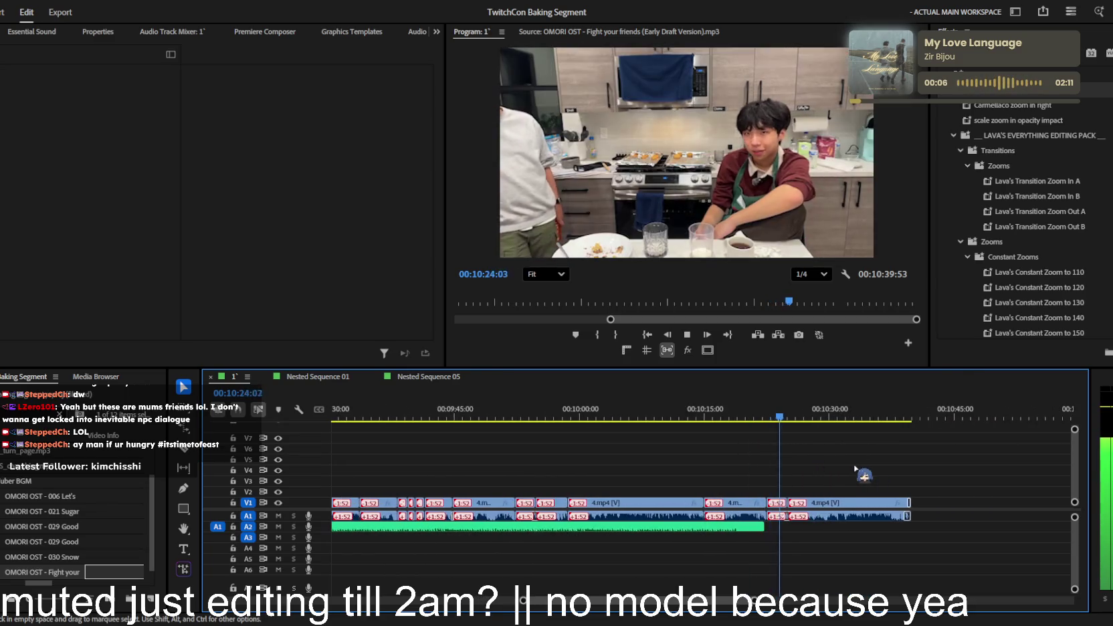
key(minus)
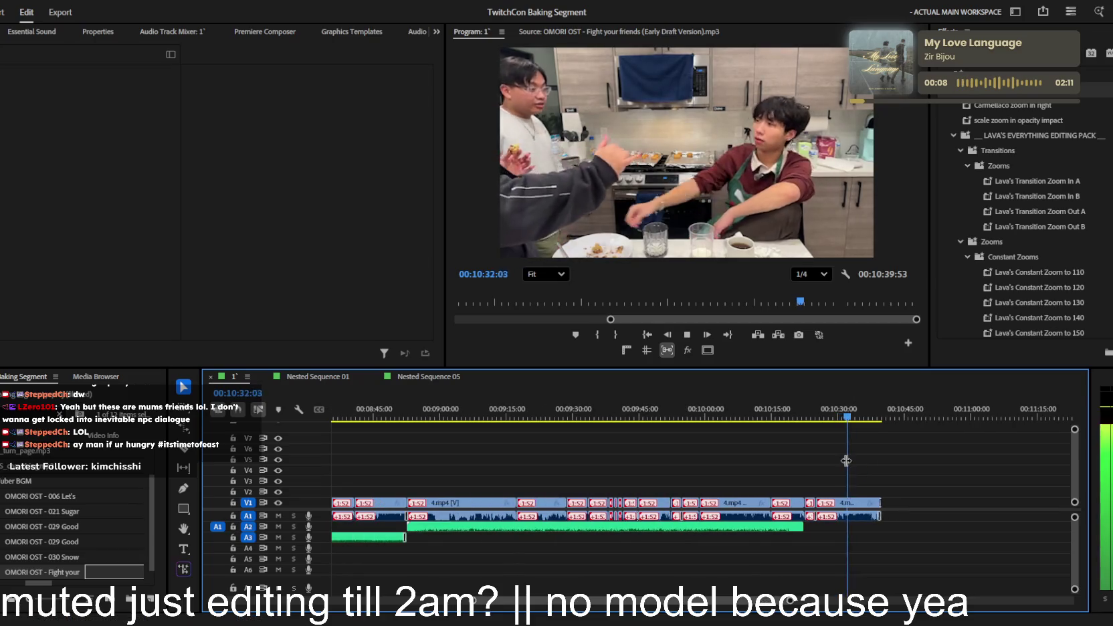
- Stop playback and rewind back toward the middle of the video
key(k)
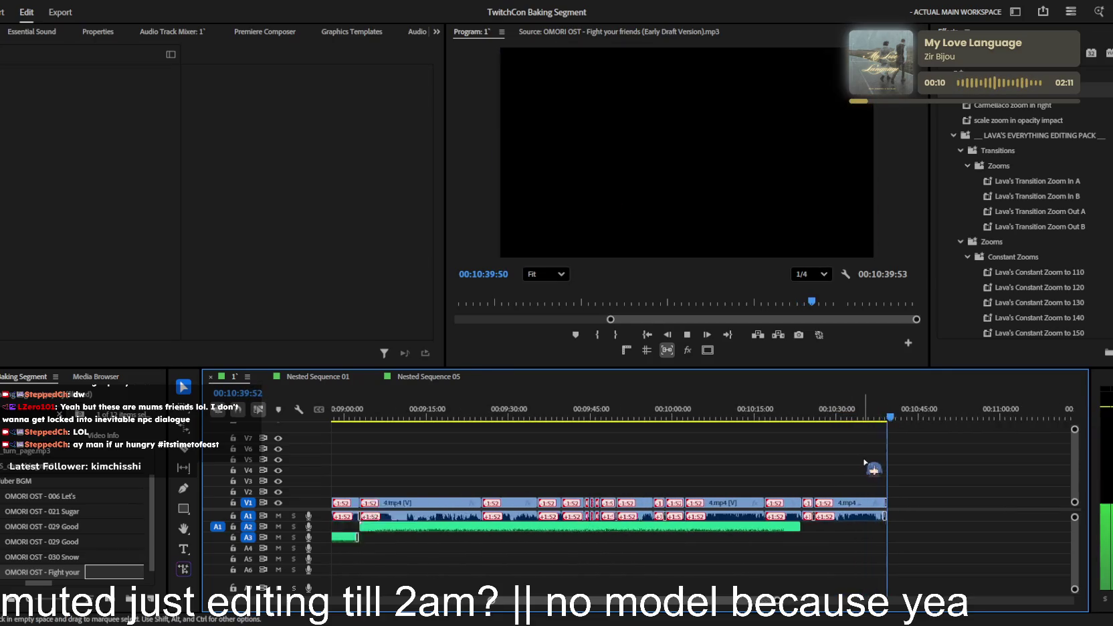
key(minus)
key(minus)
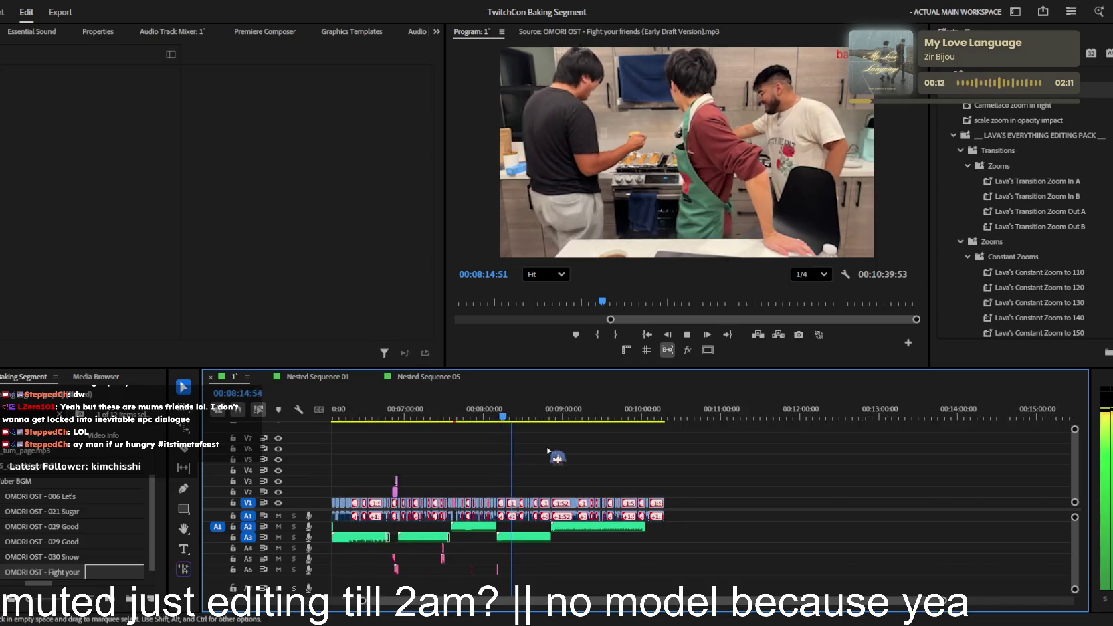
key(minus)
key(minus)
- Play back the 2.mp4 egg-cracking footage from about 4:58 through 5:33, zooming the timeline while watching
key(equal)
key(equal)
key(space)
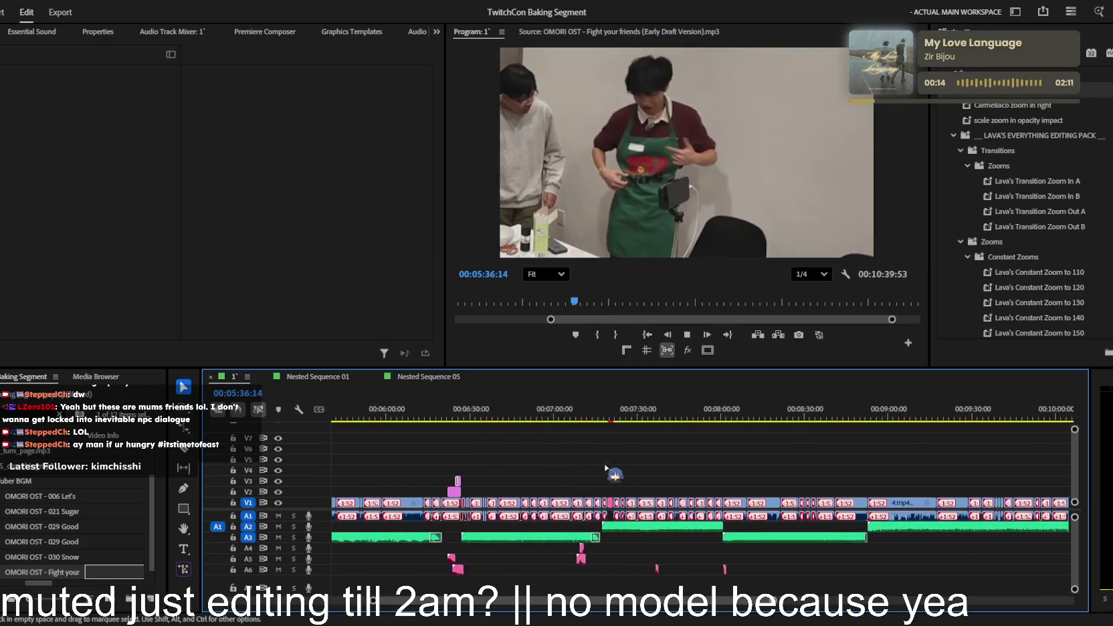
key(space)
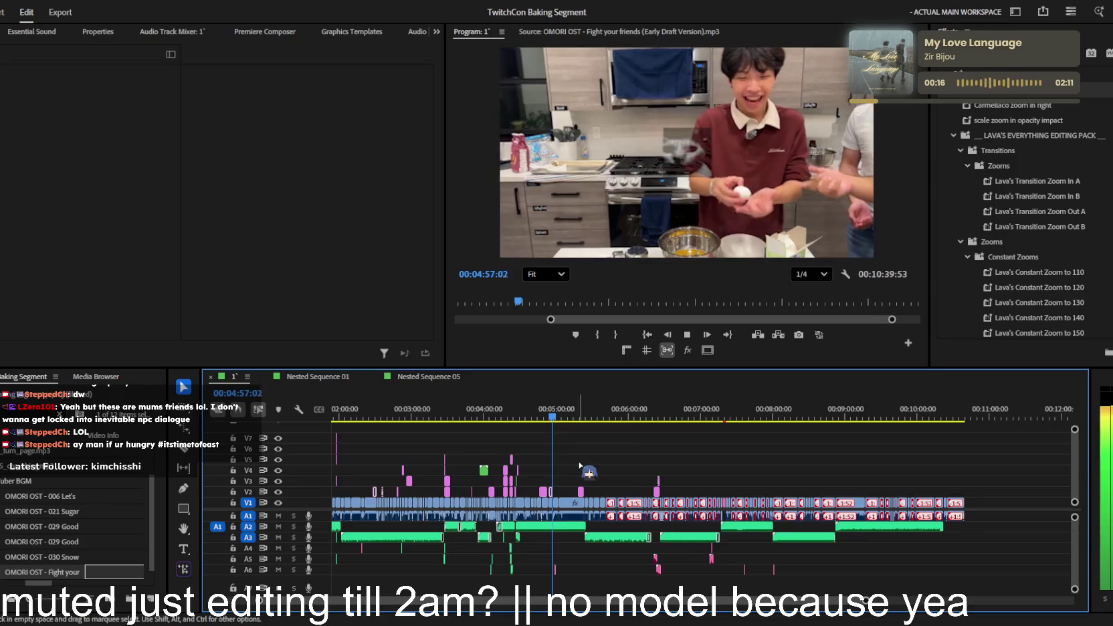
scroll(583, 466, up, 4)
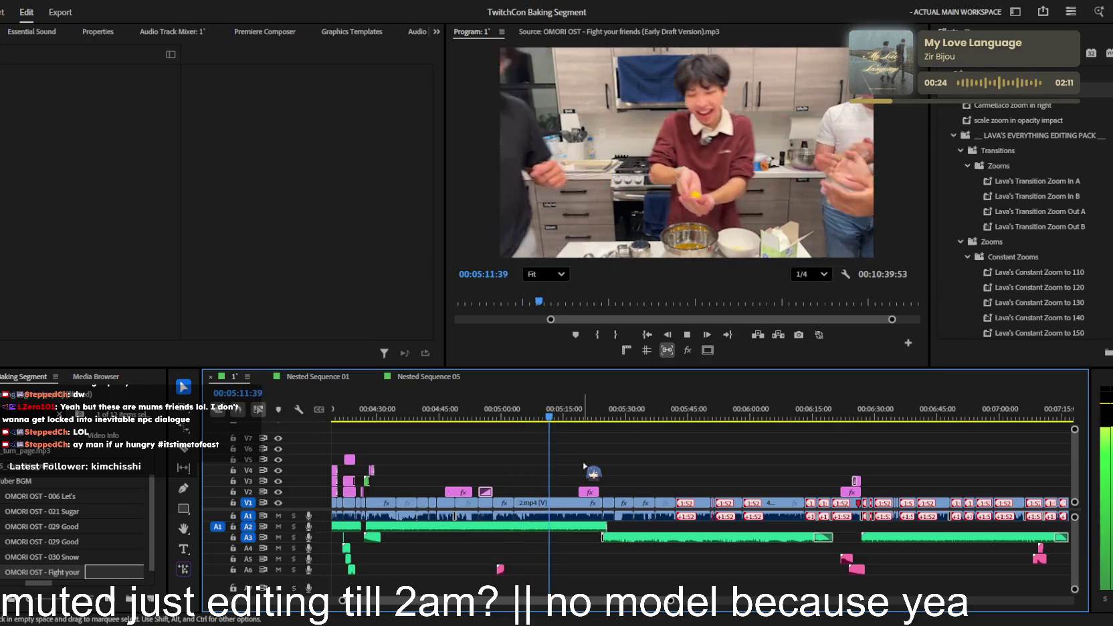
scroll(585, 467, up, 1)
scroll(586, 466, up, 1)
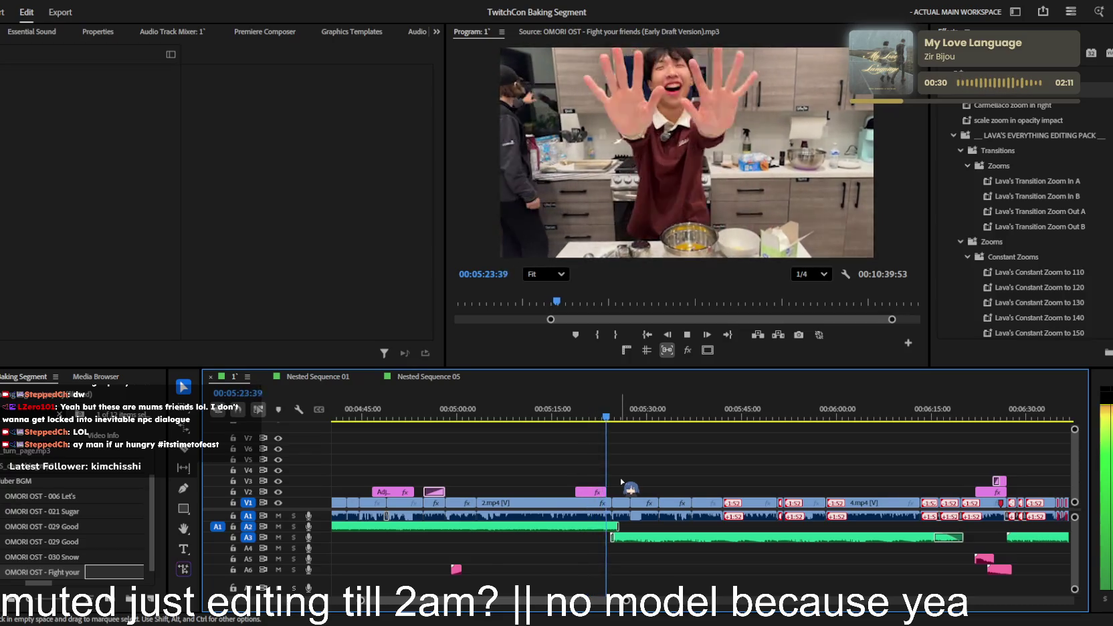
scroll(624, 479, down, 1)
scroll(628, 477, up, 1)
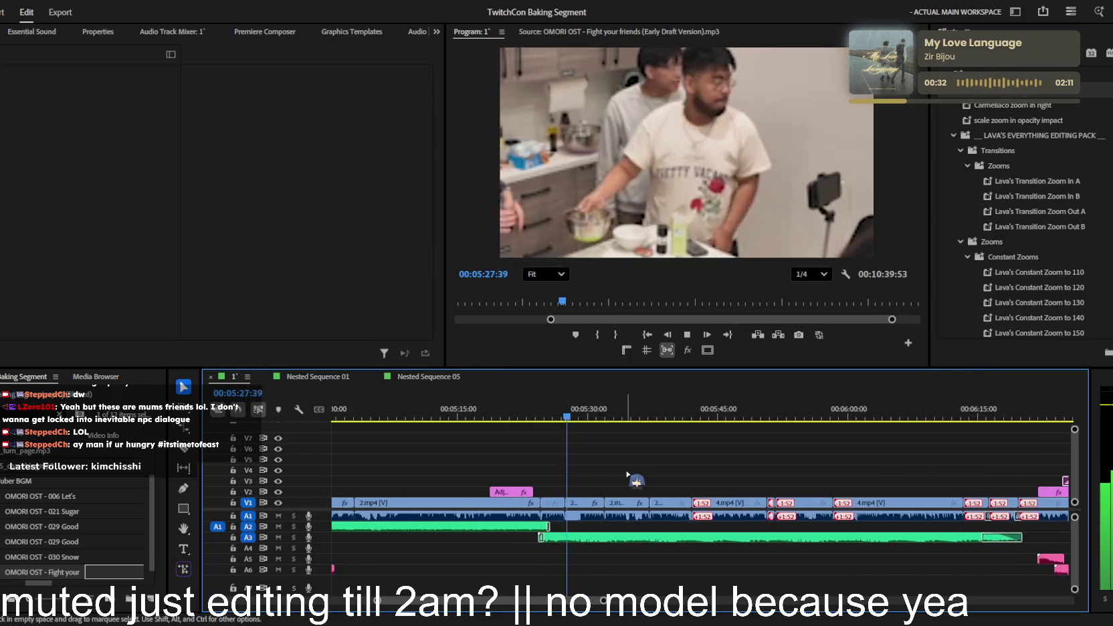
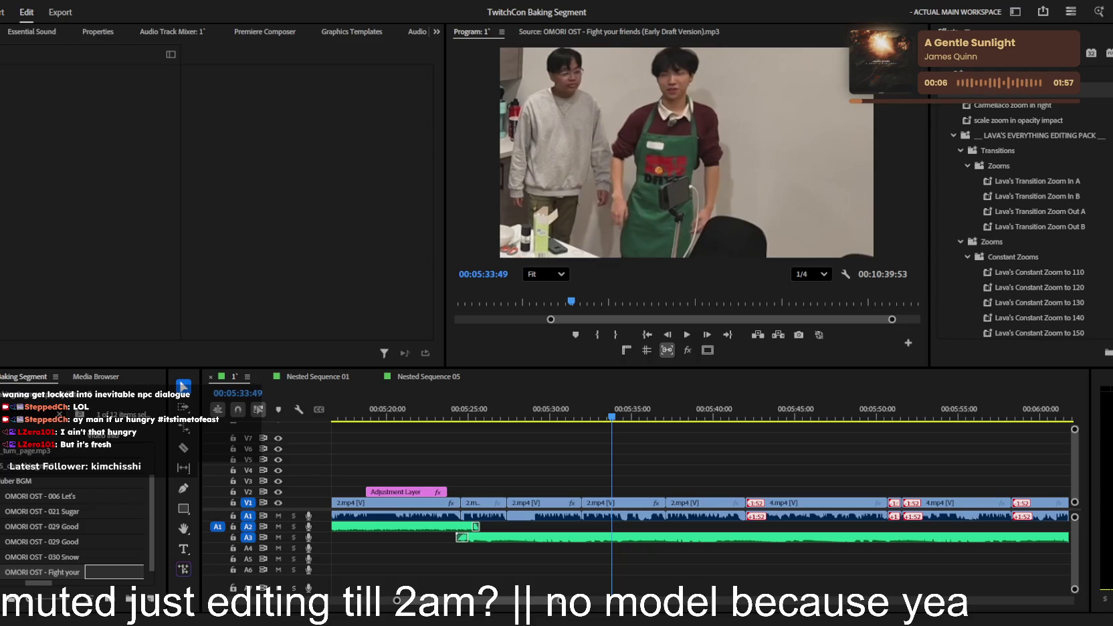
- Play back the sequence from about 5:14, then again from 5:54, to find the cut point
scroll(677, 481, down, 2)
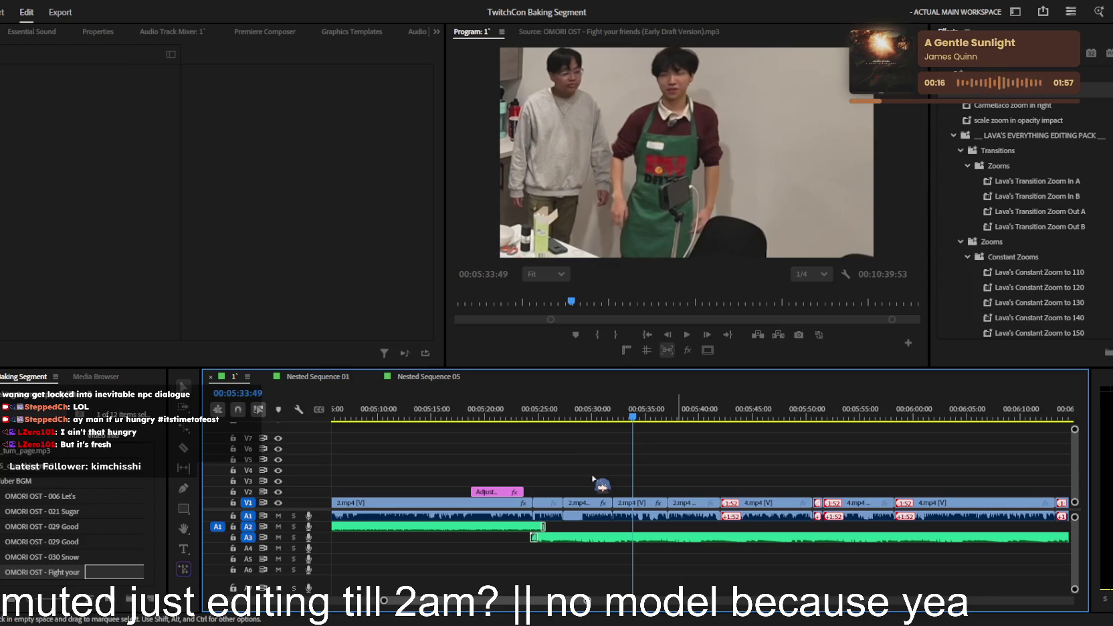
scroll(595, 483, down, 2)
scroll(638, 487, down, 3)
click(592, 419)
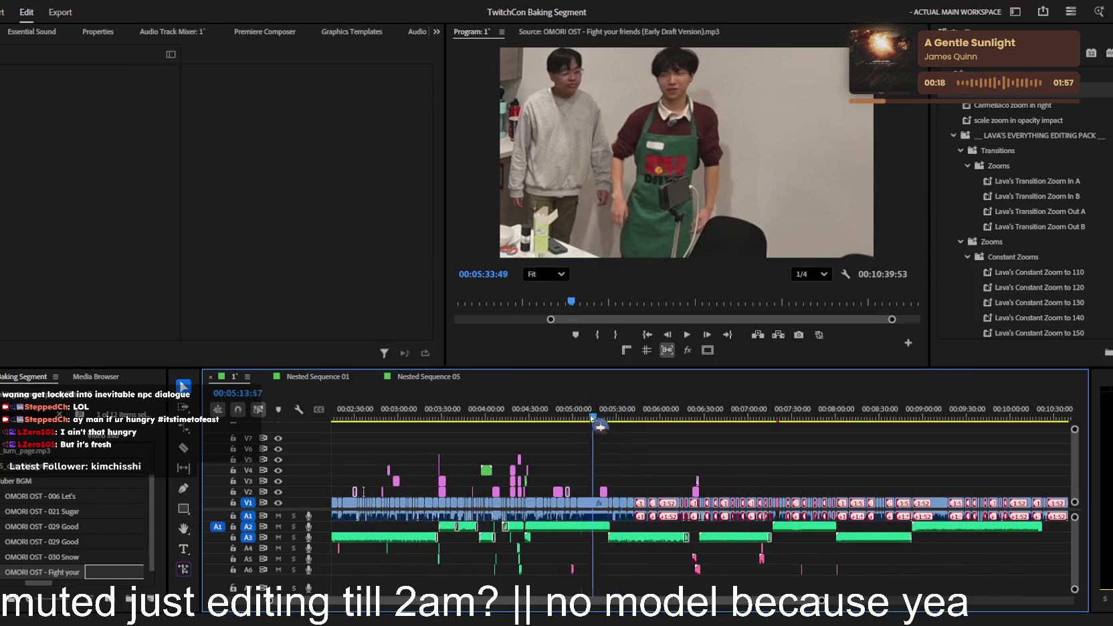
key(space)
scroll(596, 461, up, 3)
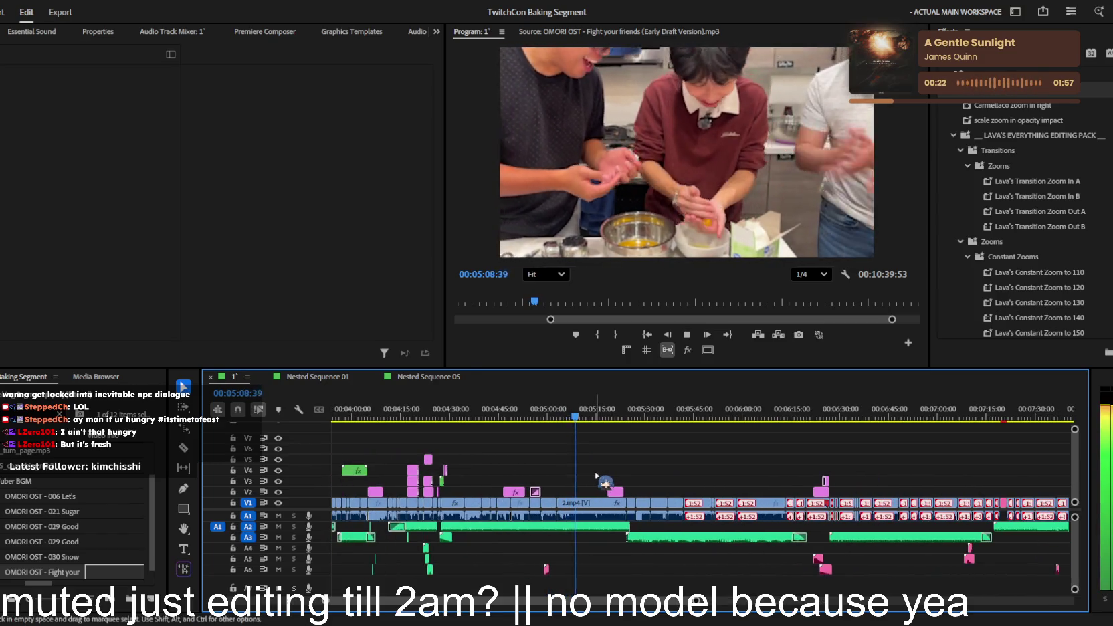
scroll(672, 472, down, 3)
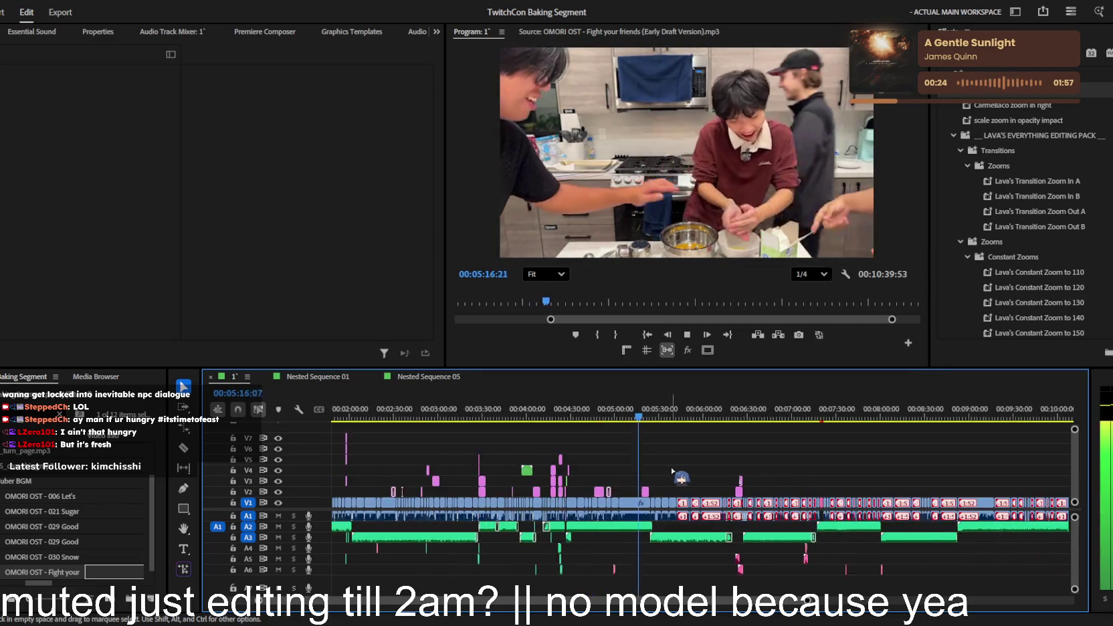
scroll(672, 472, up, 2)
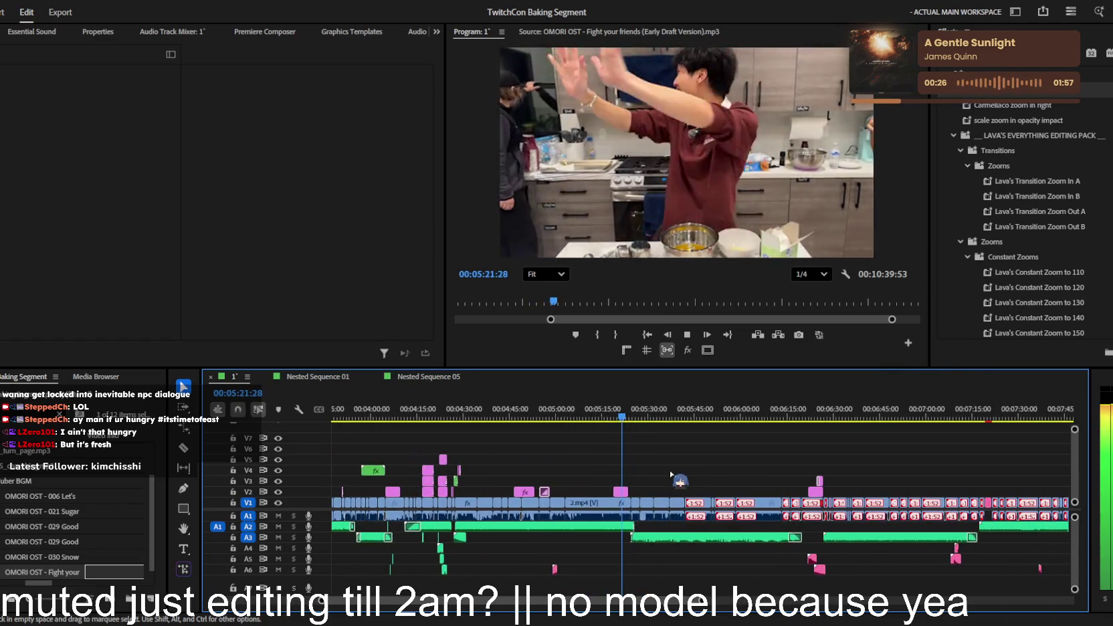
scroll(671, 475, up, 1)
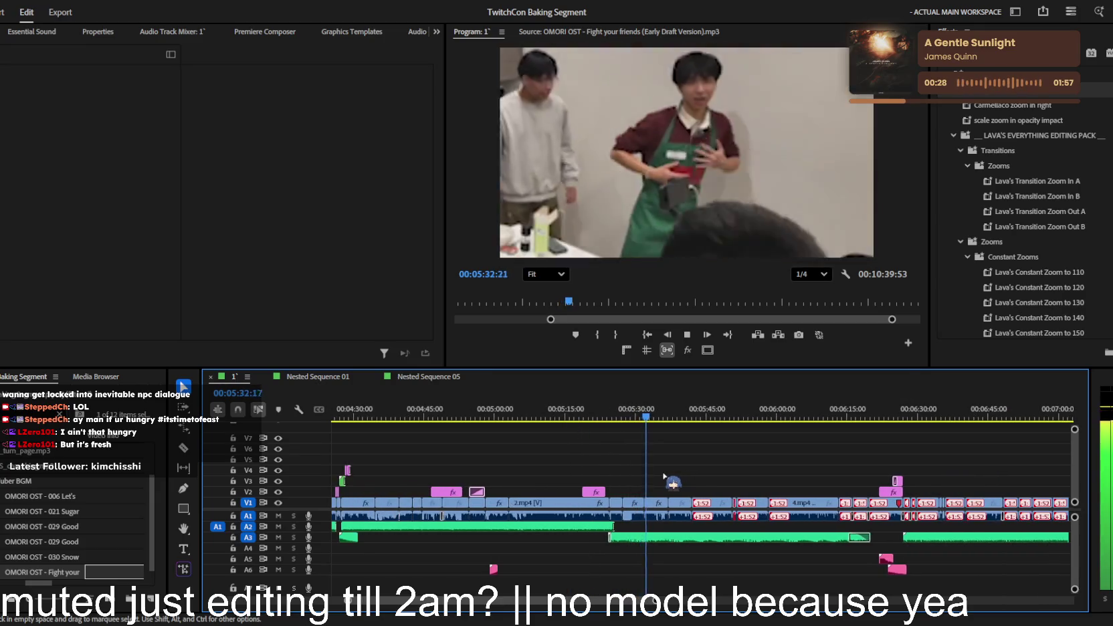
scroll(672, 479, up, 1)
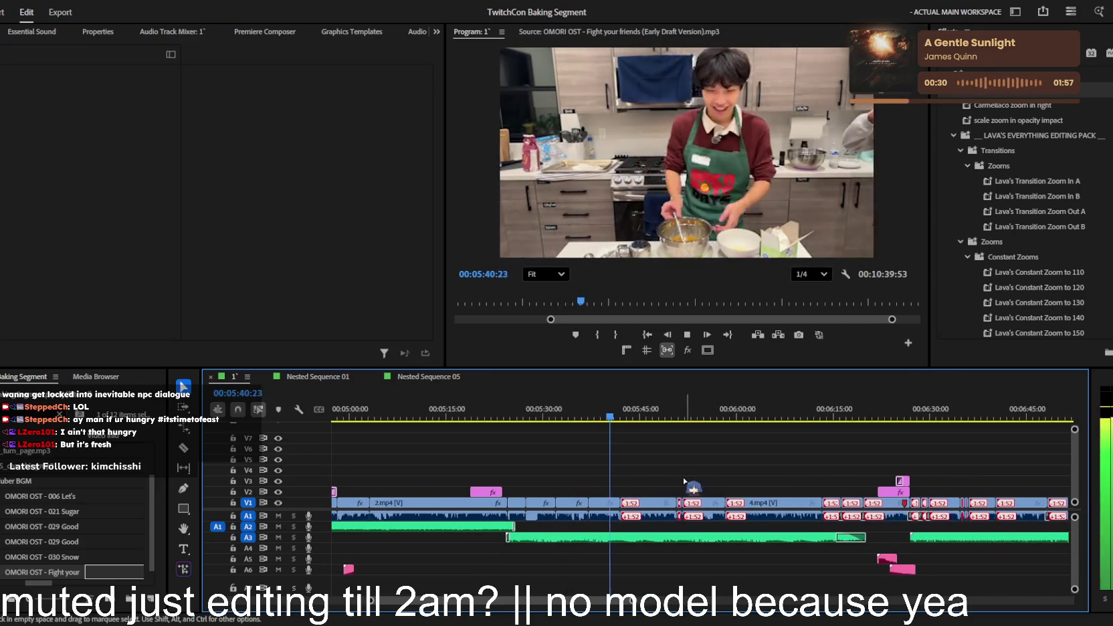
scroll(677, 480, up, 1)
scroll(672, 480, up, 1)
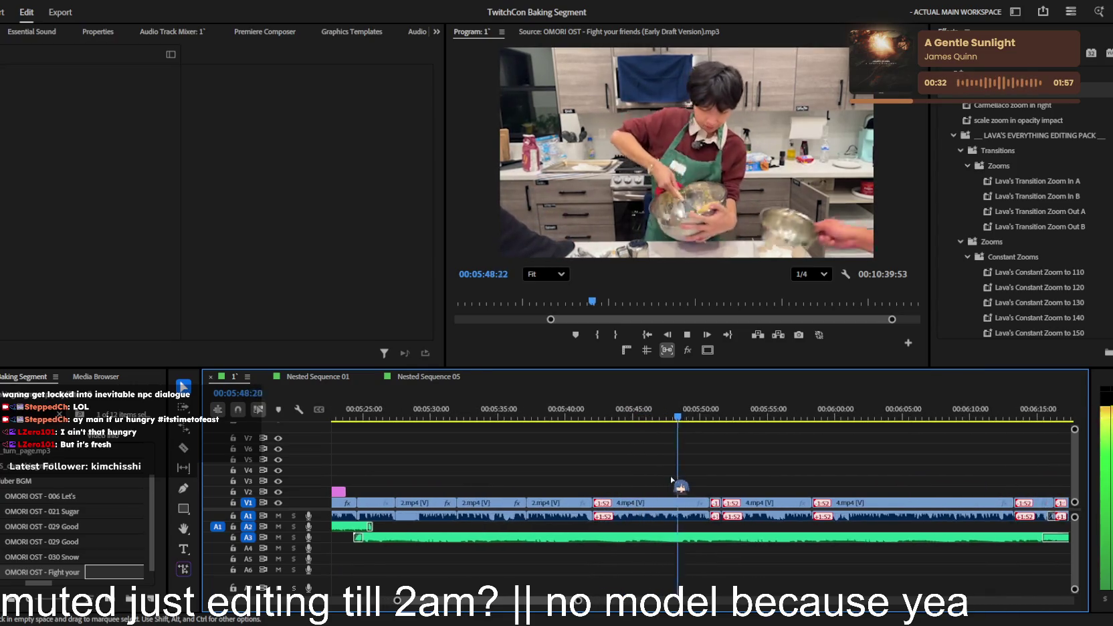
scroll(691, 468, down, 1)
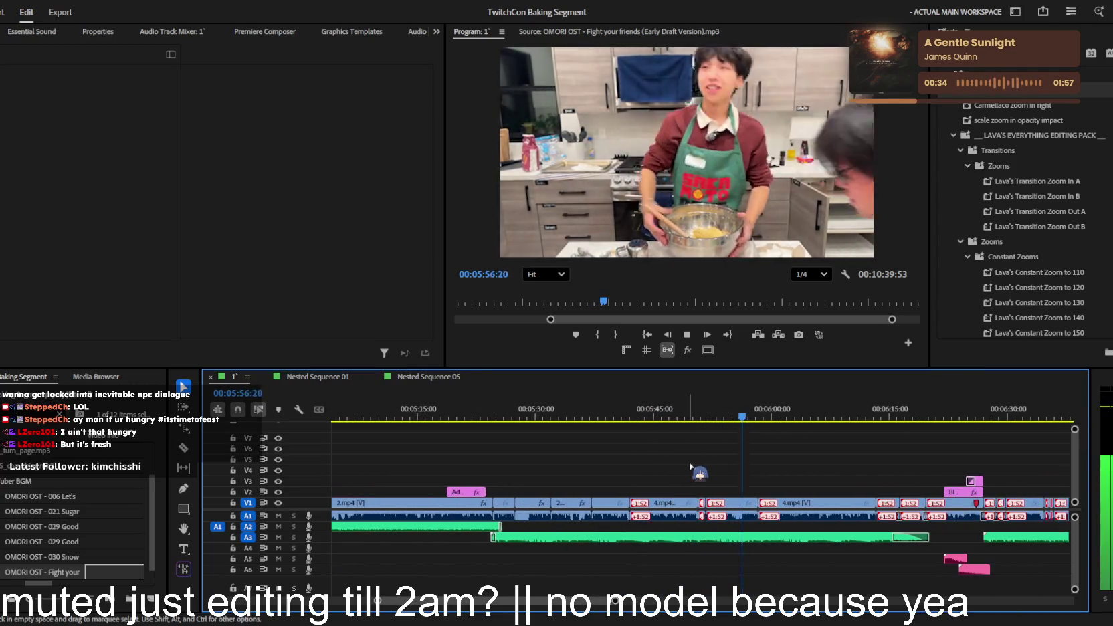
click(727, 419)
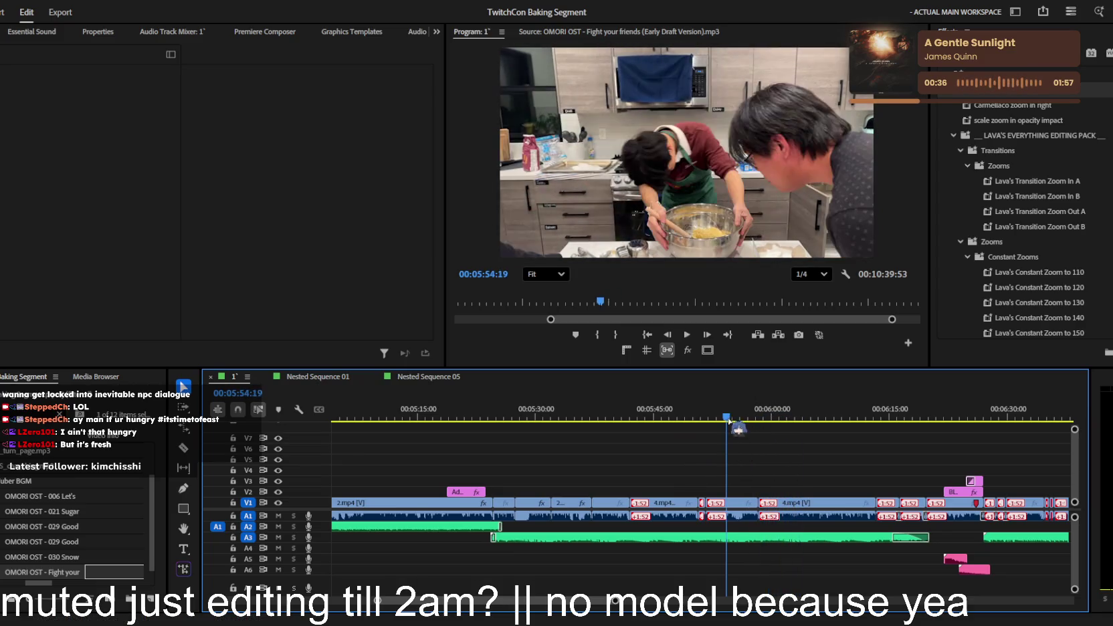
key(space)
scroll(732, 508, up, 2)
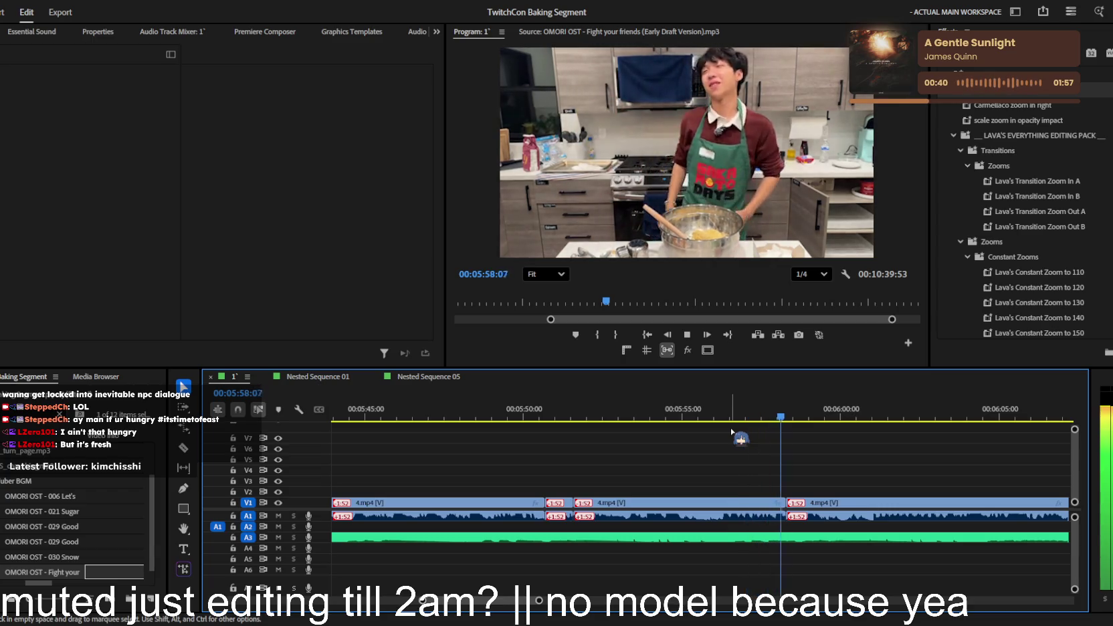
scroll(735, 442, down, 2)
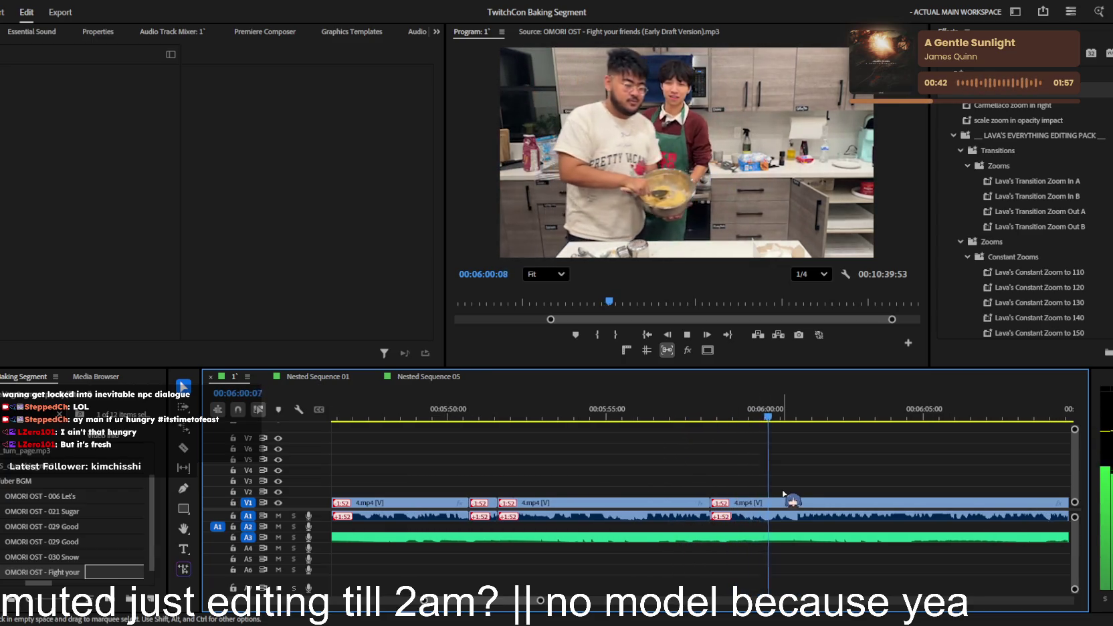
- Razor-cut the 4.mp4 clip at 6:00 and again just after to isolate a short piece
key(c)
click(770, 502)
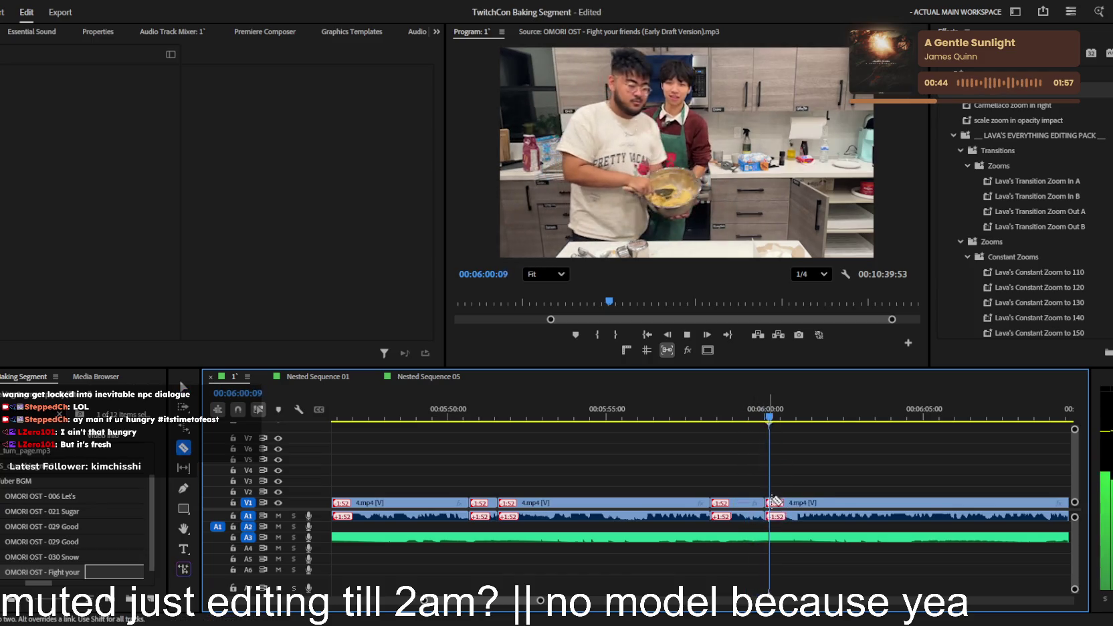
key(space)
key(=)
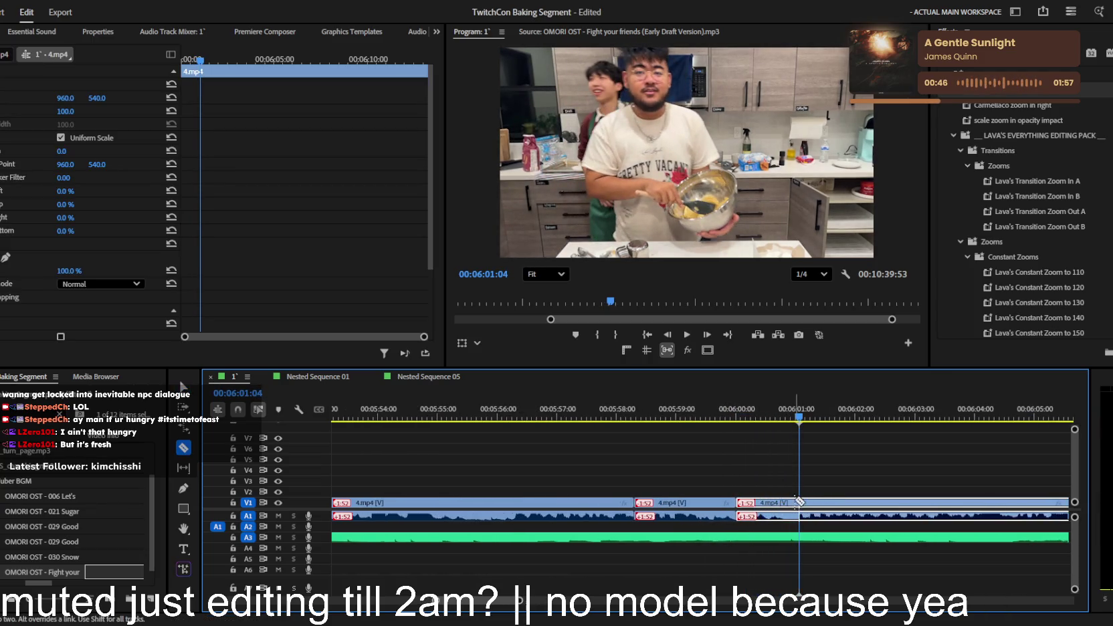
click(794, 503)
- Punch the short piece in to 138% scale and lower it to Position Y 730
key(v)
click(766, 411)
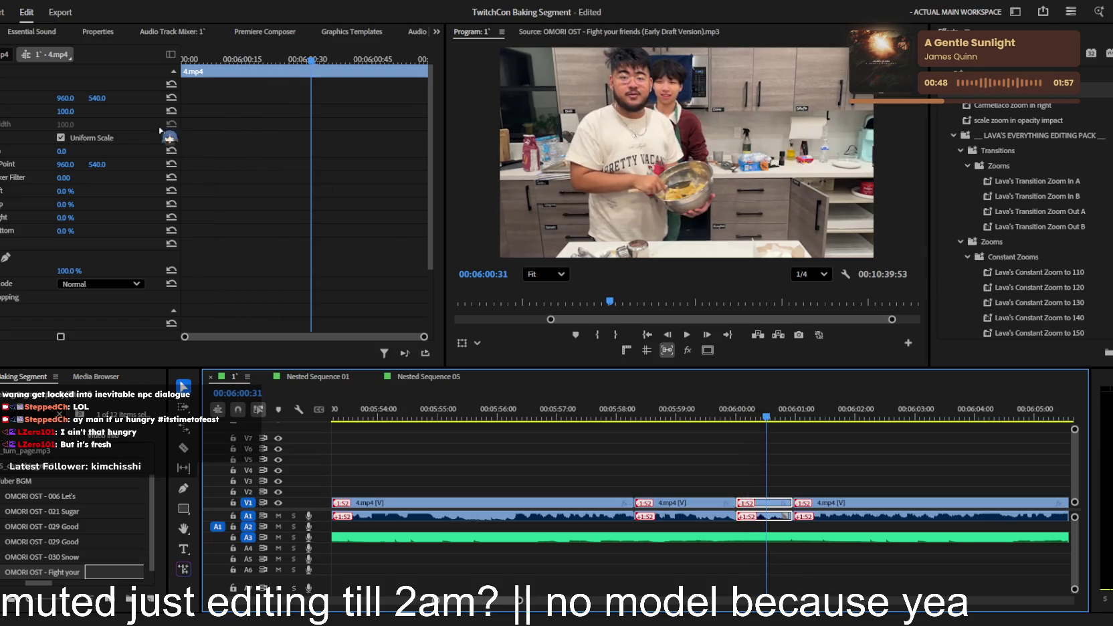
drag(57, 114, 228, 98)
key(space)
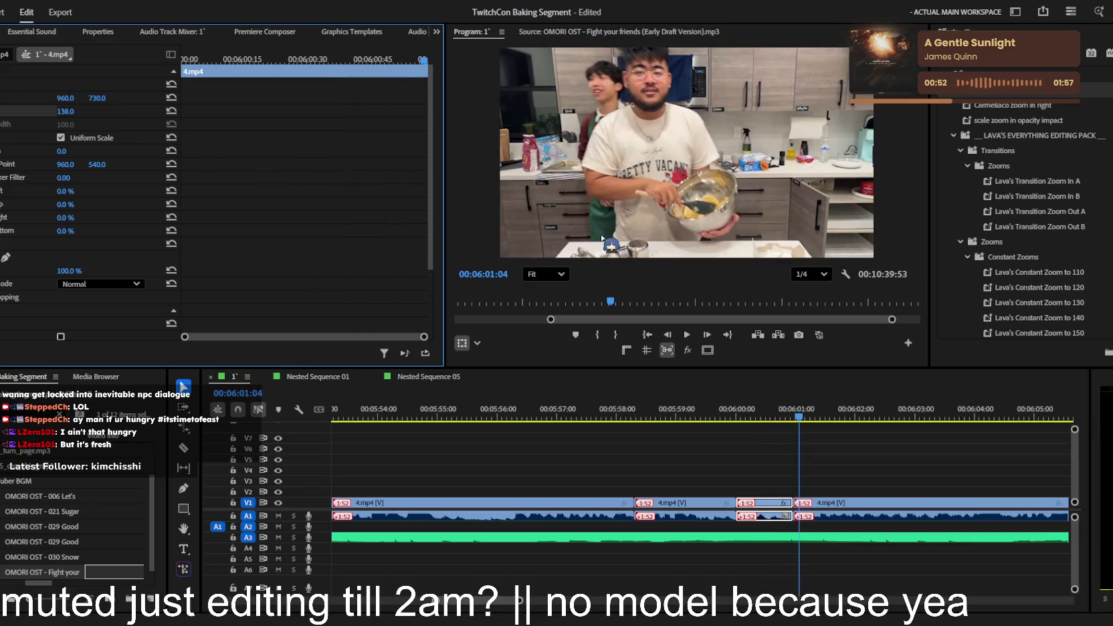
click(887, 503)
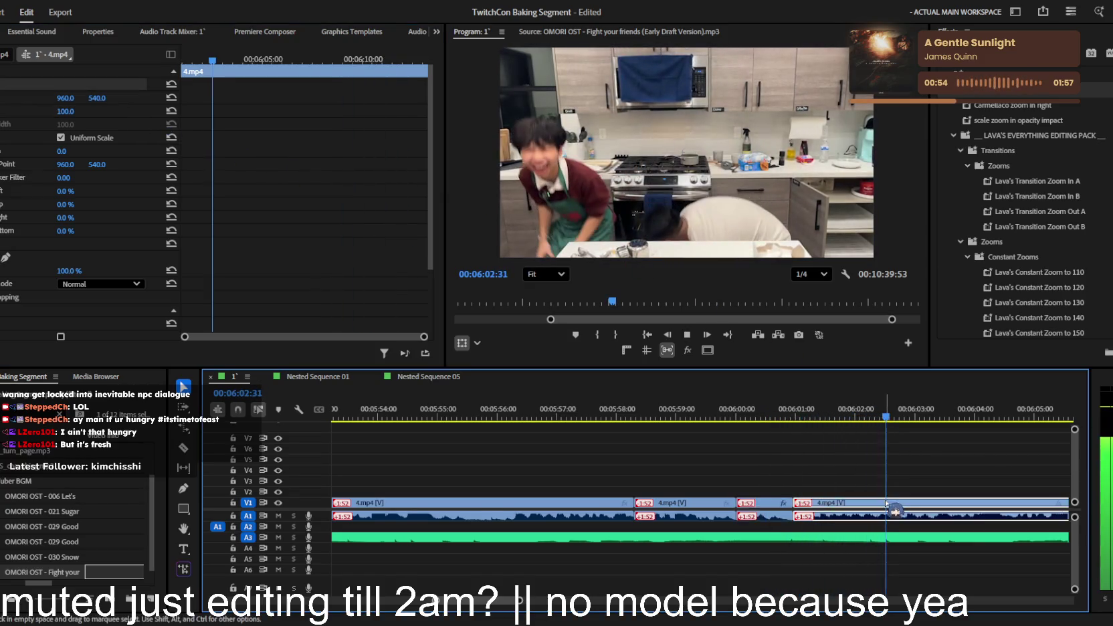
- Review the punched-in piece, zooming the timeline, and stop playback at 6:17
key(minus)
key(minus)
key(minus)
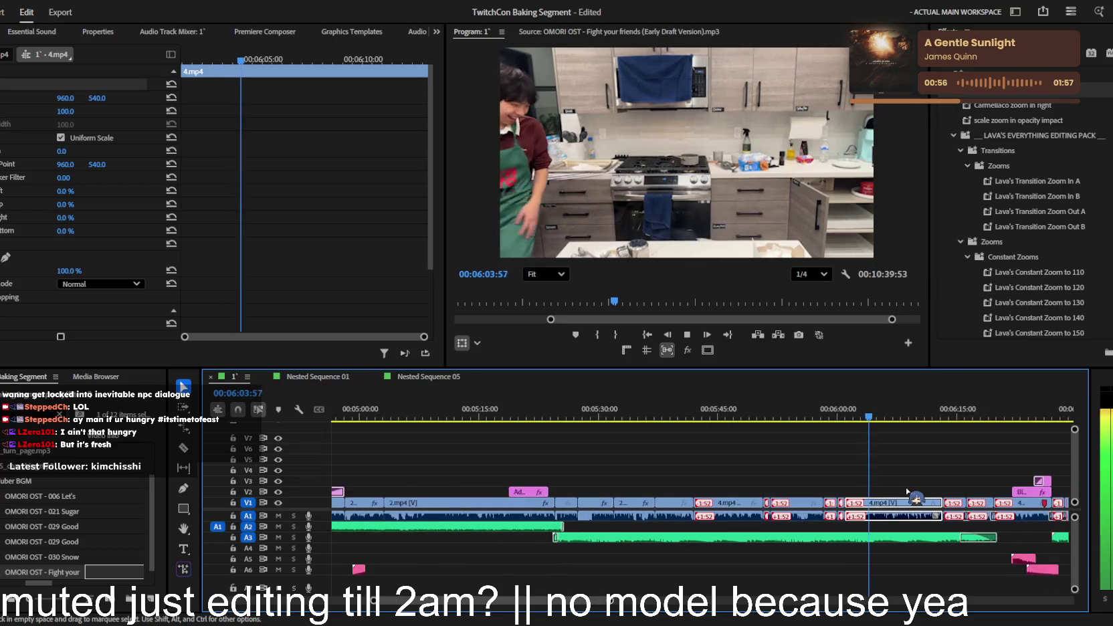
key(equal)
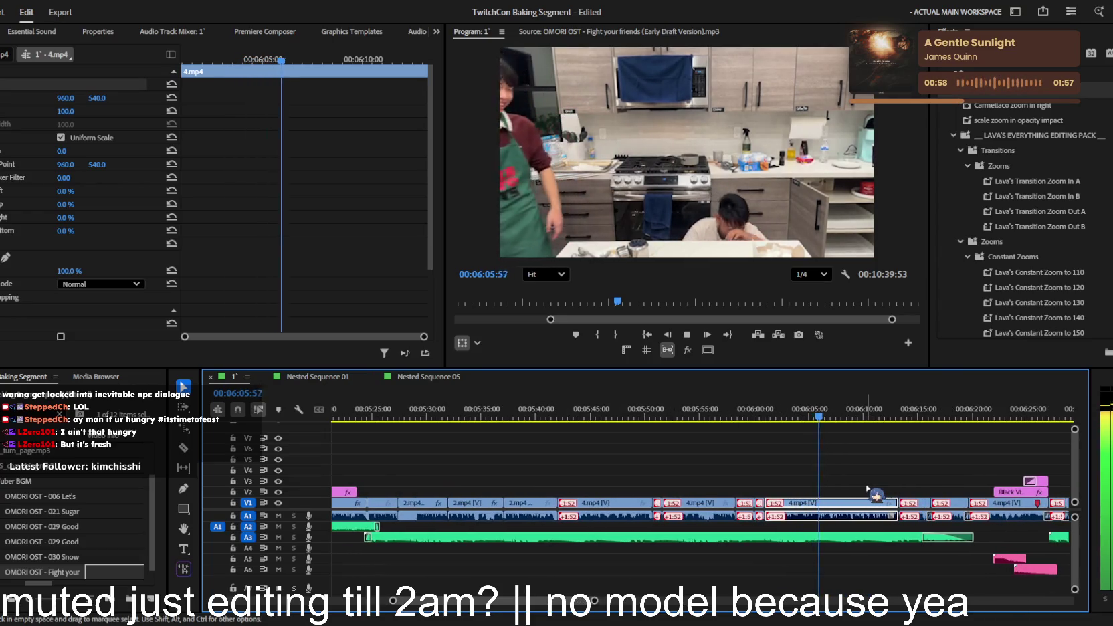
key(equal)
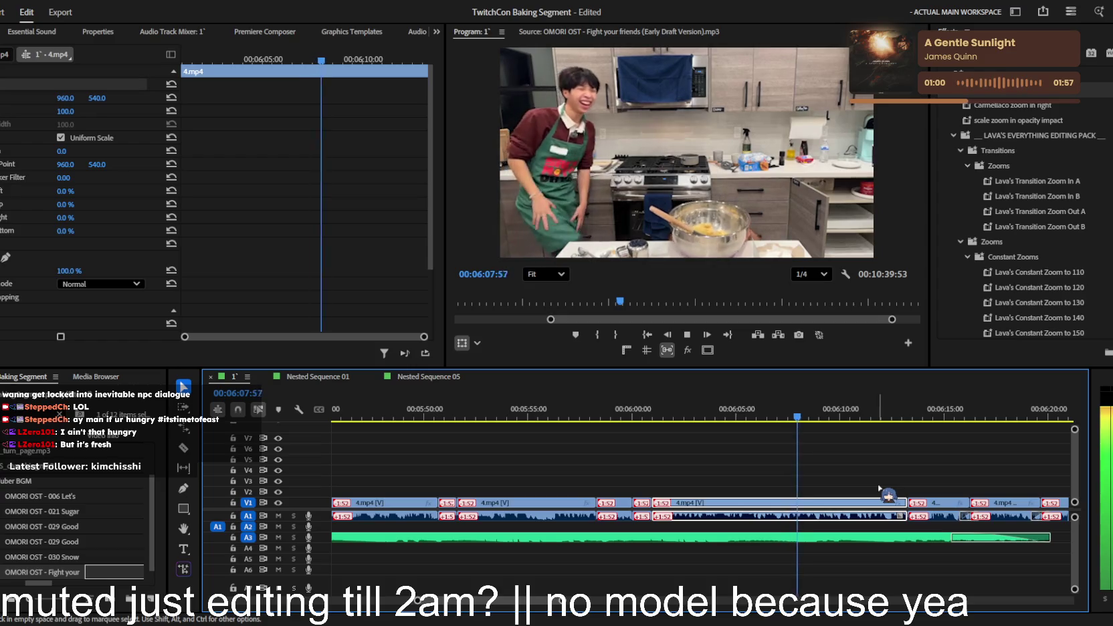
key(equal)
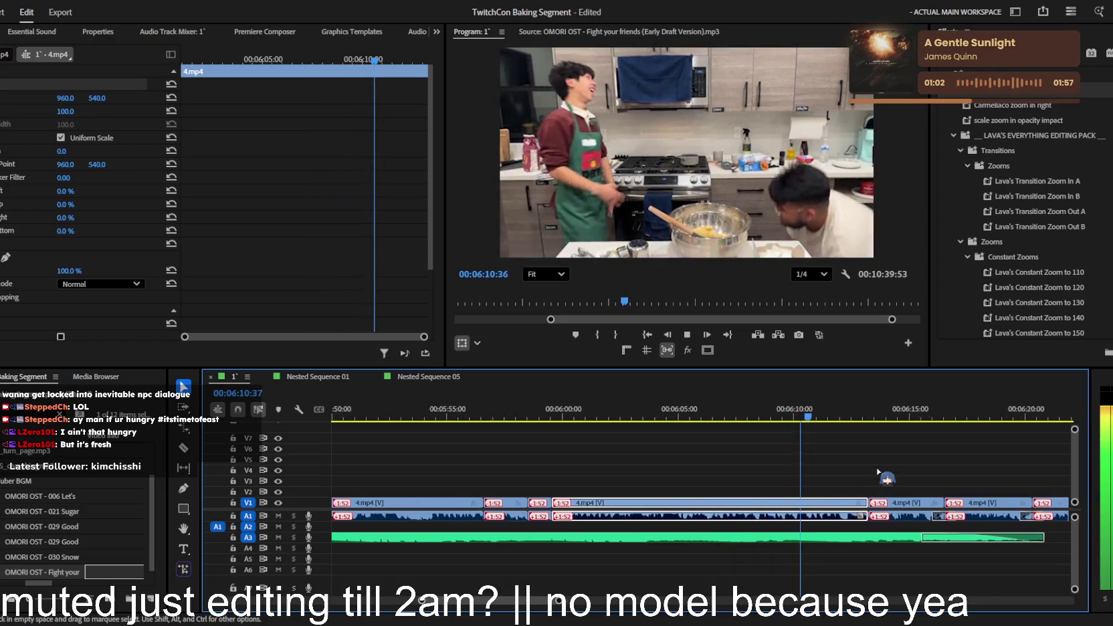
key(equal)
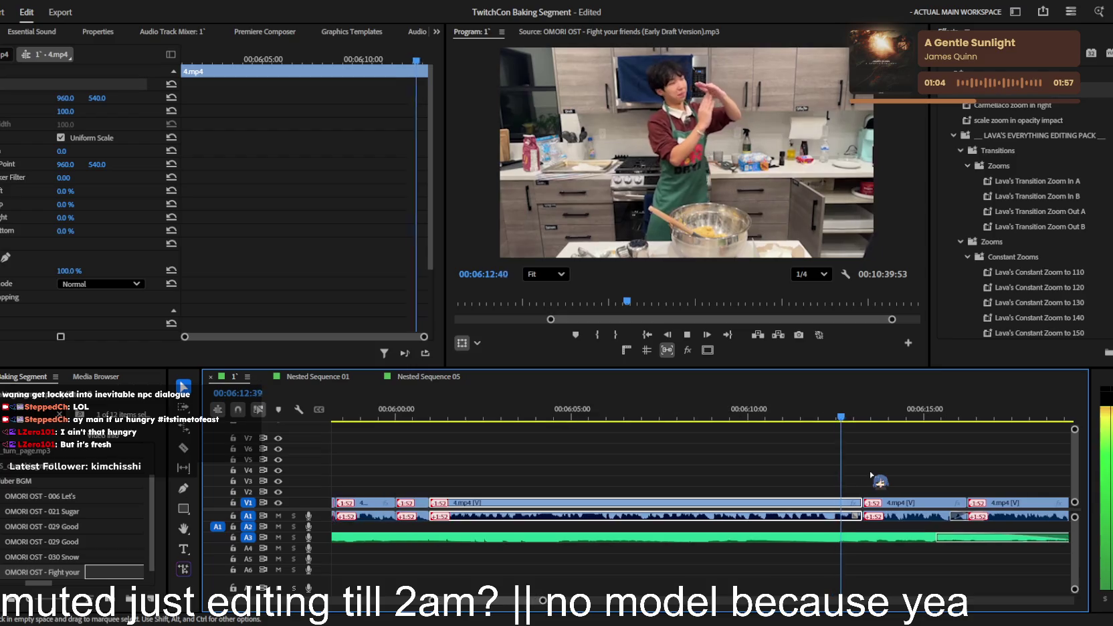
key(equal)
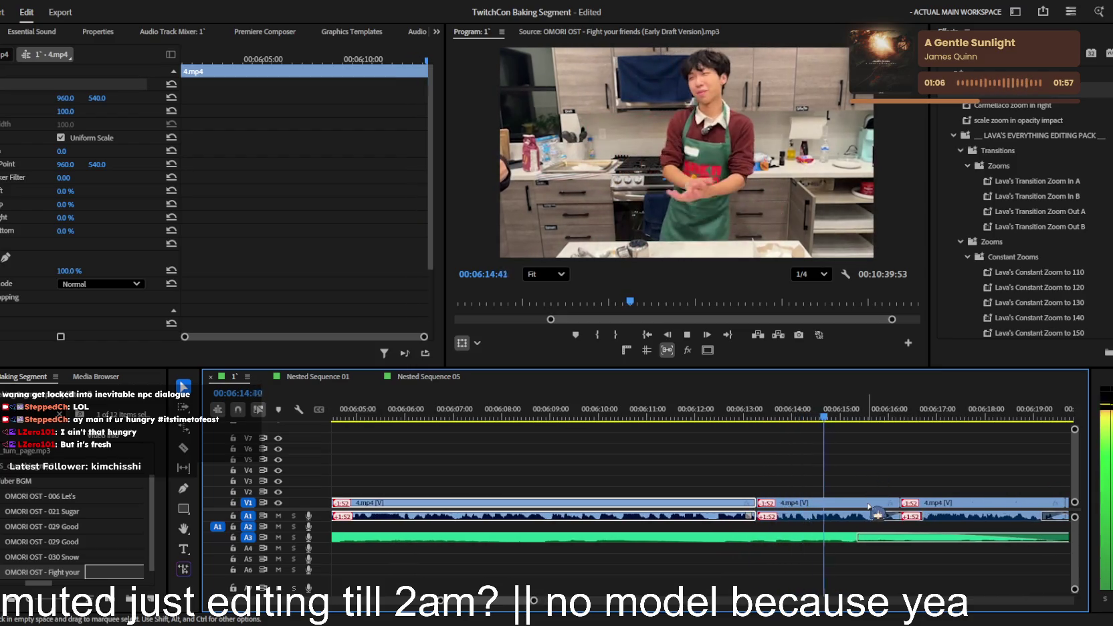
key(minus)
click(903, 459)
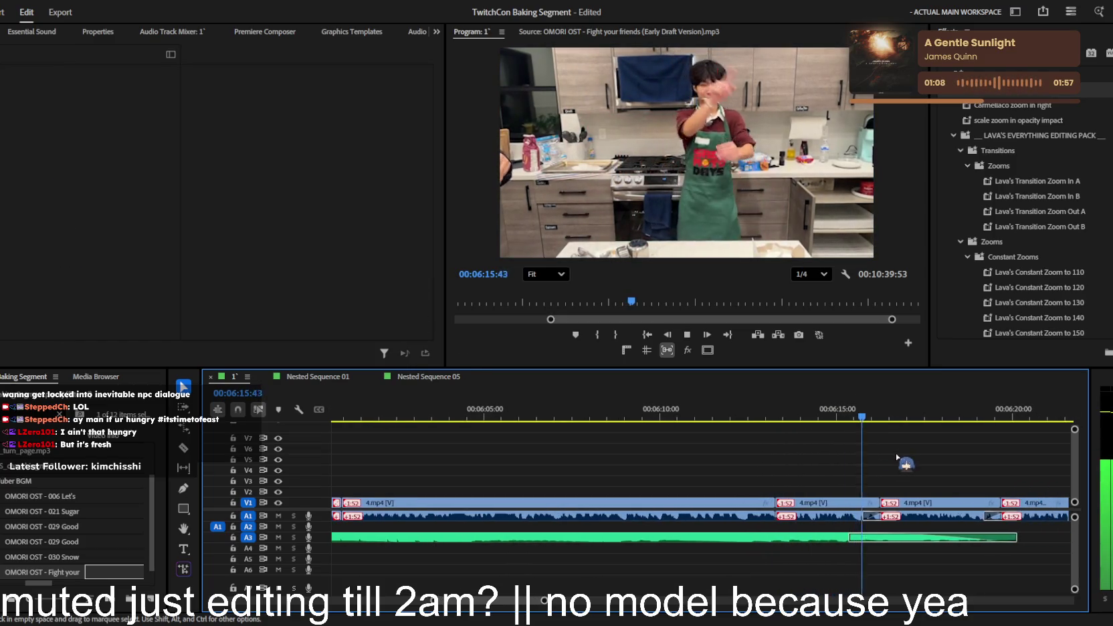
key(space)
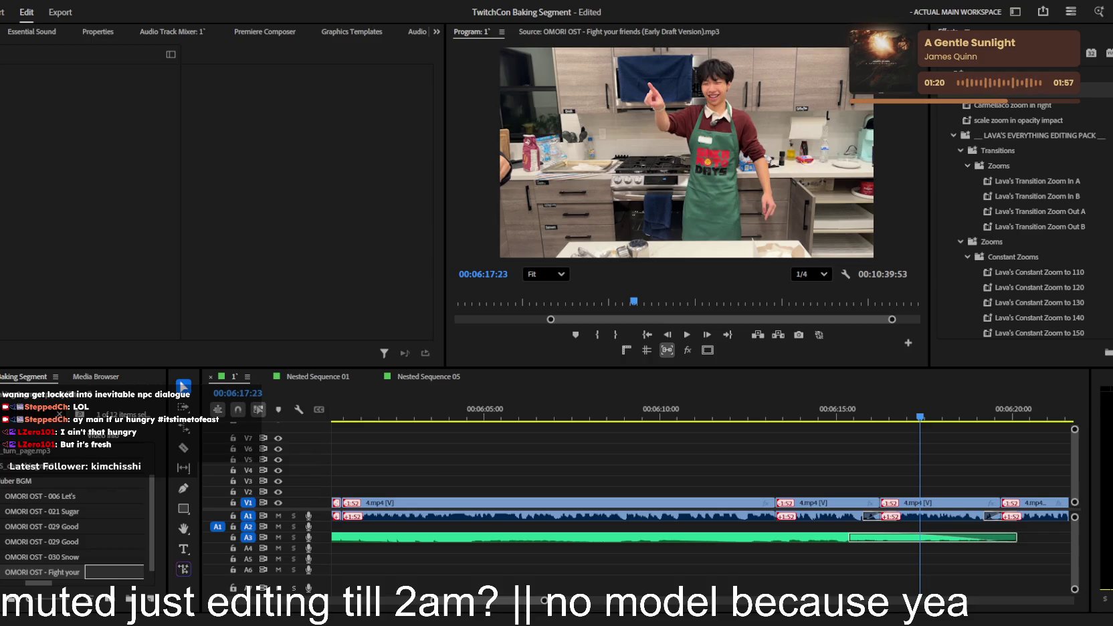
- Play on from 6:17 and stop on the 12 IN THE MORNING title
click(918, 479)
key(space)
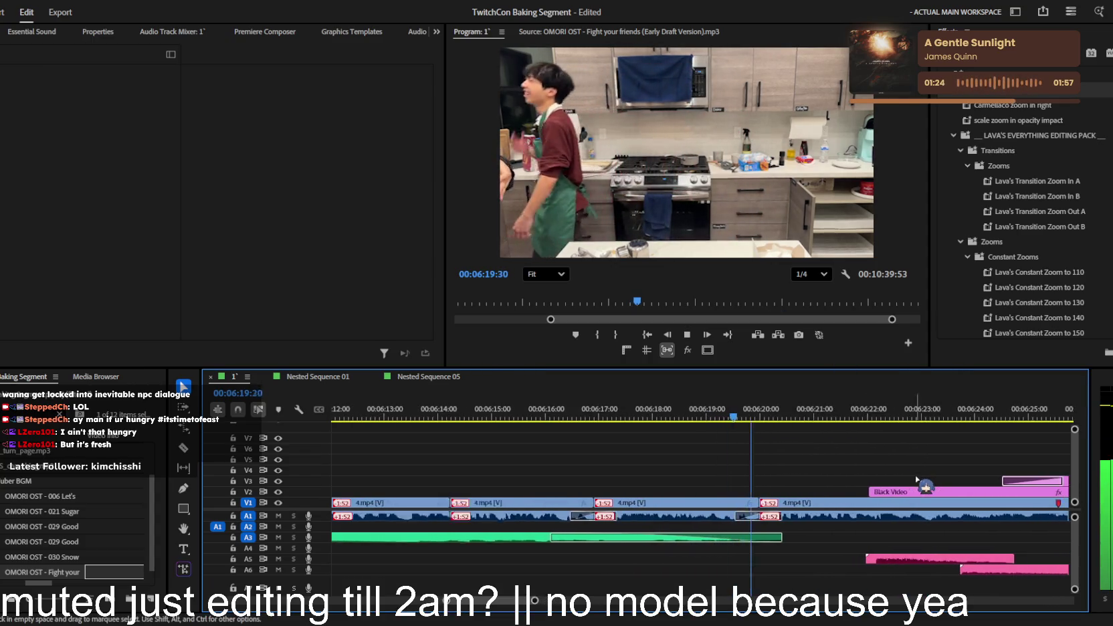
key(minus)
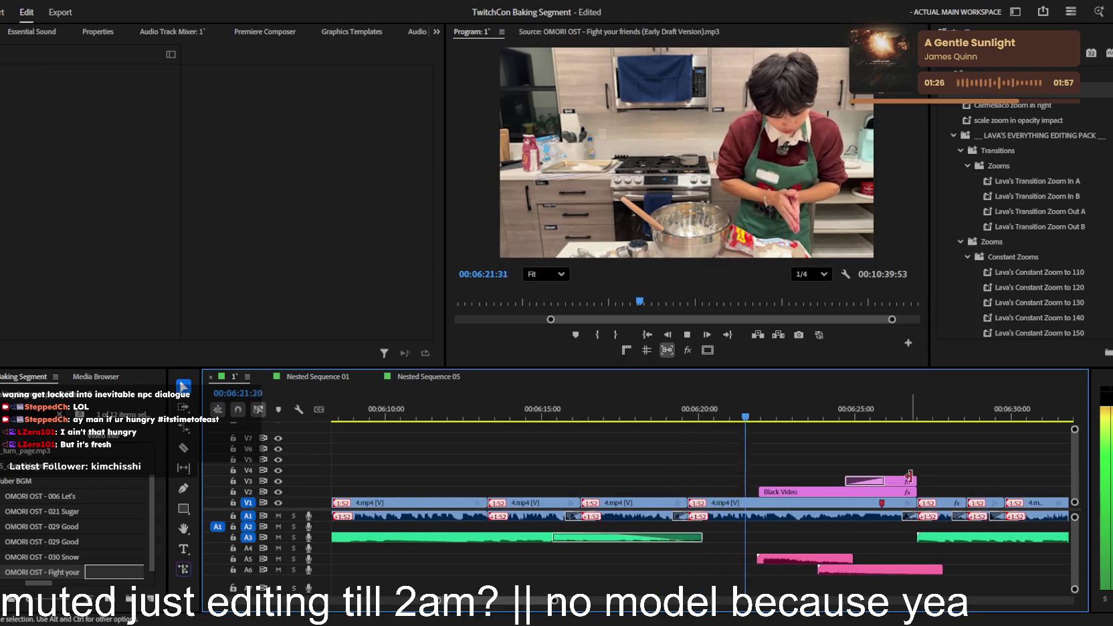
key(equal)
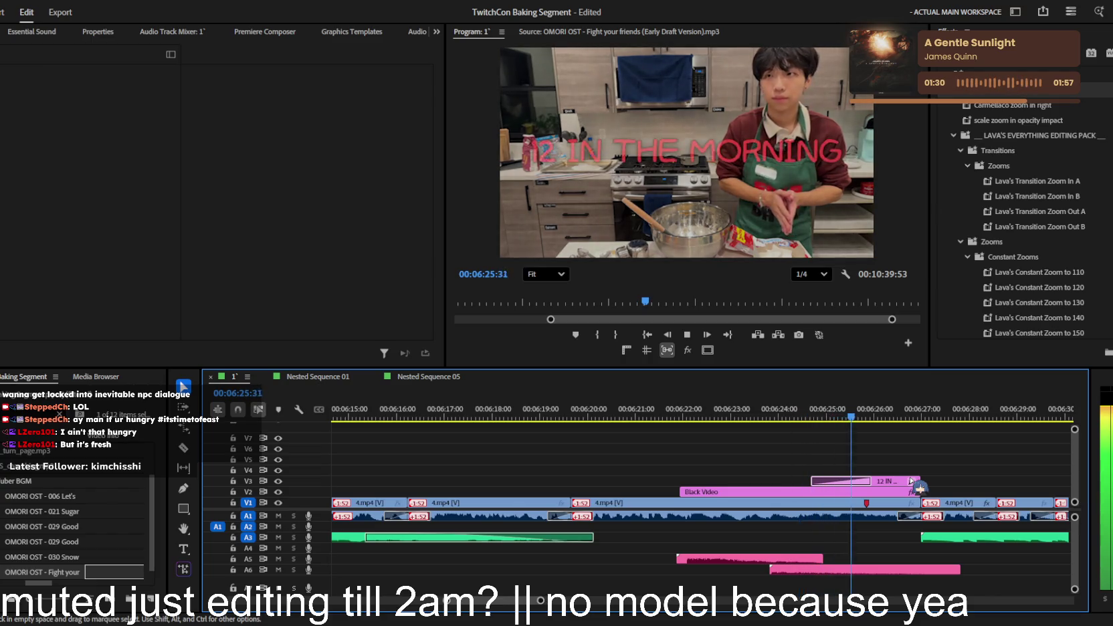
key(minus)
key(minus)
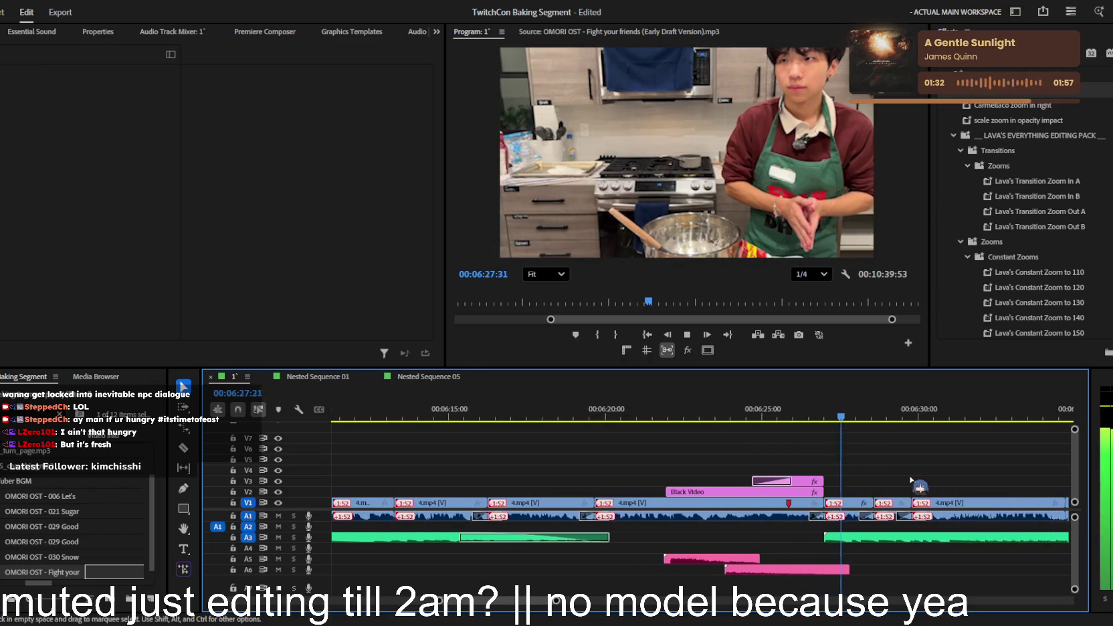
click(798, 416)
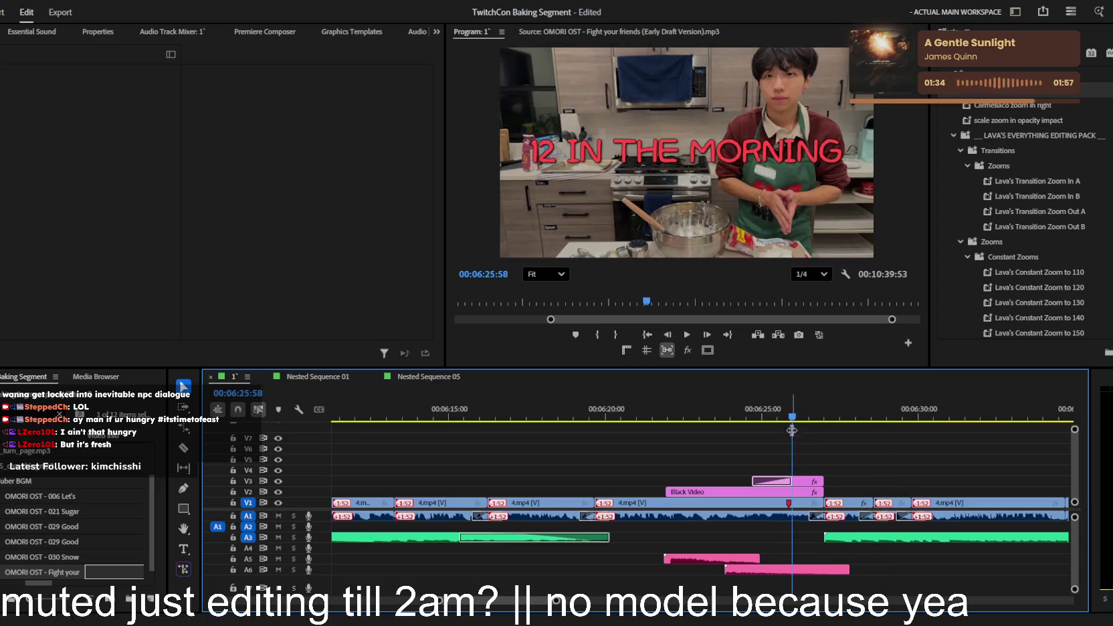
- Retype the title text as 'IT WAS 12 IN THE MORNING.'
click(554, 163)
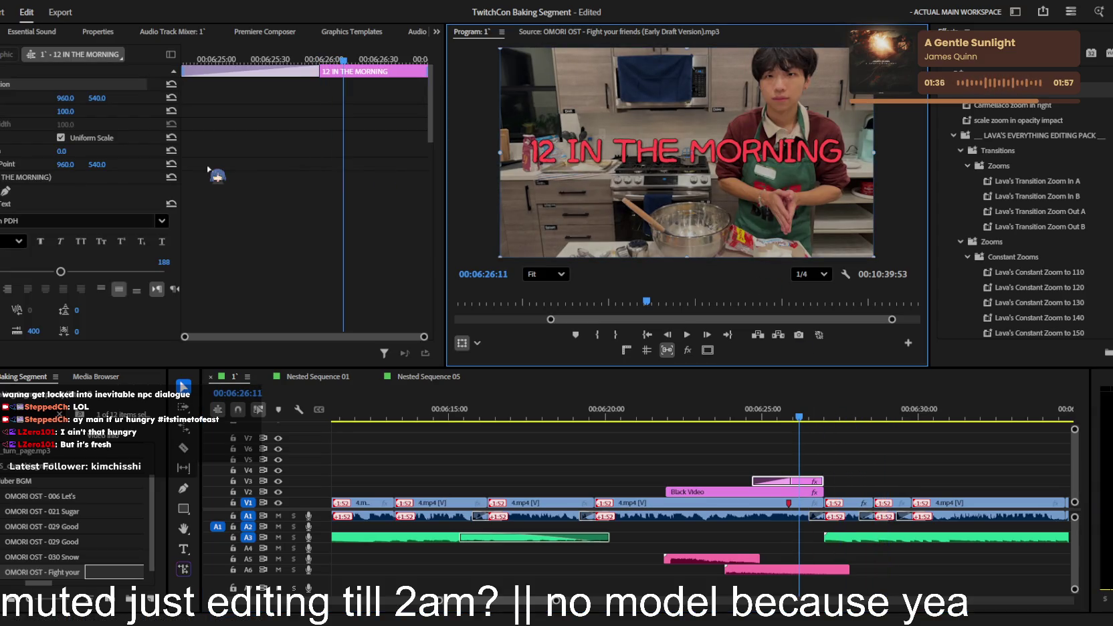
click(32, 177)
double_click(550, 147)
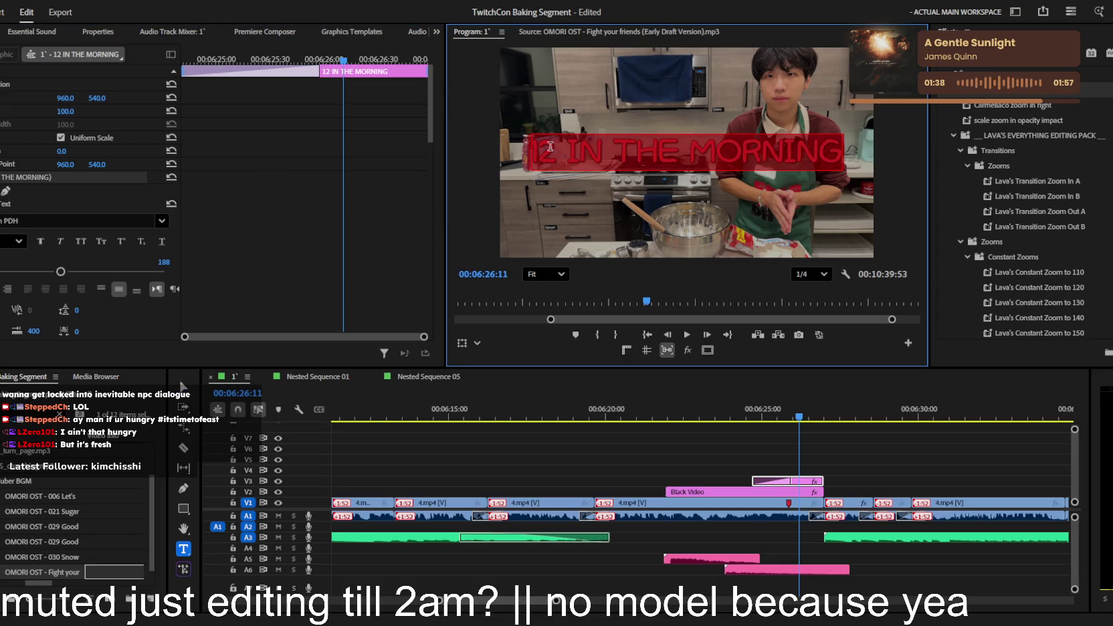
click(550, 145)
text(IT)
key(ctrl+a)
text(IT WAS 12 IN THE MORNING.)
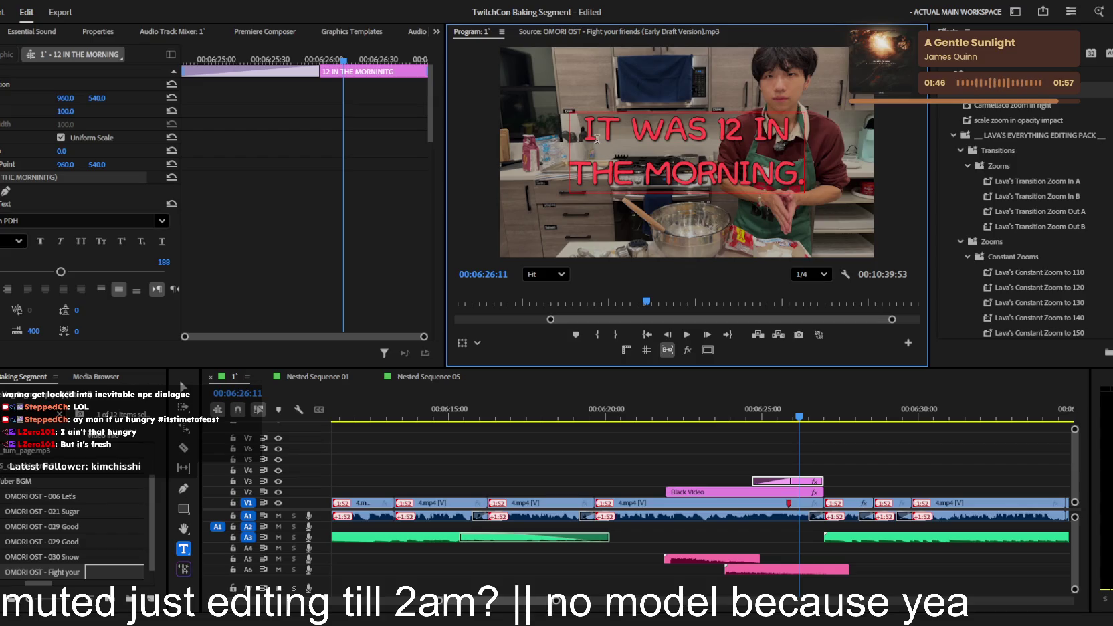
click(935, 447)
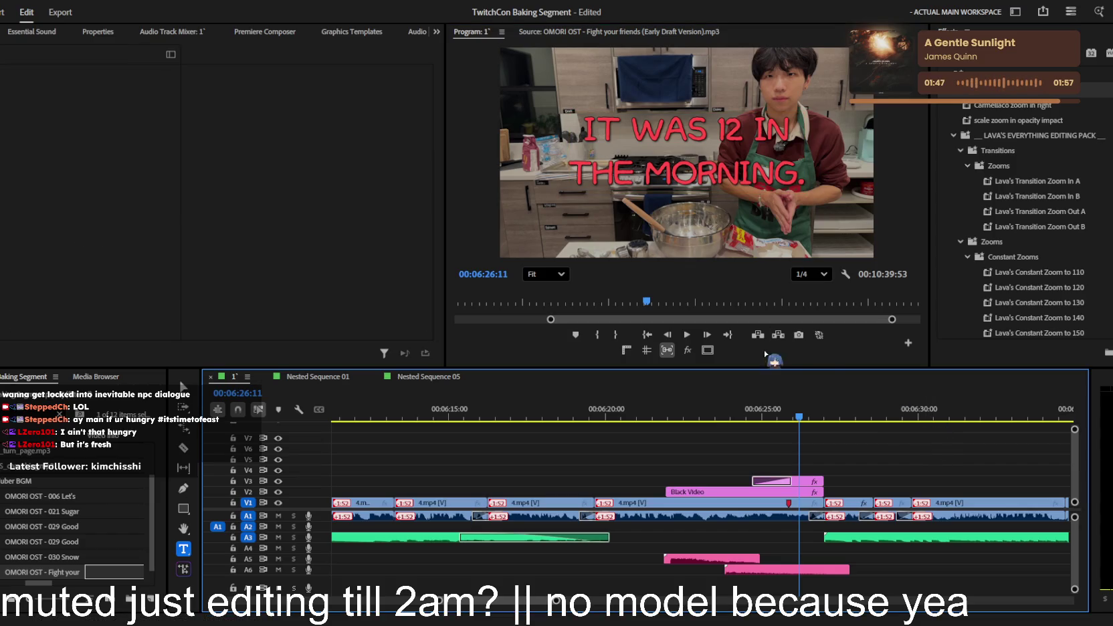
- Reduce the title's Leading from 63 to -87 to tighten its two lines
click(811, 482)
click(81, 224)
drag(78, 209, 26, 209)
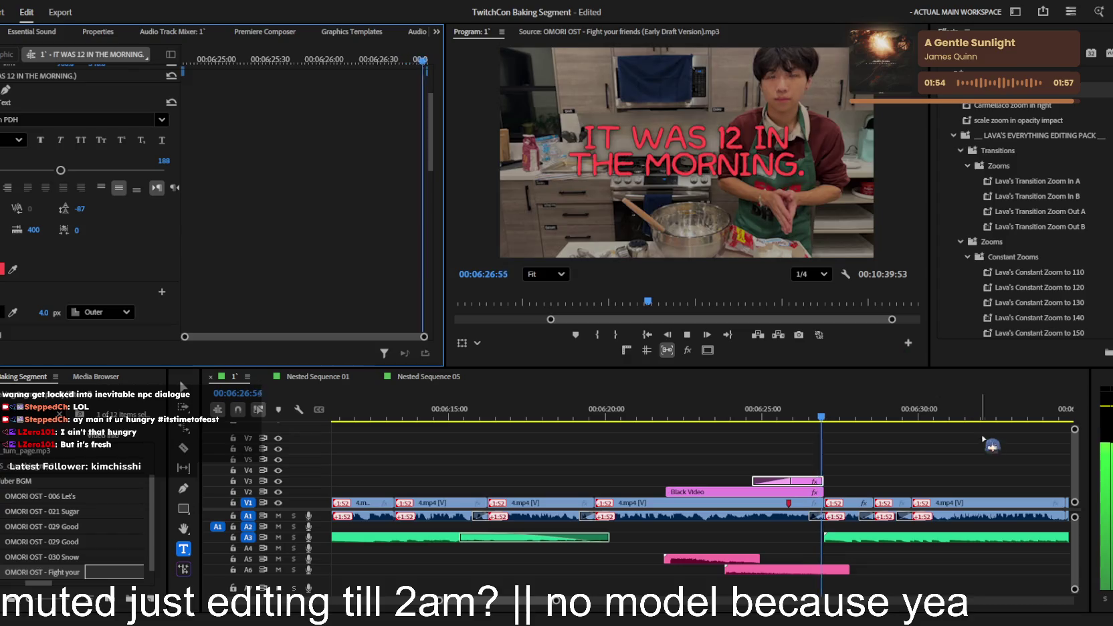
key(minus)
key(minus)
key(minus)
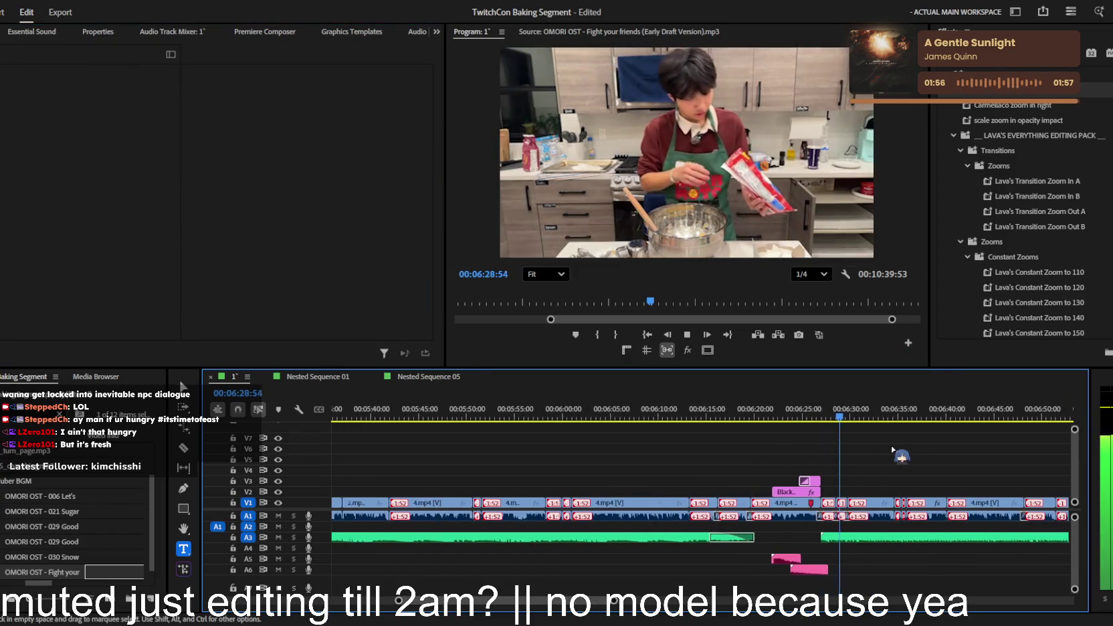
- Replay from about 6:35 and inspect the settings of the 4.mp4 clips there
key(equal)
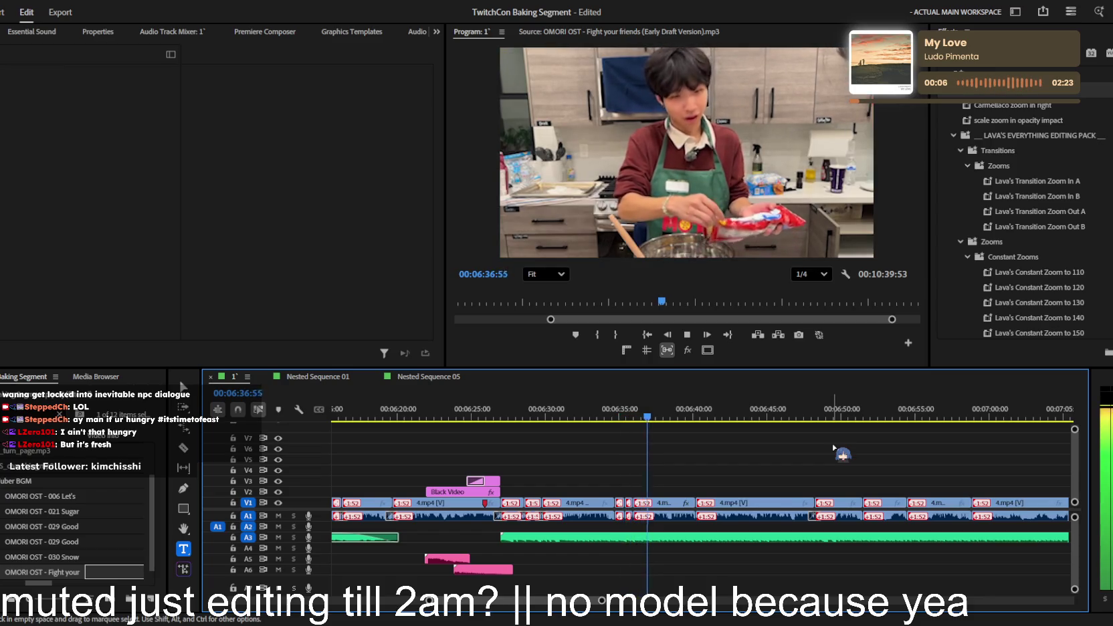
drag(692, 425, 625, 431)
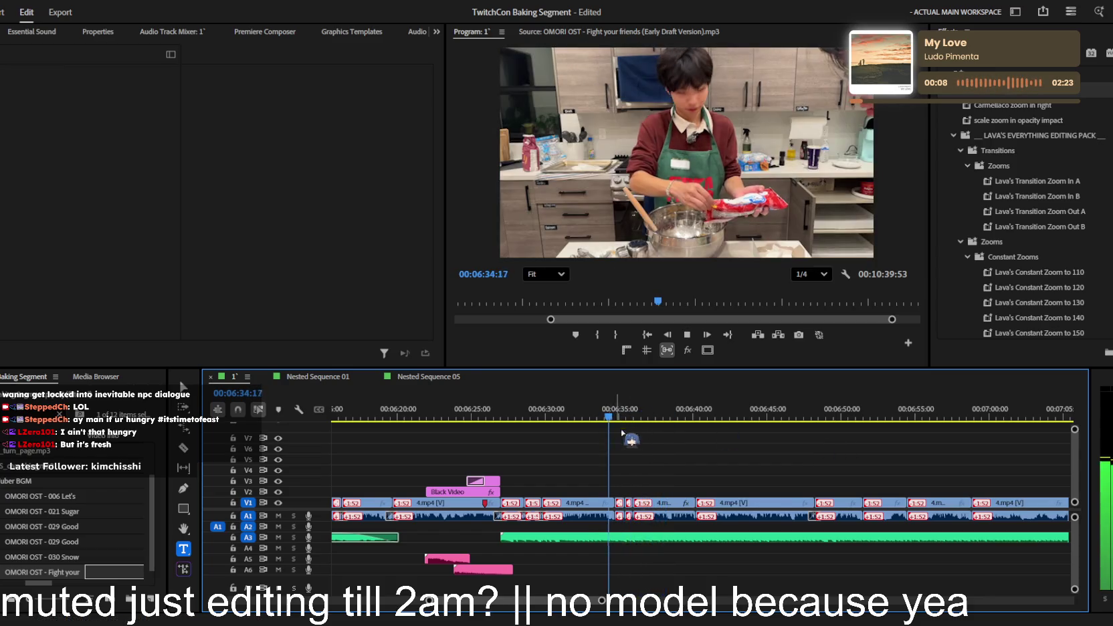
key(equal)
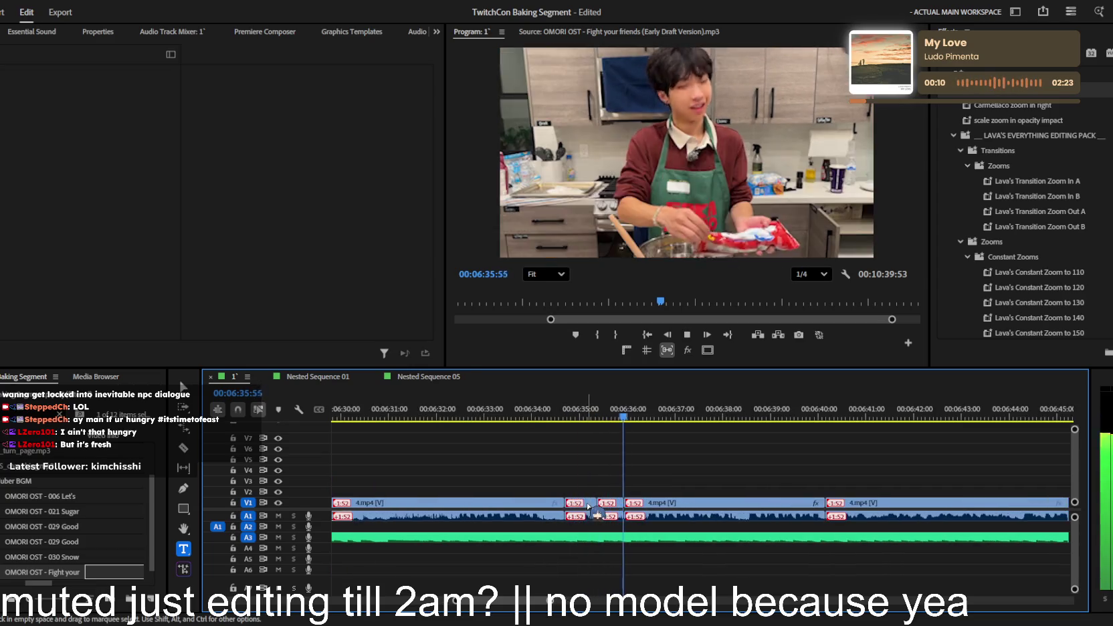
click(576, 509)
click(487, 461)
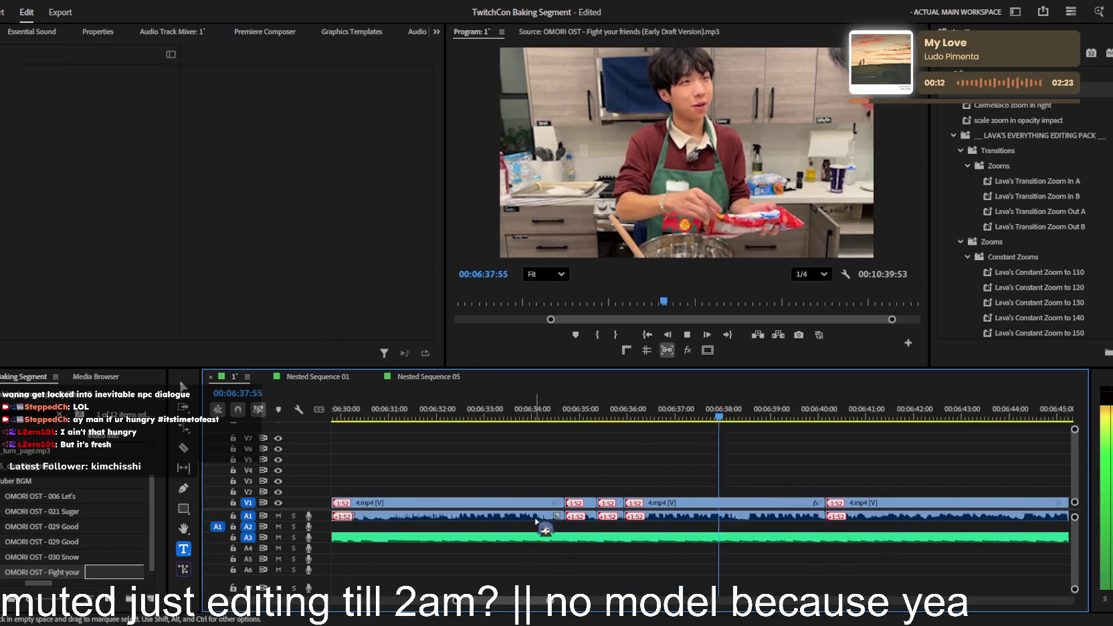
click(516, 505)
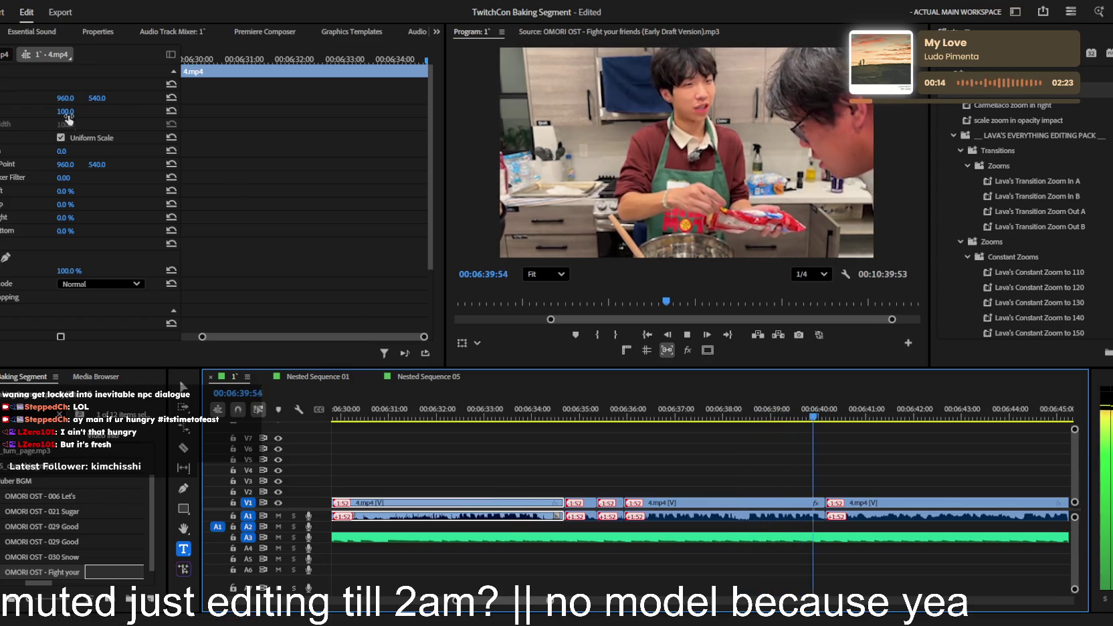
click(23, 104)
click(701, 505)
key(space)
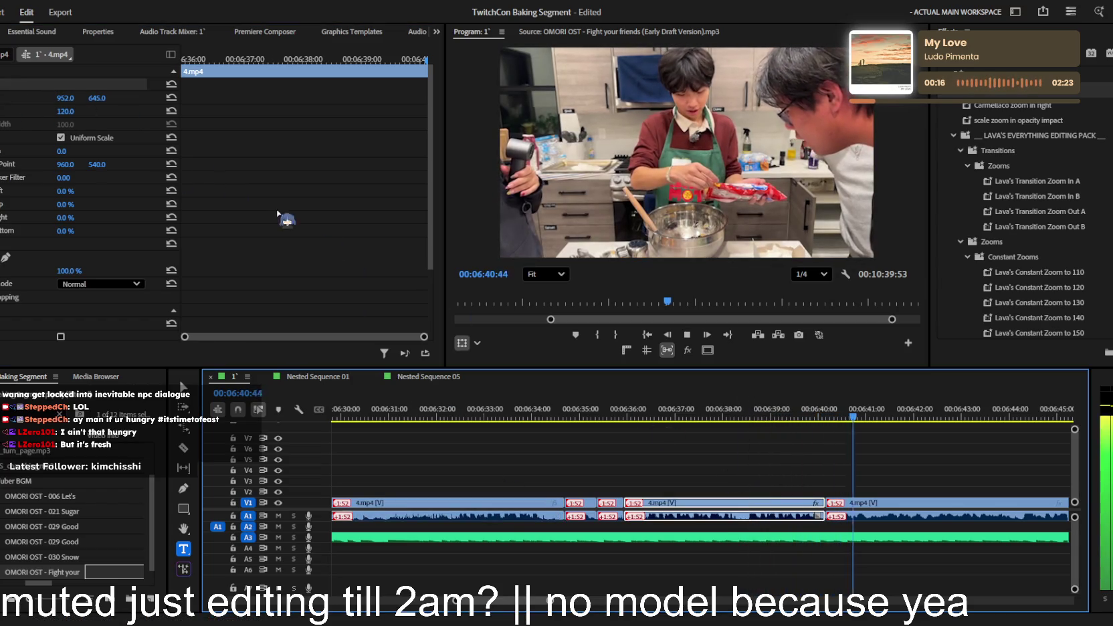
click(647, 425)
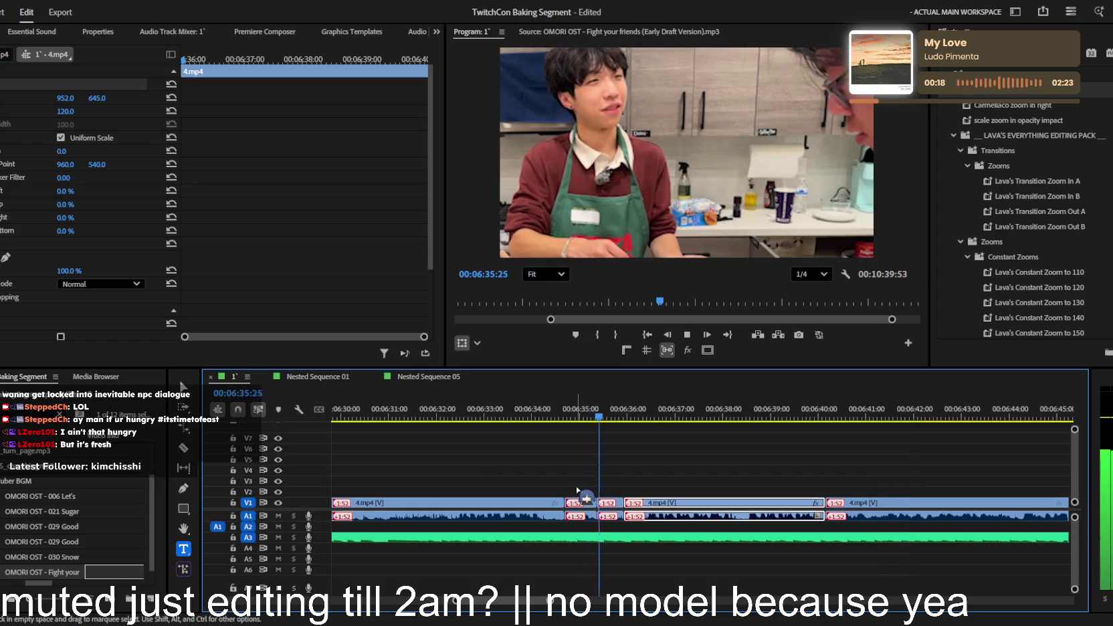
- Play back the section around 6:49
scroll(694, 510, up, 2)
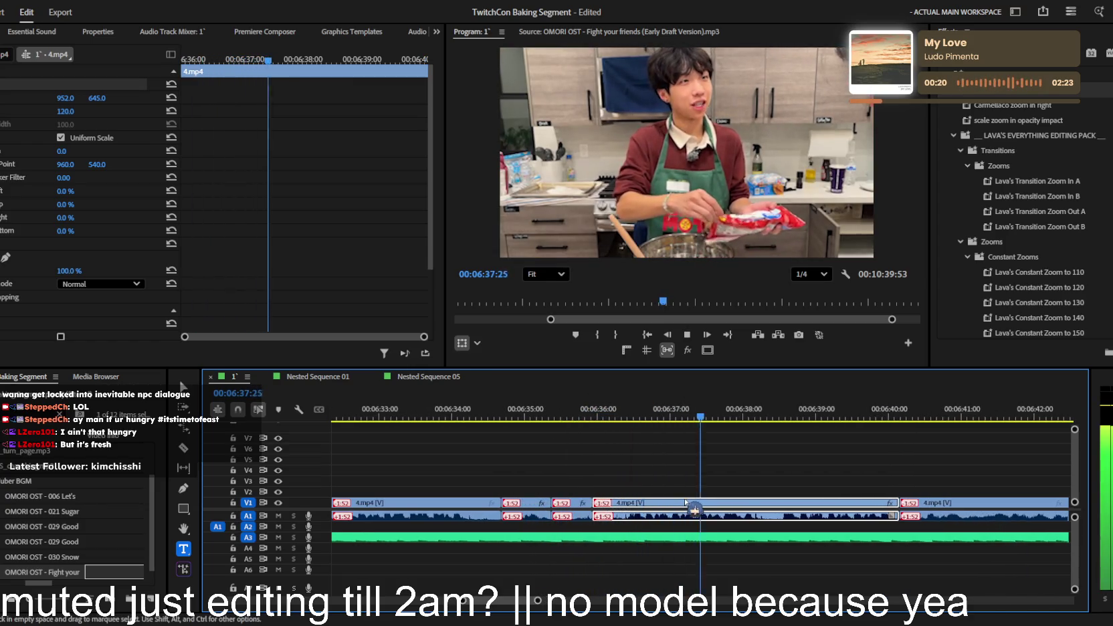
scroll(694, 510, down, 2)
scroll(701, 510, down, 2)
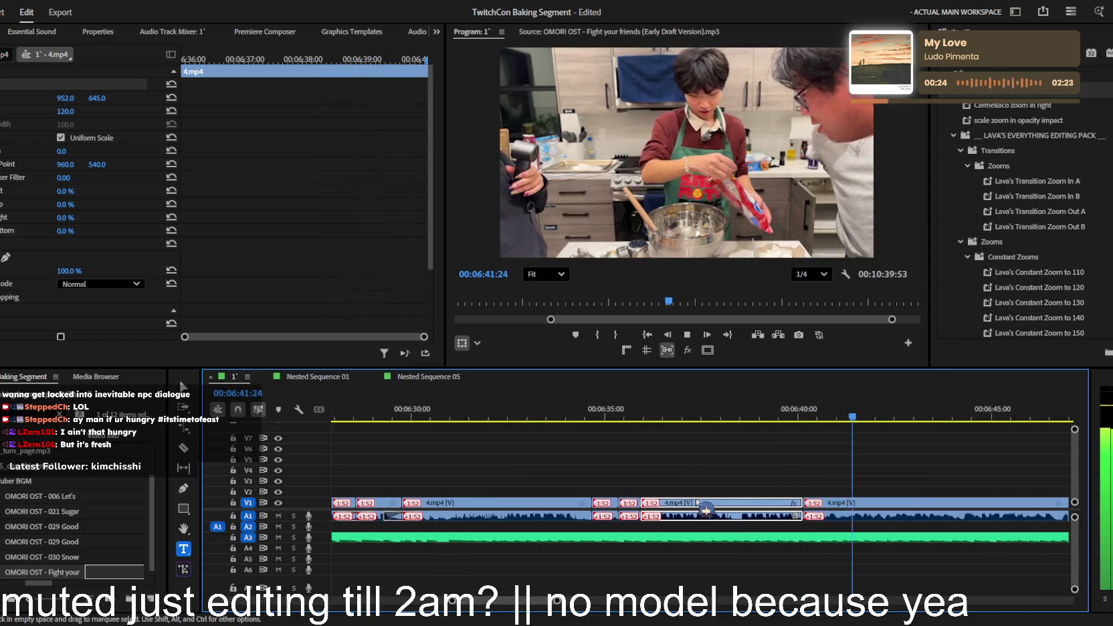
scroll(706, 510, down, 2)
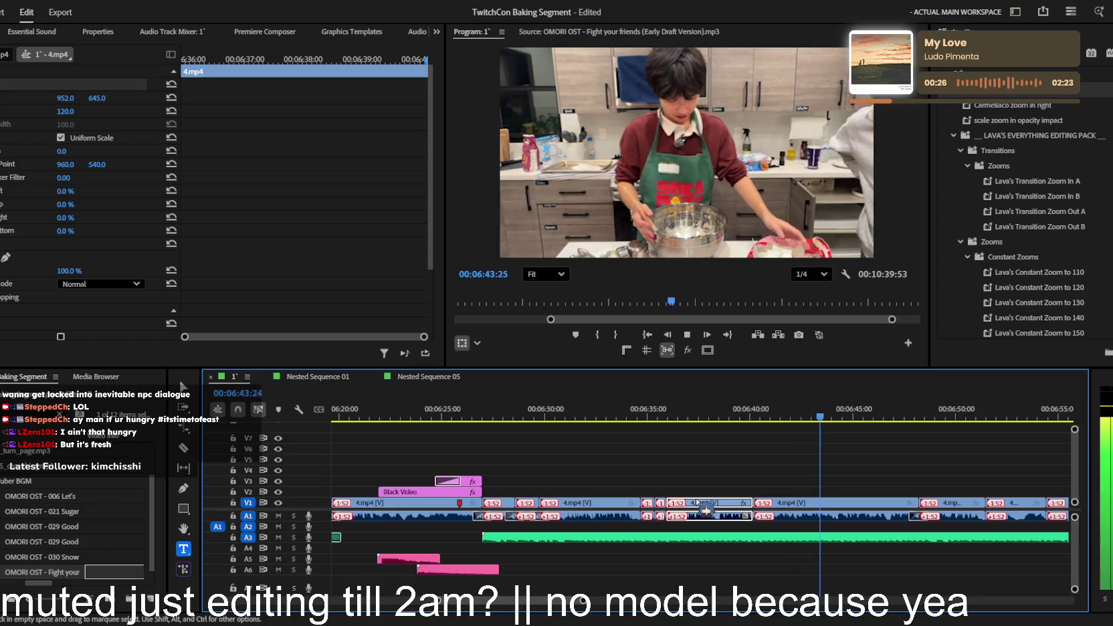
scroll(703, 510, down, 2)
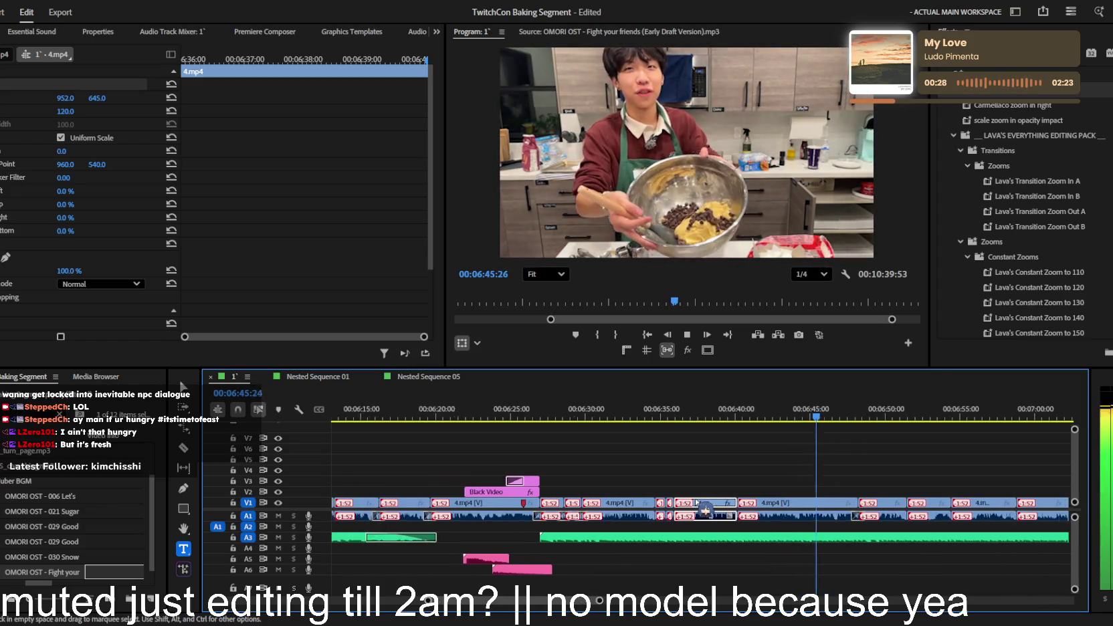
scroll(743, 467, up, 5)
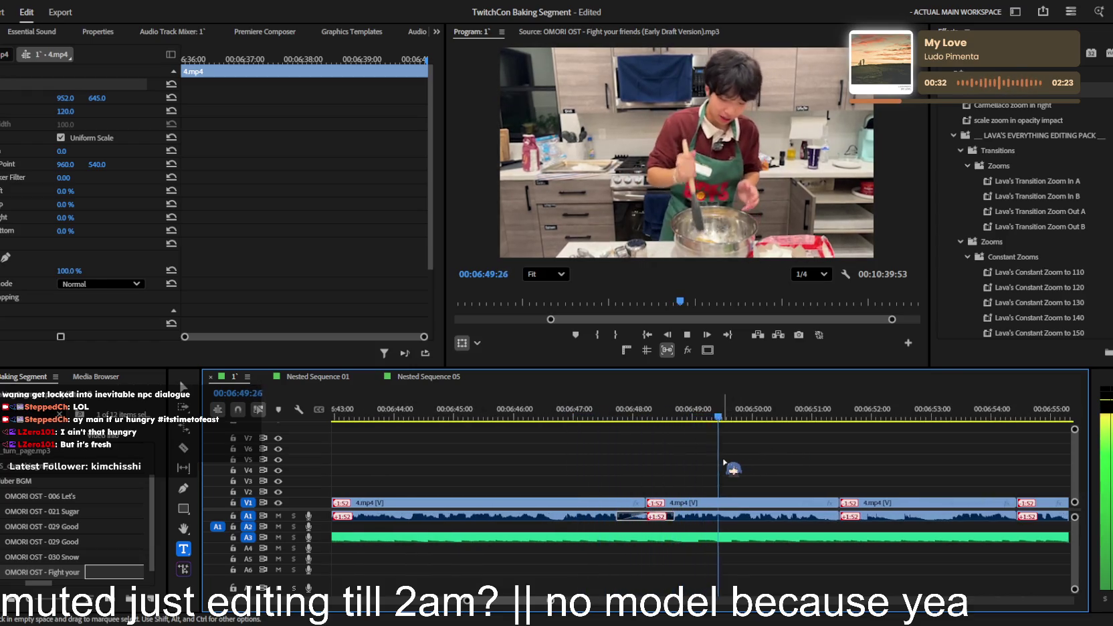
scroll(725, 469, down, 2)
key(space)
scroll(715, 462, up, 2)
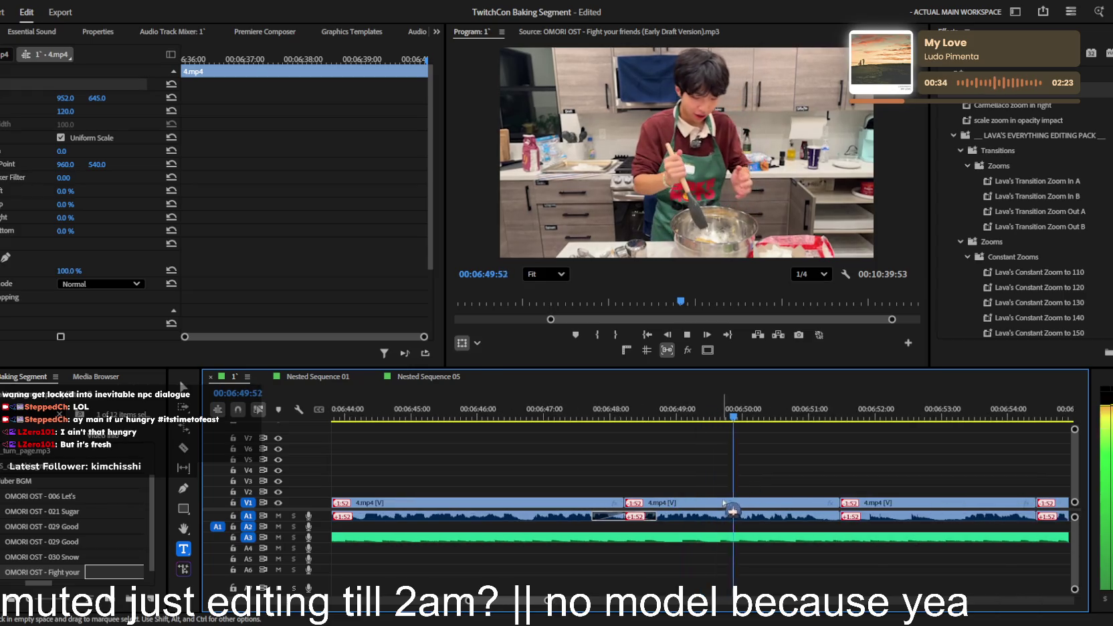
- Preview the dough-mixing clip's zoom and razor-cut the clip just before 6:52
key(space)
key(c)
click(237, 153)
key(space)
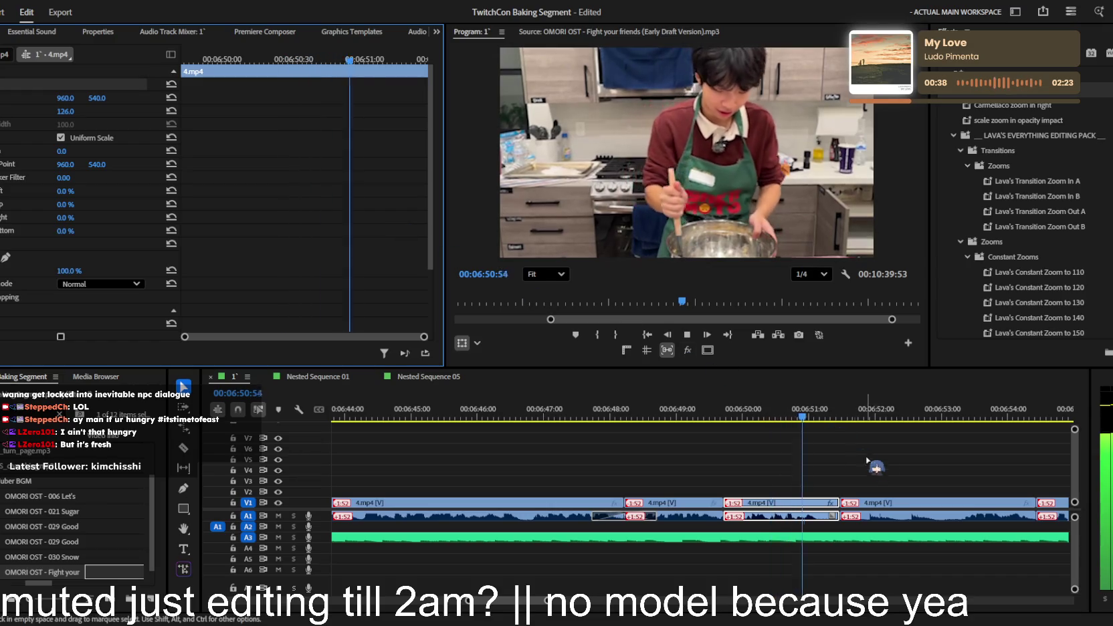
click(822, 429)
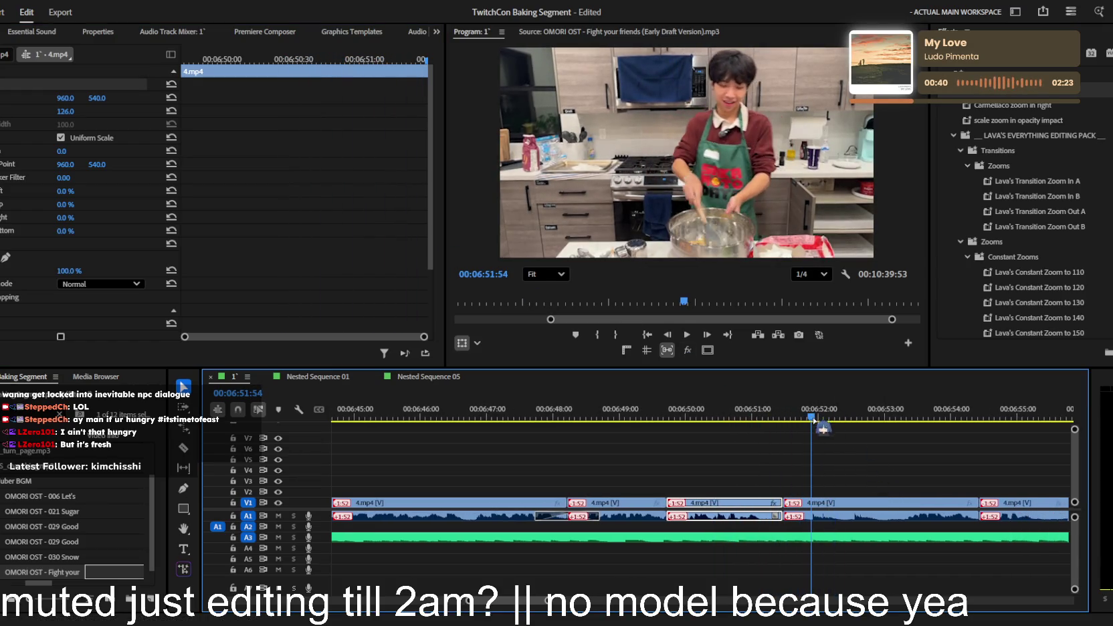
key(space)
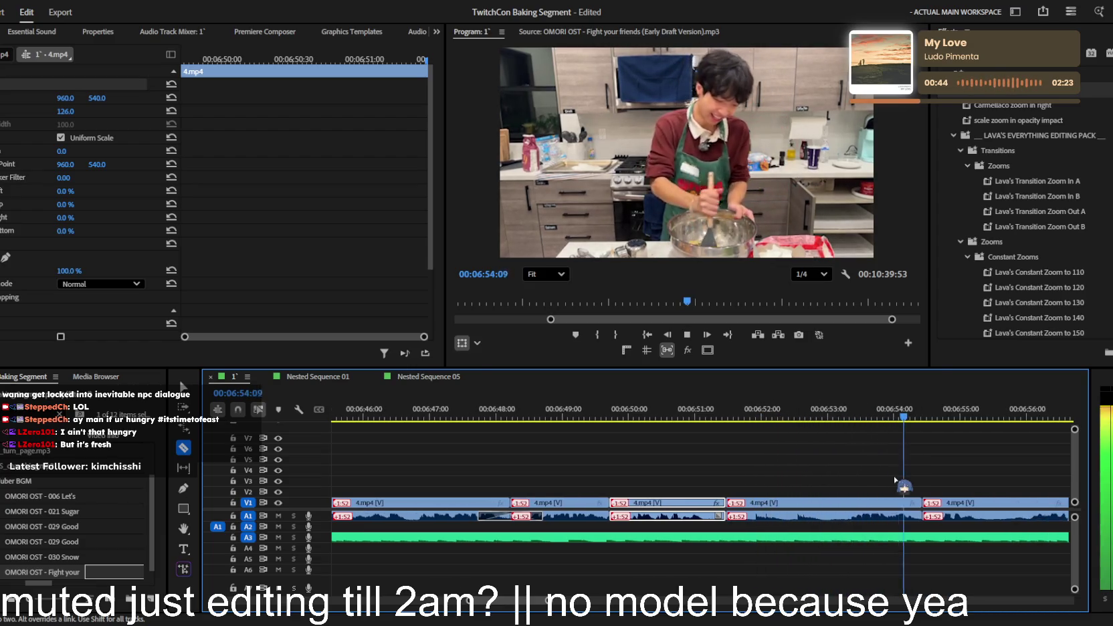
key(space)
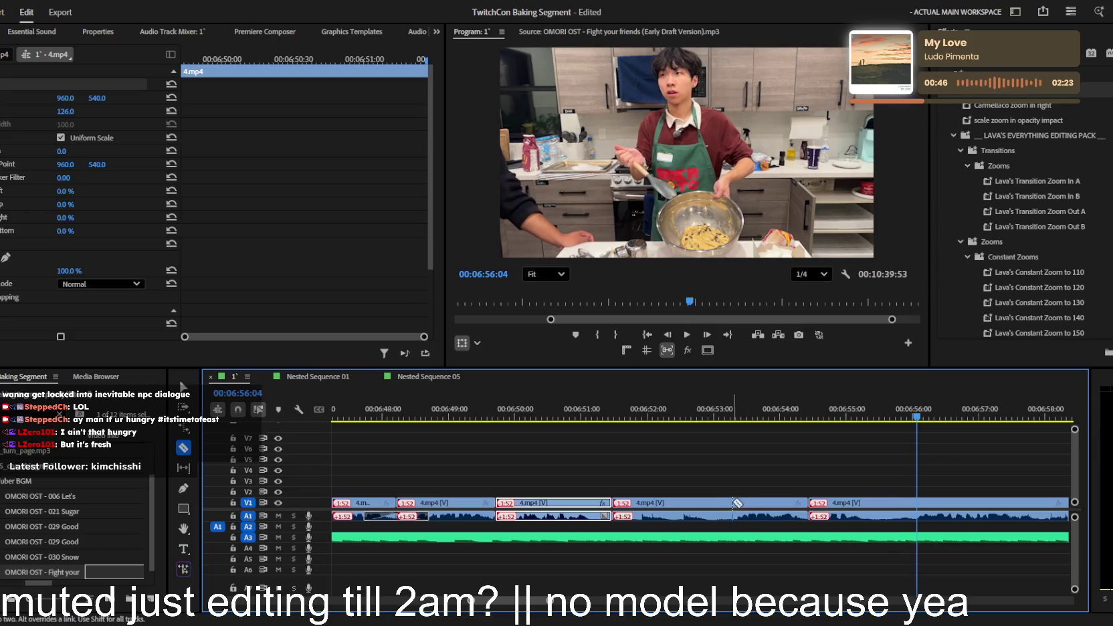
click(732, 502)
key(v)
click(695, 508)
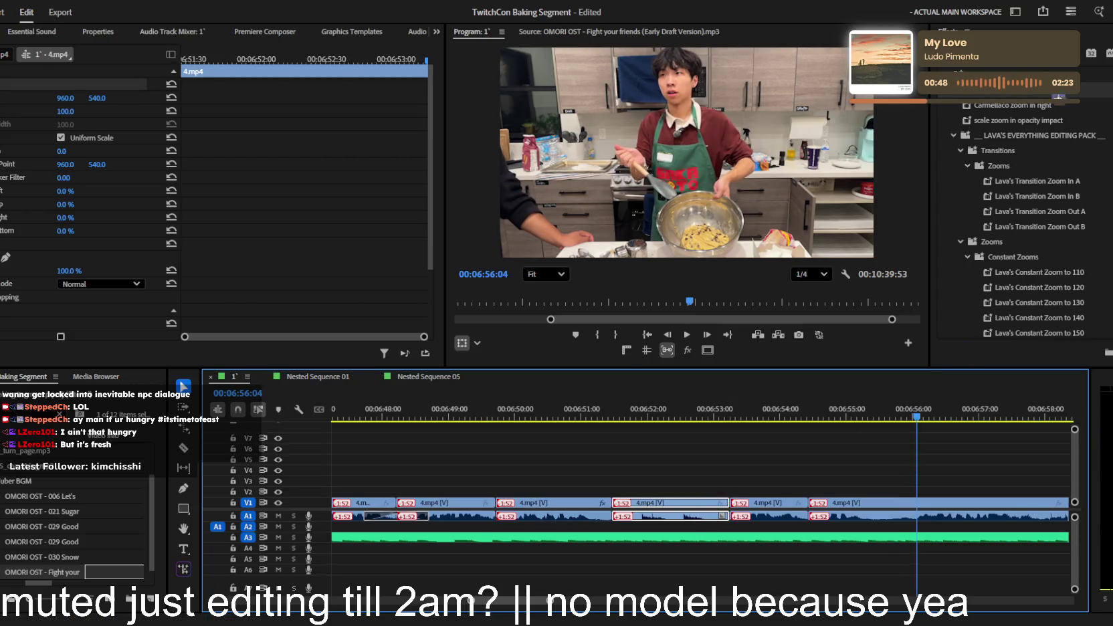
- Apply Lava's Constant Zoom to 110 to the newly cut mixing piece
scroll(1023, 221, down, 2)
scroll(1023, 220, down, 3)
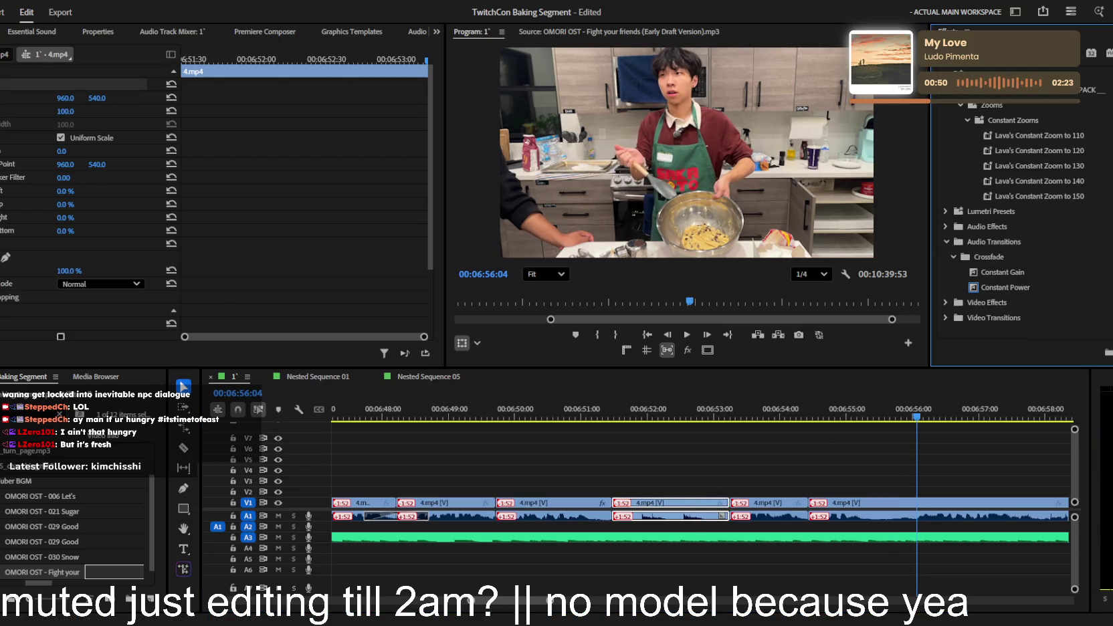
drag(683, 502, 684, 503)
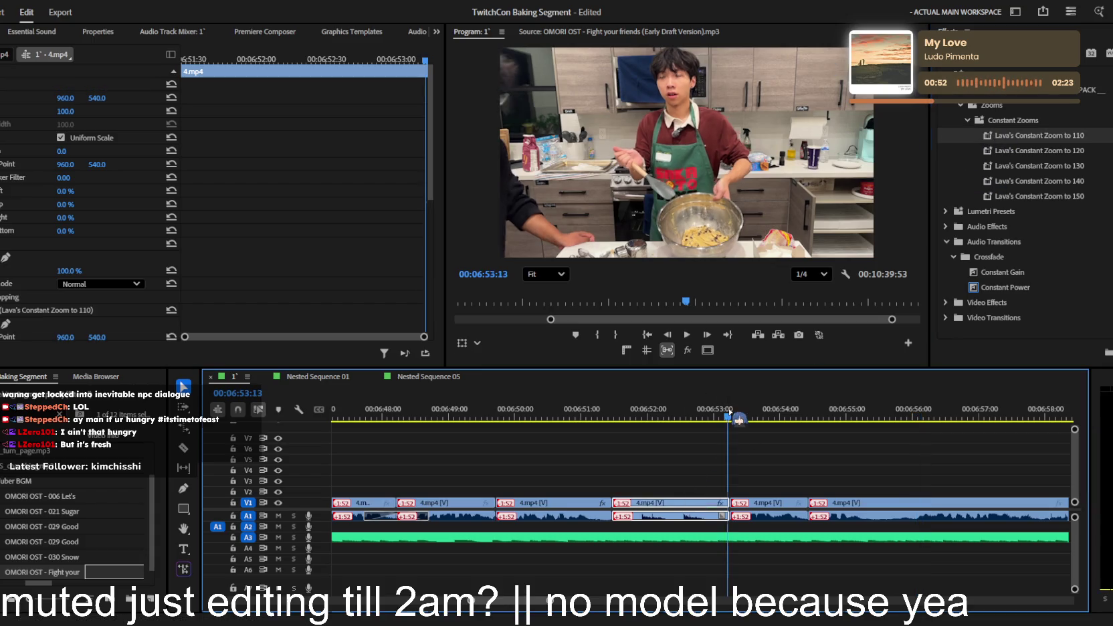
key(space)
- Preview the zoomed piece, replaying from about 6:53 and 6:55:58
key(minus)
key(equal)
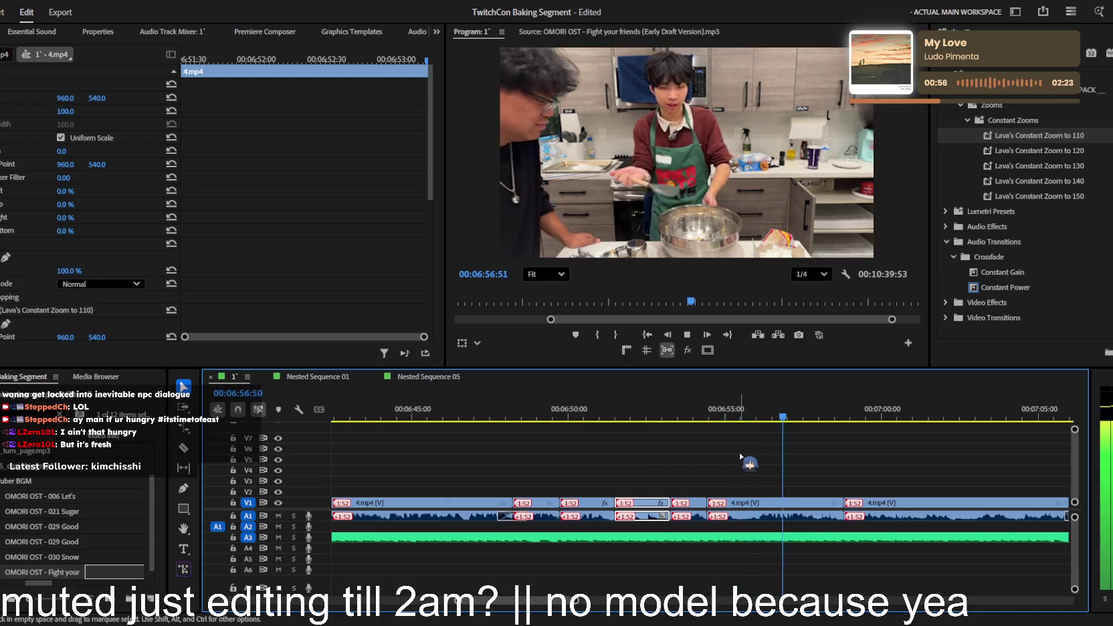
key(minus)
key(minus)
key(equal)
key(equal)
key(equal)
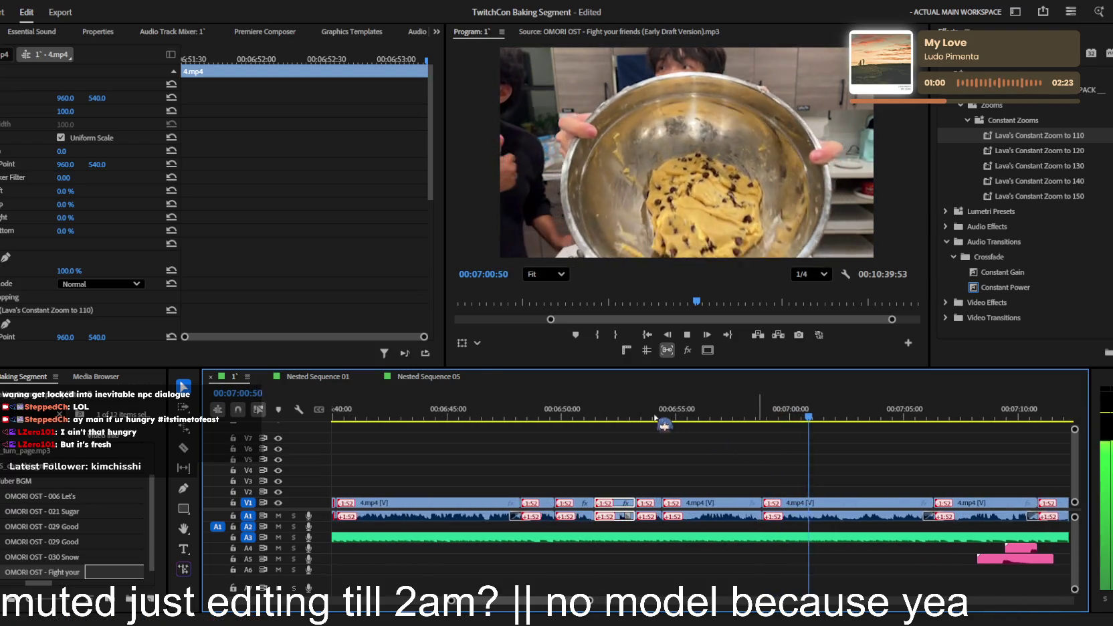
key(Up)
key(Up)
key(Up)
key(equal)
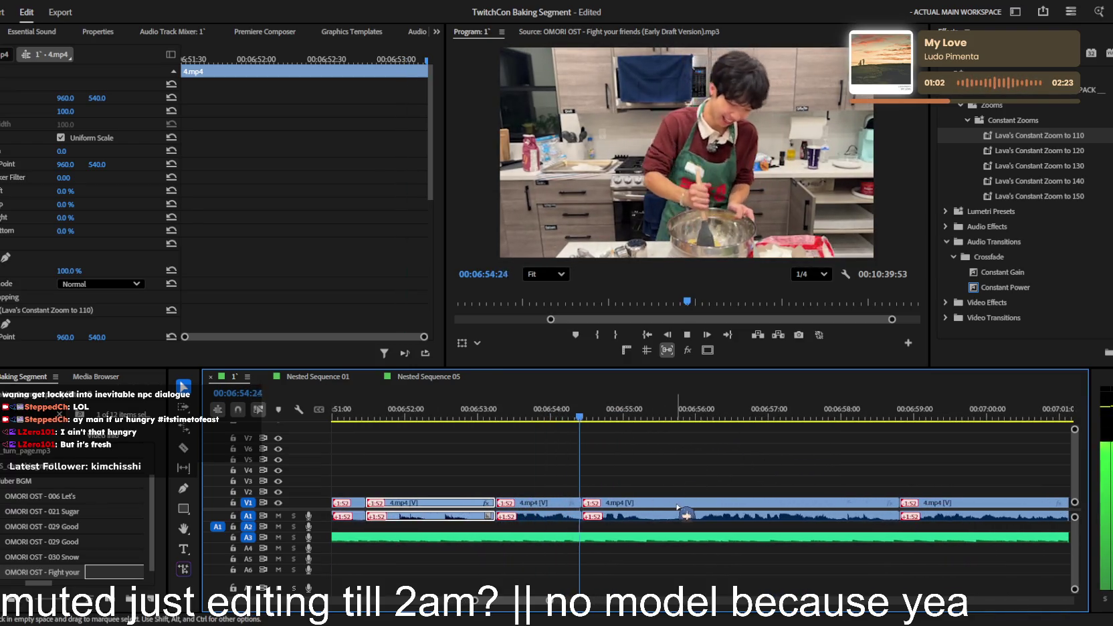
key(equal)
key(equal)
key(space)
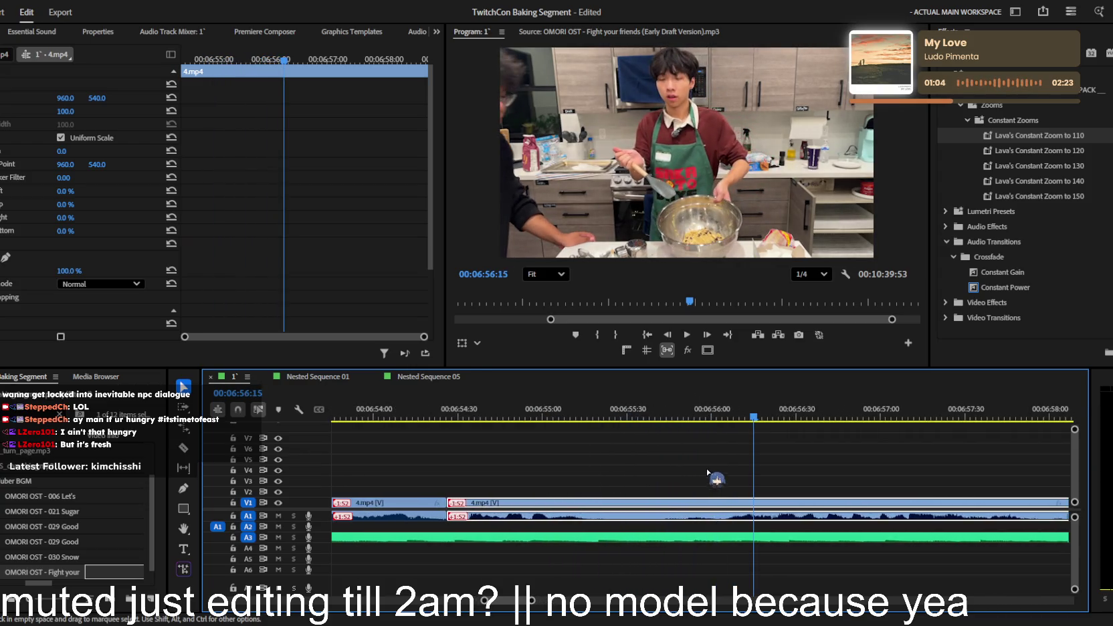
click(705, 418)
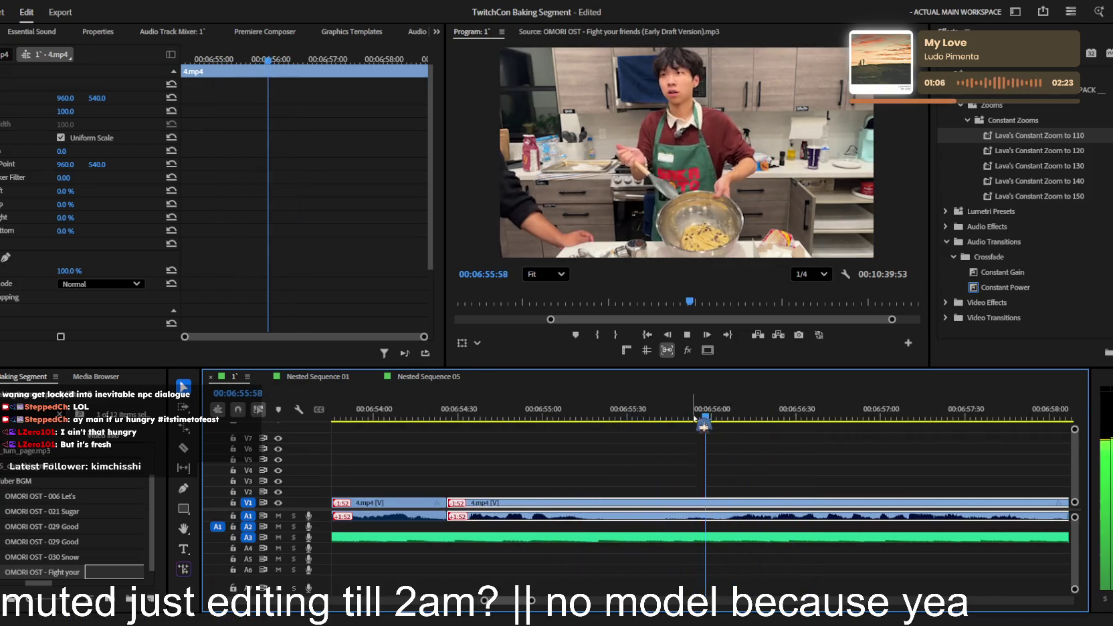
key(space)
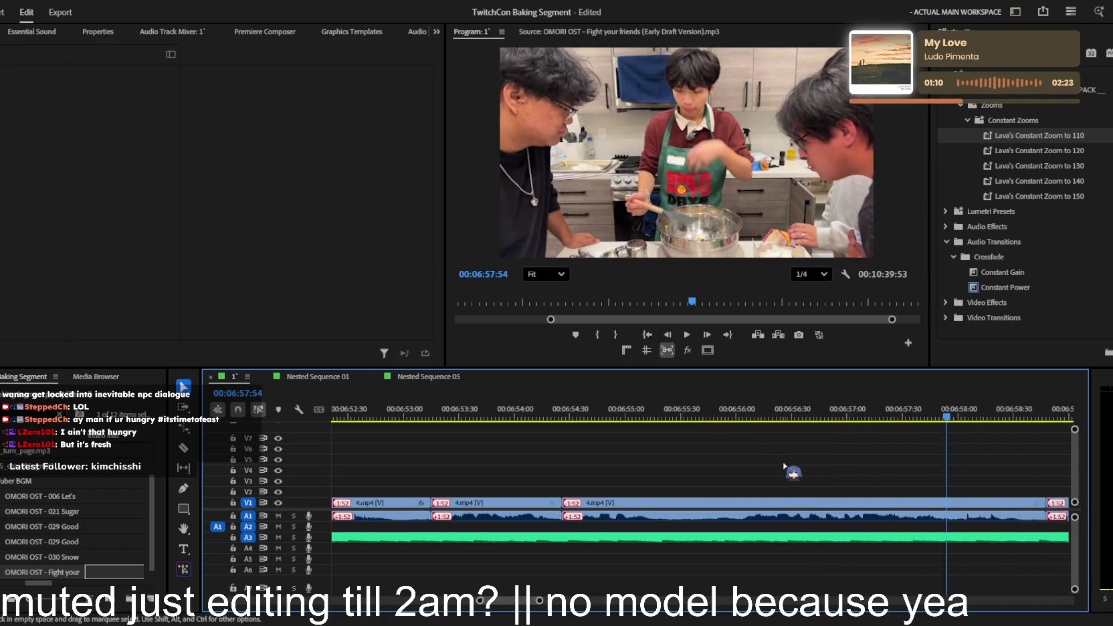
key(minus)
- Add an edit with Ctrl+K near 6:58:50 and select the following piece
key(ctrl+k)
key(space)
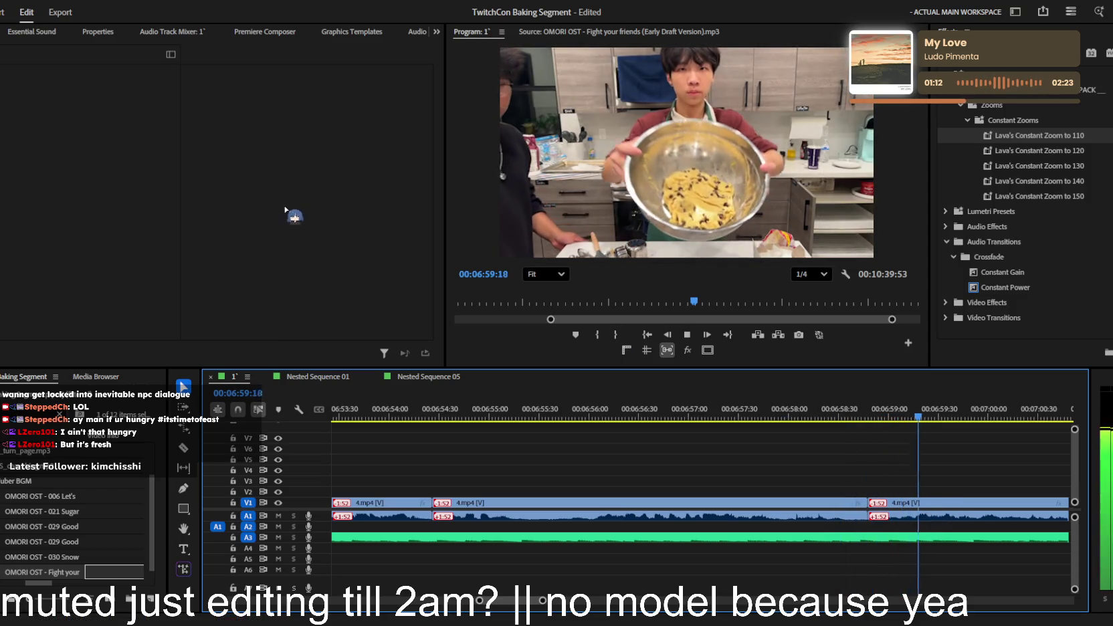
click(926, 516)
key(space)
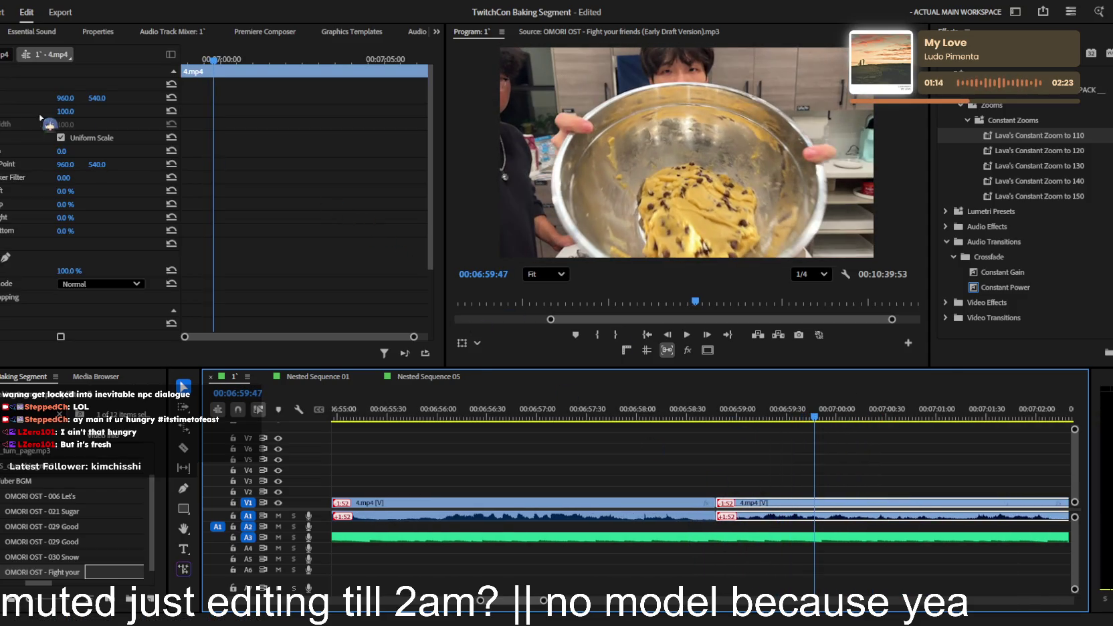
- Keyframe the dough-bowl shot's Scale up to about 134–137%, moving the 100% end keyframe later
drag(66, 111, 87, 111)
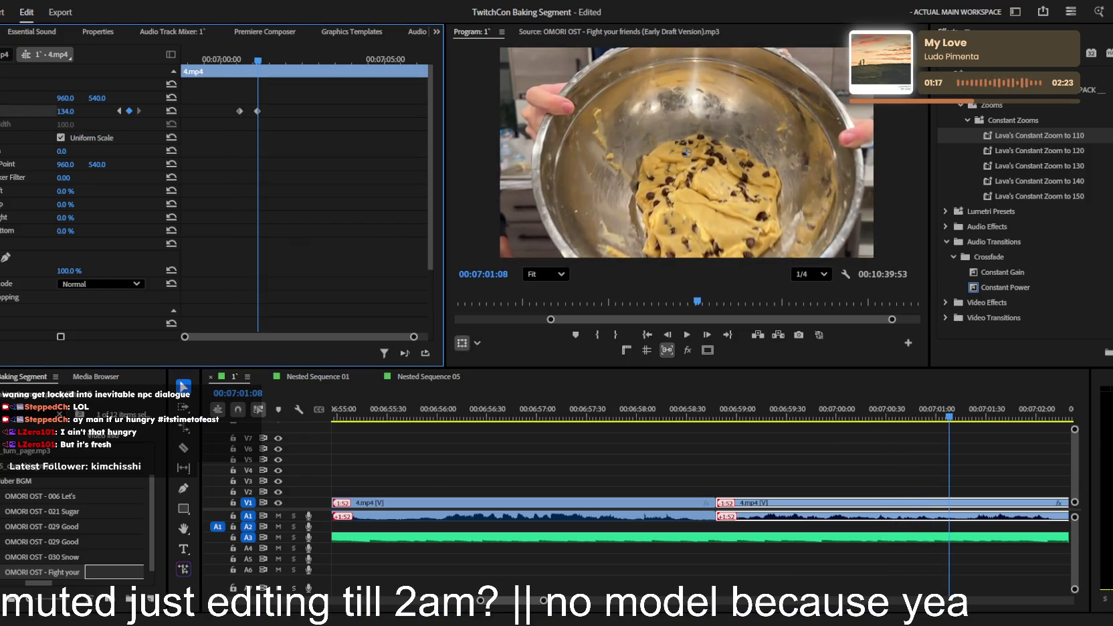
key(space)
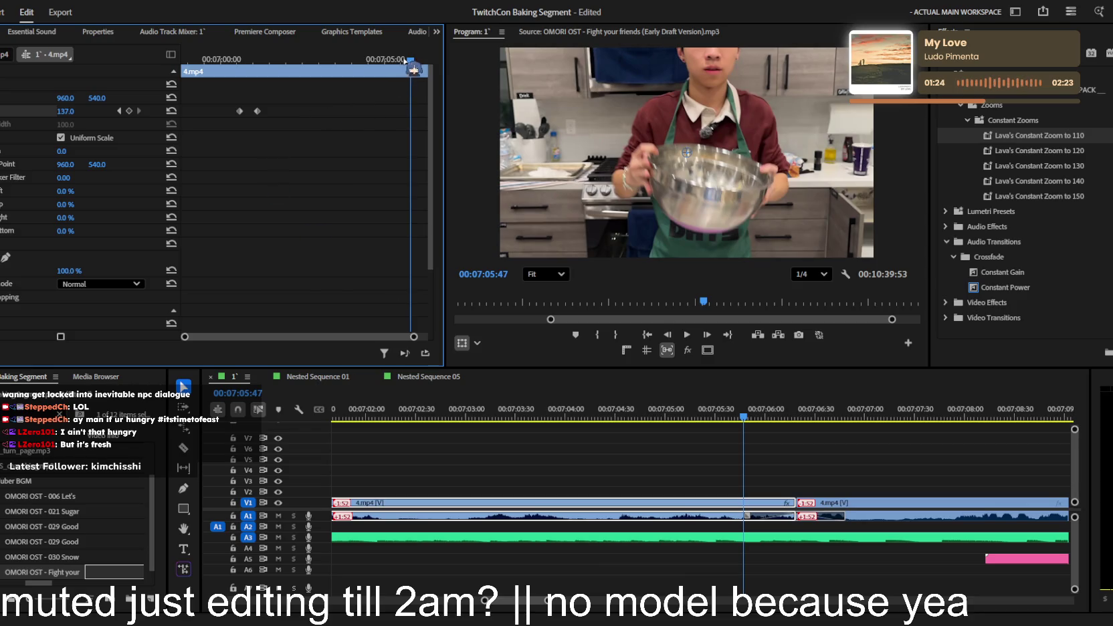
drag(405, 59, 370, 59)
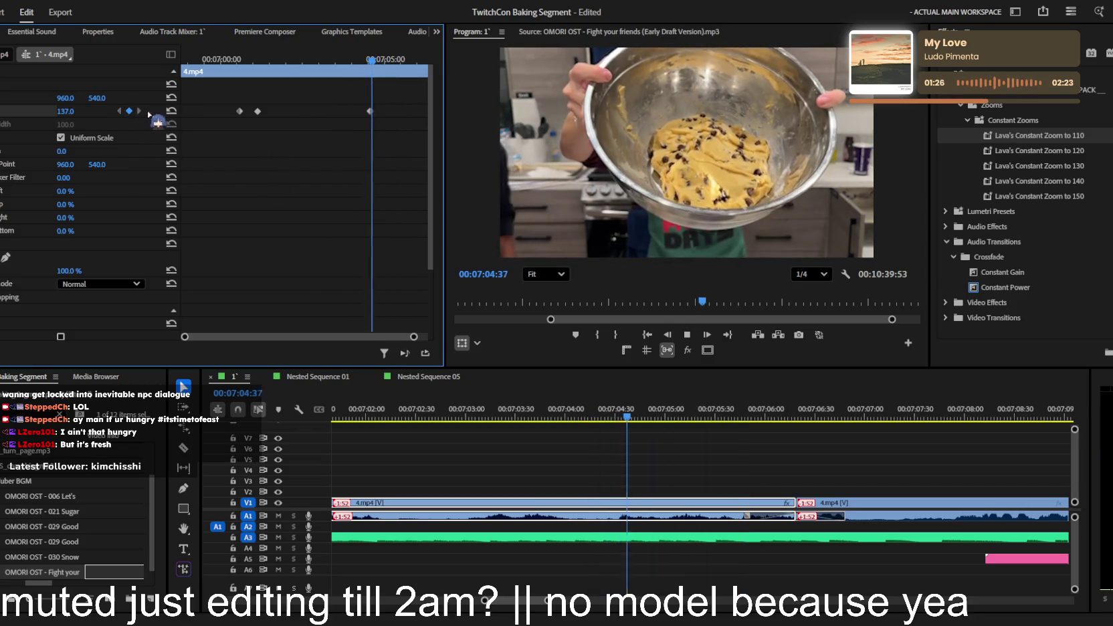
key(space)
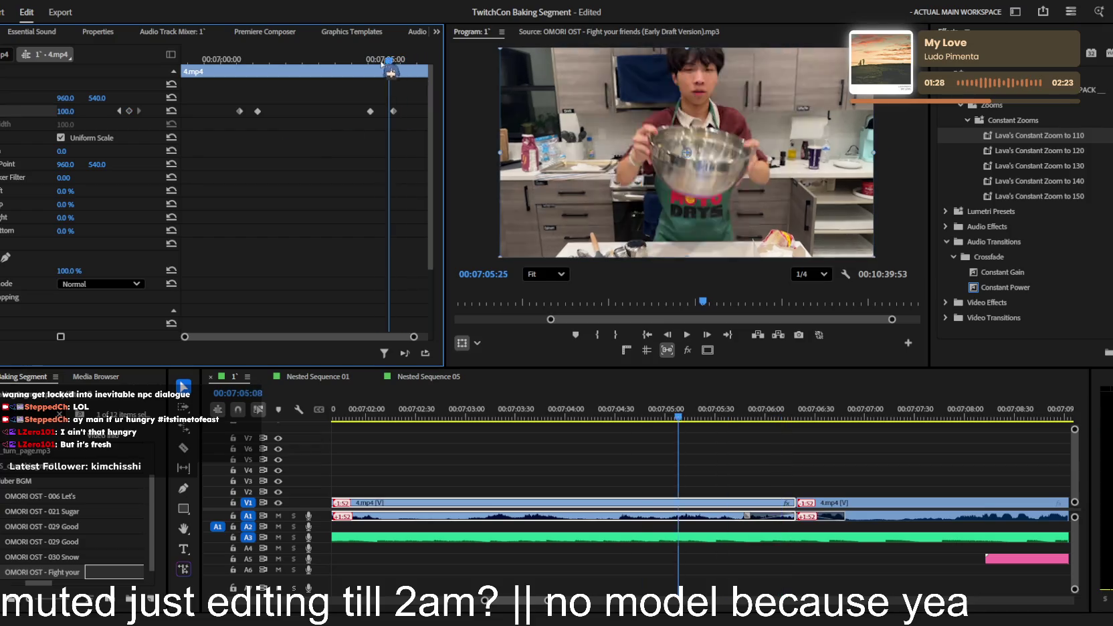
drag(393, 111, 419, 111)
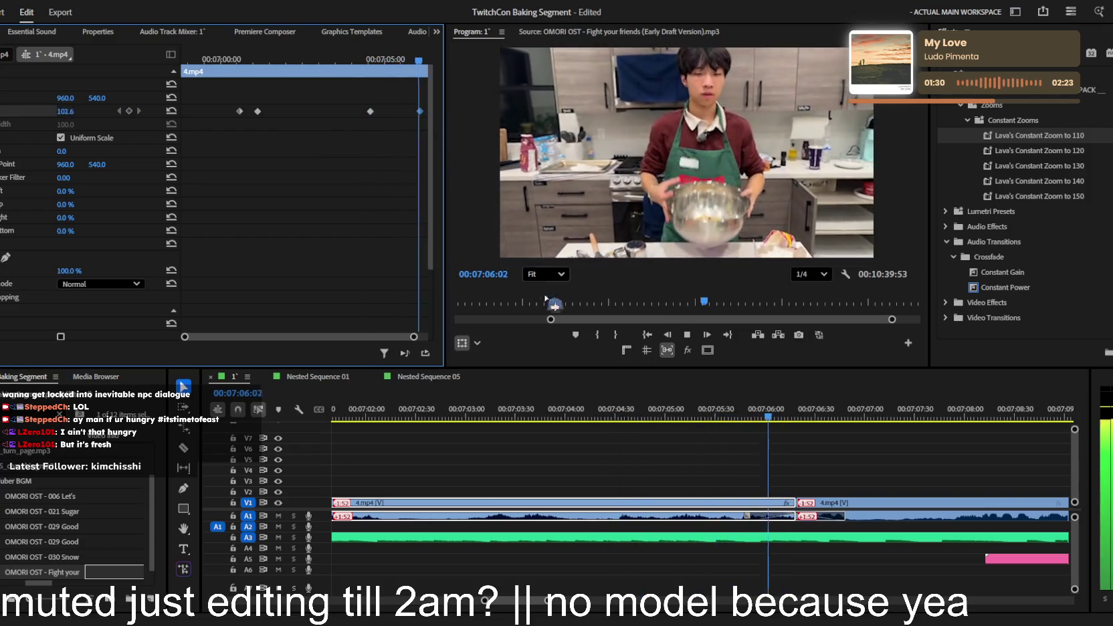
key(minus)
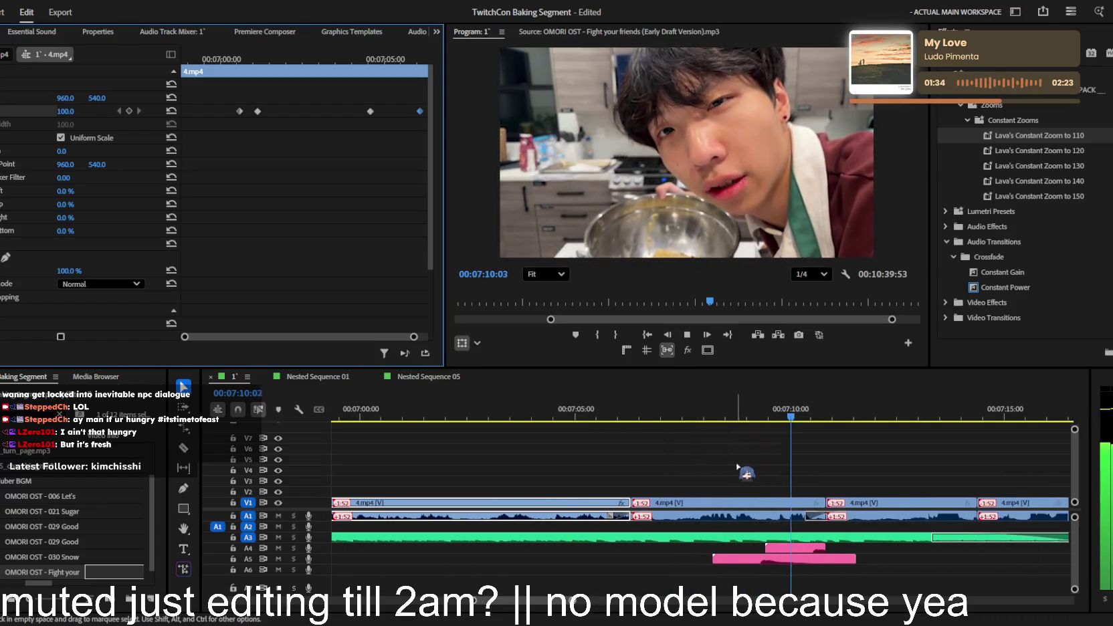
- Locate the 4.mp4 shot just before the sped-up 2000% clip around 07:18
key(minus)
key(minus)
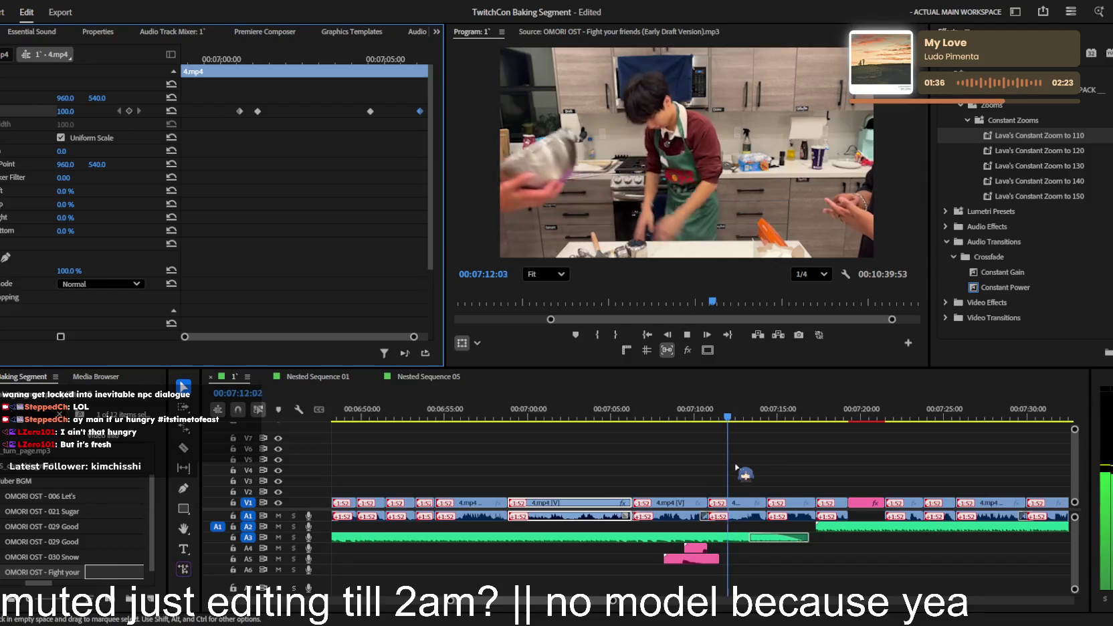
key(equal)
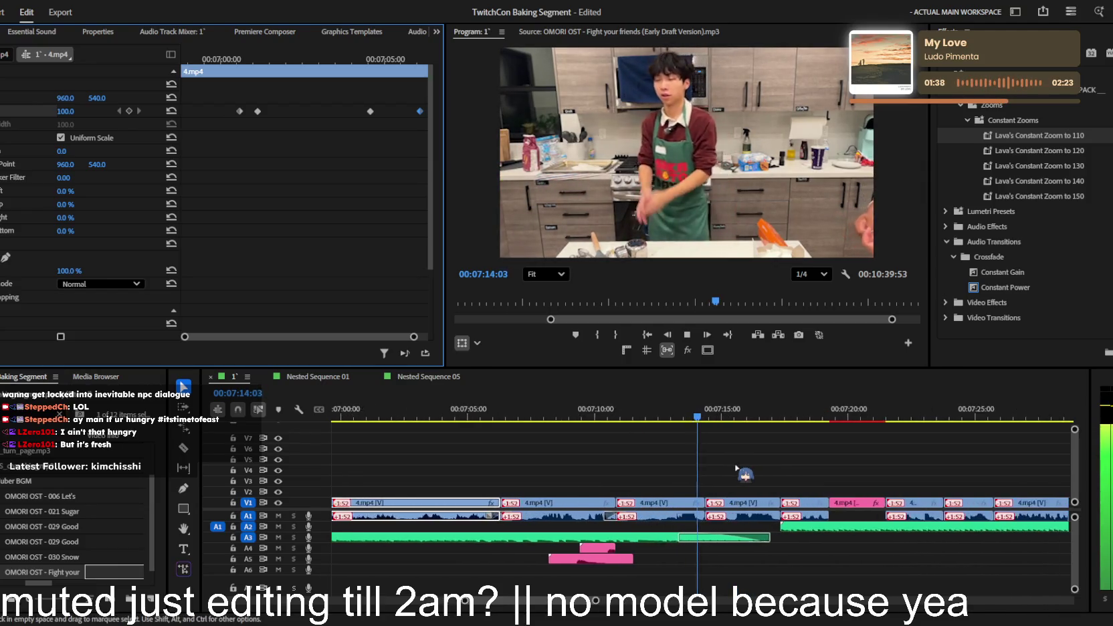
key(equal)
key(equal)
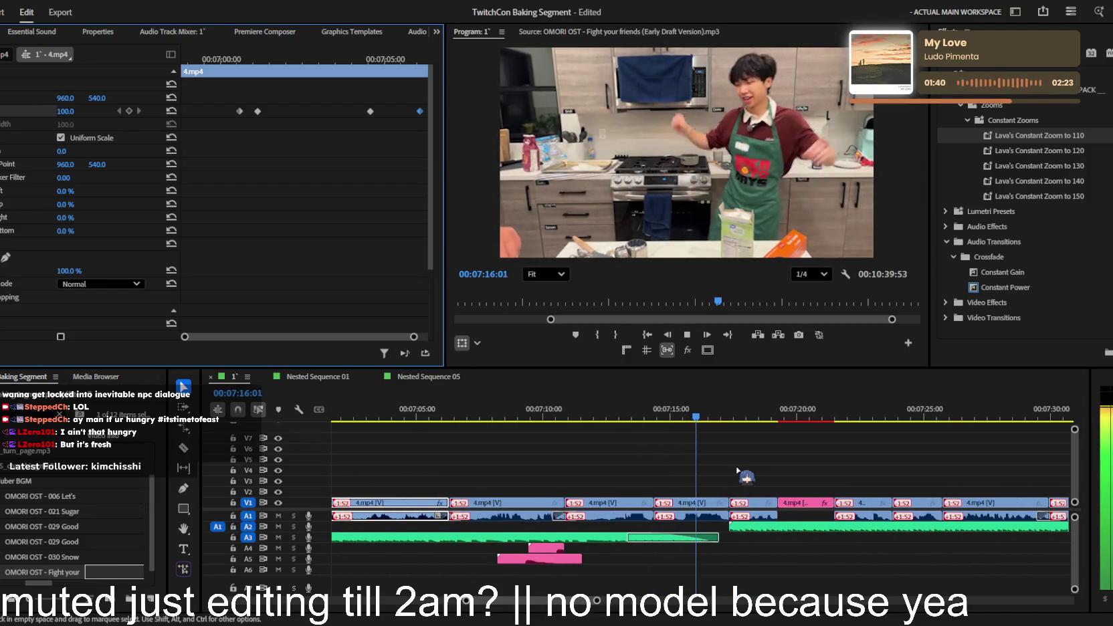
scroll(735, 468, down, 2)
click(734, 467)
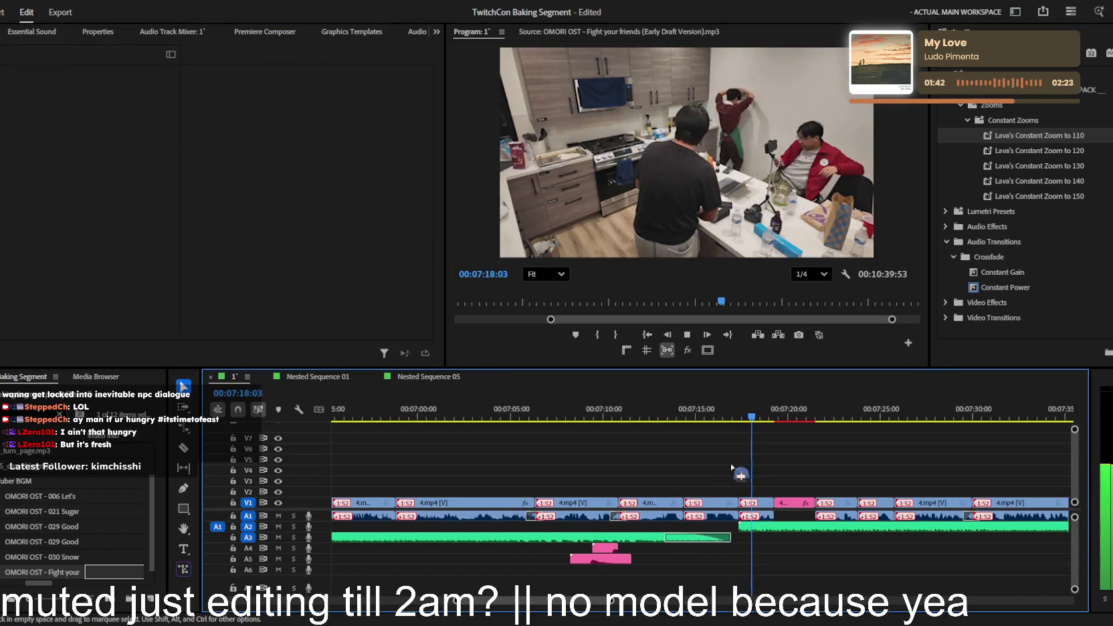
scroll(734, 467, down, 1)
scroll(733, 467, down, 1)
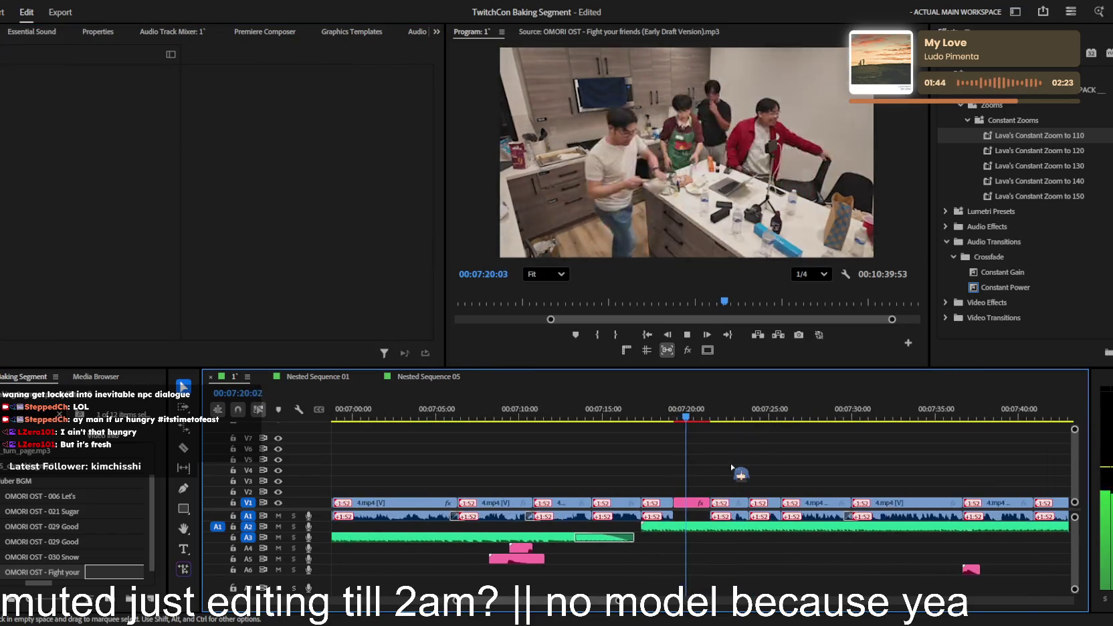
scroll(649, 468, up, 2)
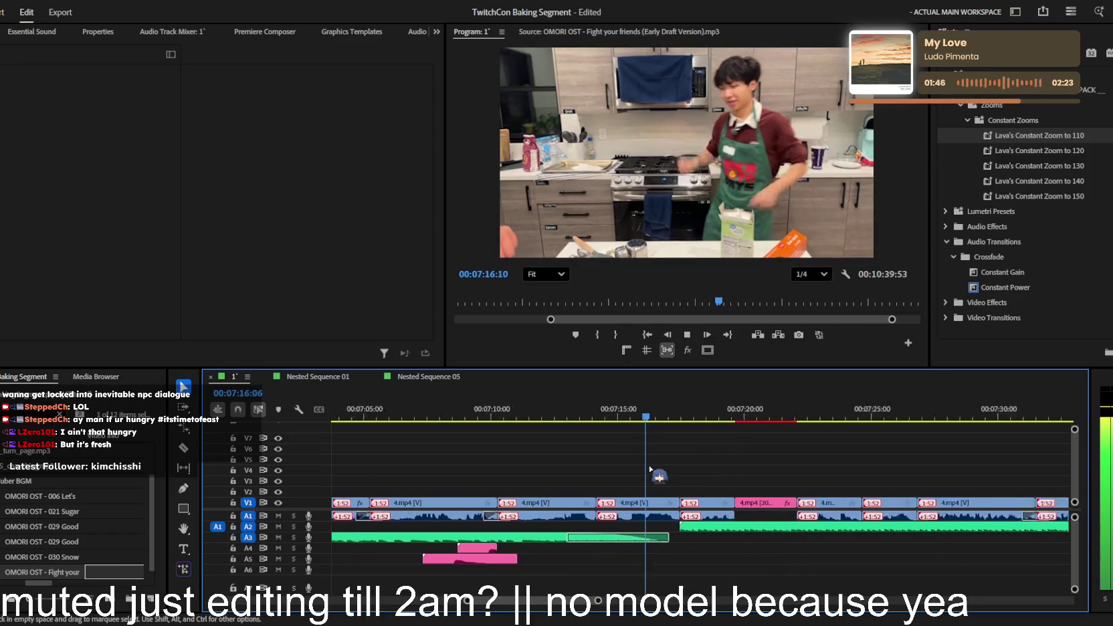
scroll(650, 468, up, 1)
click(736, 414)
click(762, 502)
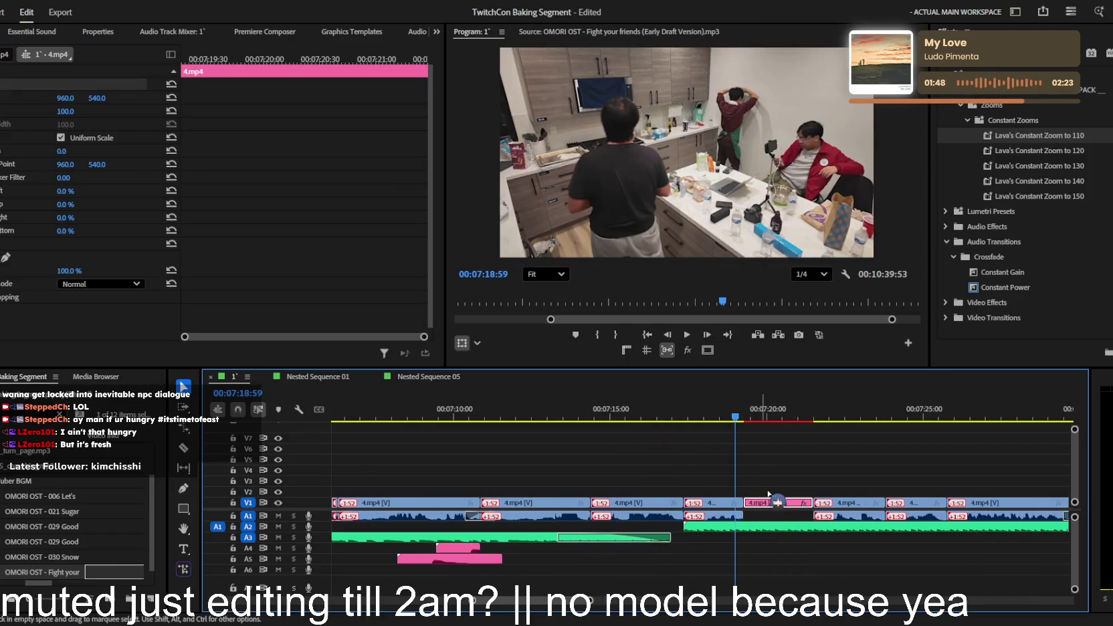
click(742, 494)
scroll(736, 495, up, 2)
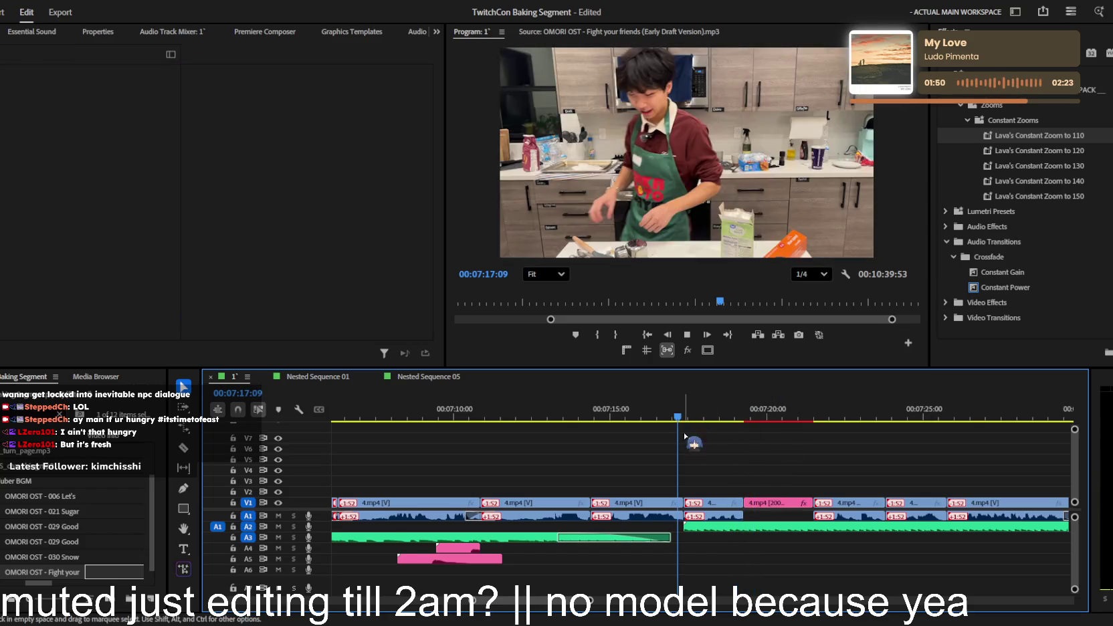
- Apply Lava's Constant Zoom to 130 to that 4.mp4 shot and preview it
click(729, 511)
key(space)
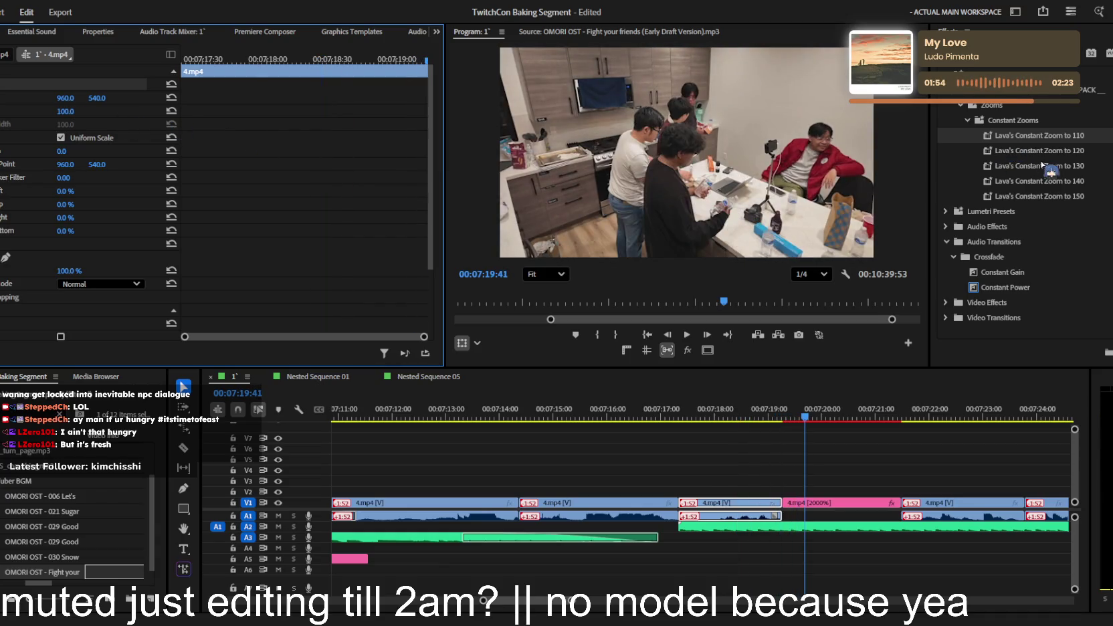
drag(1037, 166, 916, 395)
drag(735, 507, 735, 507)
click(742, 409)
key(space)
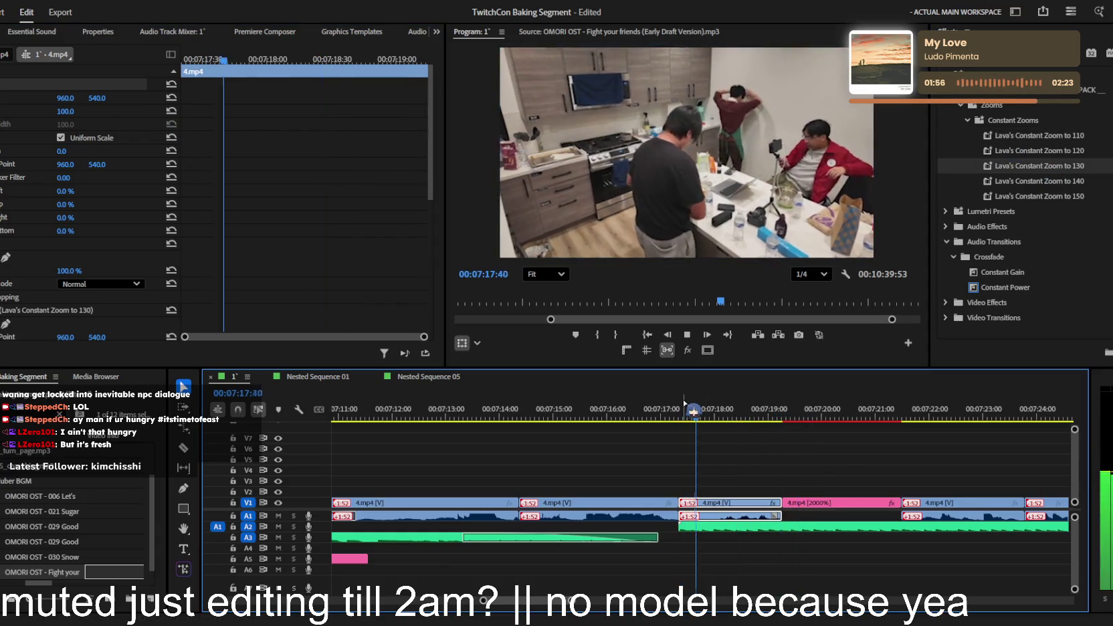
key(space)
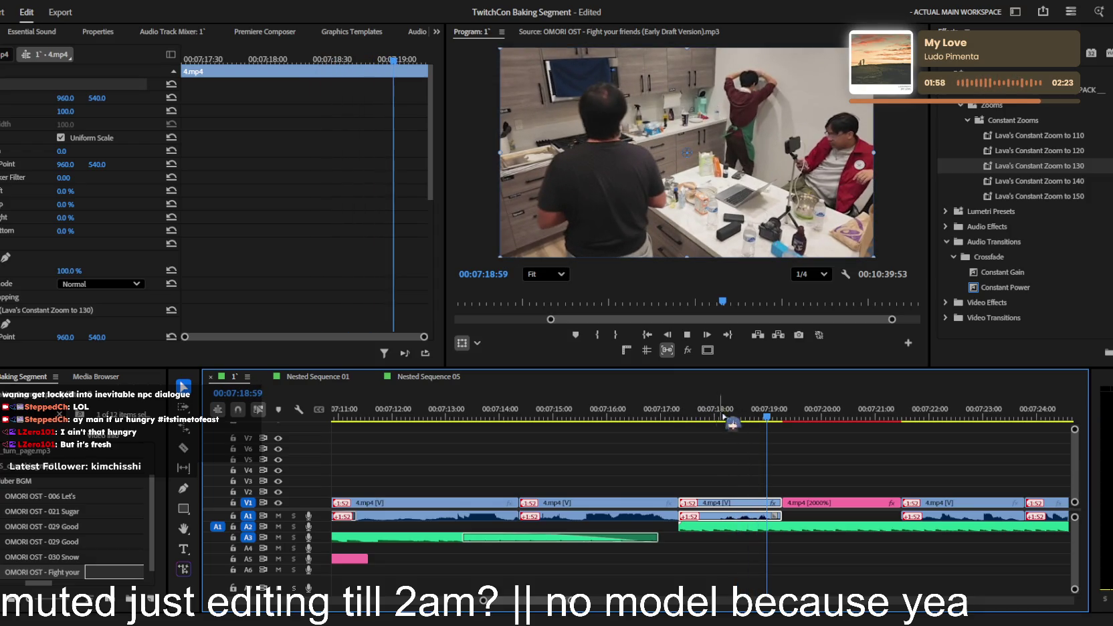
key(space)
- Check the 4.mp4 [2000%] clip, then deselect it
click(846, 503)
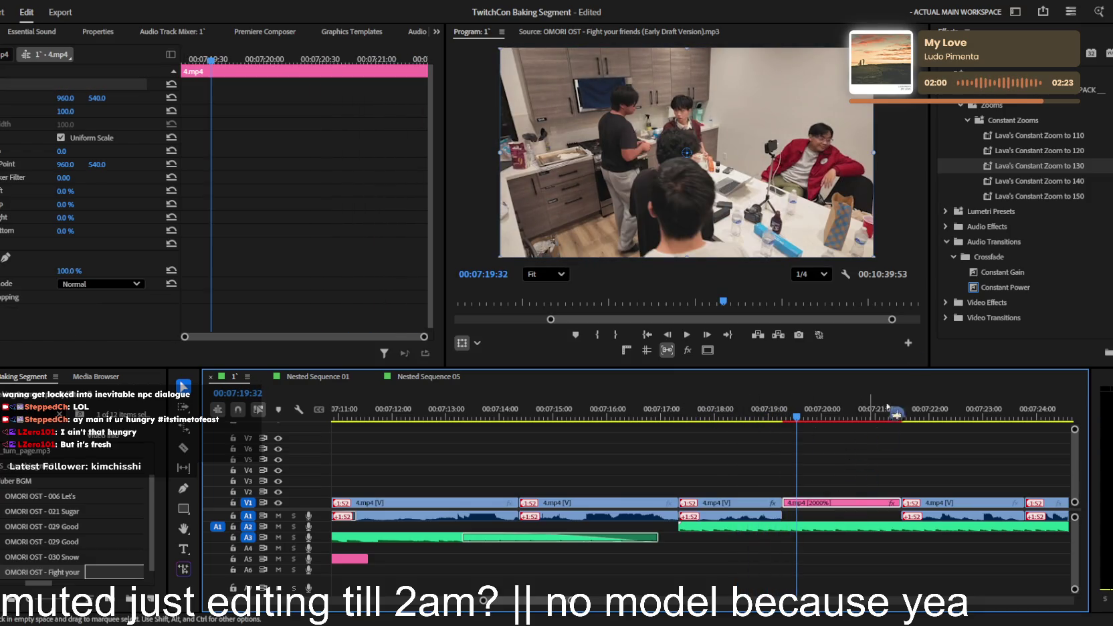
key(shift+7)
click(808, 462)
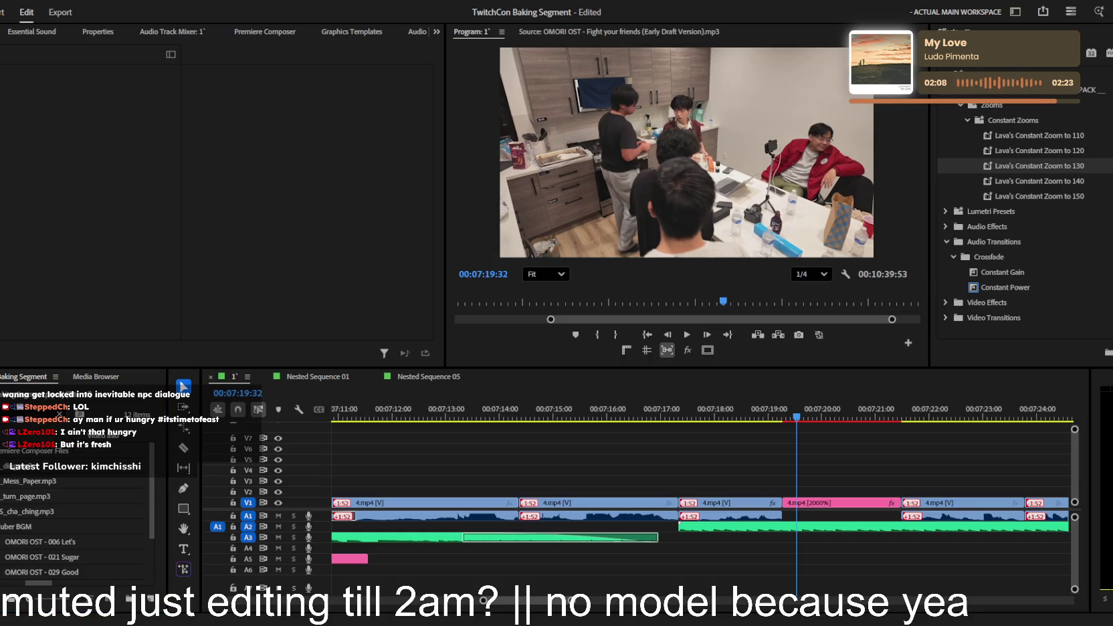
scroll(826, 468, down, 6)
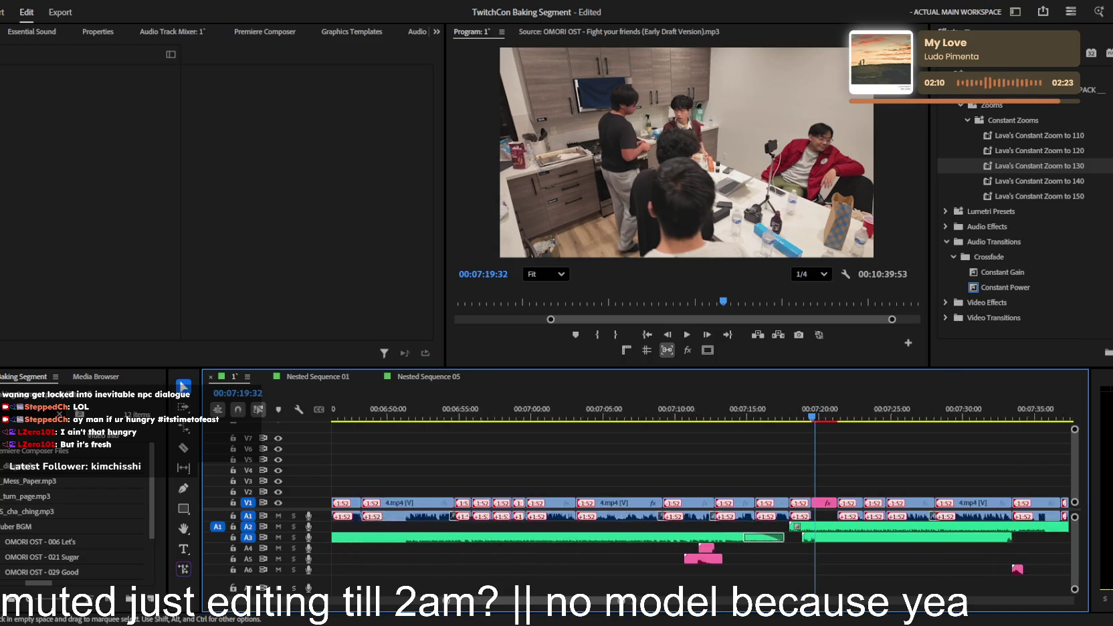
scroll(879, 556, up, 1)
scroll(874, 559, up, 2)
scroll(870, 555, up, 1)
scroll(654, 529, up, 2)
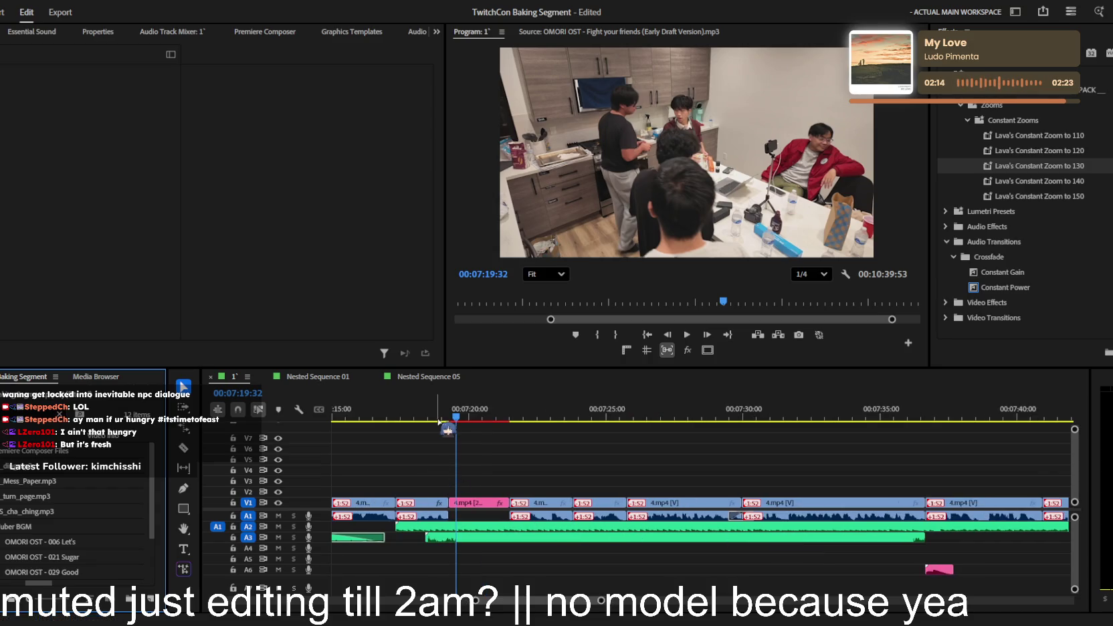
scroll(438, 545, up, 2)
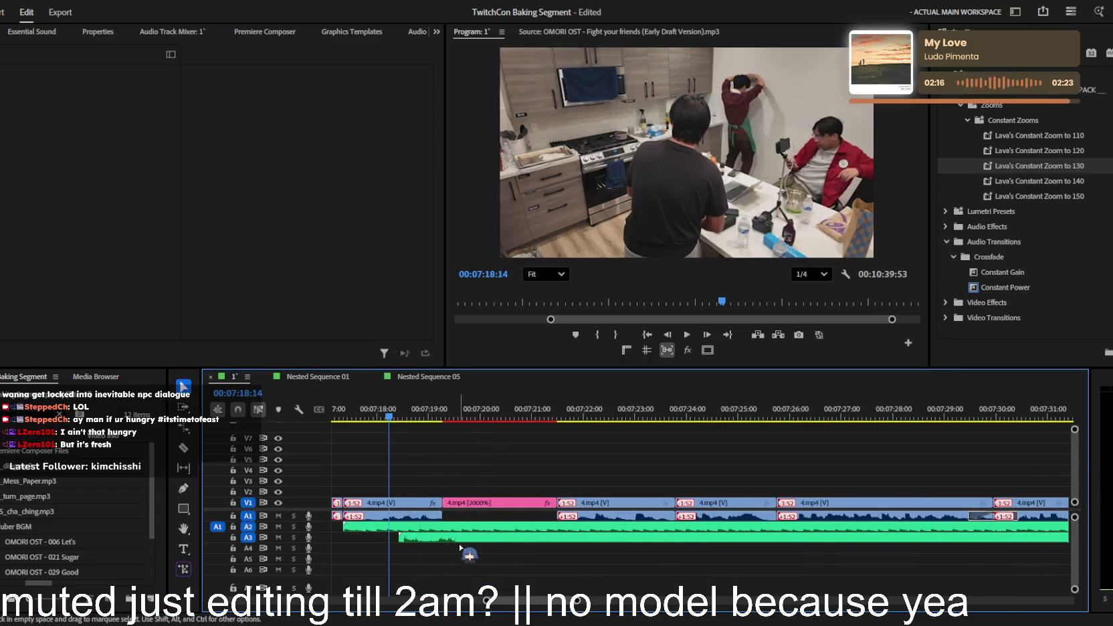
- Split the VHS Pause sound effect on A3 near 07:19 with the Razor tool
click(459, 538)
click(76, 112)
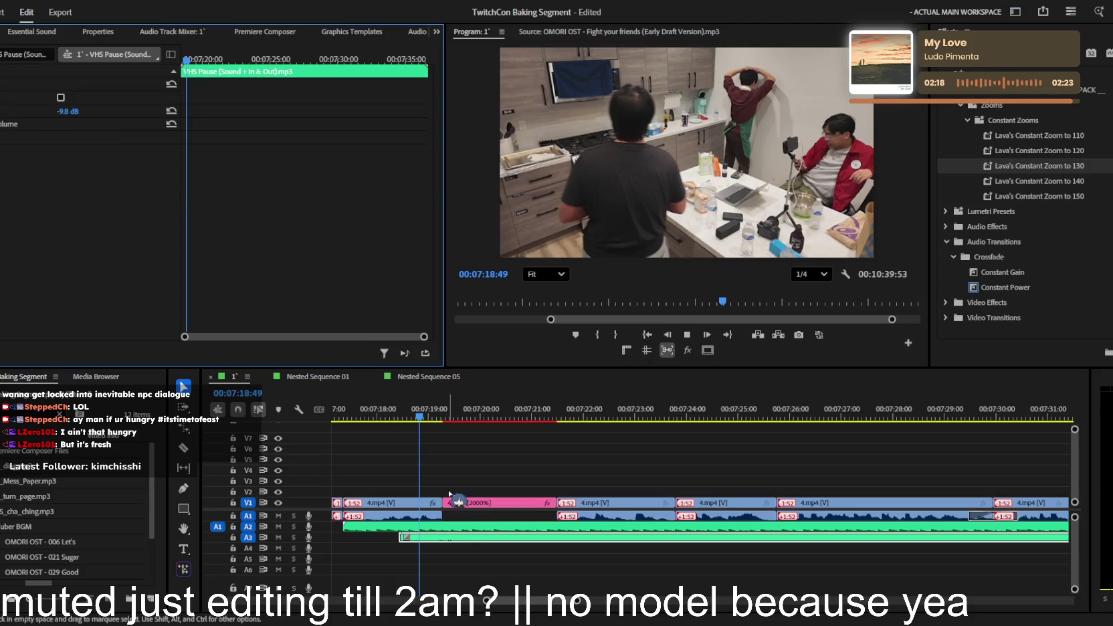
click(500, 558)
key(space)
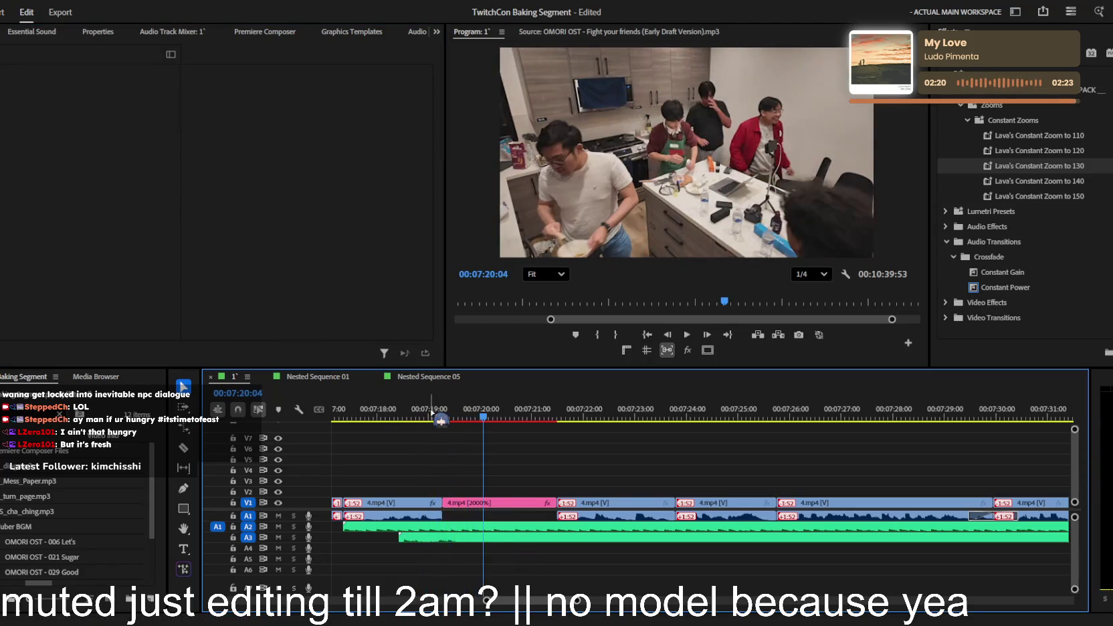
click(441, 420)
scroll(414, 536, up, 1)
key(c)
key(space)
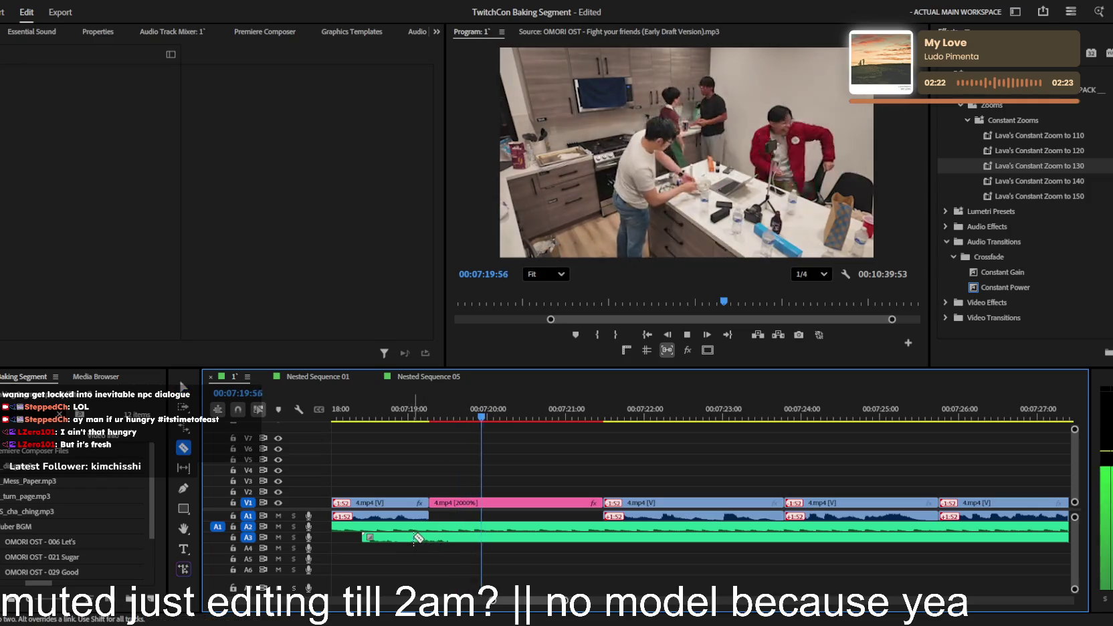
scroll(941, 553, down, 3)
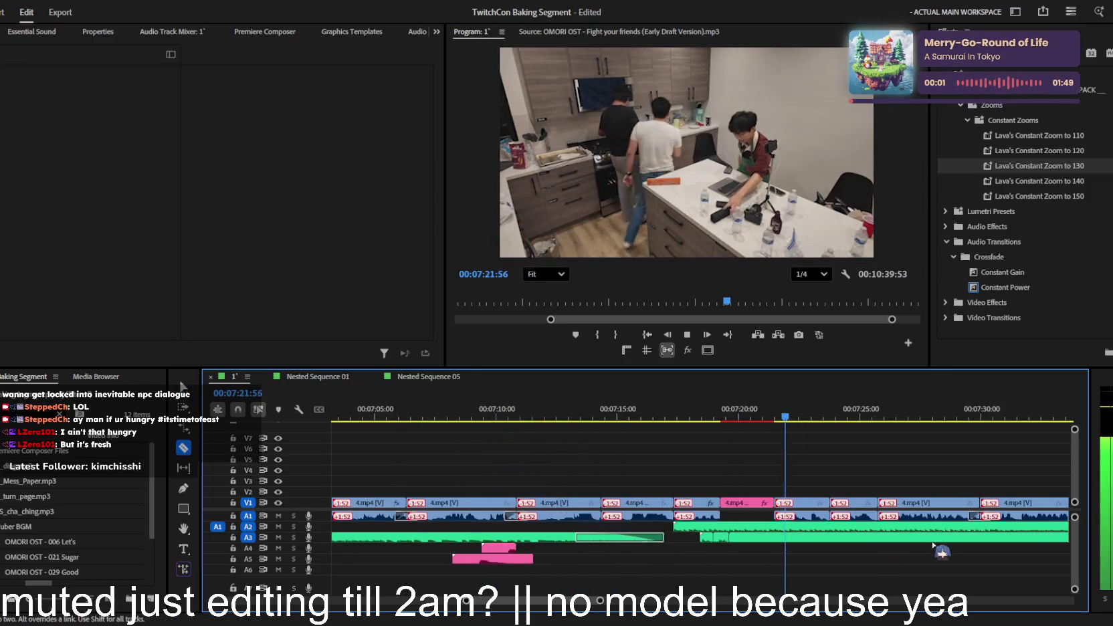
scroll(942, 552, down, 2)
click(1035, 543)
- Shift the VHS Pause pieces slightly later along A3 and review the edited section
key(v)
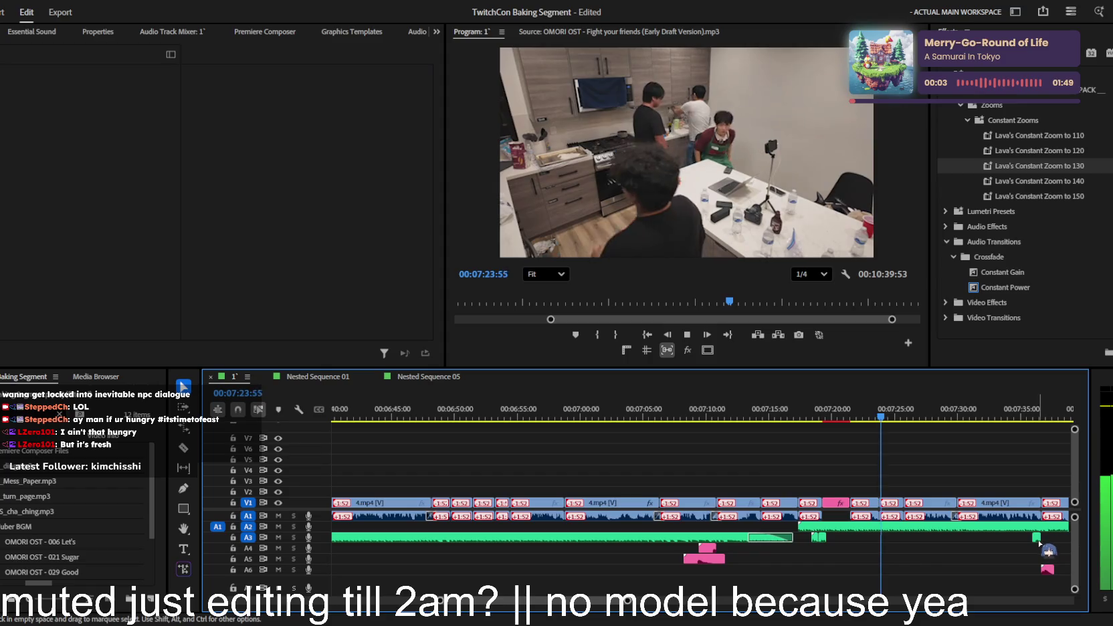
click(936, 537)
drag(857, 553, 851, 539)
scroll(851, 539, up, 5)
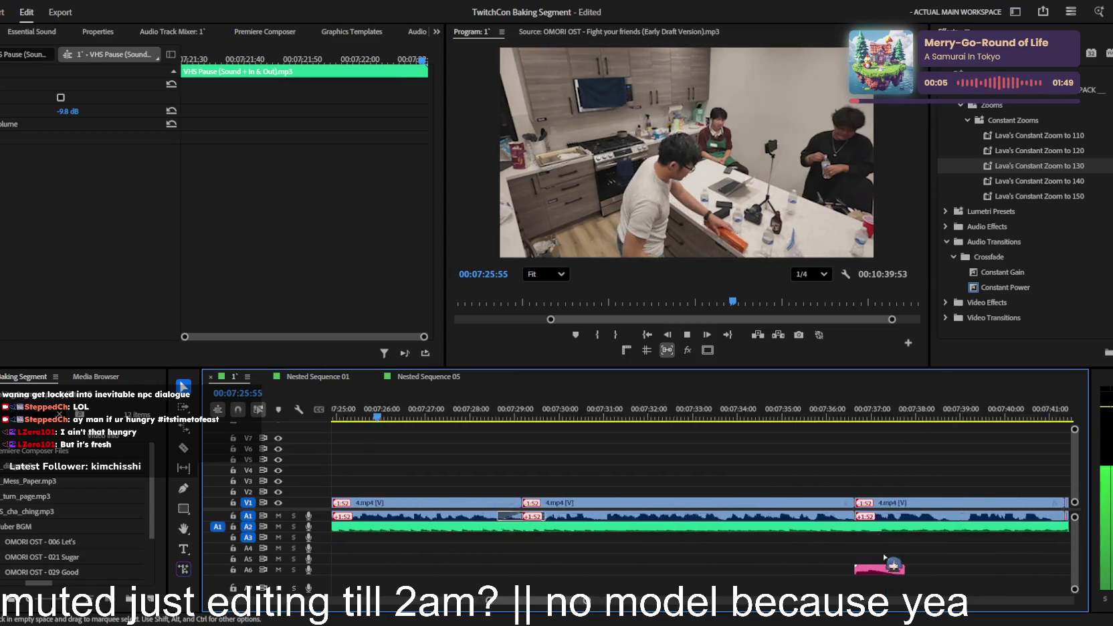
click(421, 420)
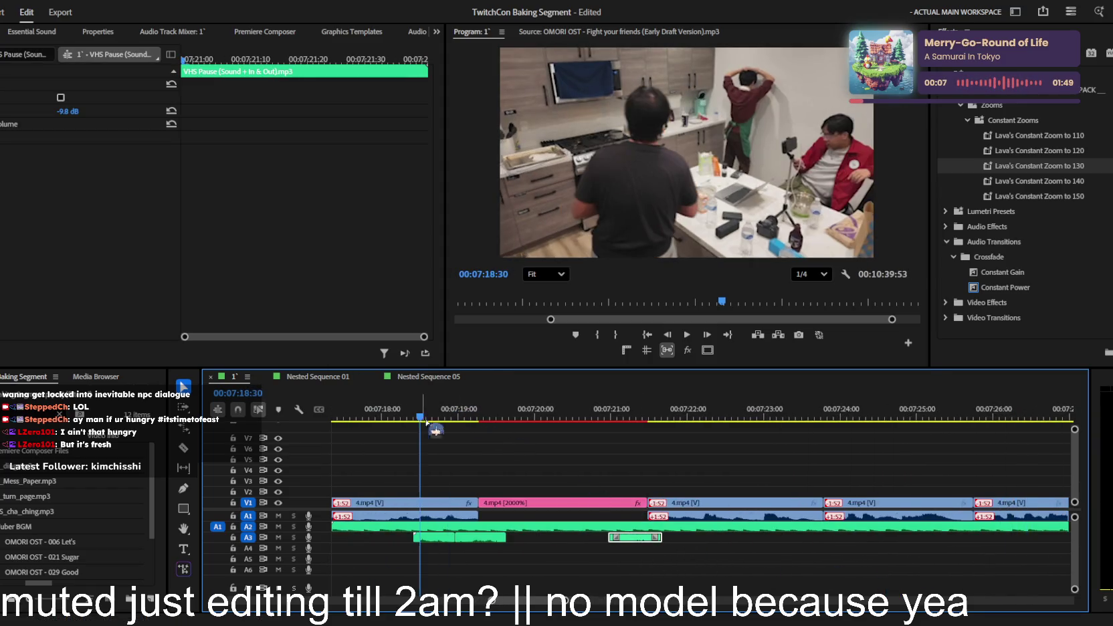
mouse_move(439, 537)
mouse_down()
mouse_move(462, 516)
mouse_move(508, 539)
mouse_up()
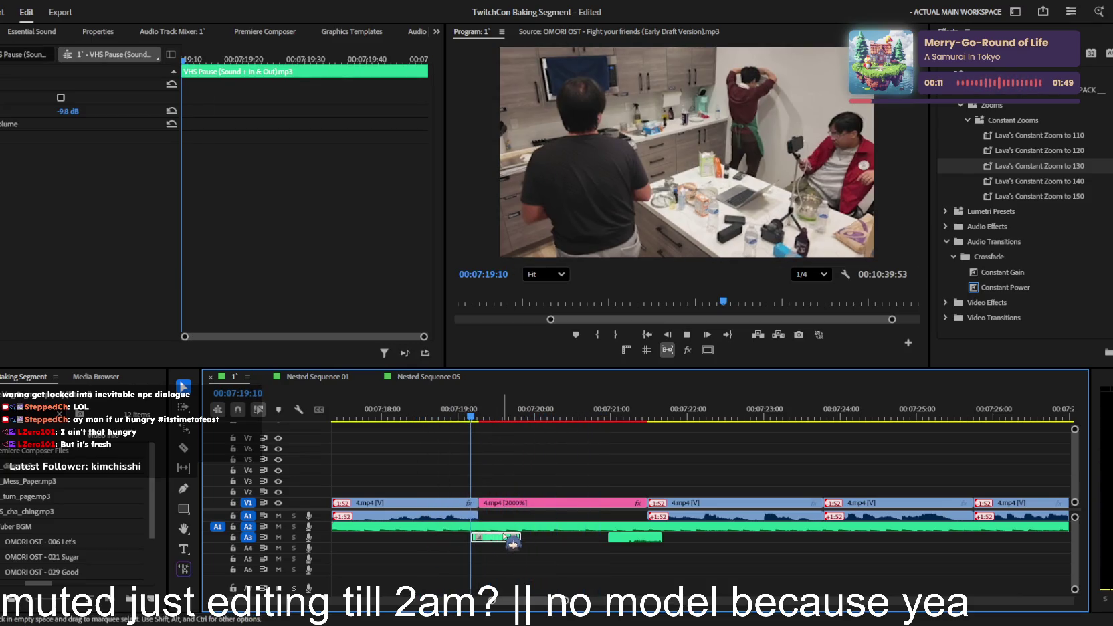
key(minus)
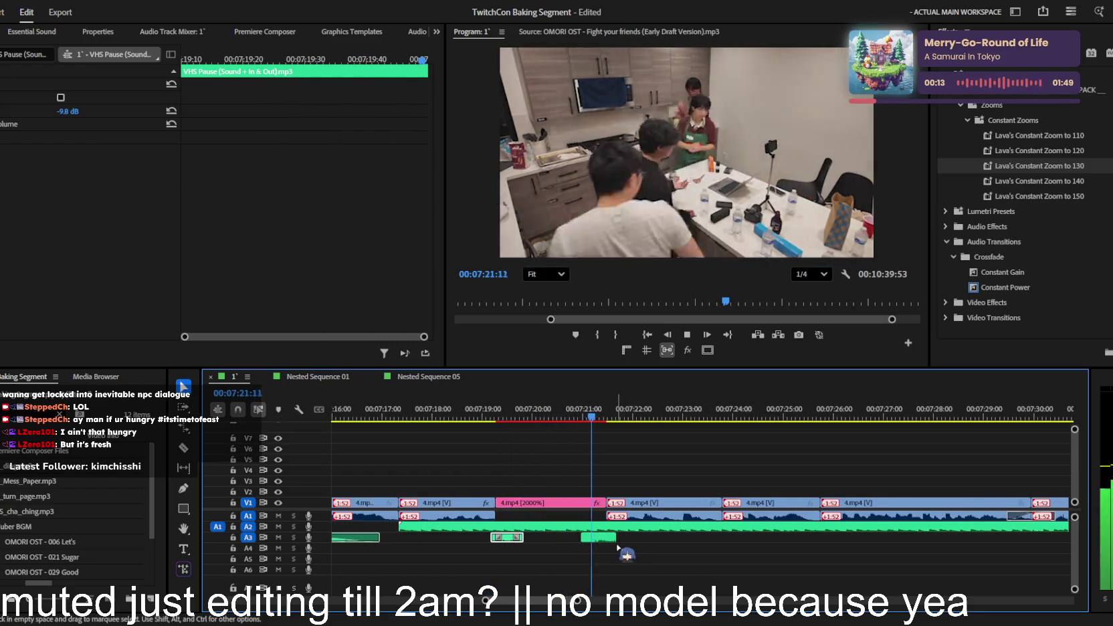
key(minus)
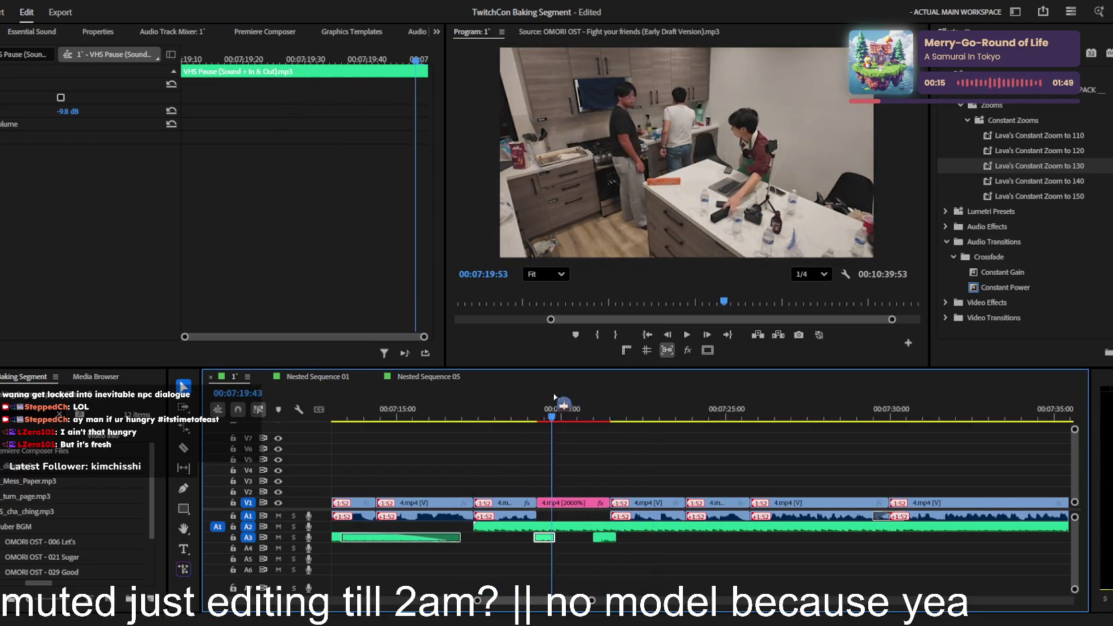
- Search the effects for 'vhs' and pick uni.VHS Transition while previewing near 07:19
drag(554, 404, 533, 406)
key(space)
text(vhs)
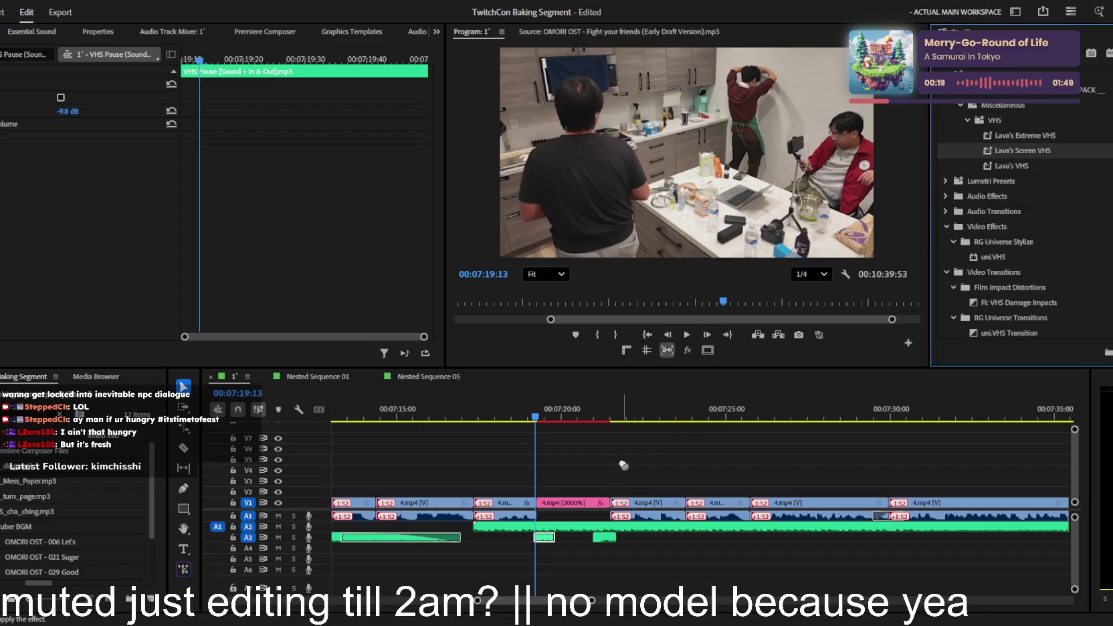
click(583, 502)
click(650, 459)
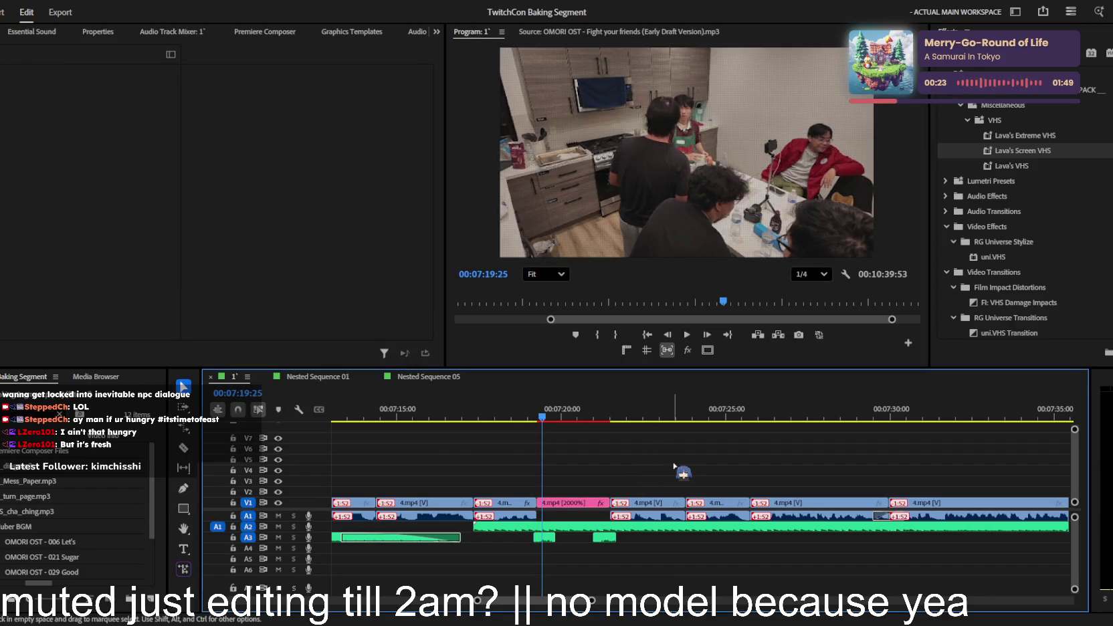
scroll(675, 466, up, 2)
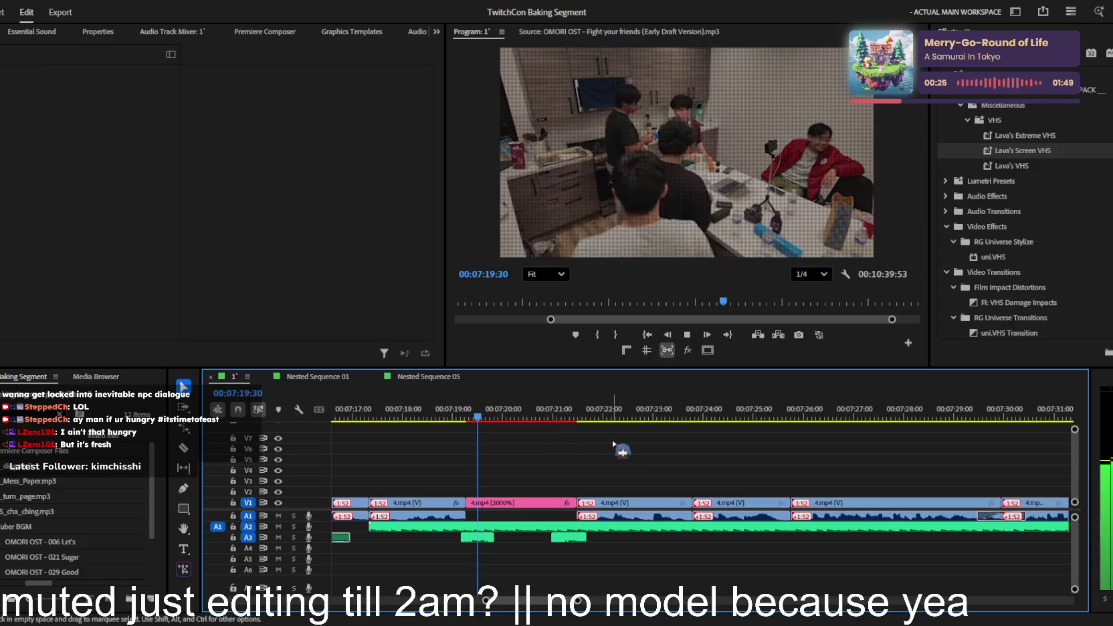
key(space)
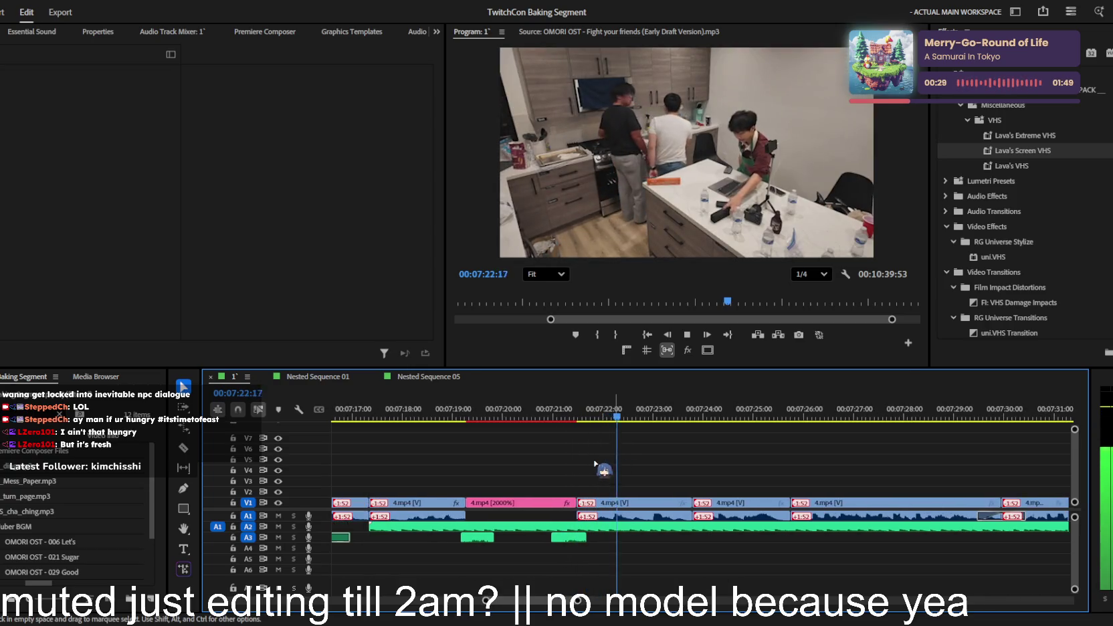
click(972, 331)
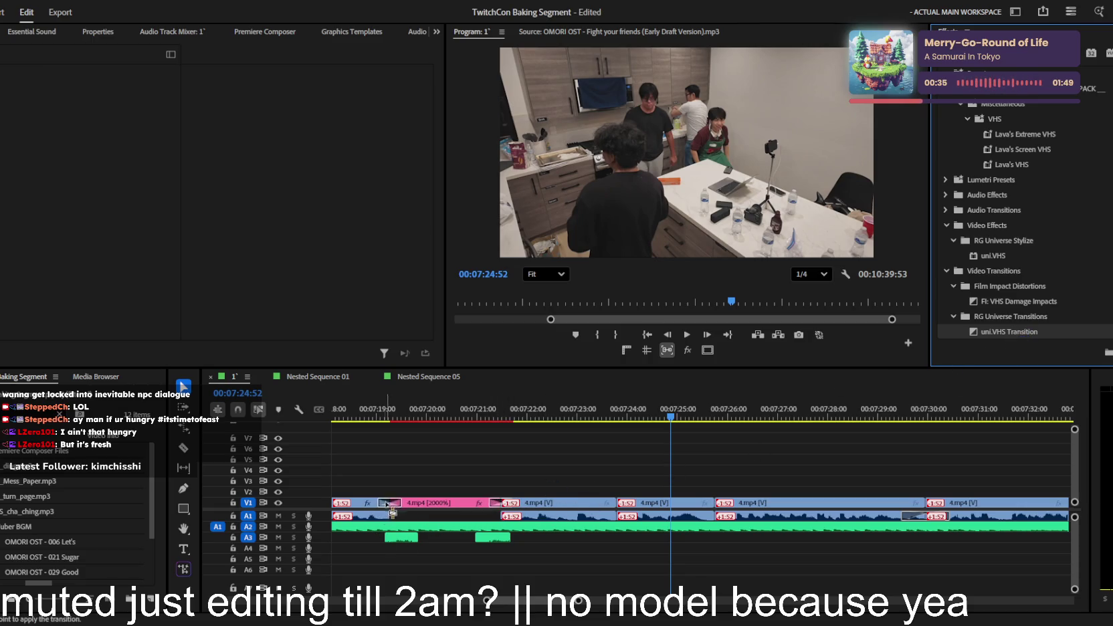
- Replay the sped-up stretch, then apply Lava's Constant Zoom to 110 to the pink 4.mp4 clip
click(383, 410)
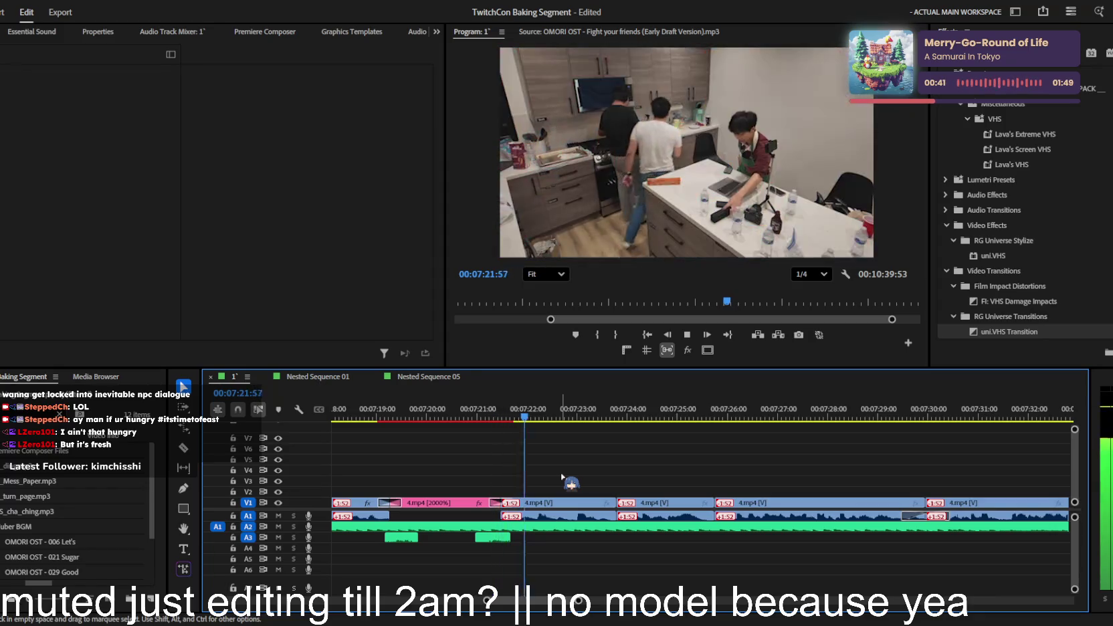
scroll(545, 476, down, 1)
key(space)
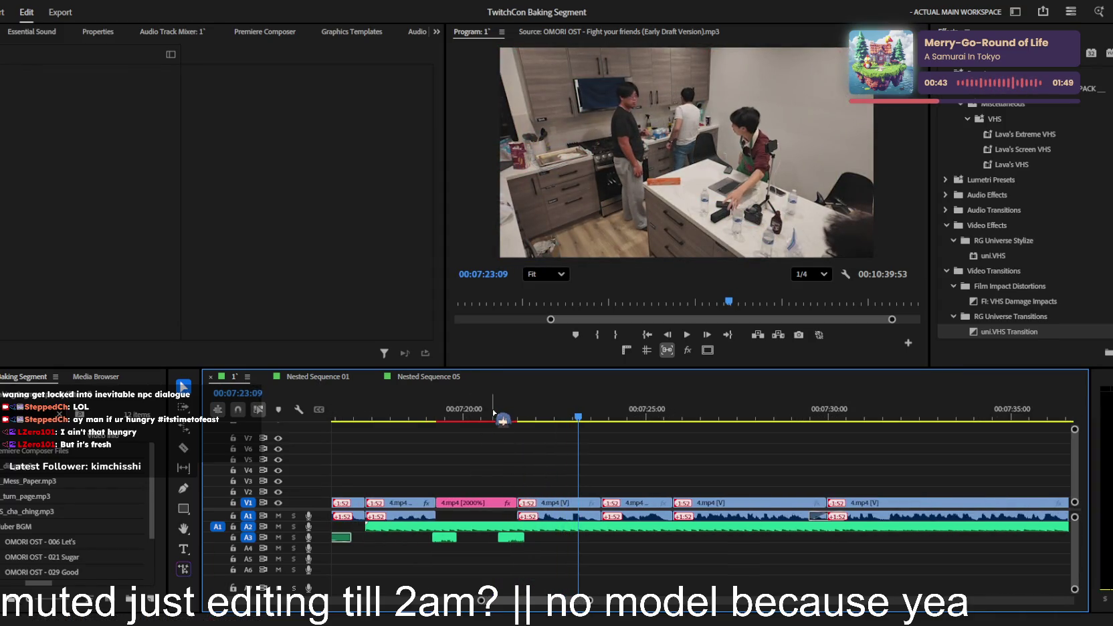
drag(493, 412, 417, 417)
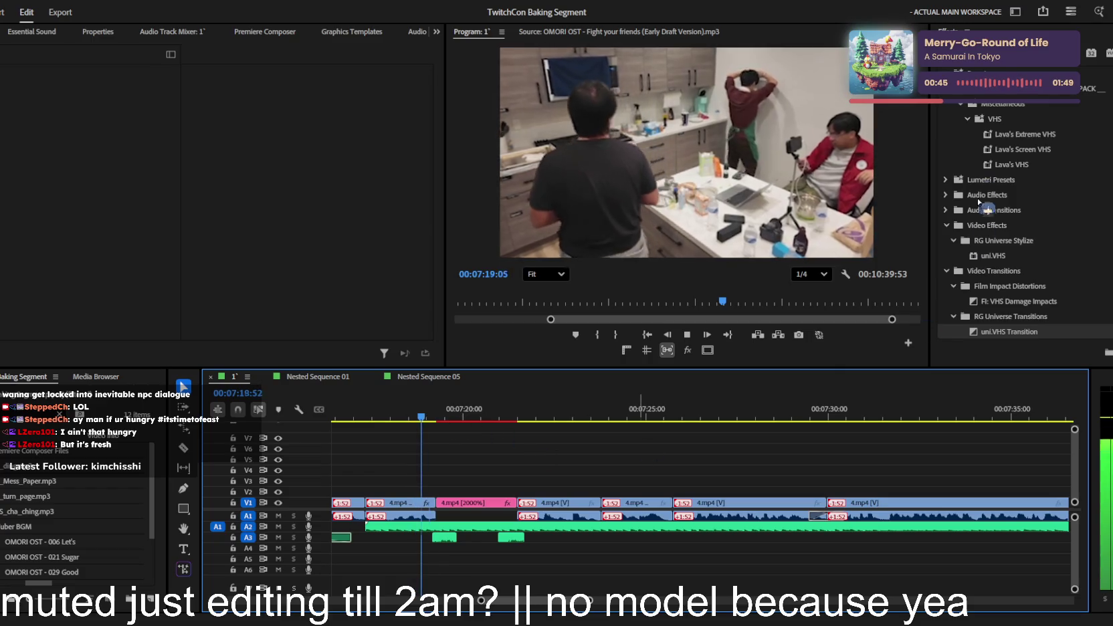
key(space)
click(1070, 54)
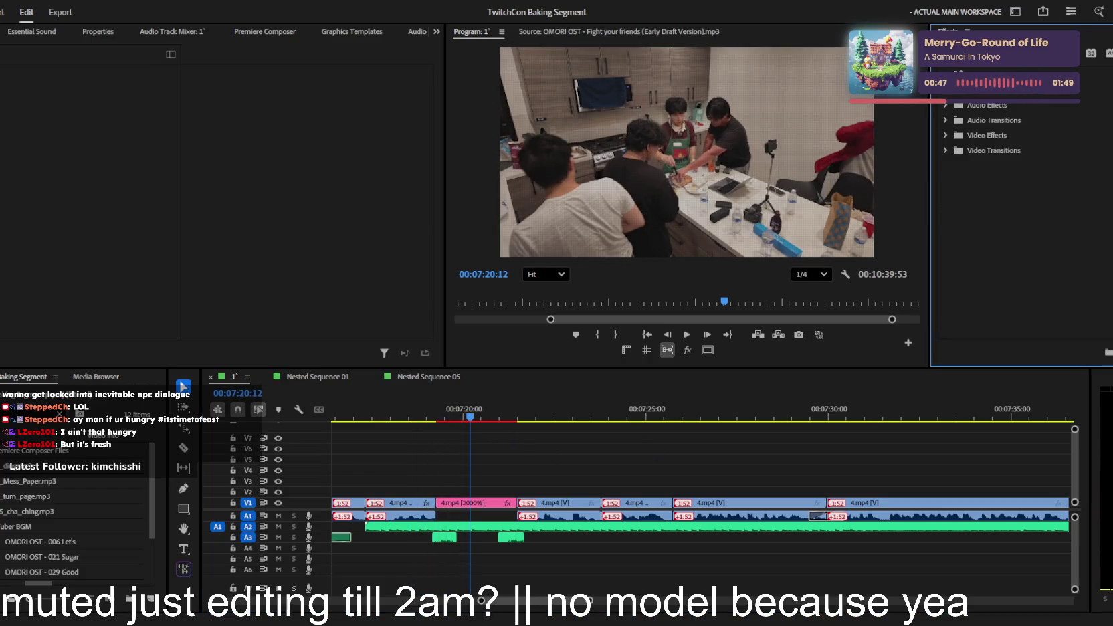
text(cross)
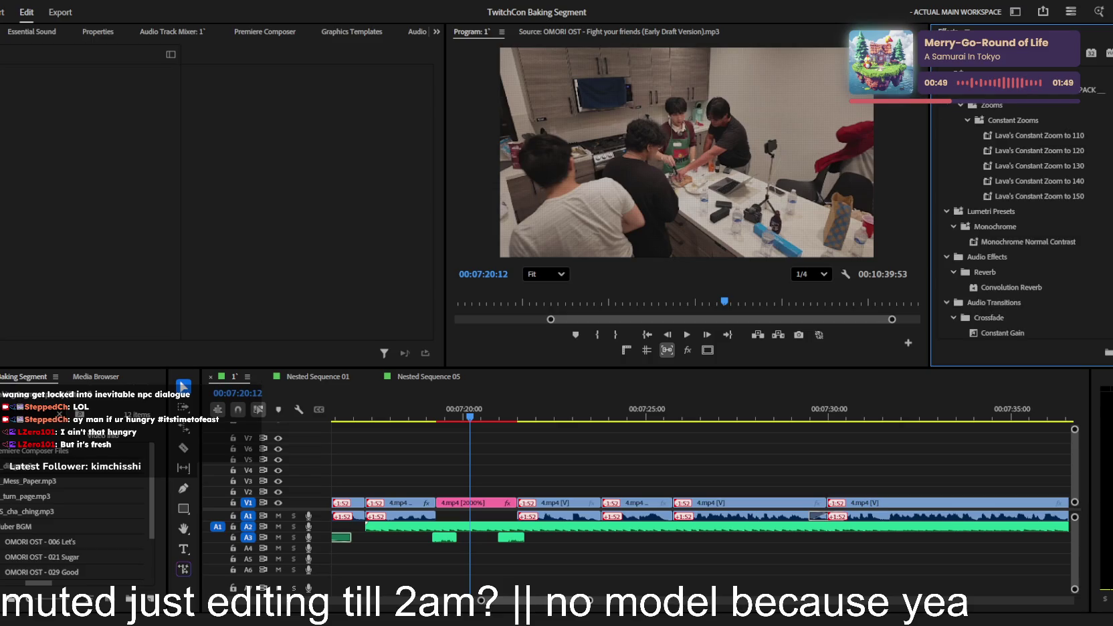
text(con)
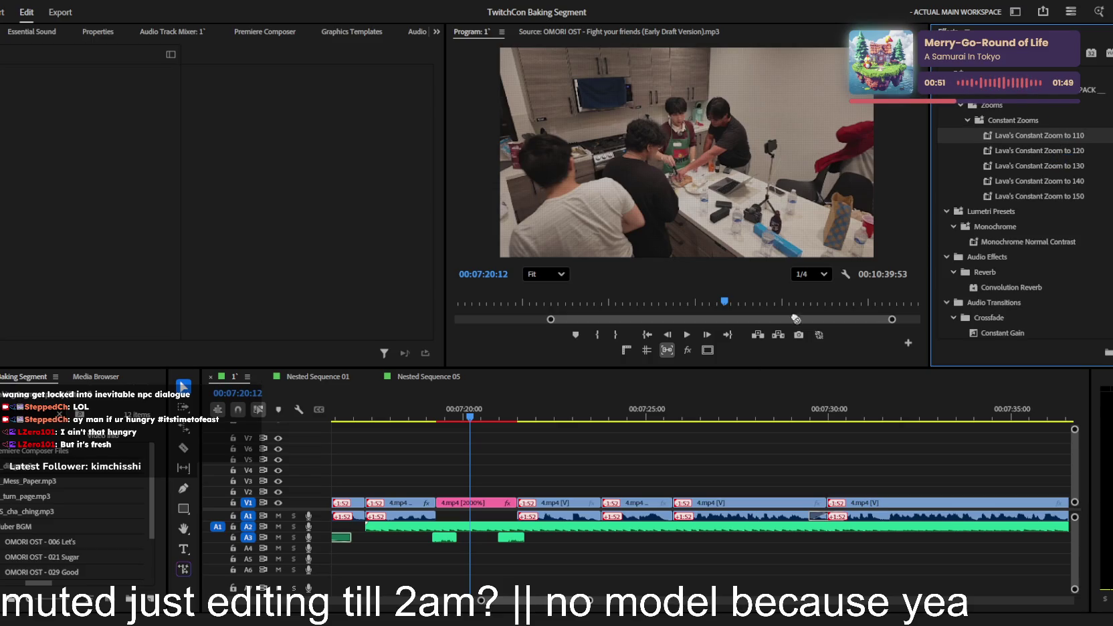
drag(475, 503, 475, 503)
- Start a text title on the Program monitor with the Type tool
click(555, 447)
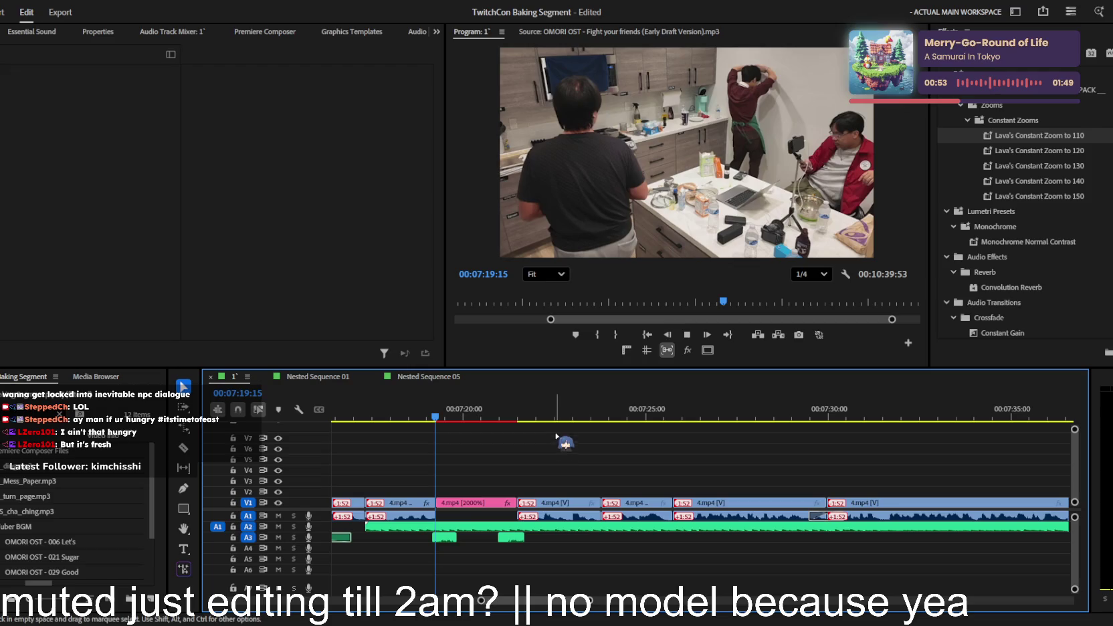
key(t)
click(678, 155)
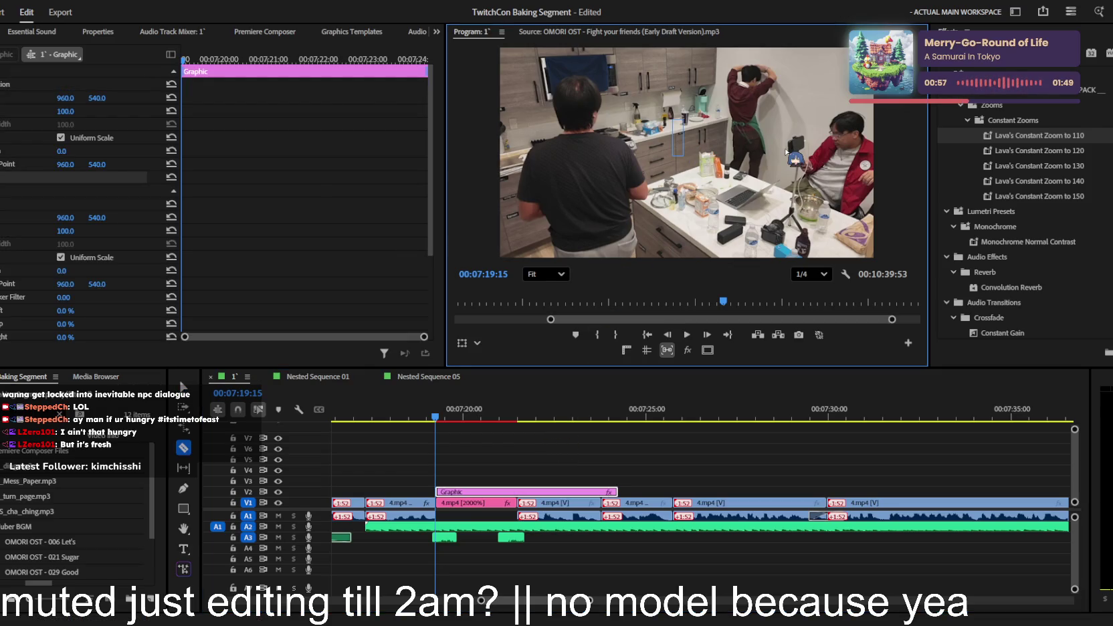
- Replace the empty graphic with a new 'cleanup' text title over the video
key(space)
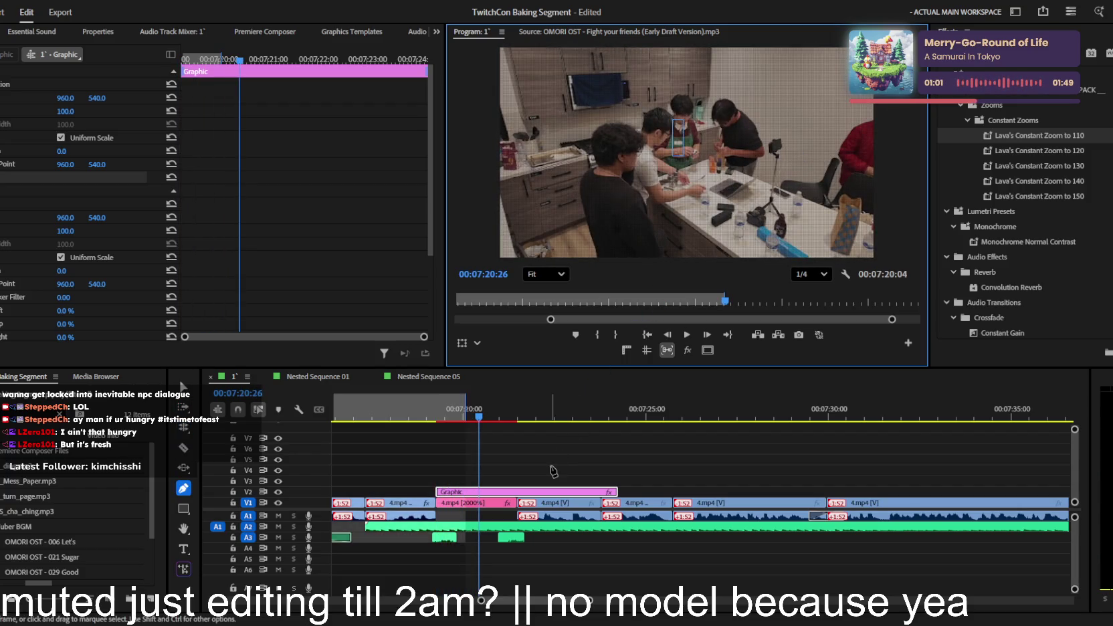
key(Delete)
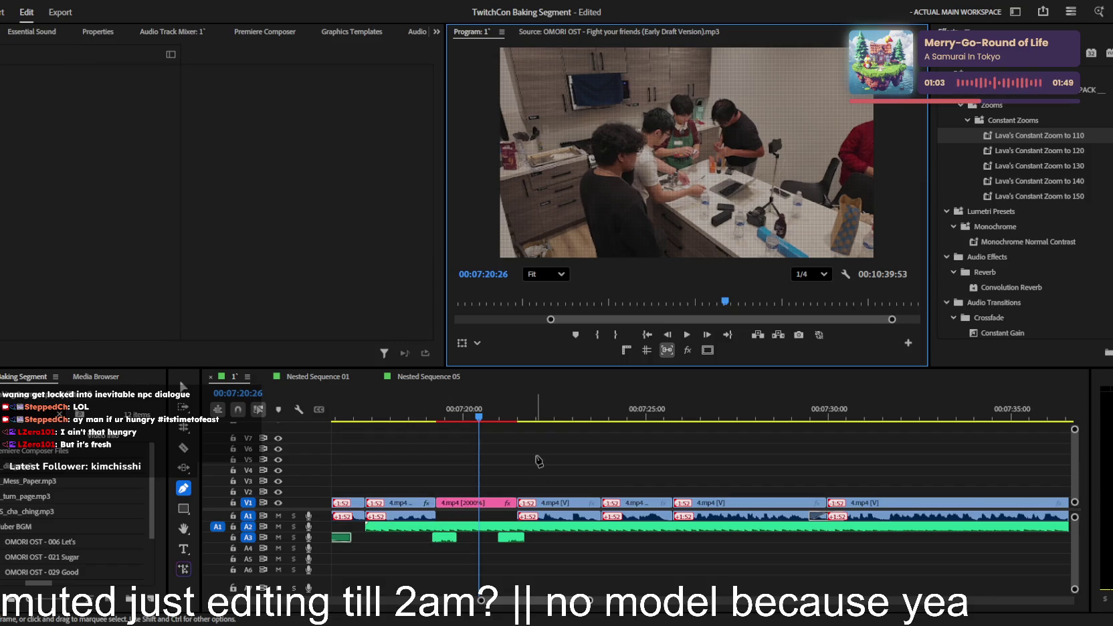
key(t)
click(622, 168)
text(cleanup)
- Trim the cleanup title so it matches the pink clip's start and end
drag(549, 493, 506, 494)
key(c)
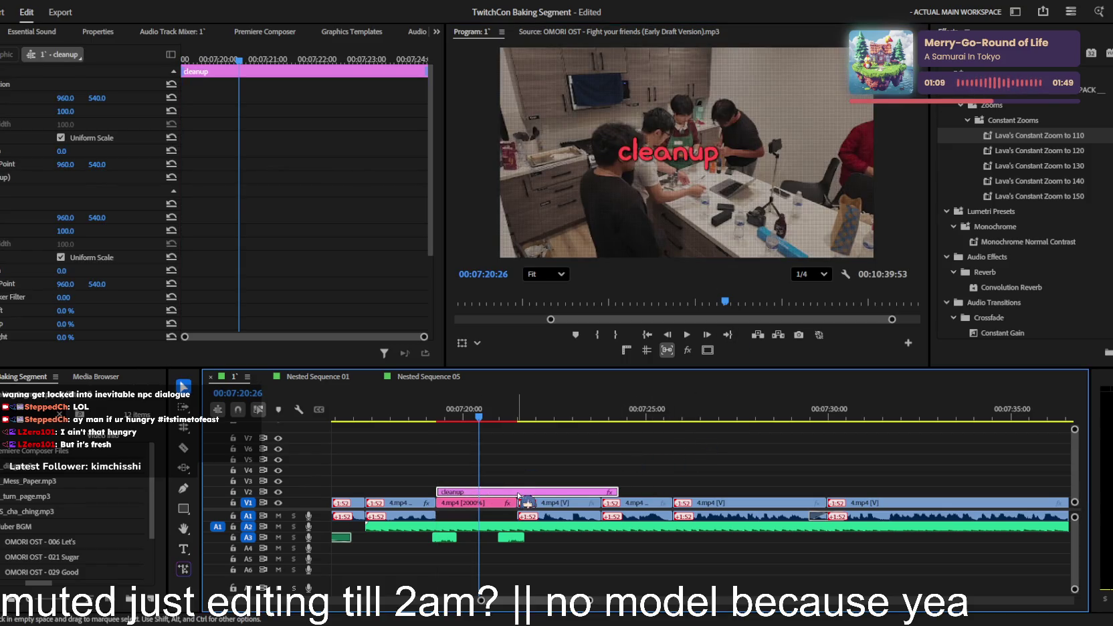
click(516, 493)
key(v)
click(547, 493)
key(Delete)
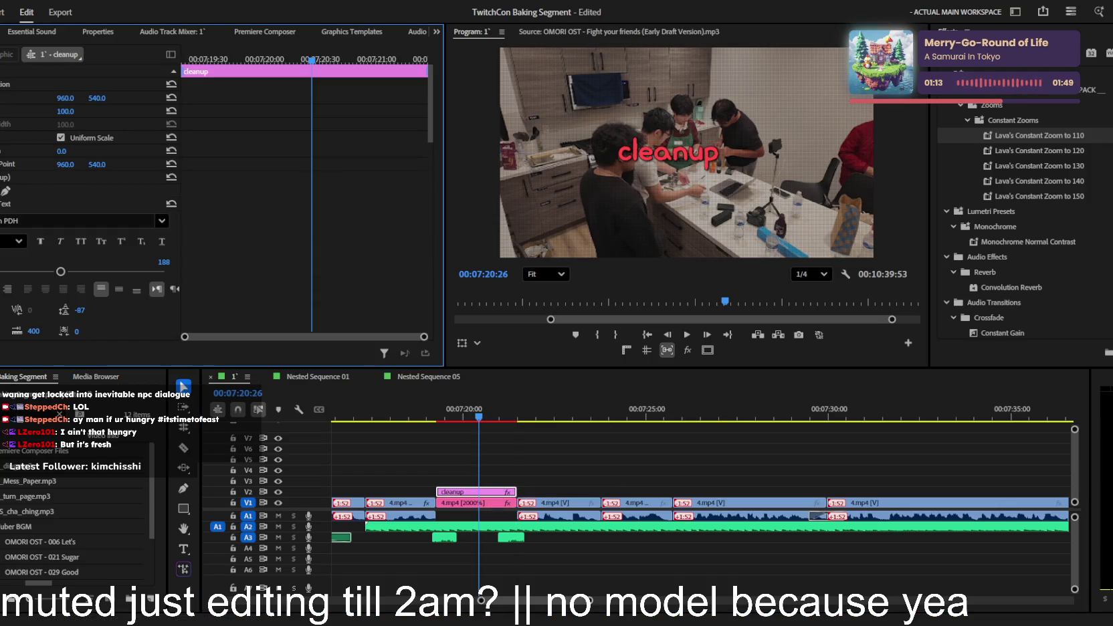
- Centre the cleanup text in the frame and apply Lava's Paper Effect to it
click(101, 288)
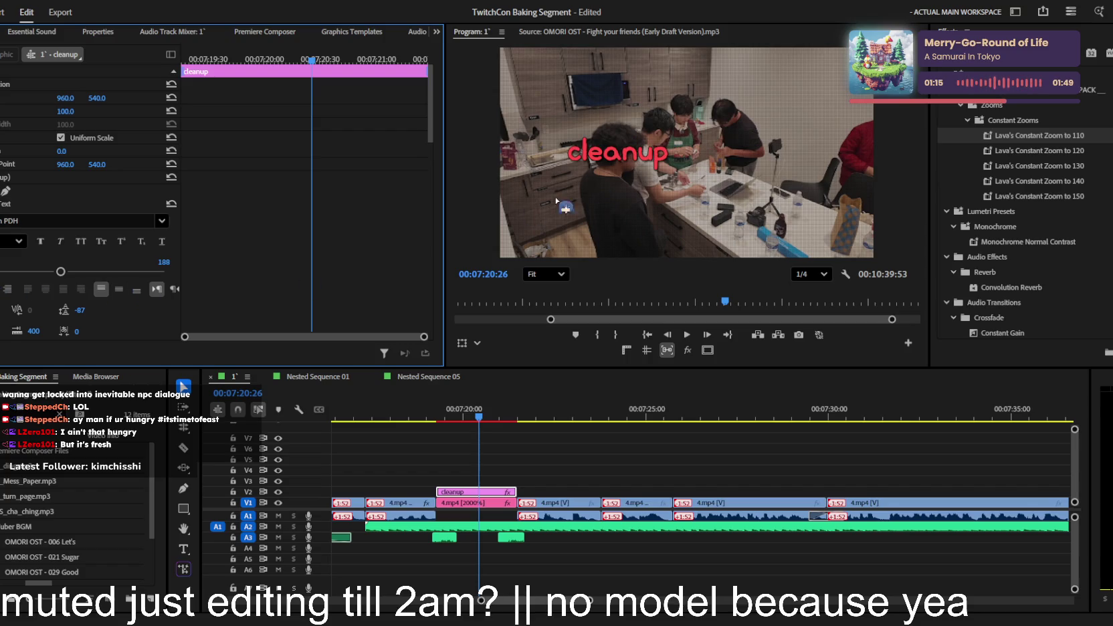
drag(641, 164, 721, 165)
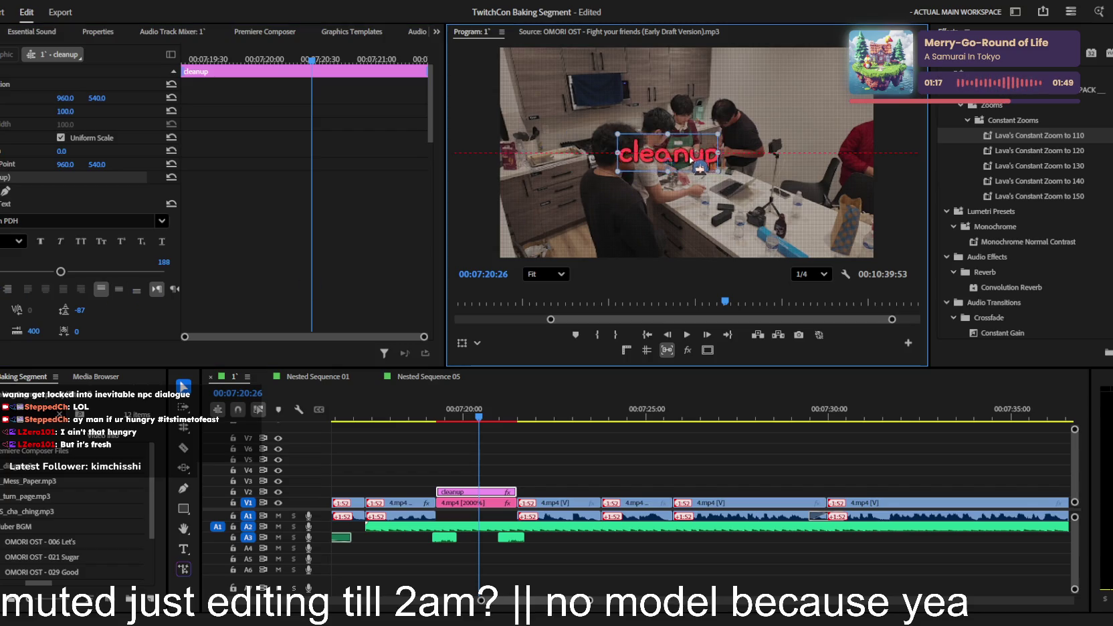
click(970, 93)
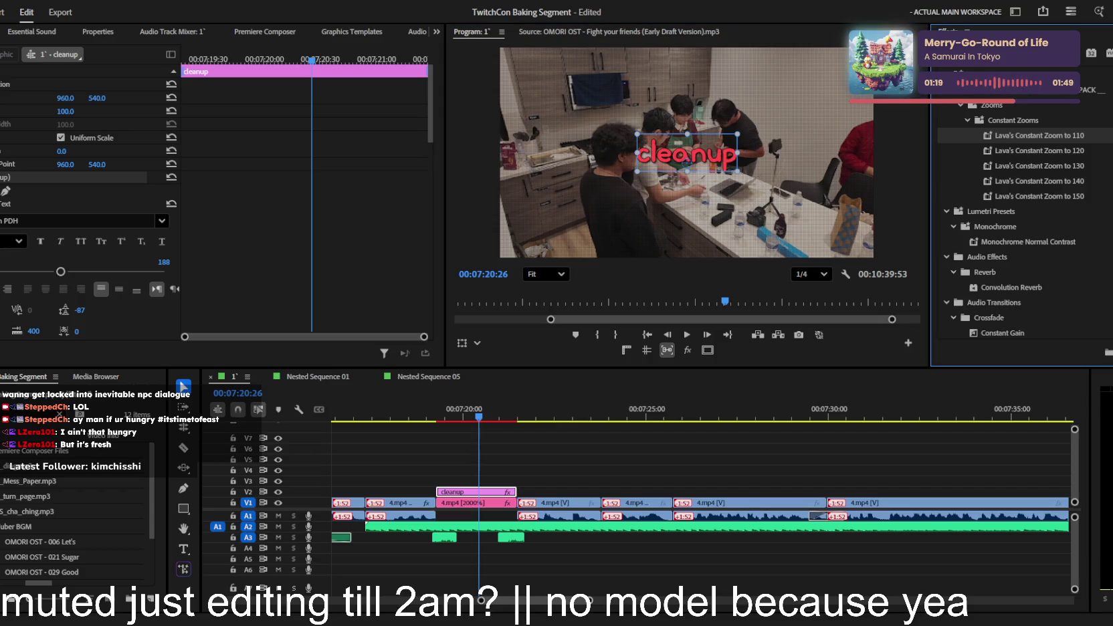
key(BackSpace)
key(BackSpace)
key(BackSpace)
text(pa)
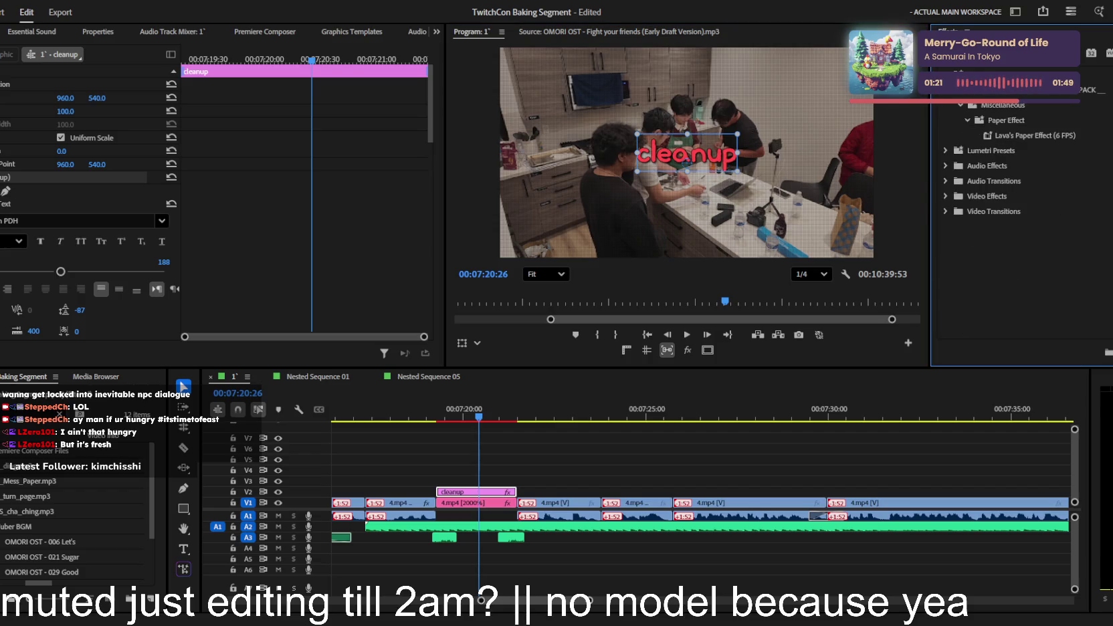
drag(1036, 135, 476, 495)
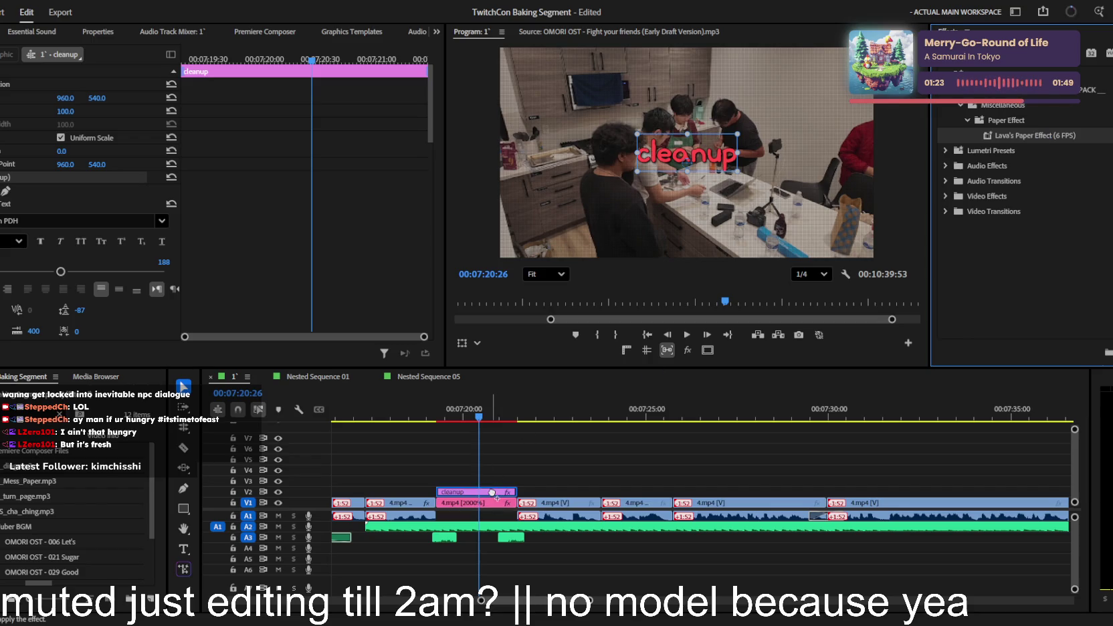
- Preview the paper effect and make the cleanup title start slightly earlier
scroll(2, 326, down, 3)
scroll(3, 326, down, 3)
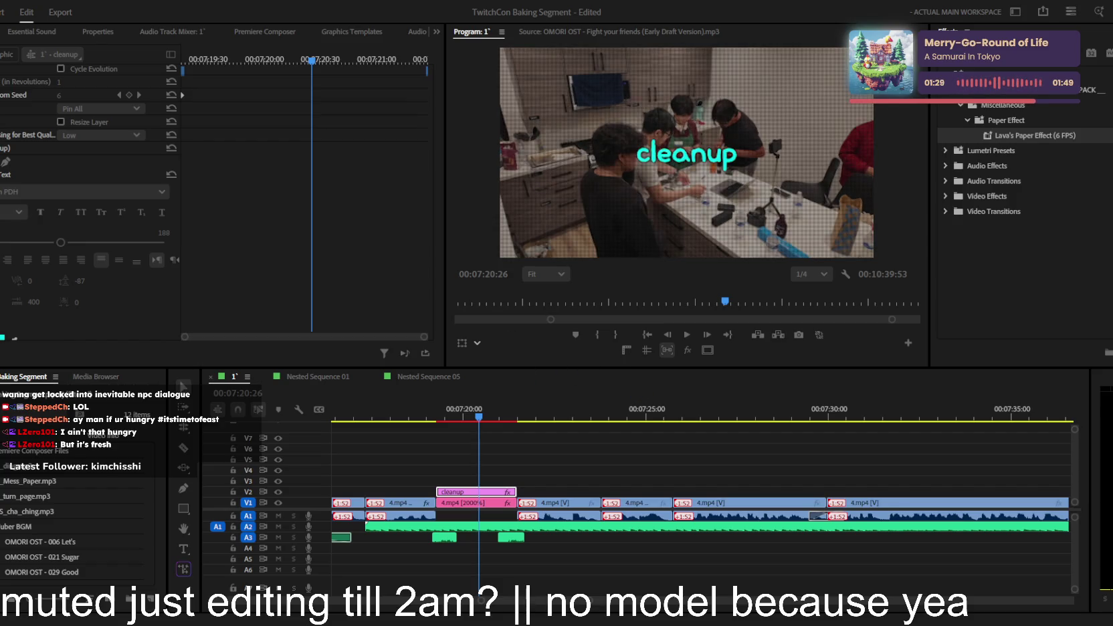
key(alt+Tab)
key(space)
click(502, 460)
key(space)
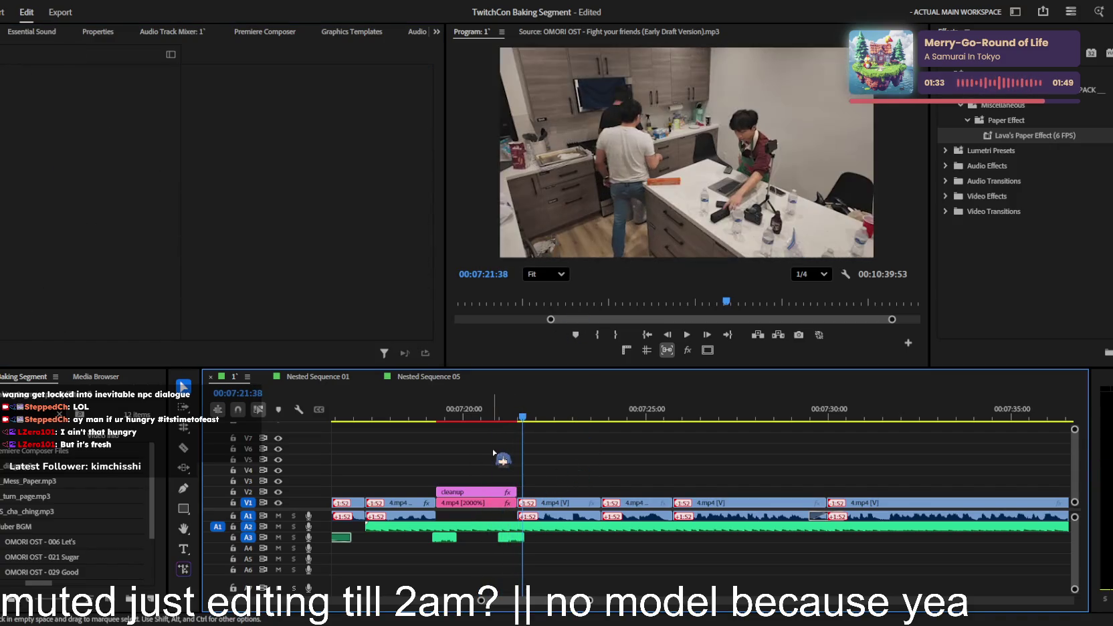
click(486, 414)
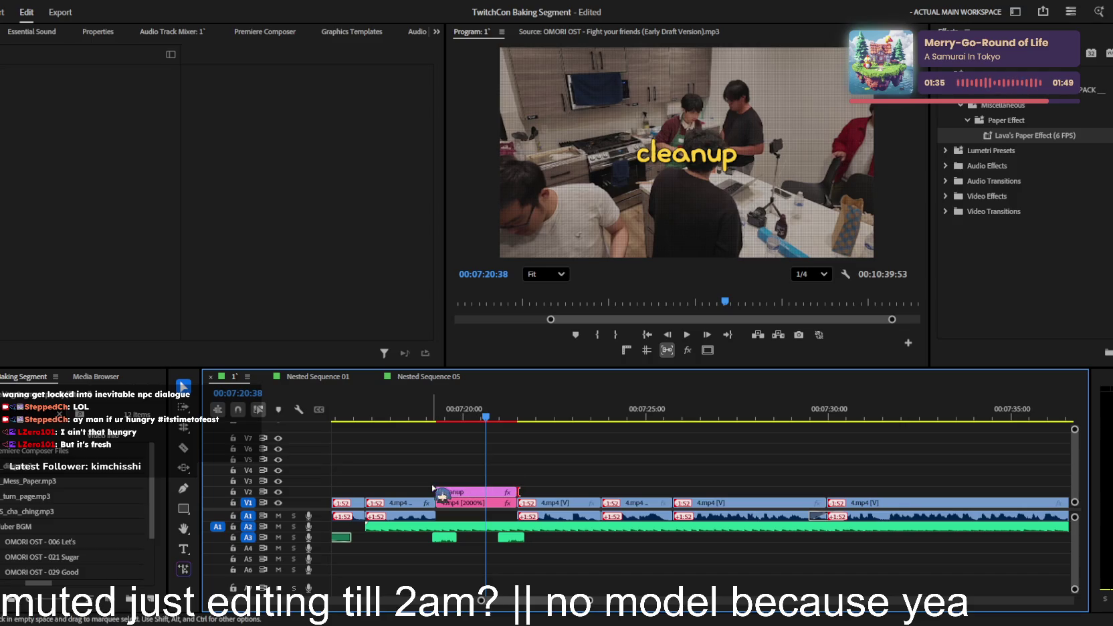
drag(434, 495, 428, 495)
key(space)
- Zoom the timeline in around 07:22 while replaying the section
key(equal)
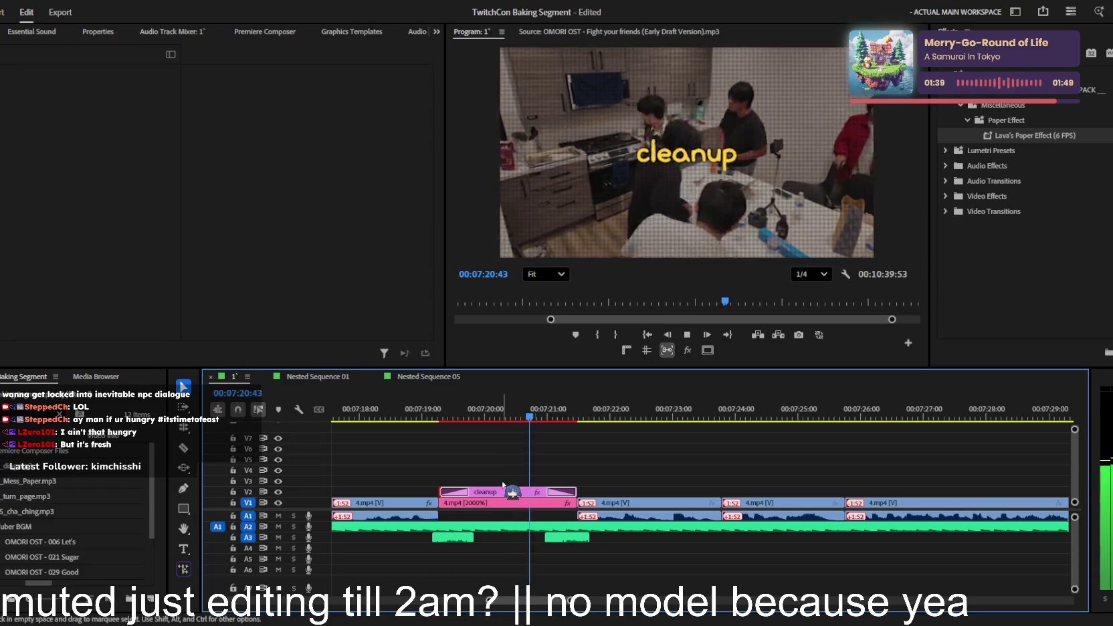
key(minus)
key(minus)
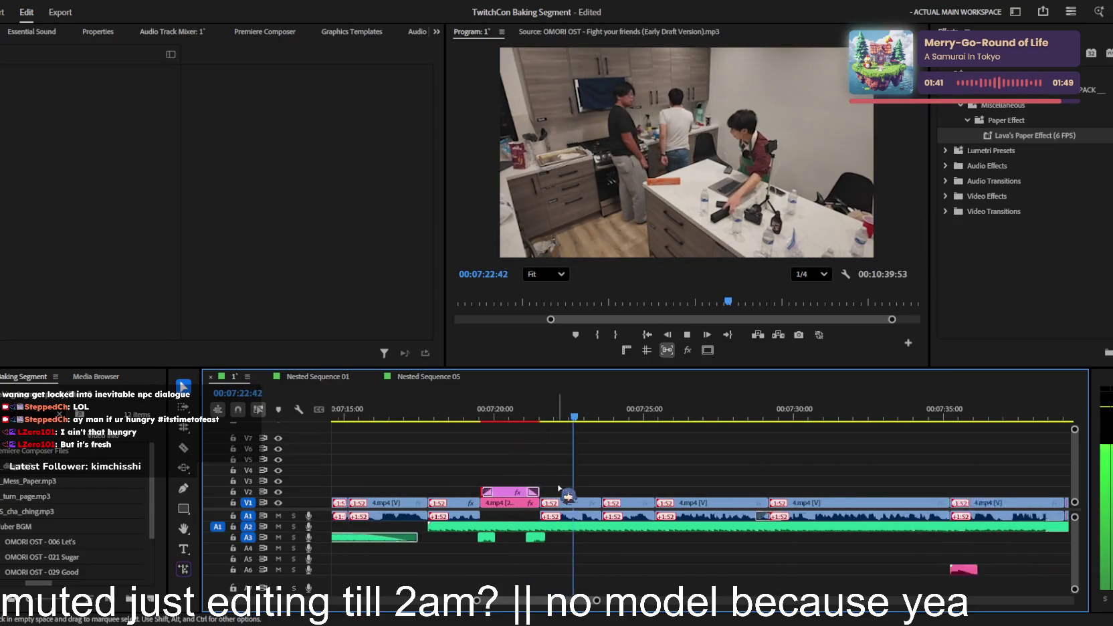
key(minus)
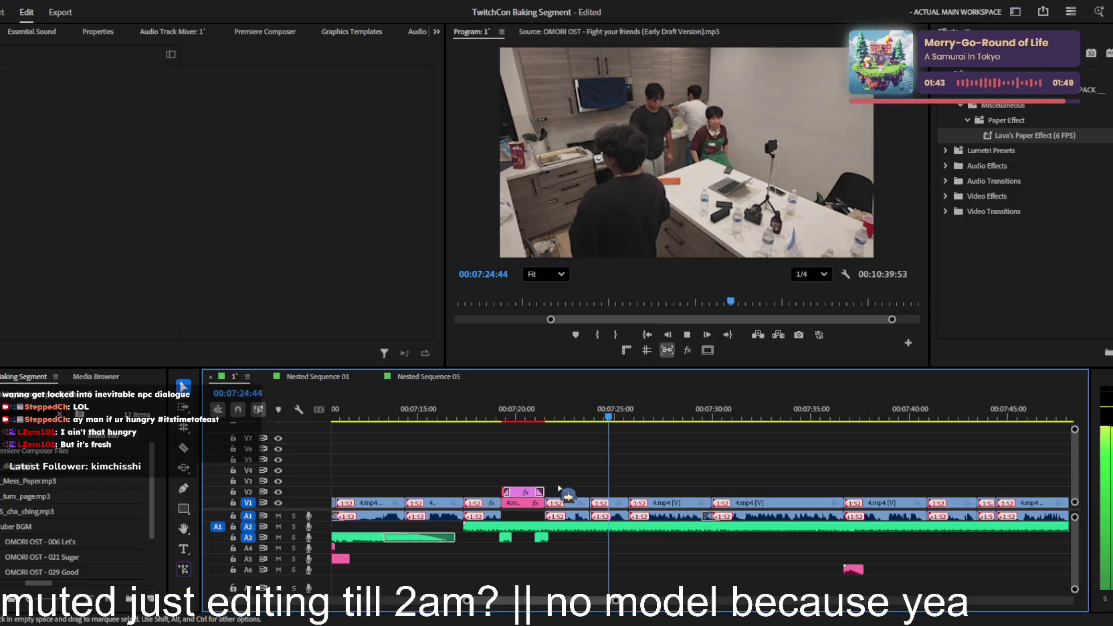
key(space)
key(equal)
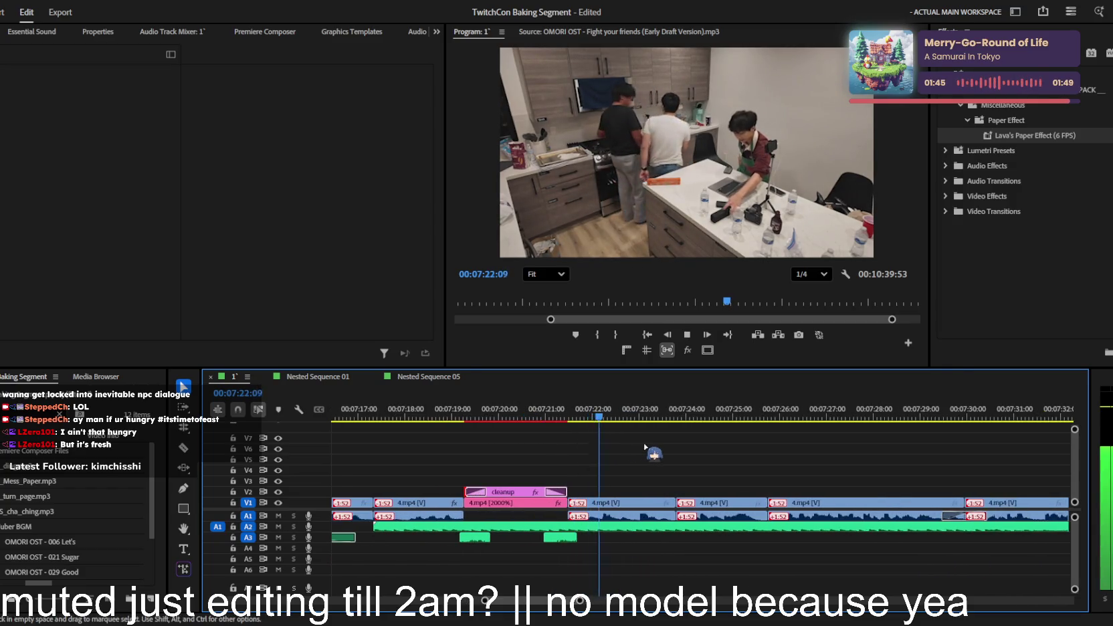
key(space)
key(equal)
key(equal)
- Cut 4.mp4 at 07:22:15 and raise the new piece's scale to 146
key(c)
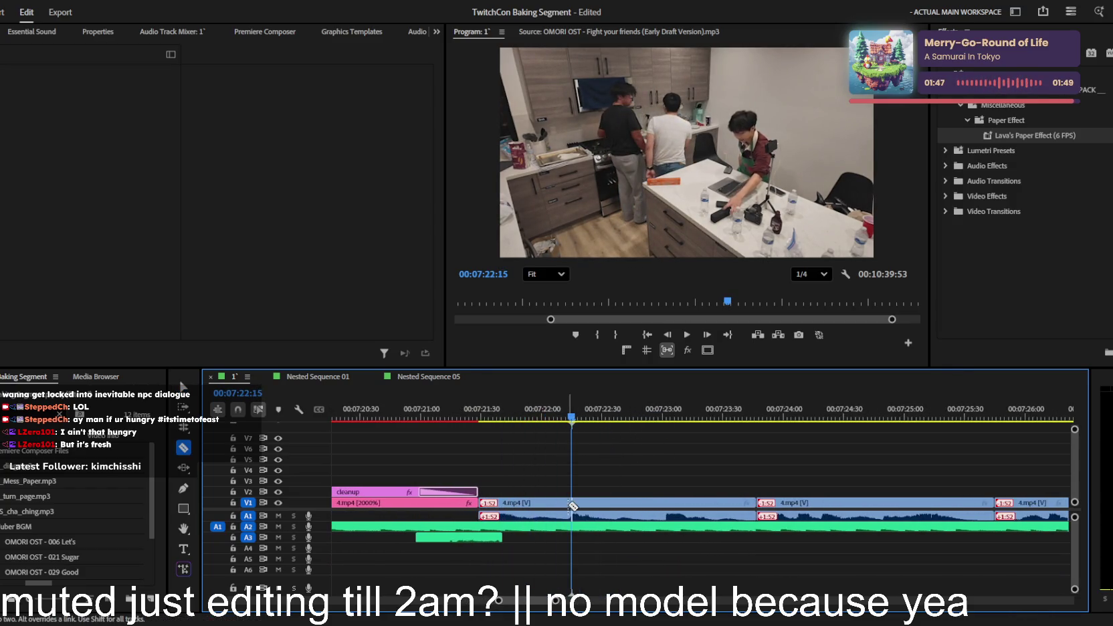
click(571, 505)
key(v)
click(582, 503)
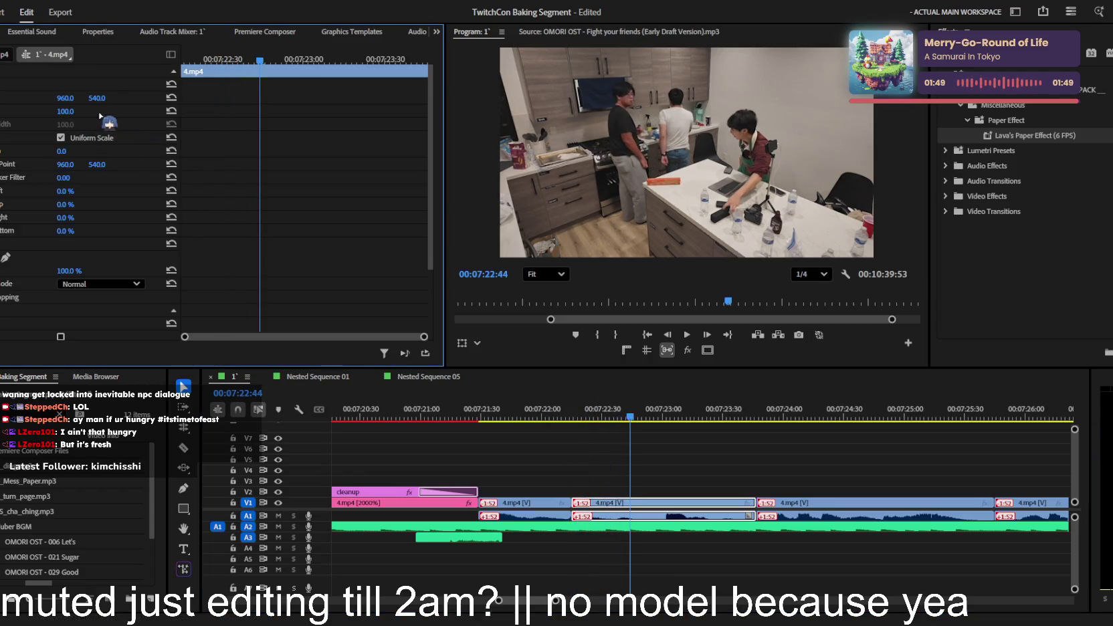
drag(66, 111, 98, 111)
key(space)
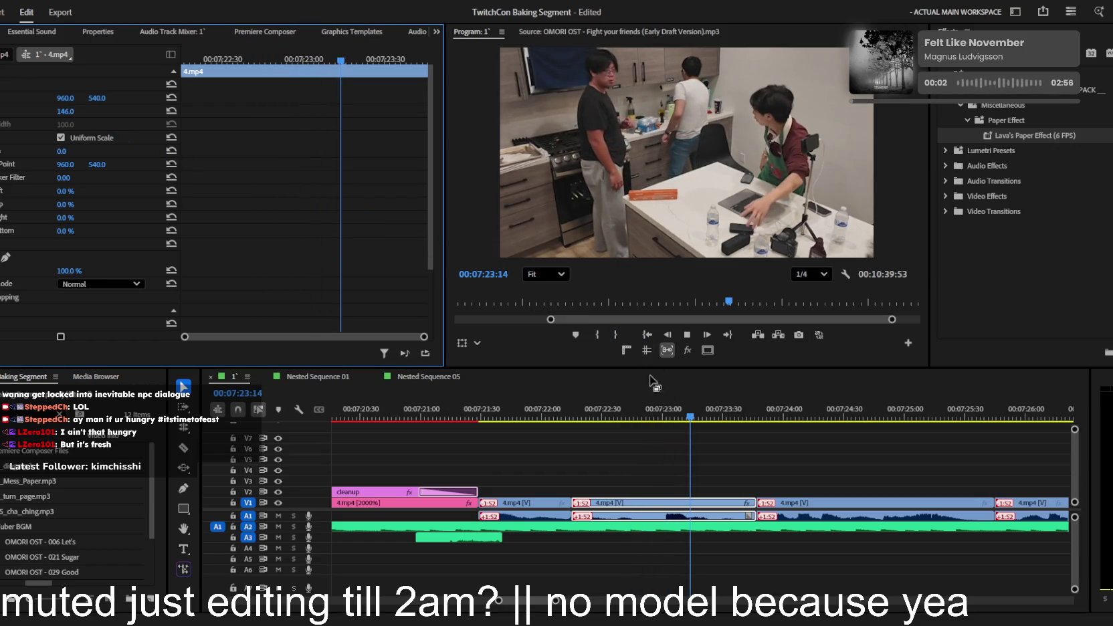
click(727, 467)
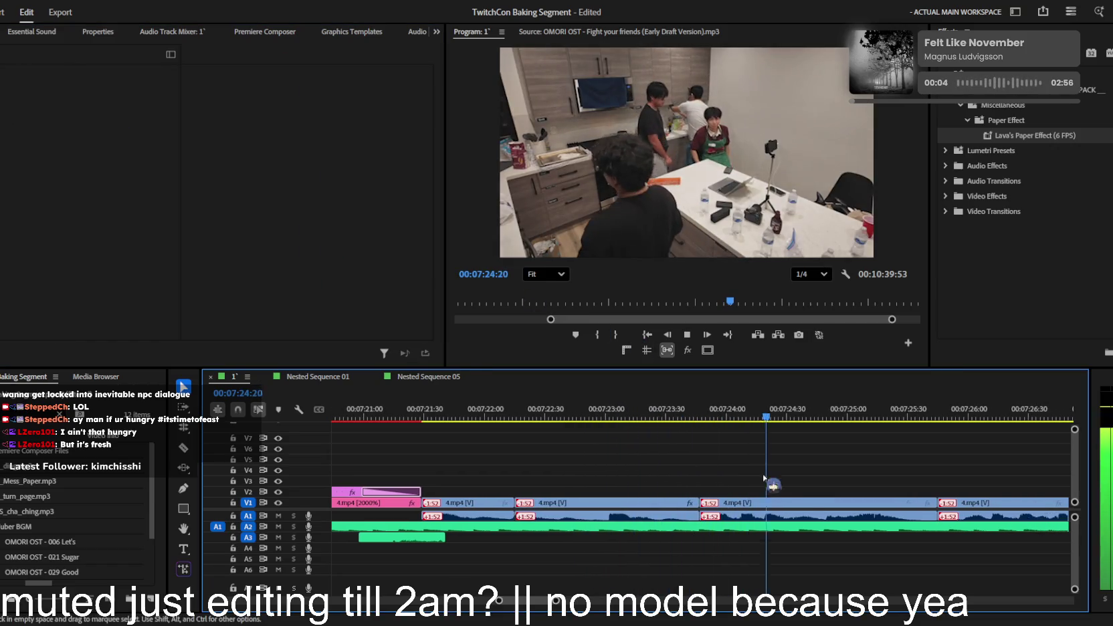
key(space)
- Punch the 4.mp4 clip in to 240% scale at position 551, 846 and preview it
click(773, 503)
mouse_move(72, 111)
mouse_down()
mouse_move(134, 111)
mouse_move(27, 98)
mouse_up()
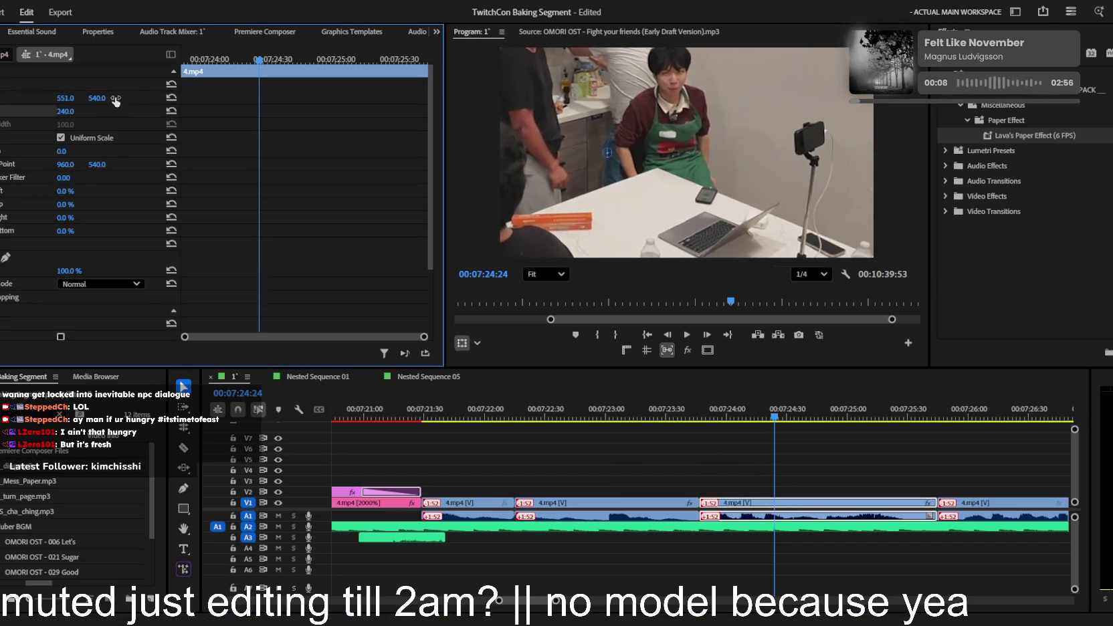
drag(115, 101, 314, 100)
key(space)
key(minus)
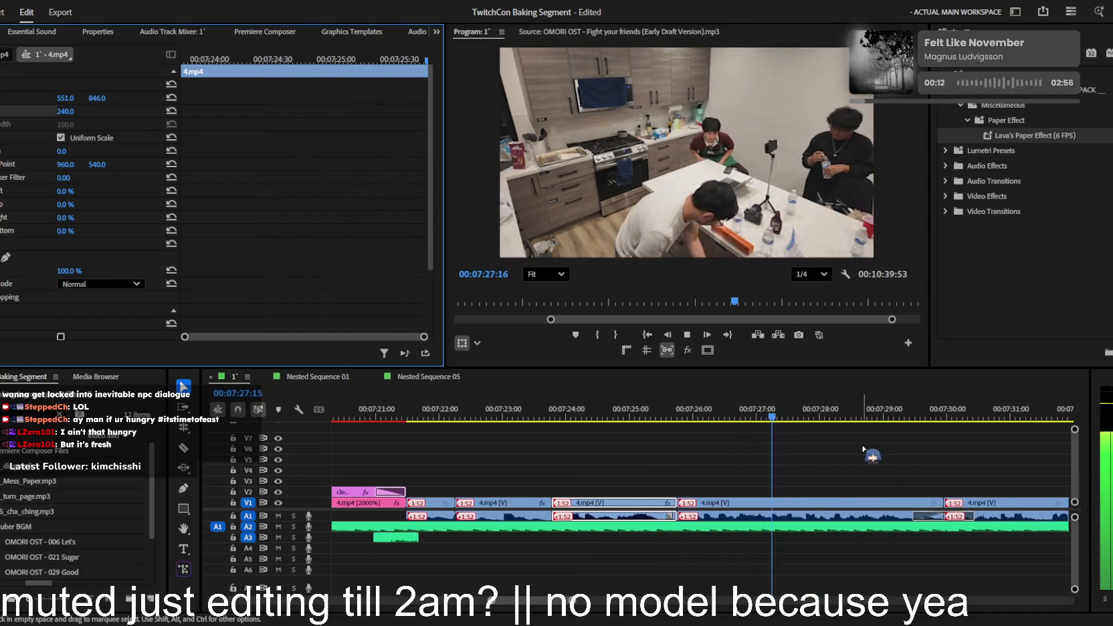
click(873, 451)
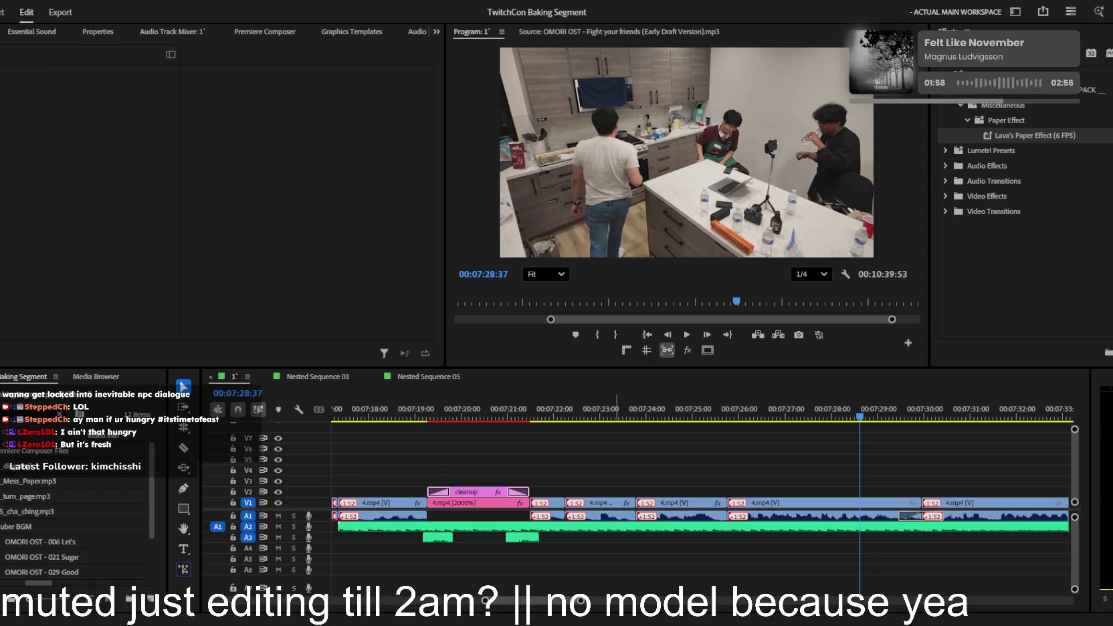
drag(1112, 441, 836, 460)
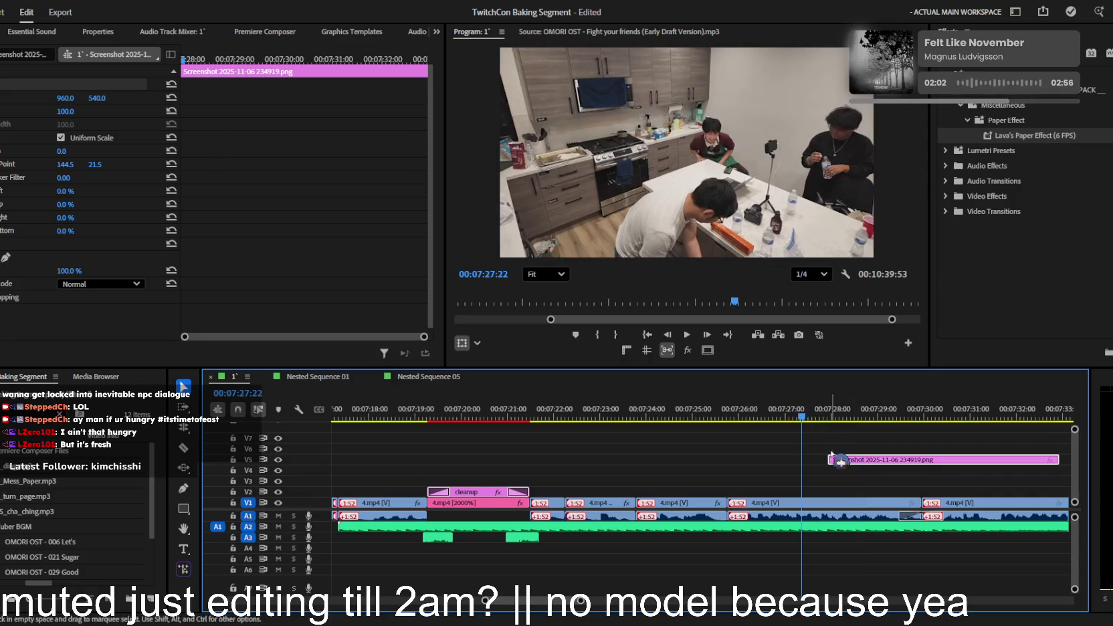
- Move the screenshot clip onto track V6 and briefly preview the overlay
key(j)
key(=)
drag(940, 466, 779, 446)
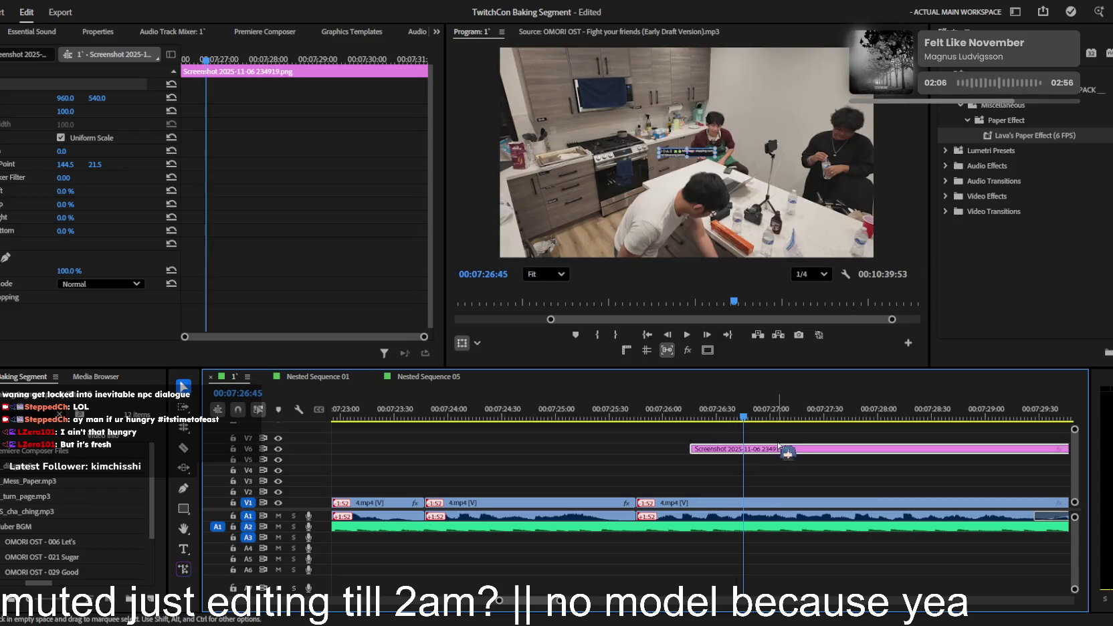
key(space)
key(minus)
key(space)
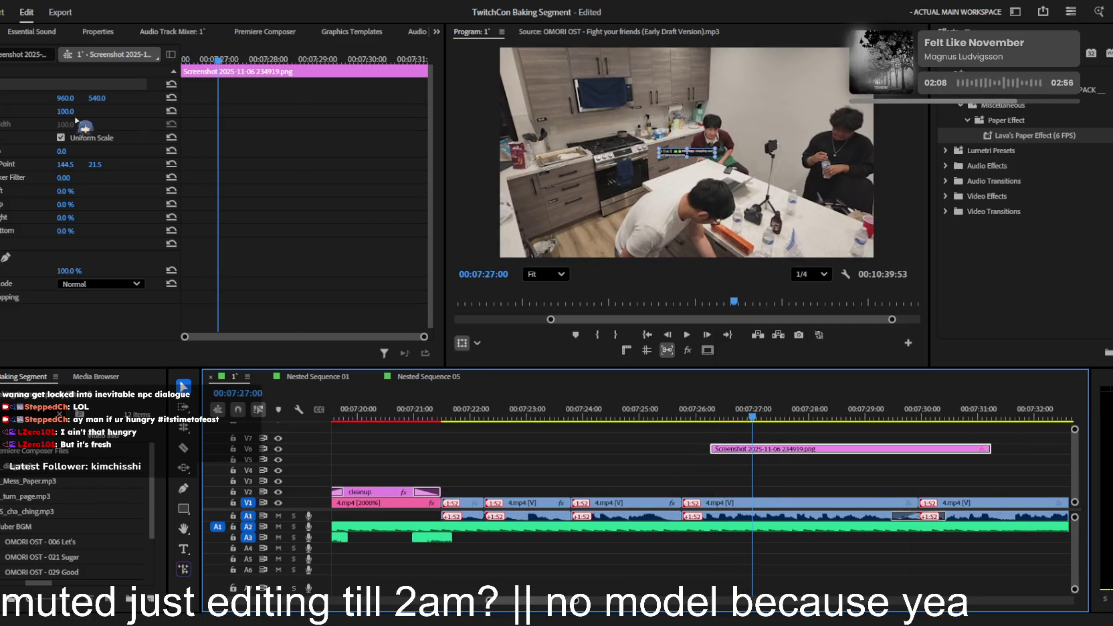
- Enlarge the screenshot overlay to 385% and shorten its out point
drag(65, 111, 201, 111)
key(space)
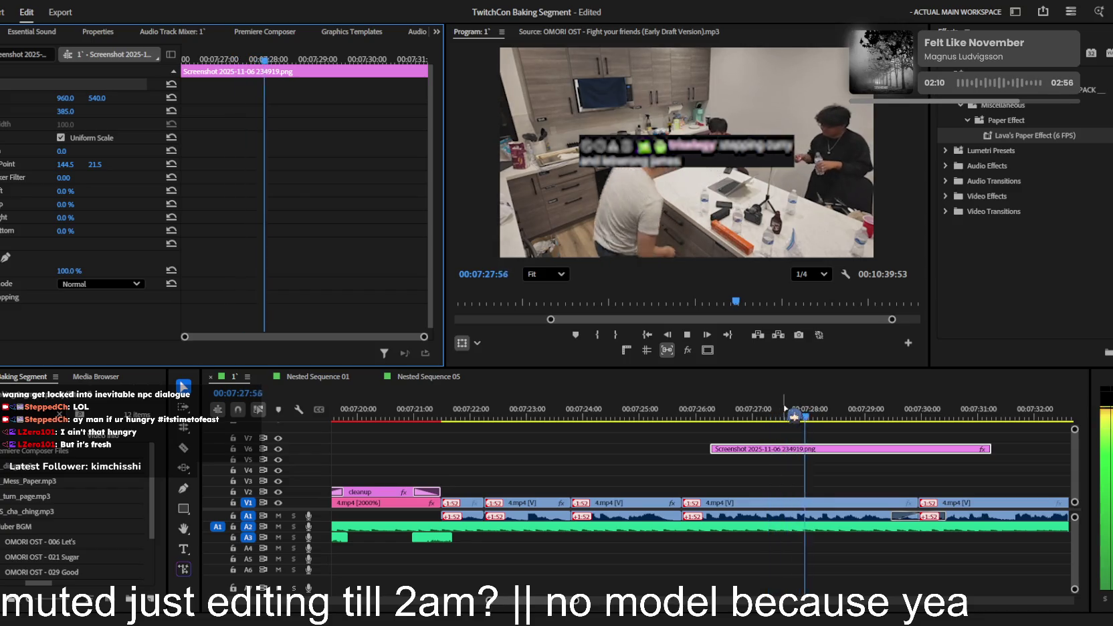
drag(990, 449, 851, 448)
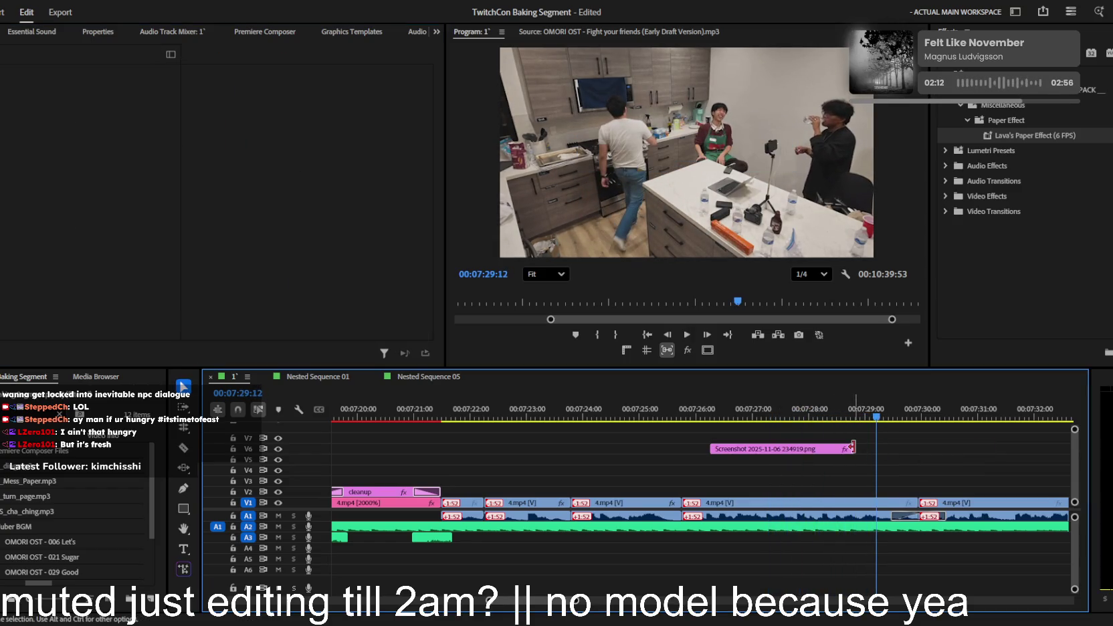
click(589, 413)
key(space)
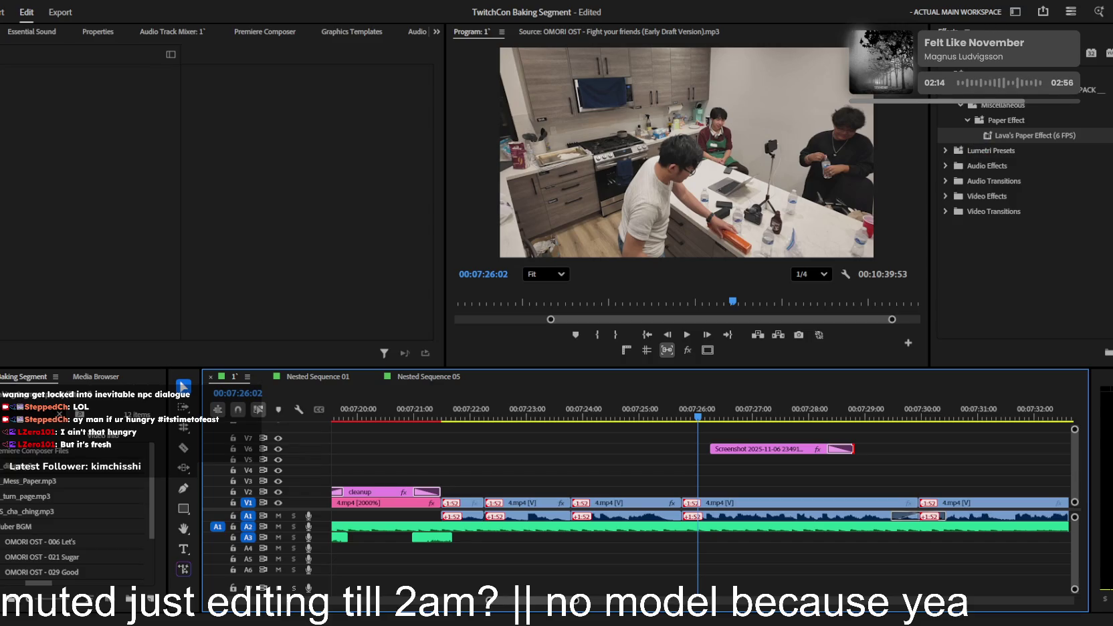
- Apply Lava's Simple Slide In Up to the screenshot and return to 07:30:42
scroll(1070, 220, up, 5)
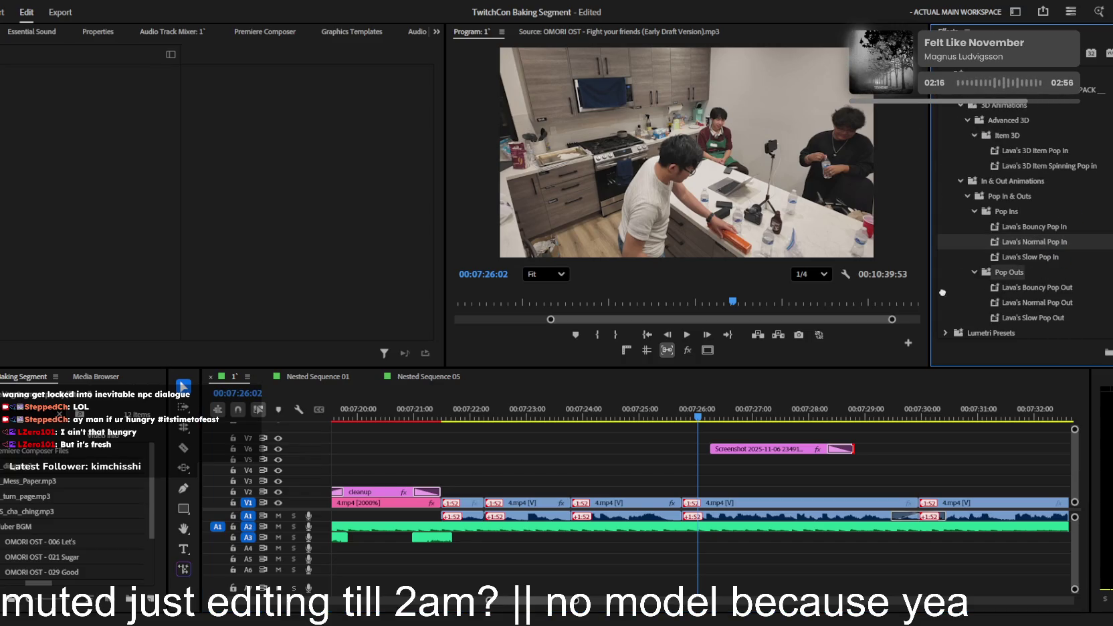
scroll(942, 292, down, 4)
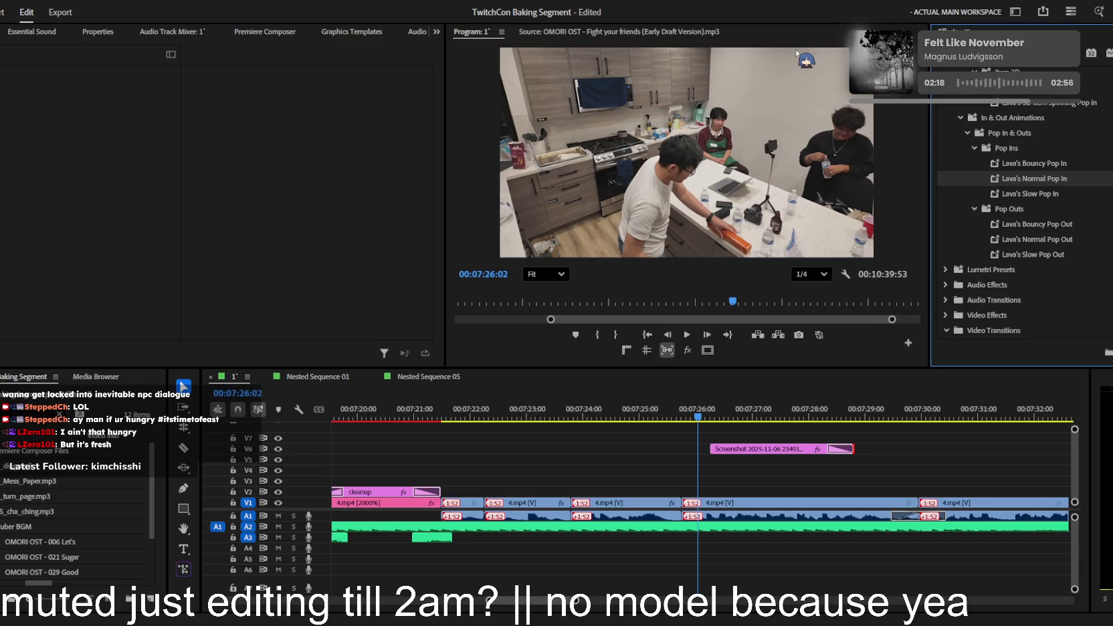
scroll(1024, 201, up, 5)
drag(1072, 296, 722, 456)
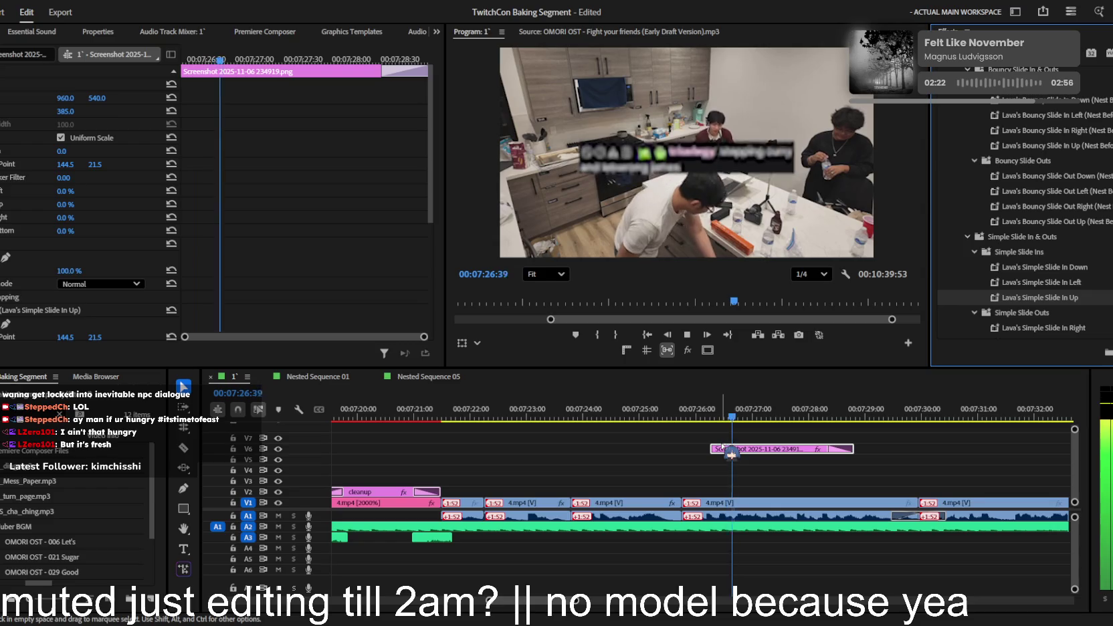
click(878, 438)
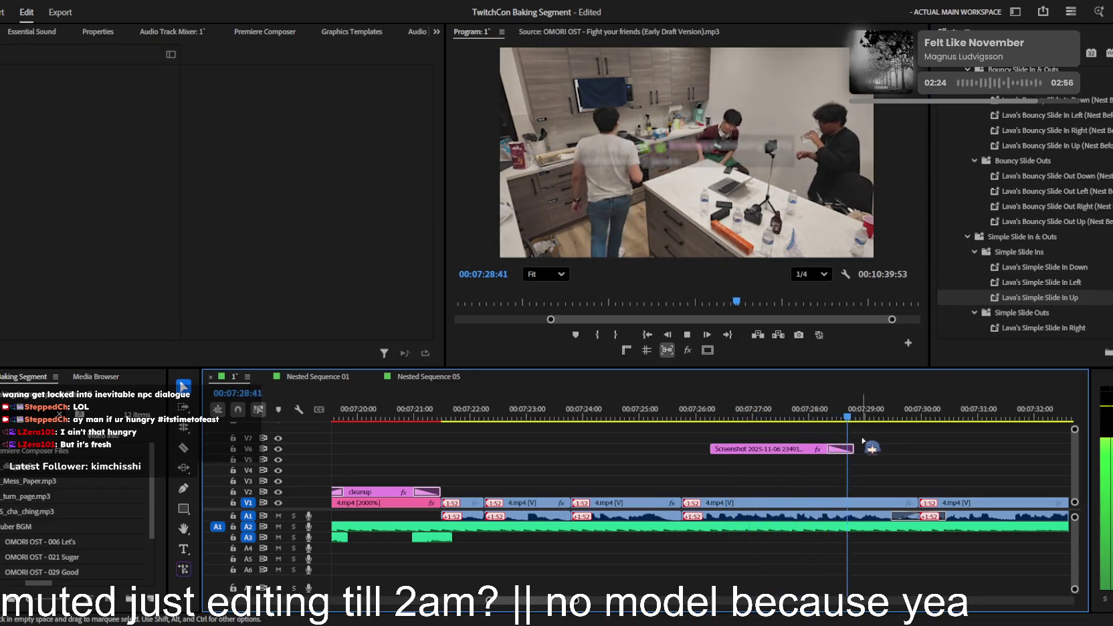
key(minus)
key(minus)
key(minus)
key(equal)
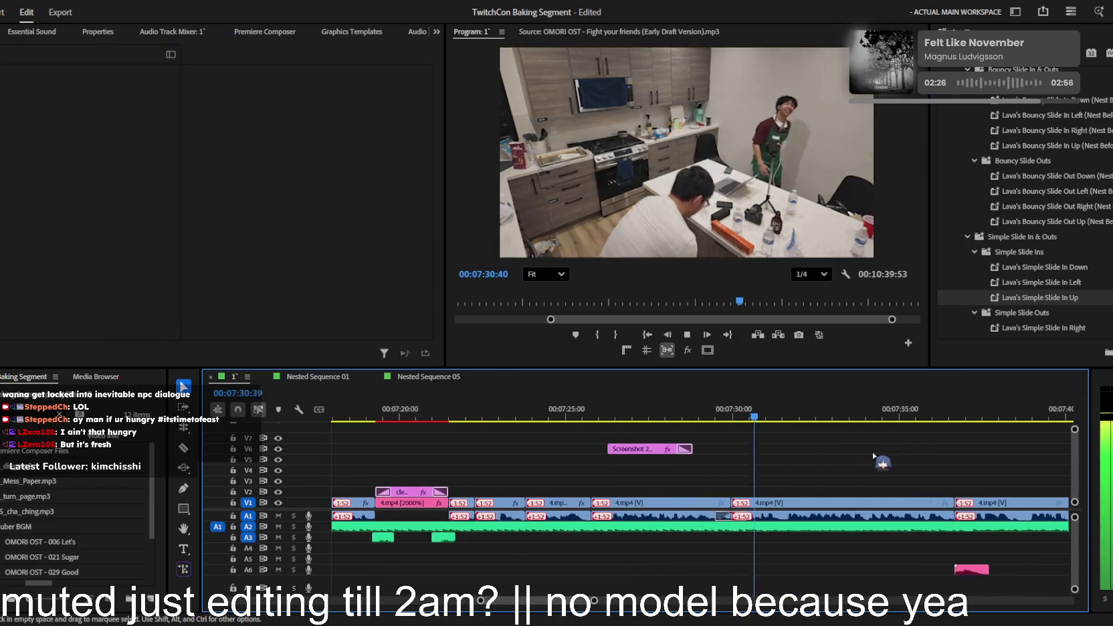
key(space)
drag(771, 418, 755, 415)
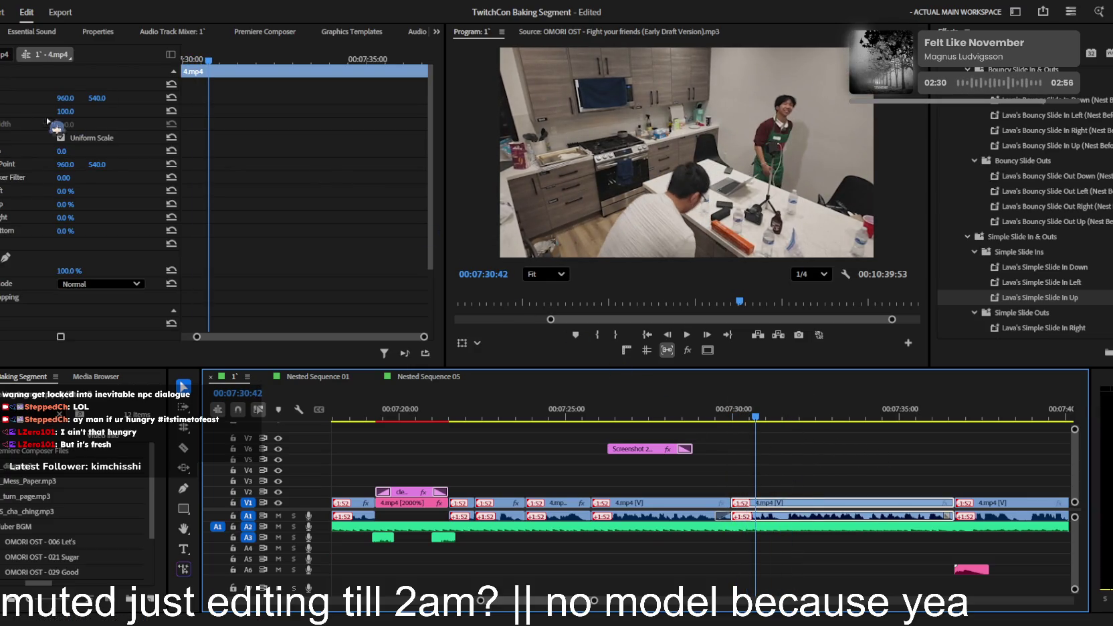
- Add a Transform effect to the 4.mp4 clip with anchor point X set to 1916
scroll(1023, 297, down, 10)
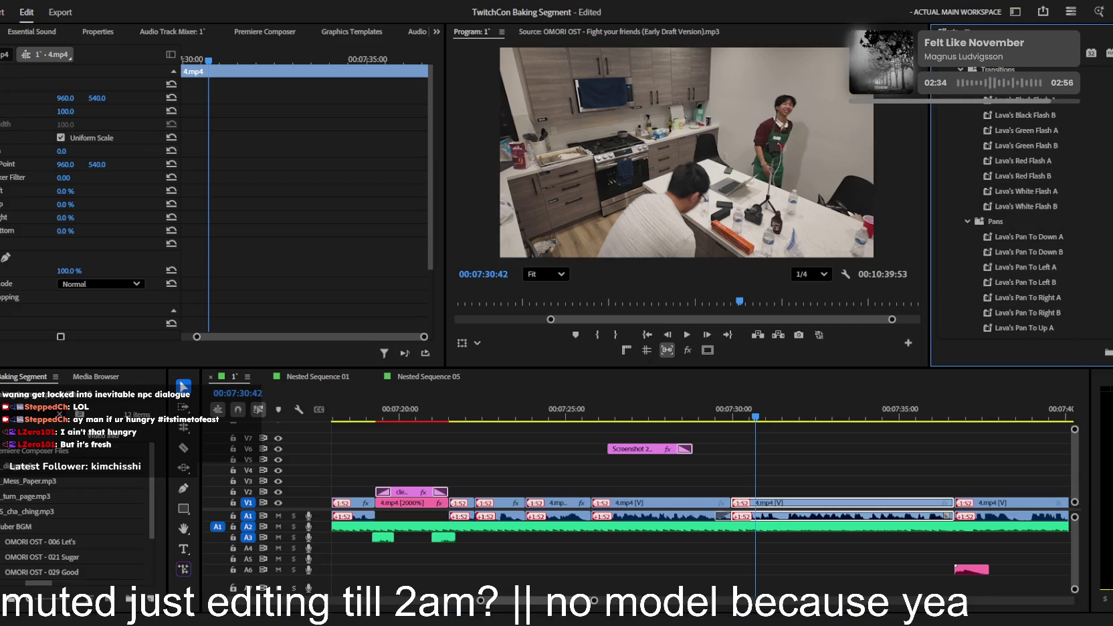
scroll(1023, 201, down, 5)
scroll(1024, 125, up, 4)
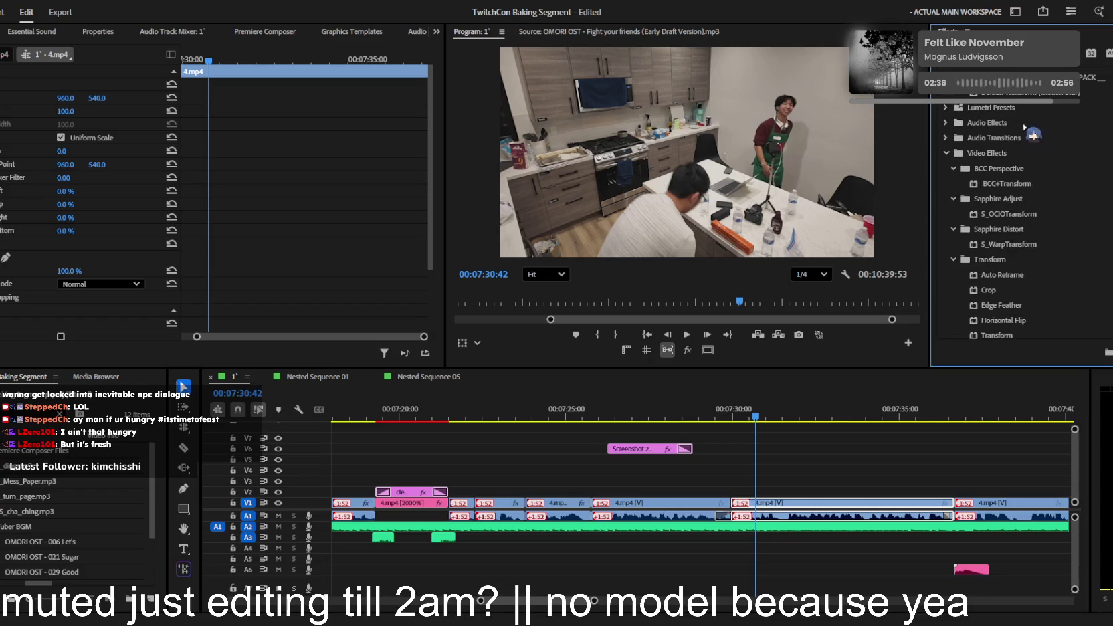
drag(778, 503, 776, 503)
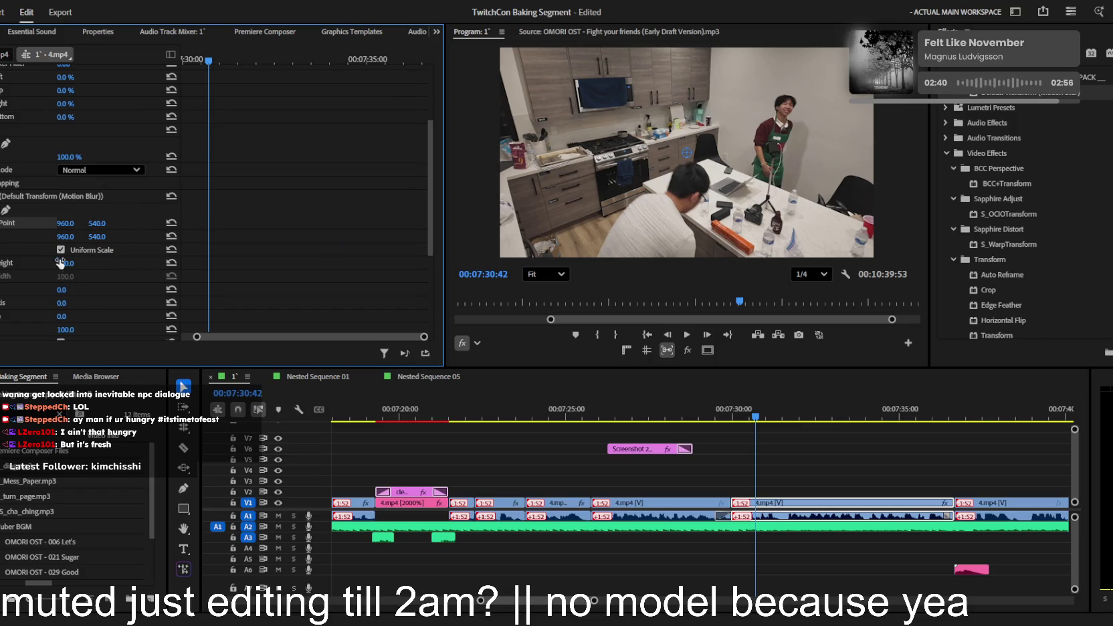
drag(67, 223, 201, 223)
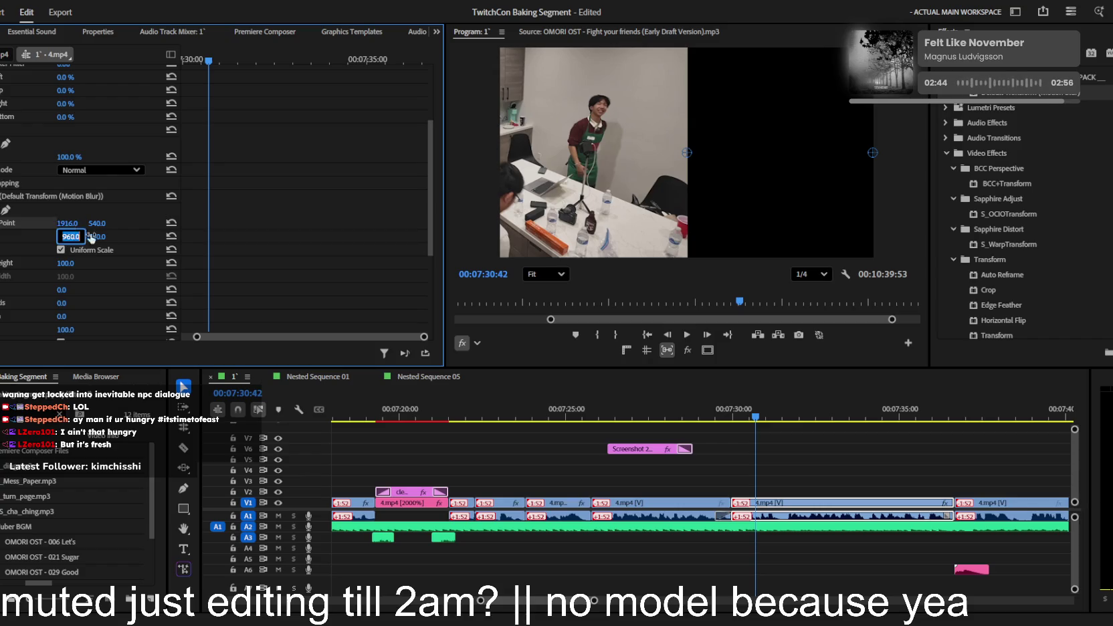
text(1916)
key(Return)
key(space)
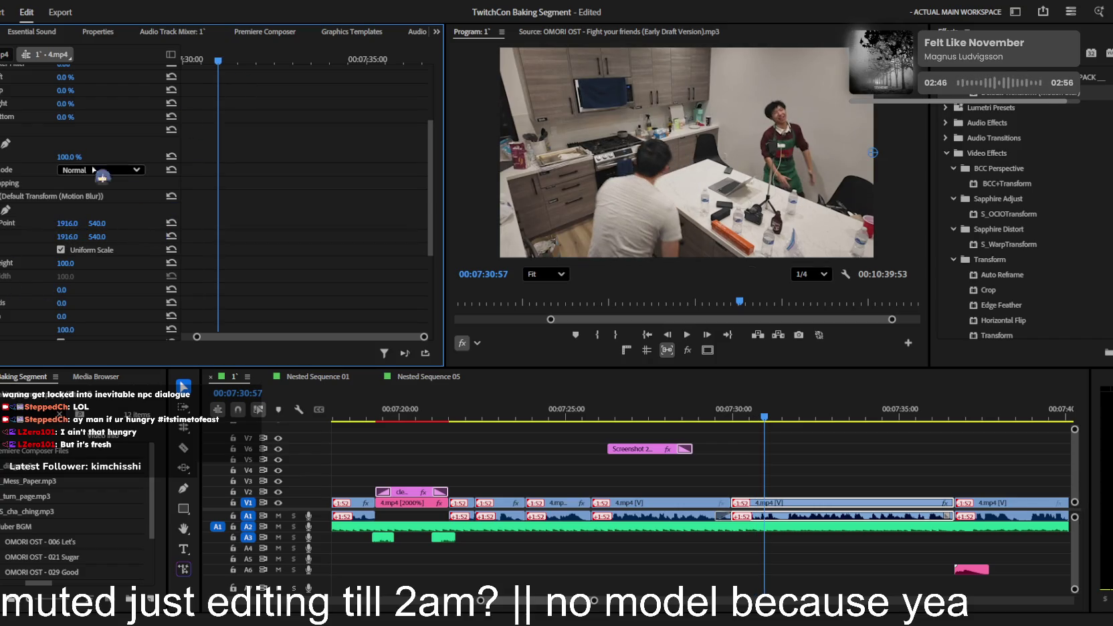
- Keyframe the Transform scale height from 100 up to 133 and preview the push-in
key(j)
key(space)
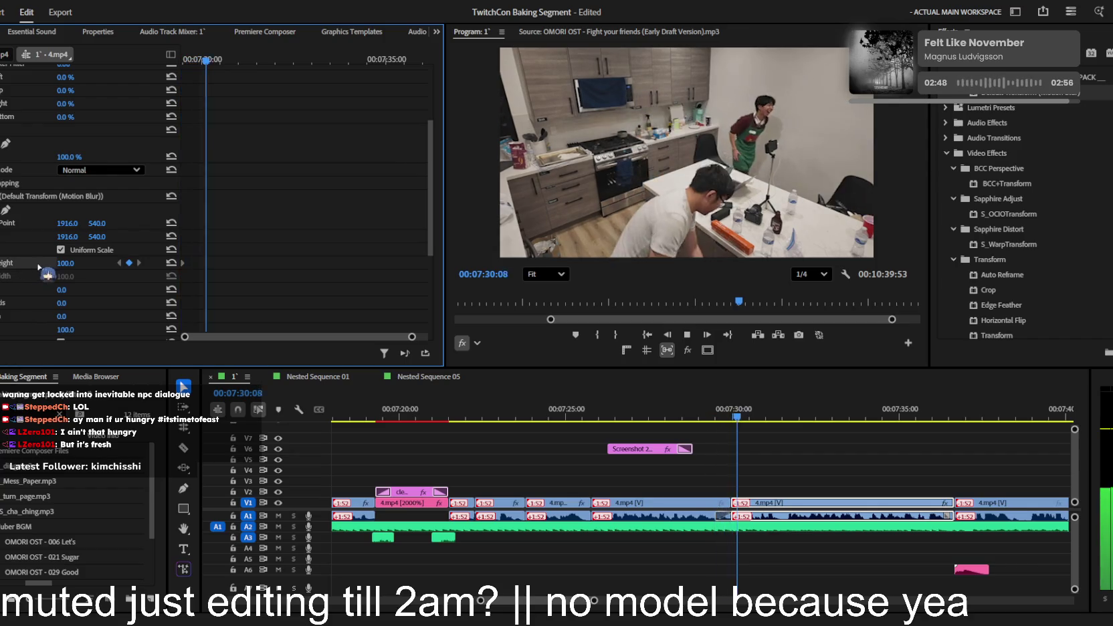
text(123)
key(Return)
drag(63, 263, 66, 265)
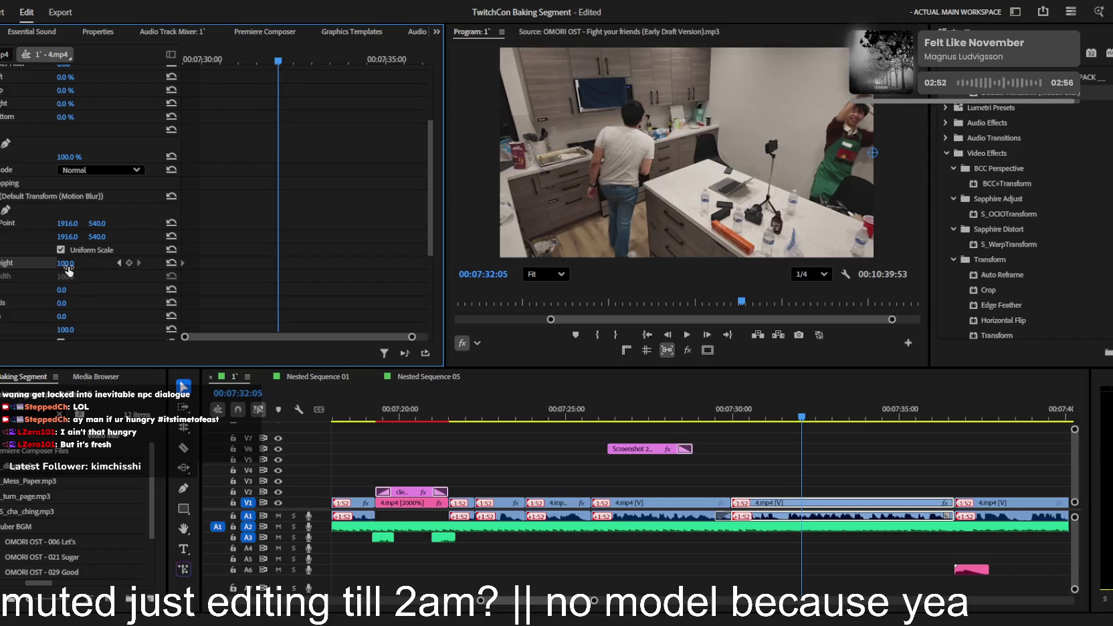
drag(282, 63, 184, 61)
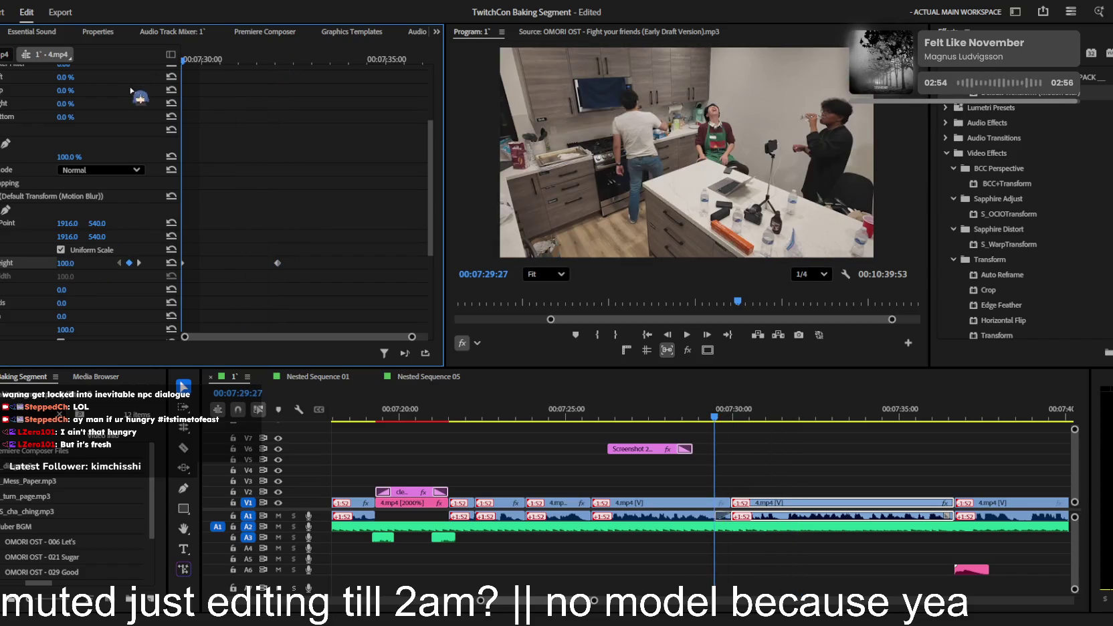
key(space)
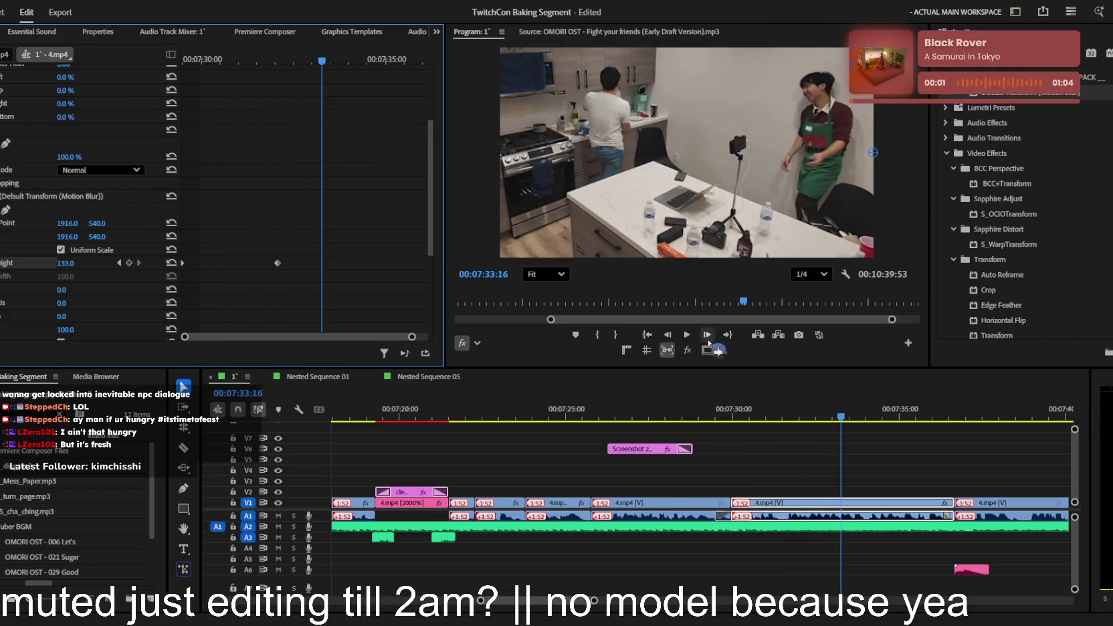
scroll(899, 461, down, 3)
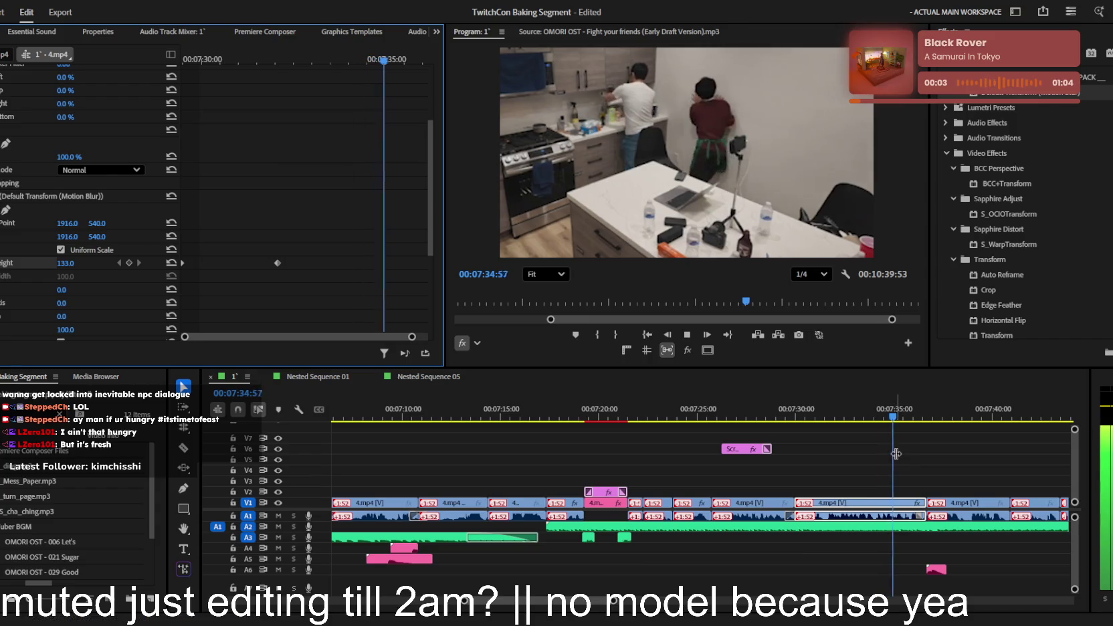
- Split 4.mp4 near 07:34 and zoom the new piece to Transform scale 176
scroll(886, 488, up, 3)
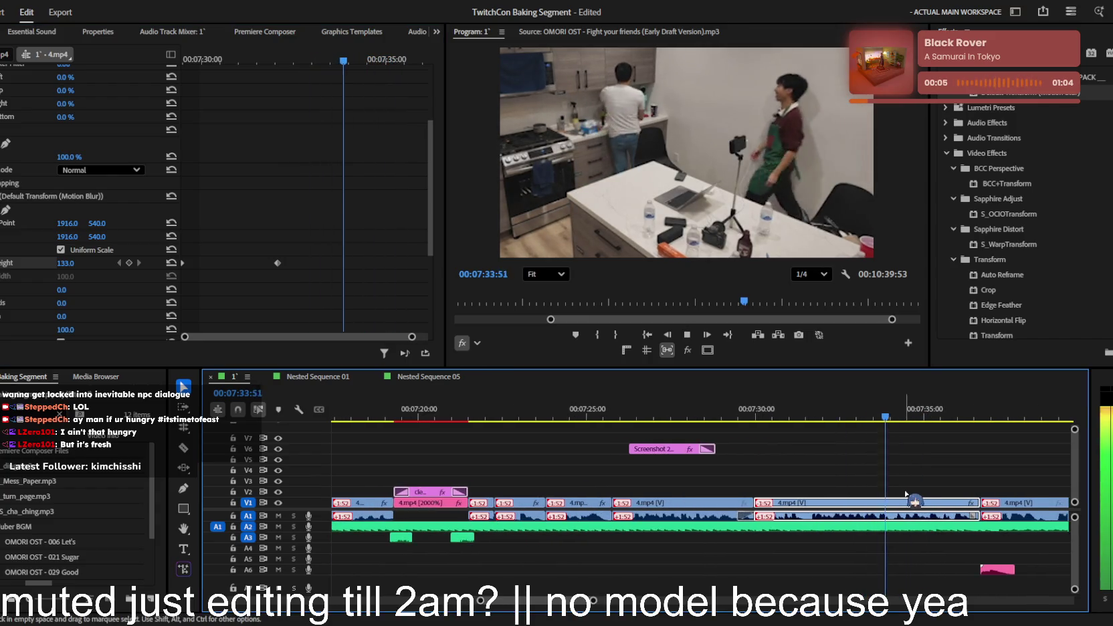
ctrl+click(897, 508)
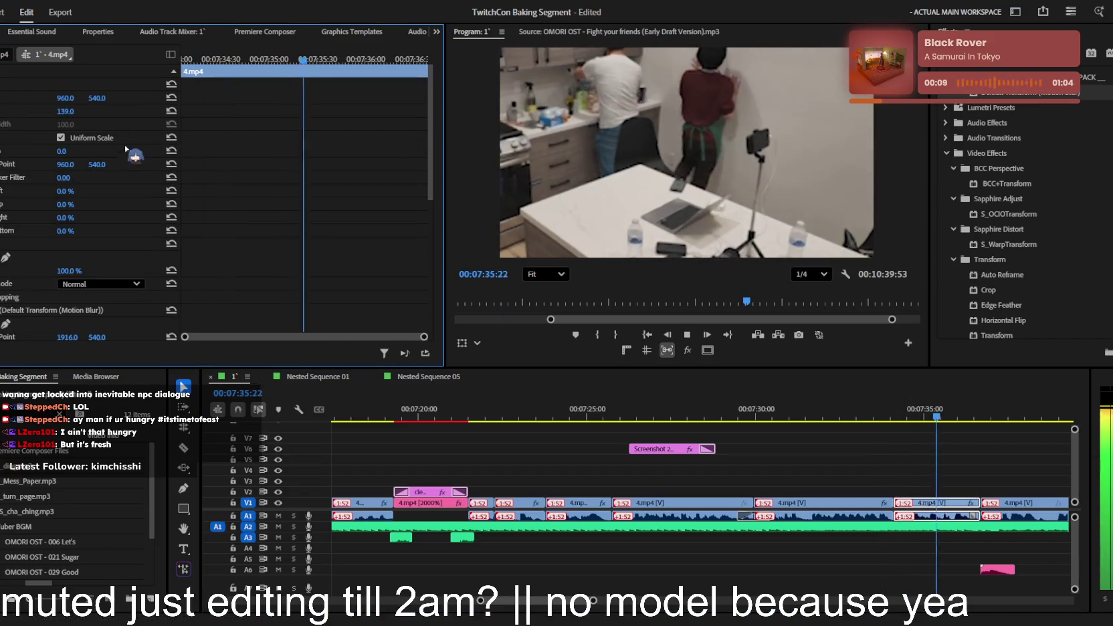
scroll(101, 234, down, 3)
mouse_move(65, 301)
mouse_down()
mouse_move(99, 294)
mouse_move(103, 274)
mouse_up()
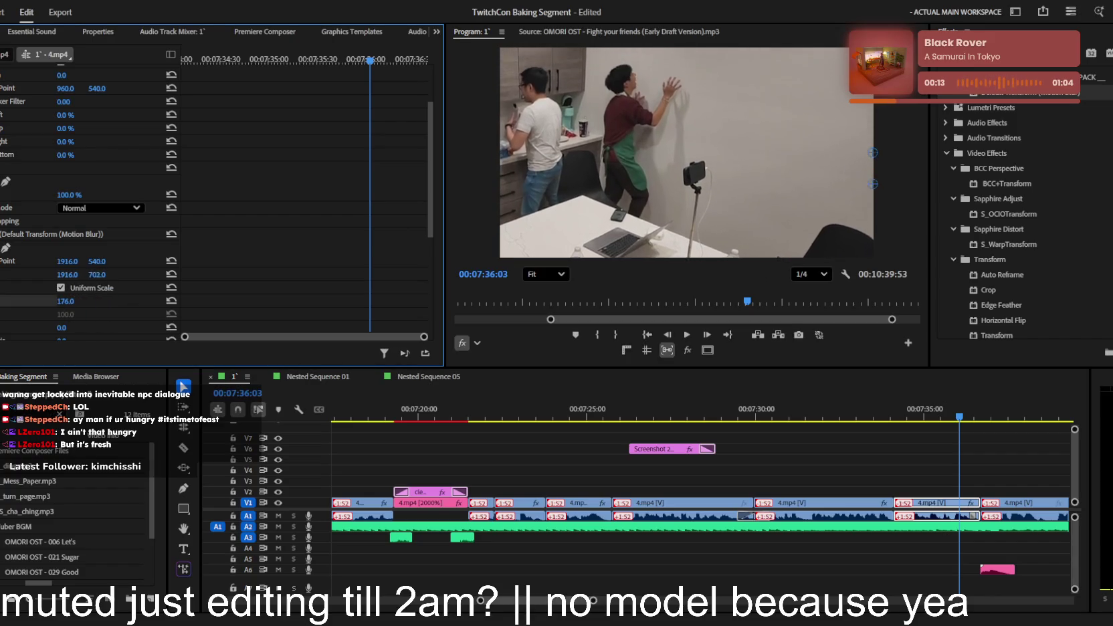
key(shift+k)
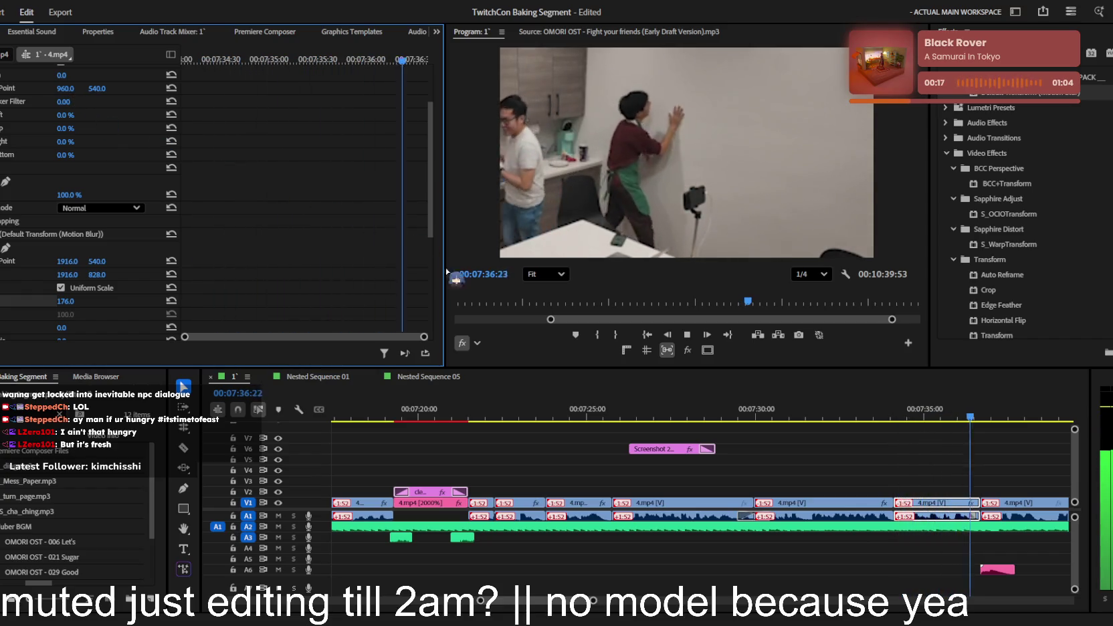
scroll(973, 472, down, 2)
scroll(937, 469, up, 2)
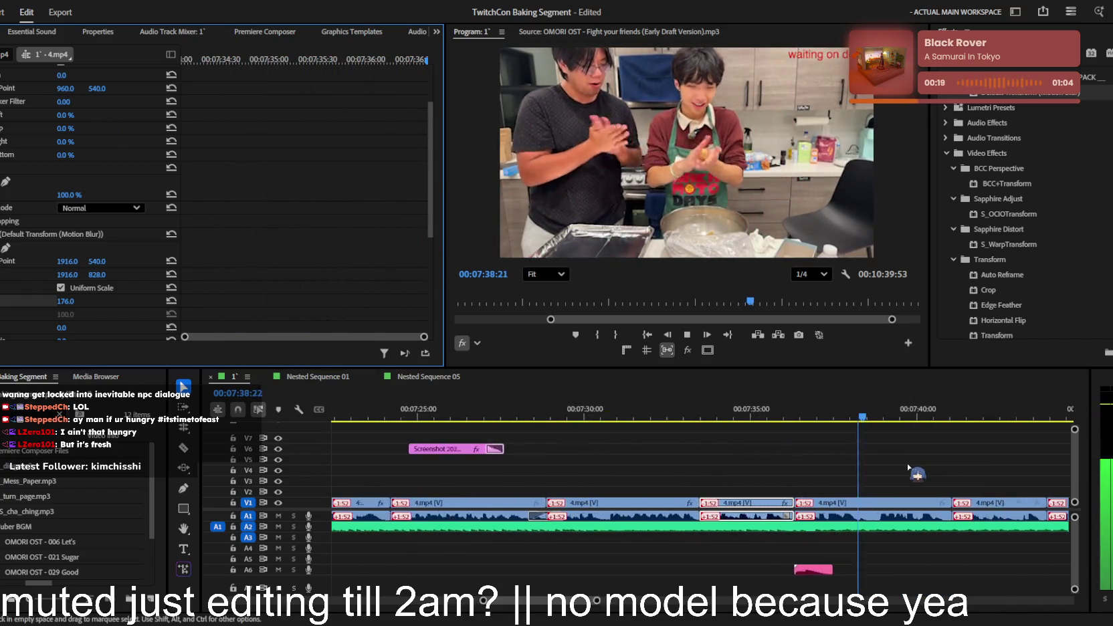
- Cut the 4.mp4 shot at 07:45:40 with Ctrl+K and raise the left piece's scale to 104
scroll(917, 473, down, 3)
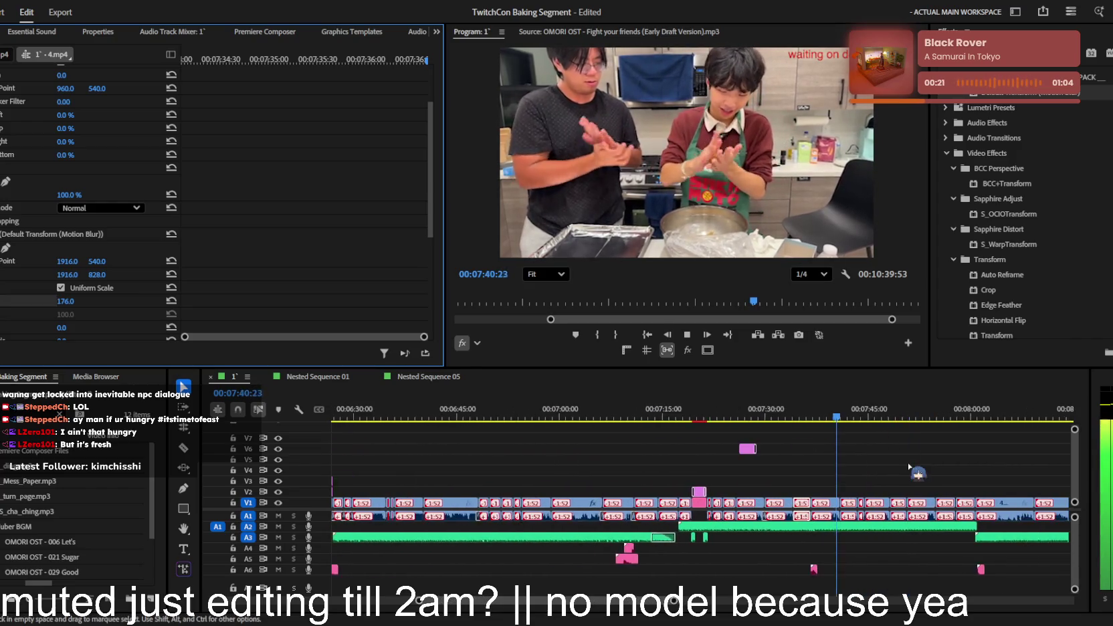
scroll(911, 466, up, 2)
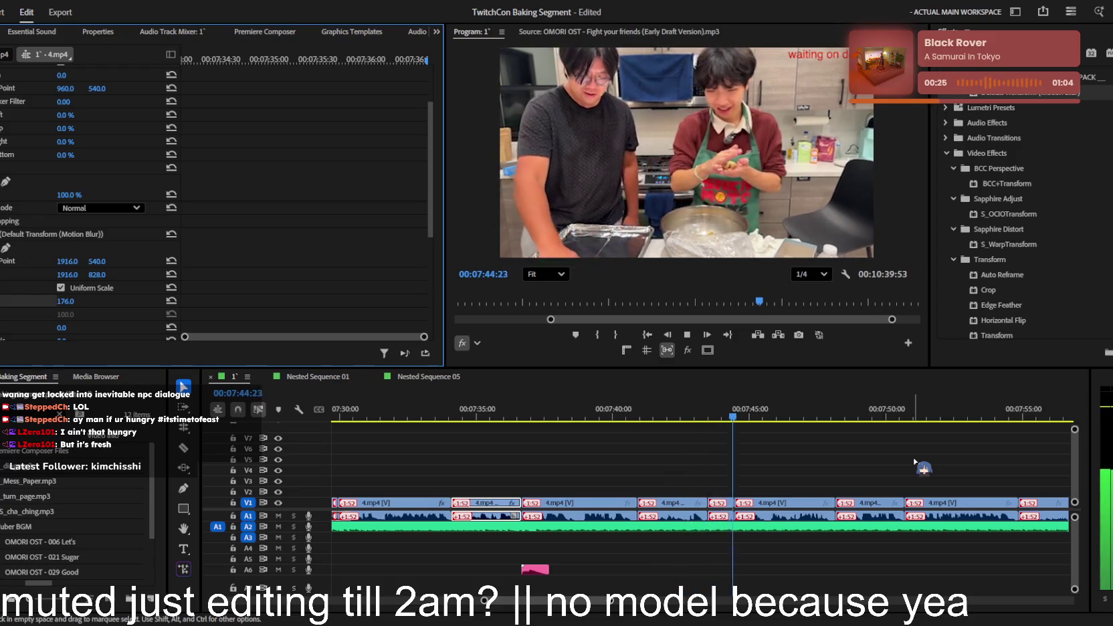
scroll(910, 468, down, 2)
scroll(903, 475, down, 1)
scroll(899, 477, down, 1)
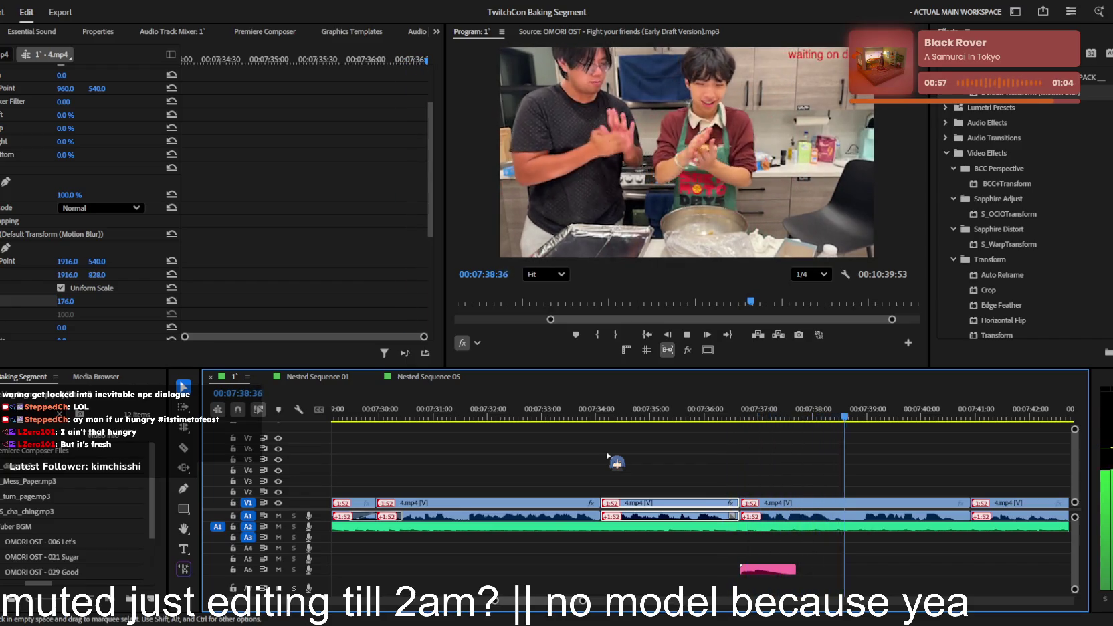
key(equal)
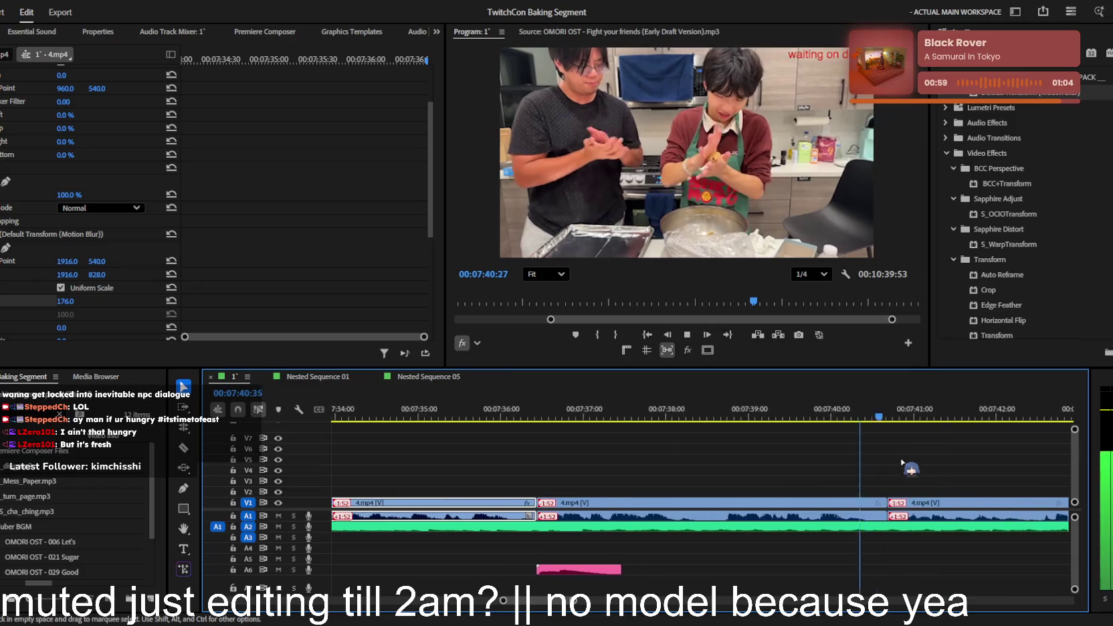
scroll(890, 478, down, 3)
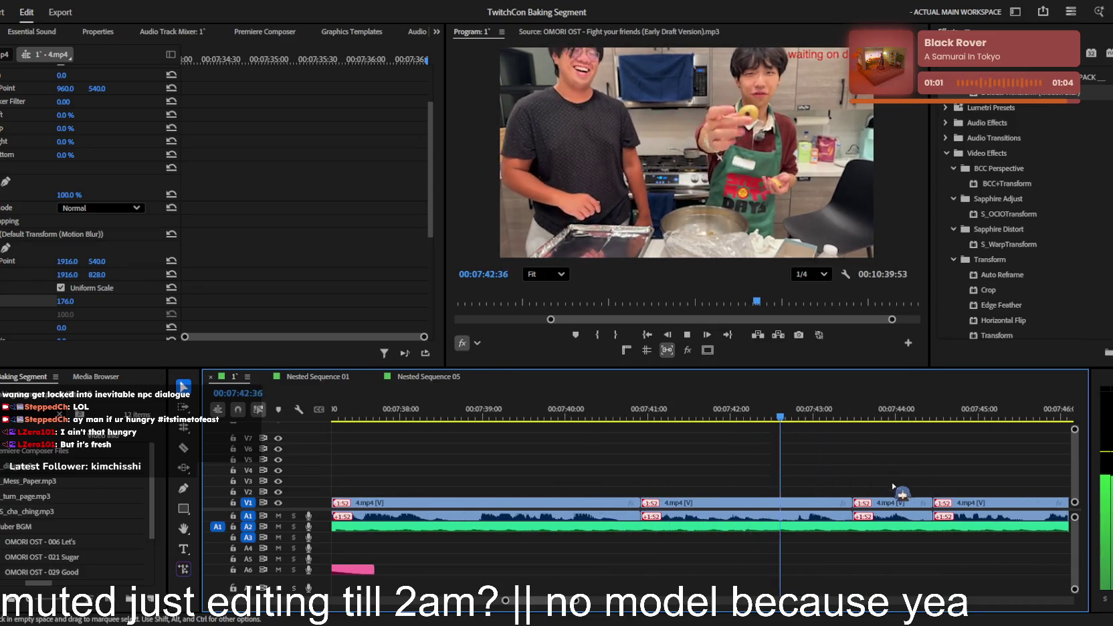
scroll(896, 488, down, 2)
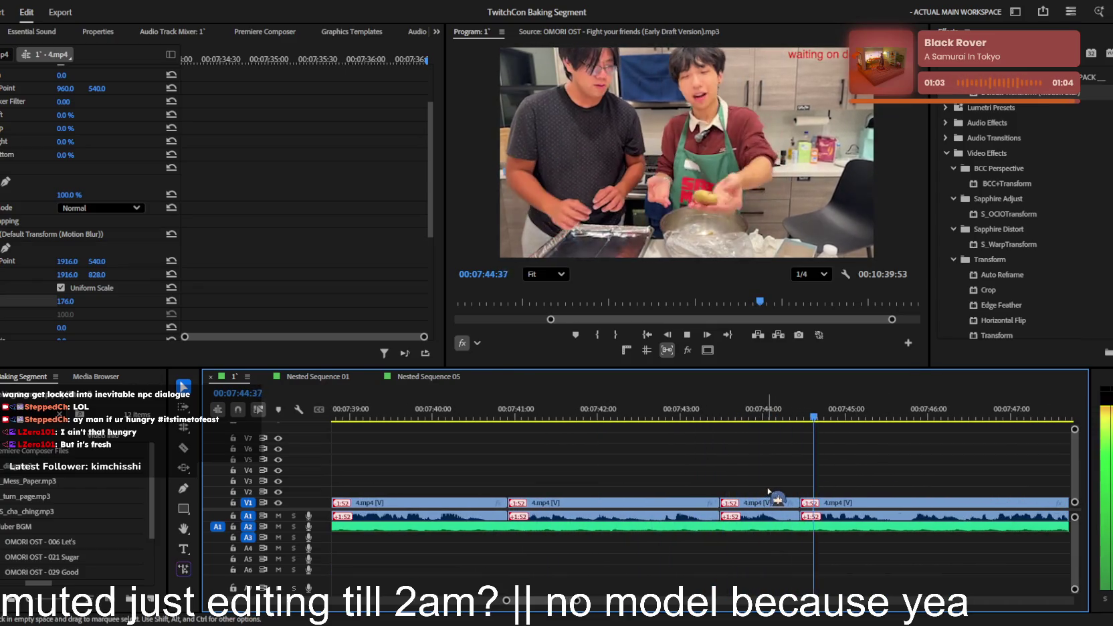
key(space)
key(ctrl+k)
click(869, 505)
drag(65, 111, 80, 111)
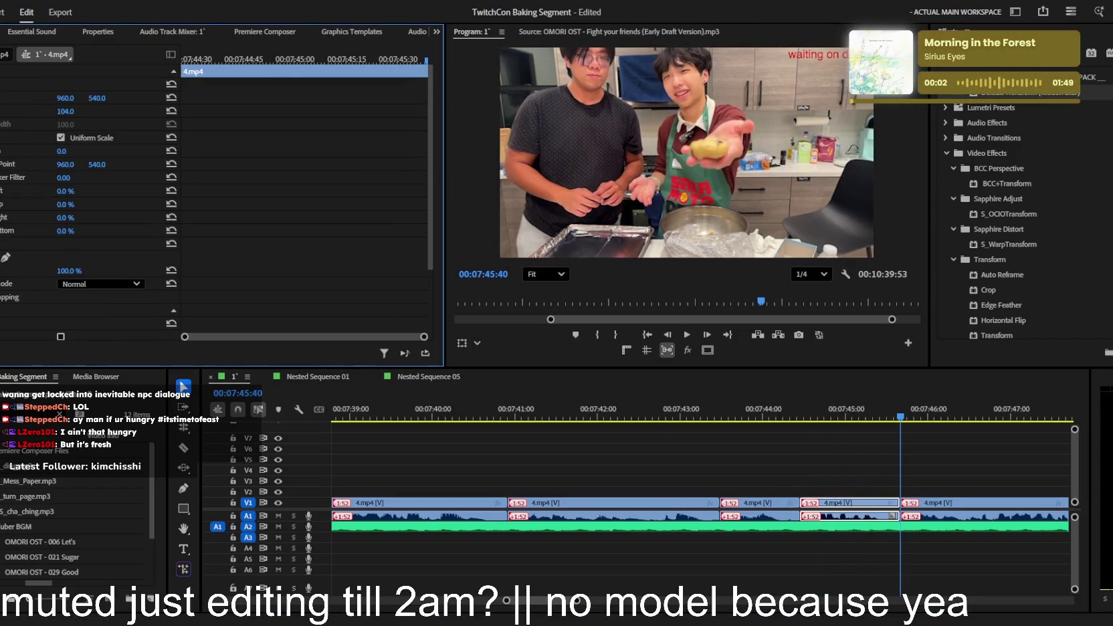
- Scale the 4.mp4 shot at 07:45 to 115%, shifted down to Position Y 579
drag(821, 418, 890, 455)
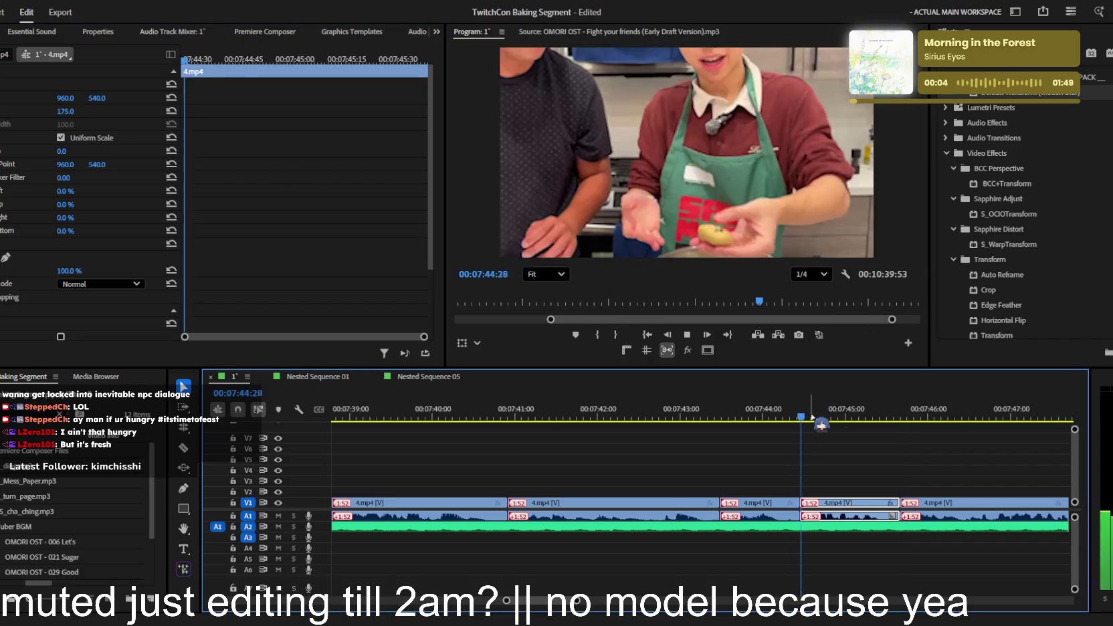
click(846, 415)
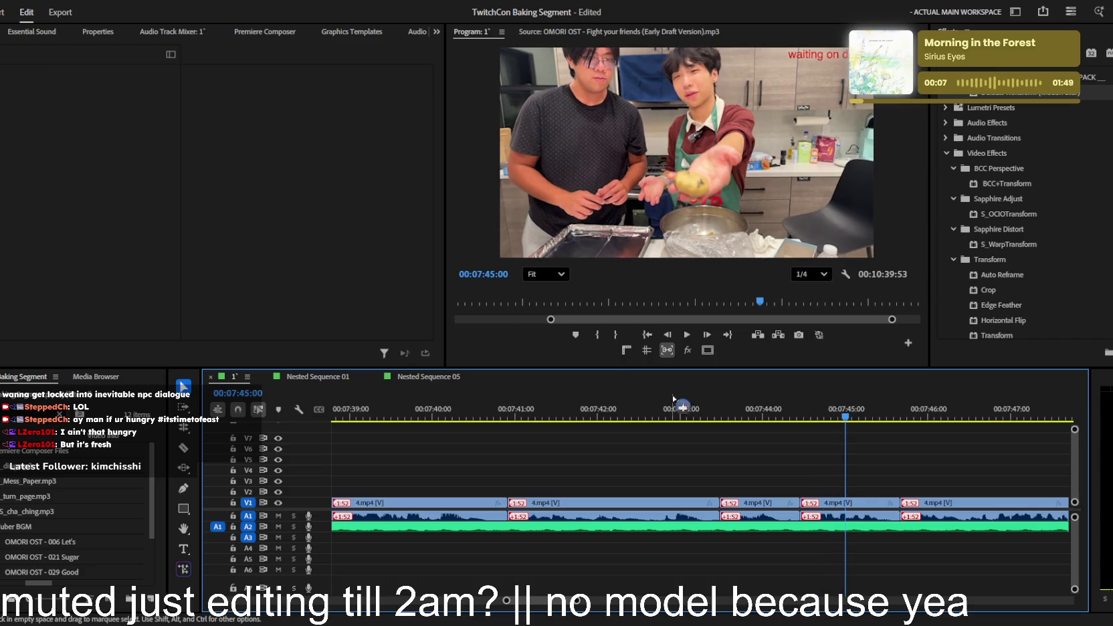
click(870, 511)
drag(67, 111, 123, 97)
- Play back the zoomed section, then place the recipe screenshot on track V6
key(space)
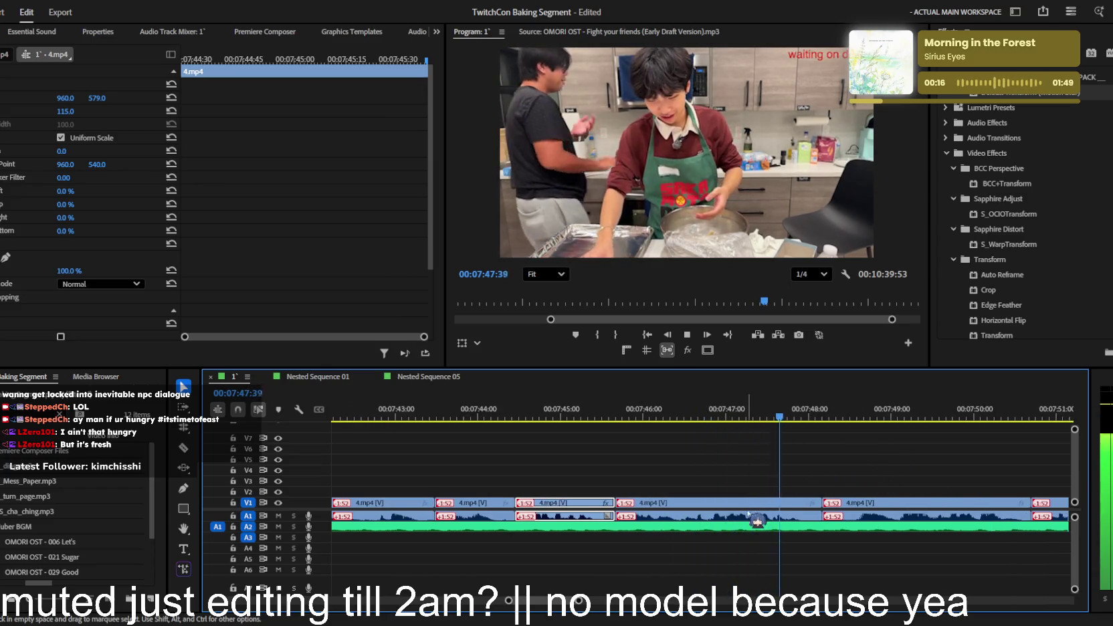
key(minus)
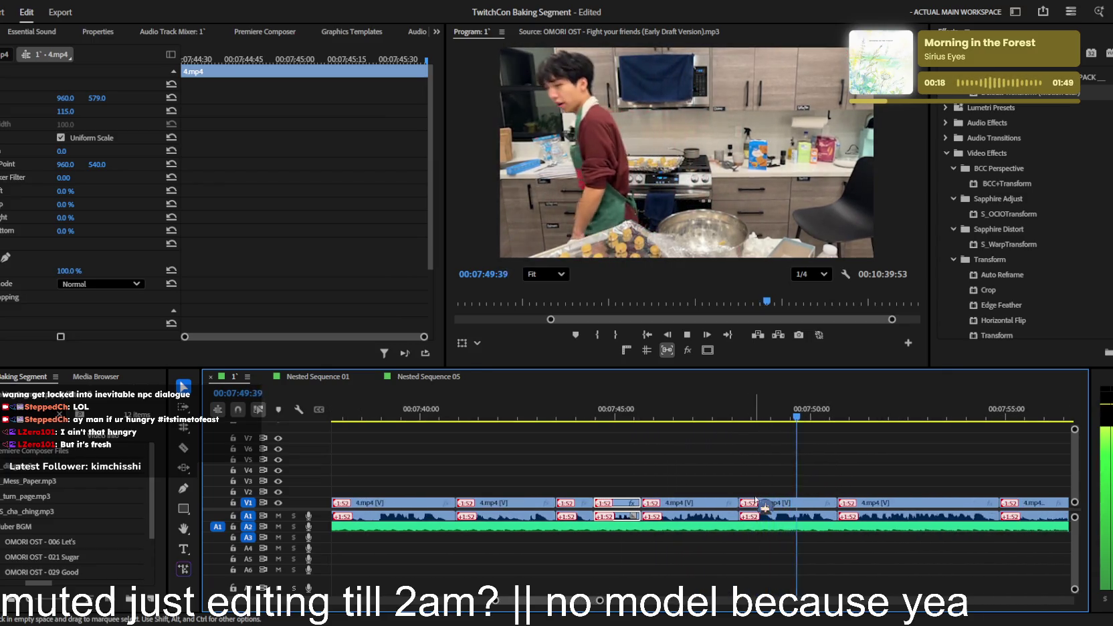
key(minus)
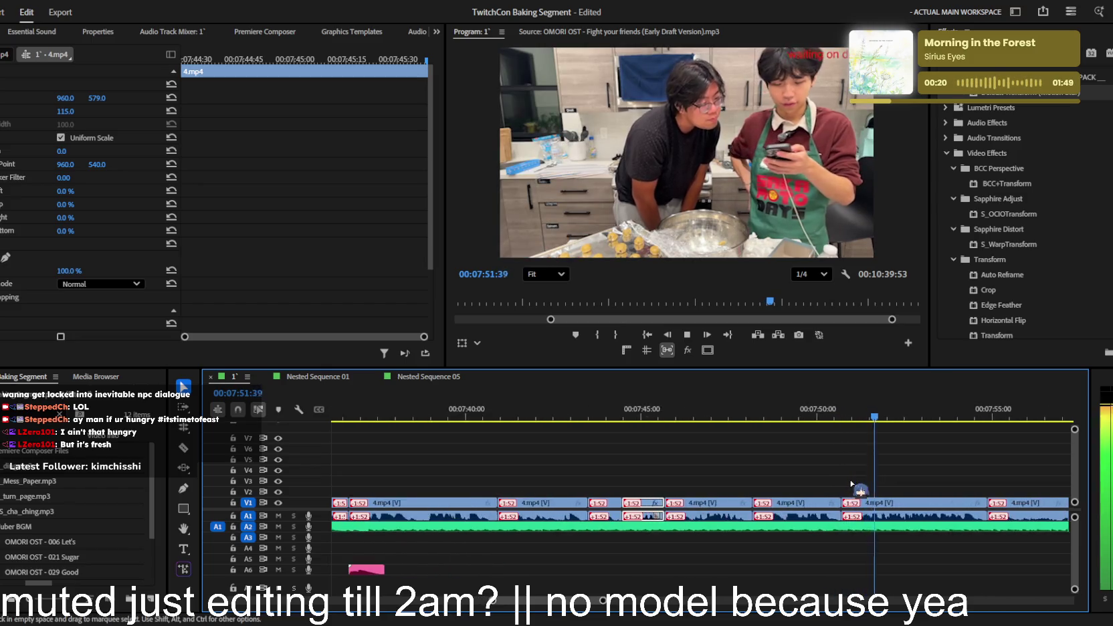
key(equal)
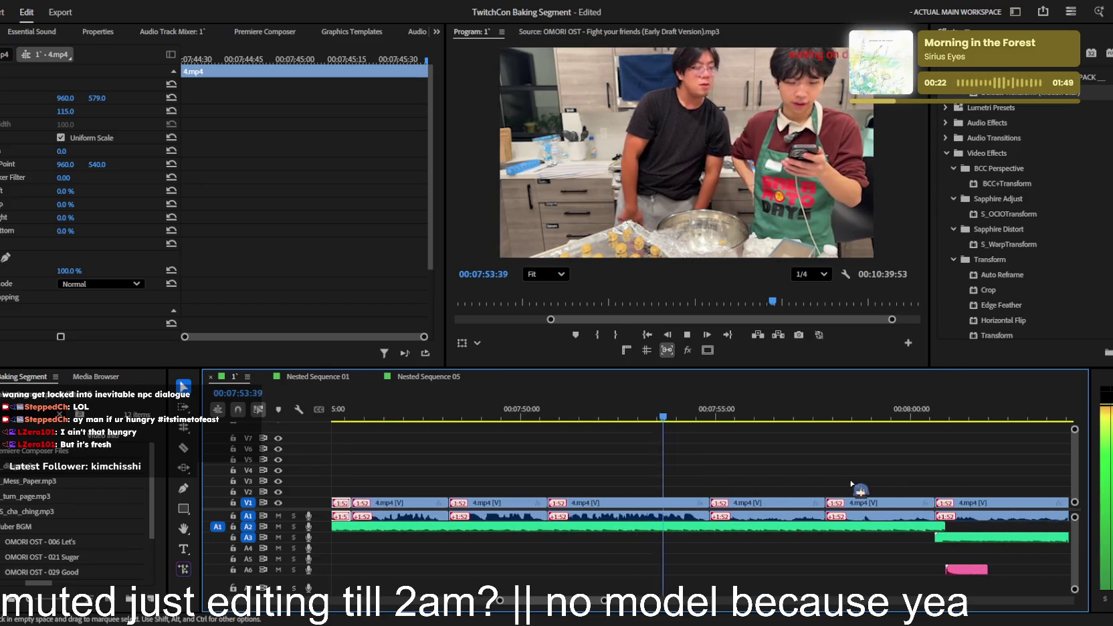
click(851, 483)
key(minus)
key(space)
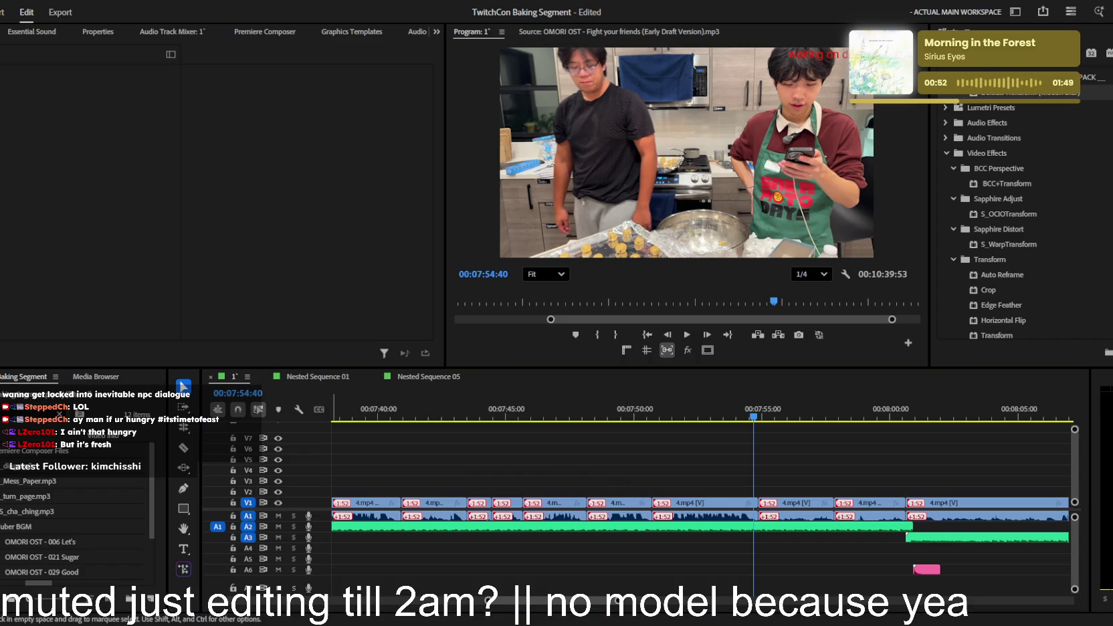
mouse_move(40, 542)
mouse_down()
mouse_move(1054, 448)
mouse_move(742, 456)
mouse_up()
- Preview the footage under the new V6 recipe screenshot, stopping at 07:54:13
key(j)
scroll(796, 472, up, 2)
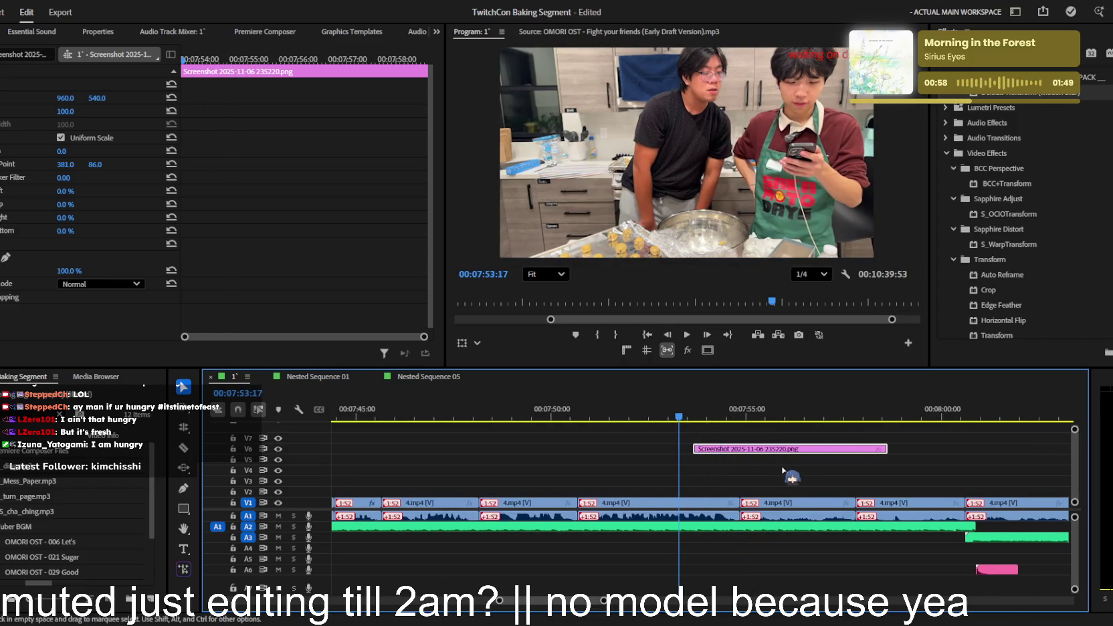
key(space)
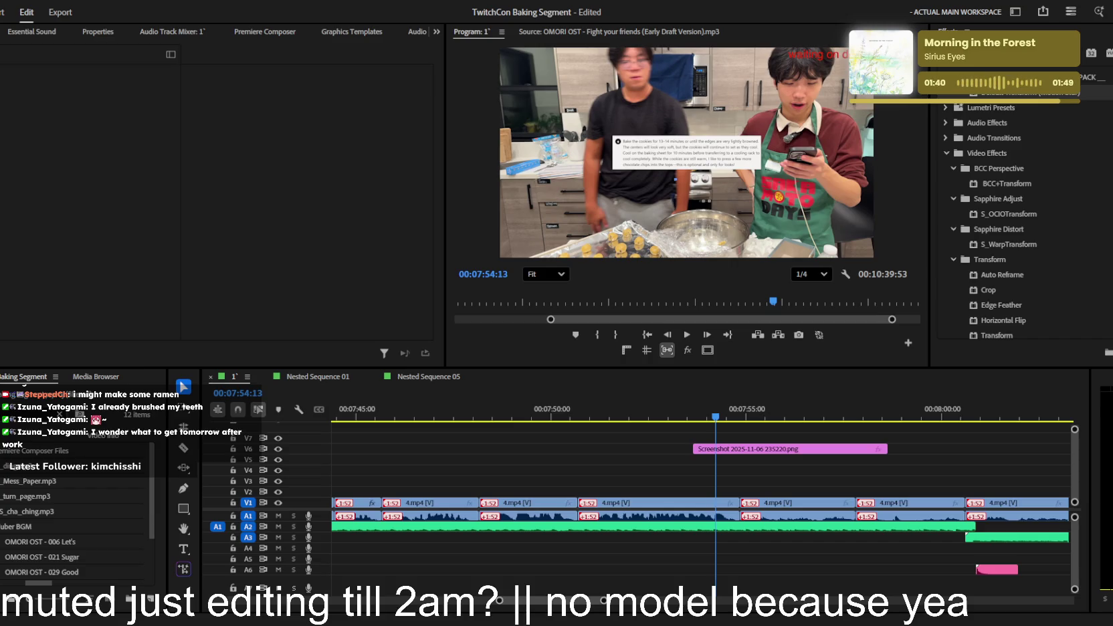
- Save the project and review the recipe overlay section, stopping at 07:54:23
key(alt+Tab)
key(ctrl+z)
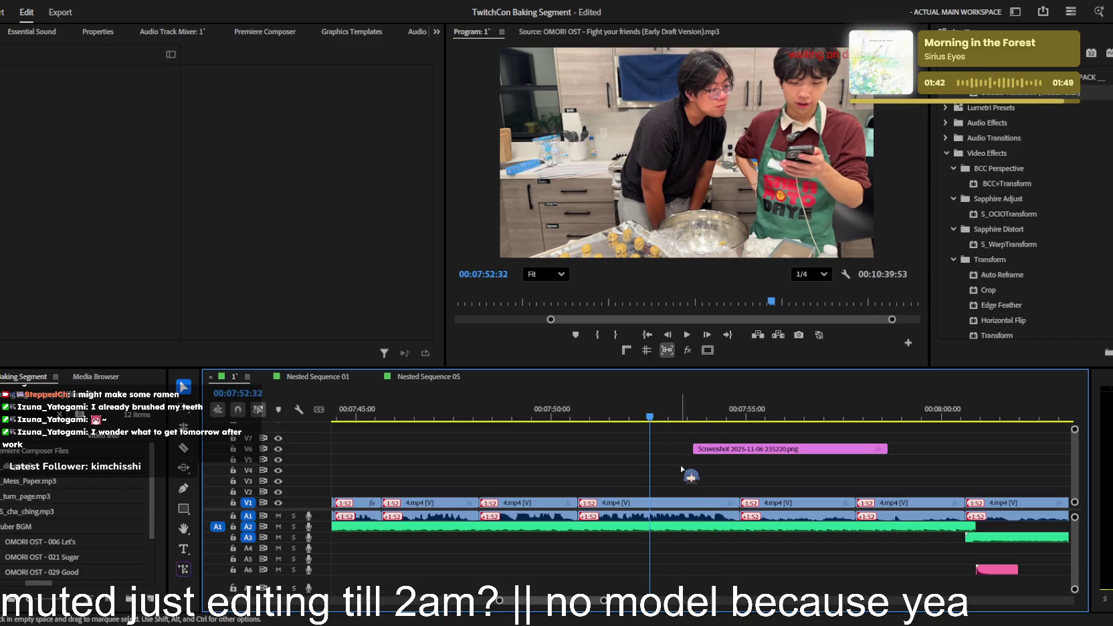
key(minus)
key(minus)
key(minus)
key(equal)
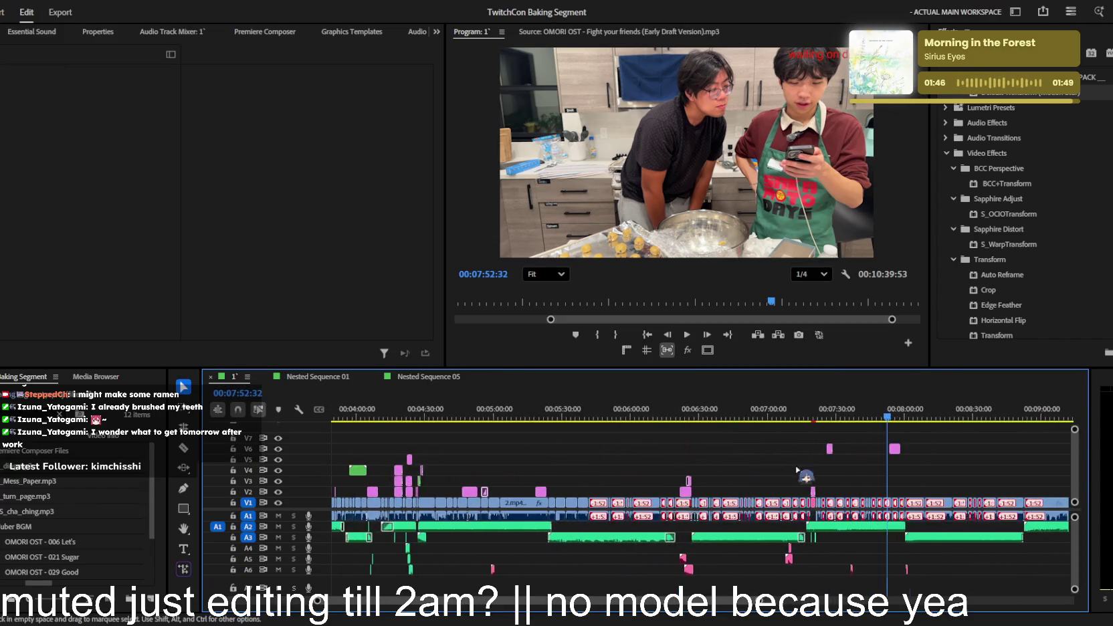
key(equal)
key(equal)
key(equal)
key(space)
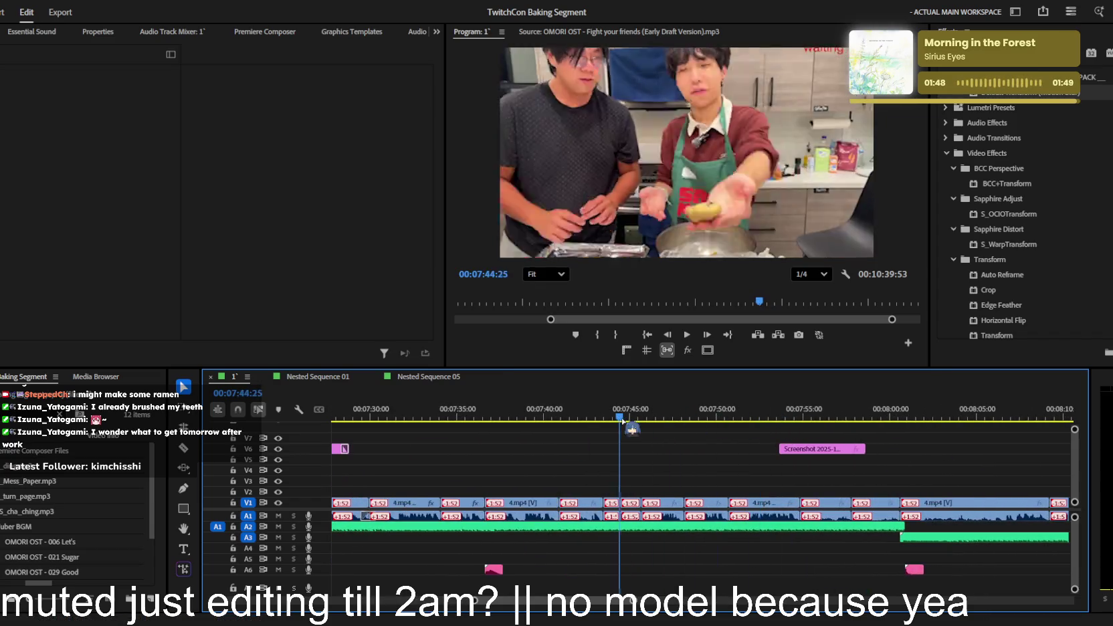
key(equal)
key(space)
key(minus)
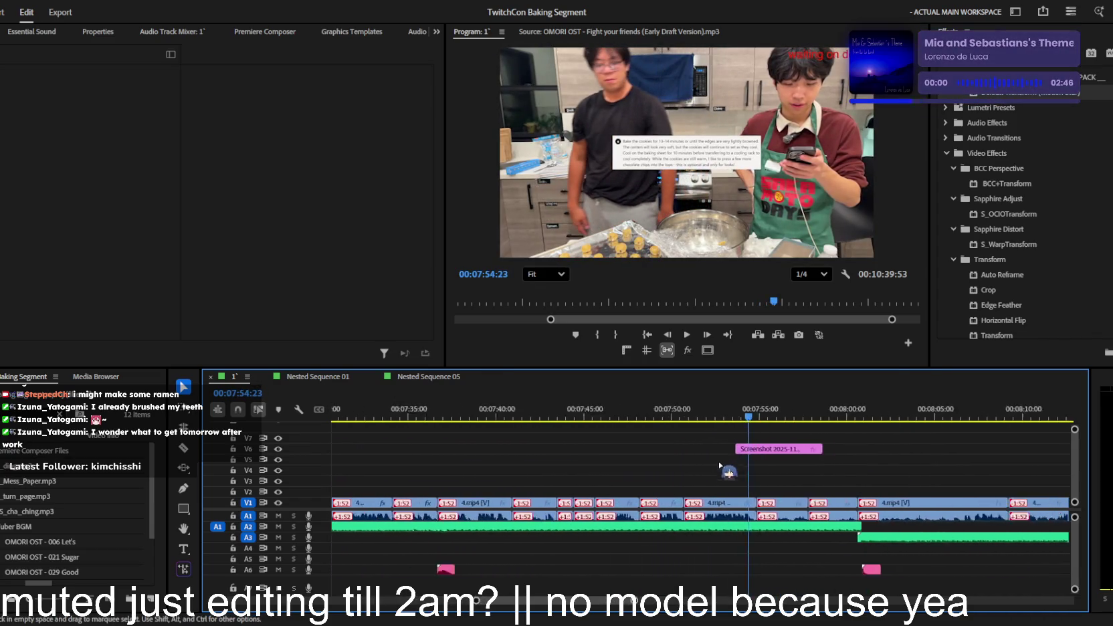
key(minus)
key(minus)
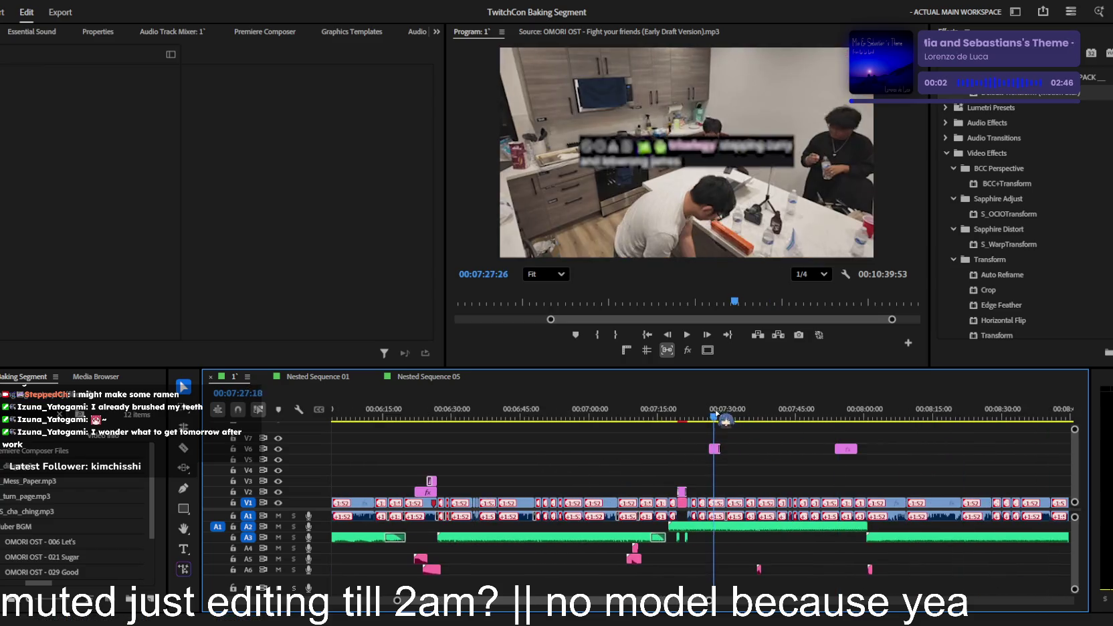
- Scrub back to the earlier recipe overlay around 04:28 and play from about 04:18
drag(714, 411, 335, 416)
key(minus)
scroll(469, 446, up, 5)
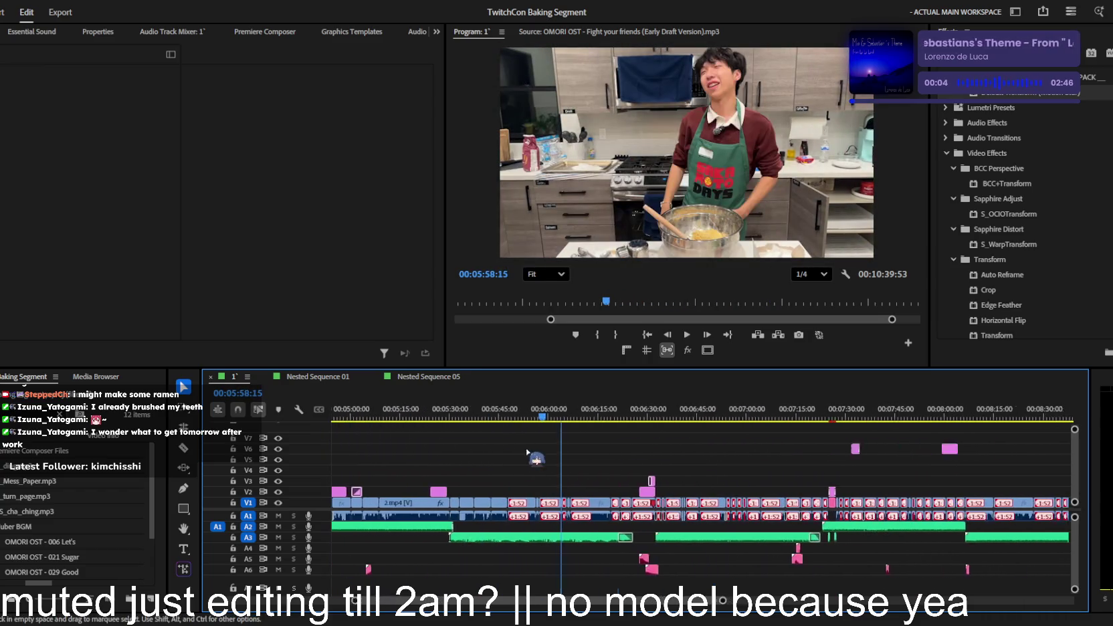
click(537, 410)
drag(539, 408, 461, 410)
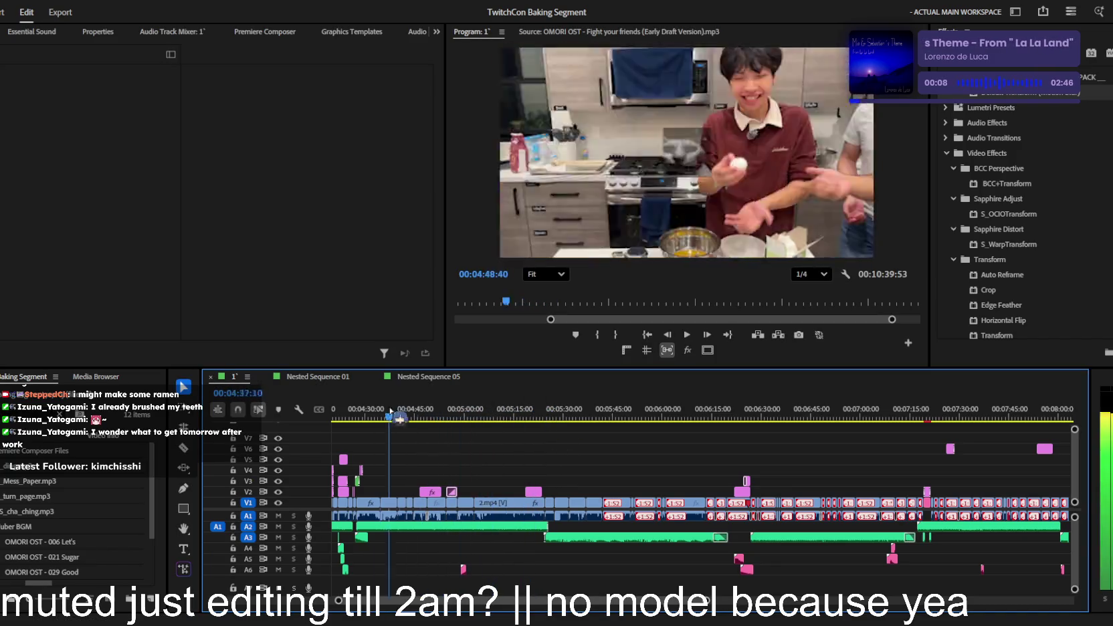
mouse_move(461, 409)
mouse_down()
mouse_move(533, 389)
mouse_move(494, 461)
mouse_up()
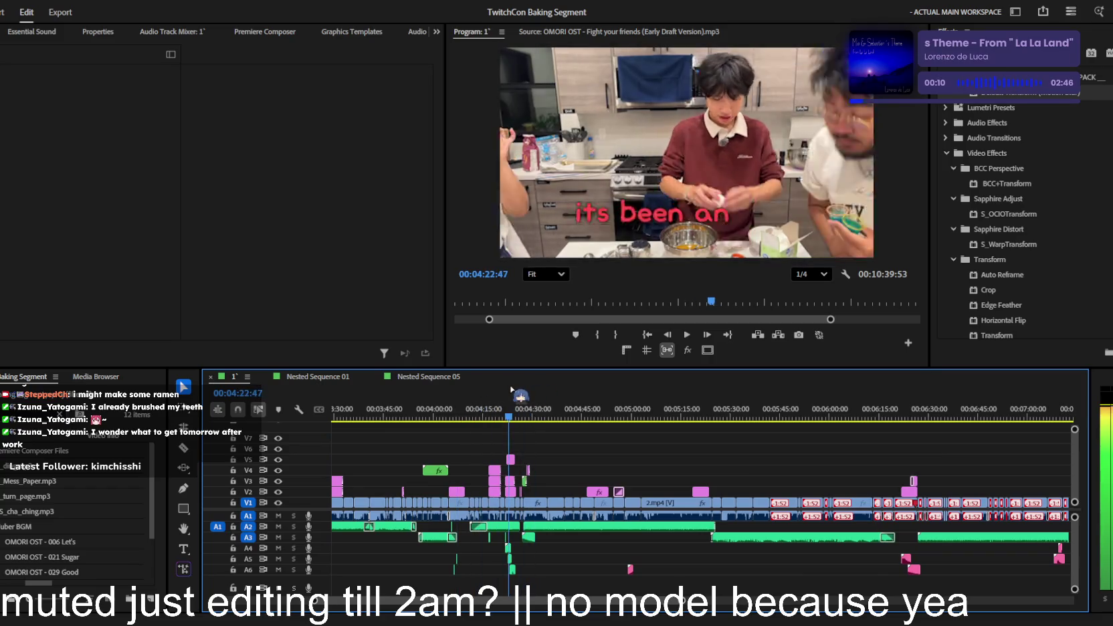
key(space)
scroll(515, 475, up, 4)
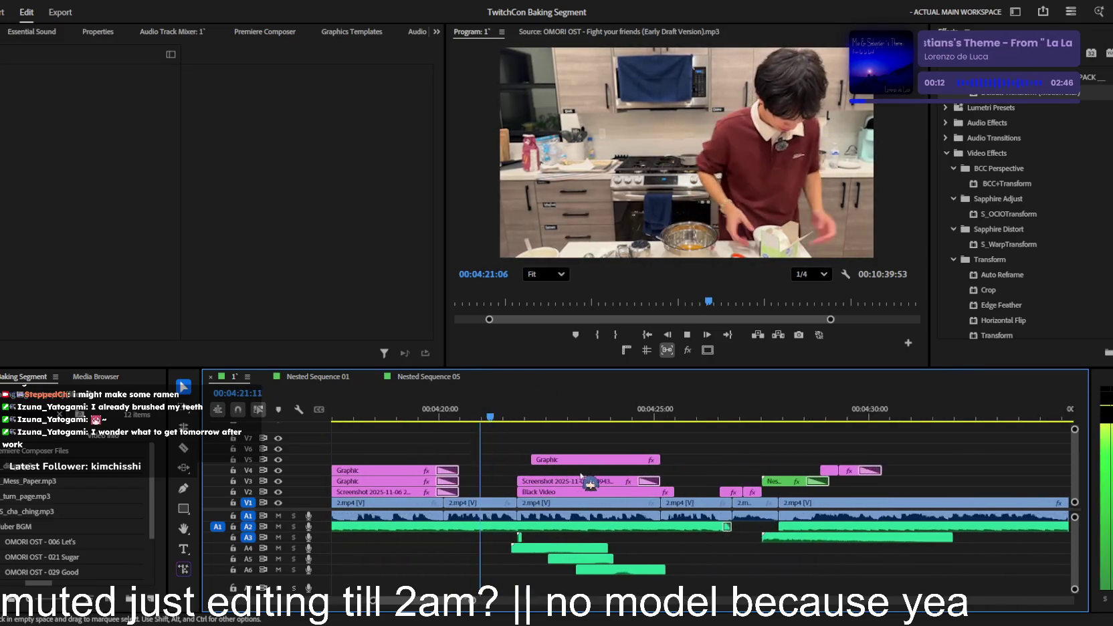
- Select the earlier Black Video dim, screenshot and Graphic layers and copy them
click(550, 493)
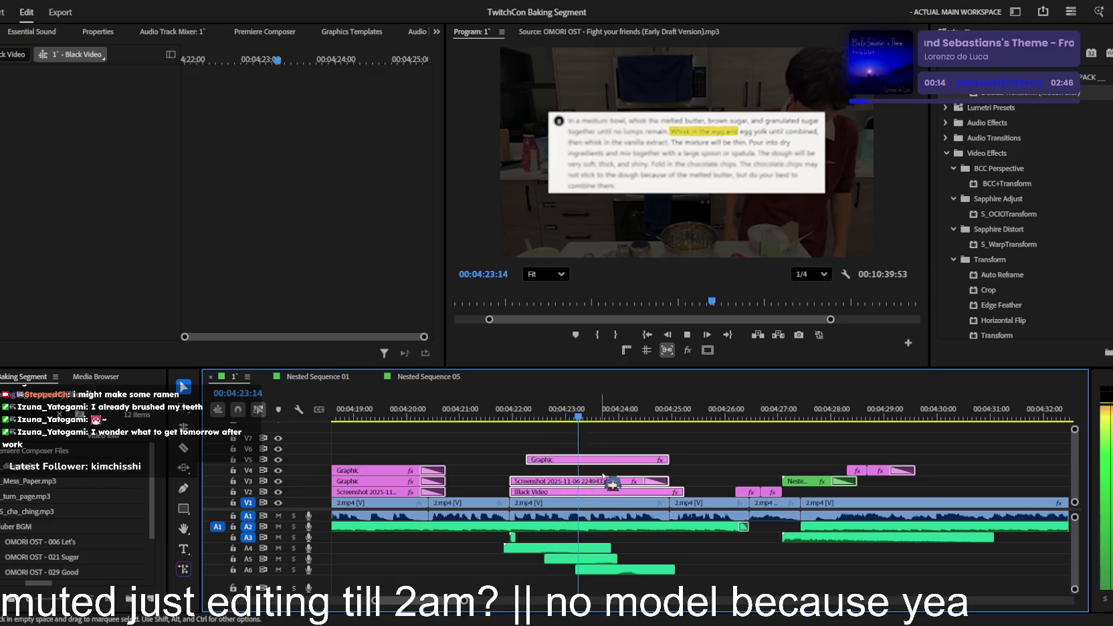
scroll(550, 493, down, 6)
scroll(717, 476, down, 5)
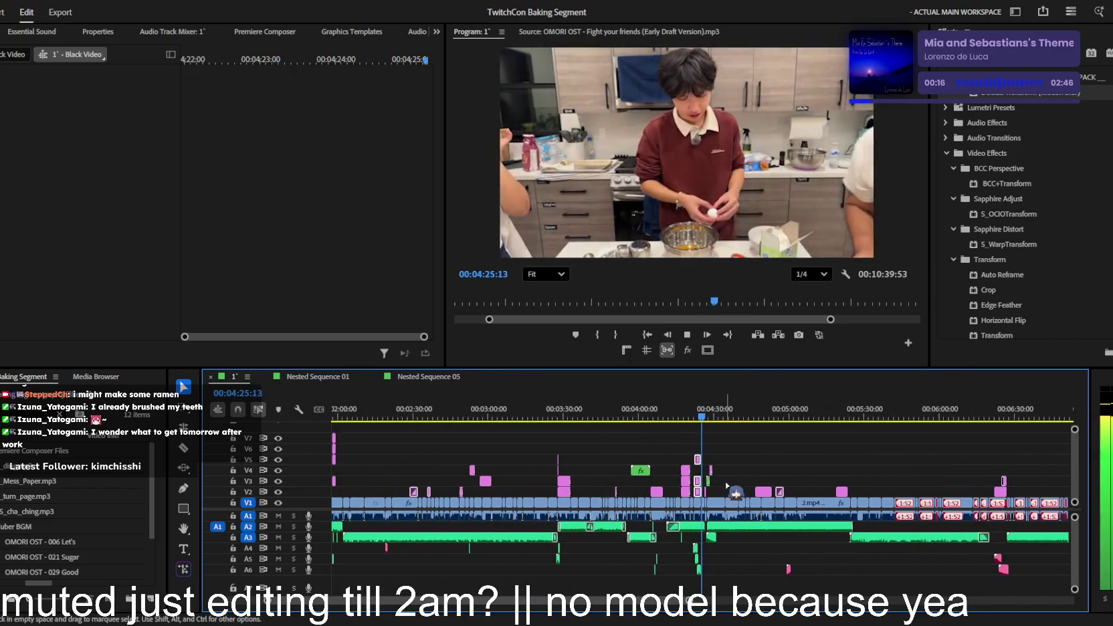
key(space)
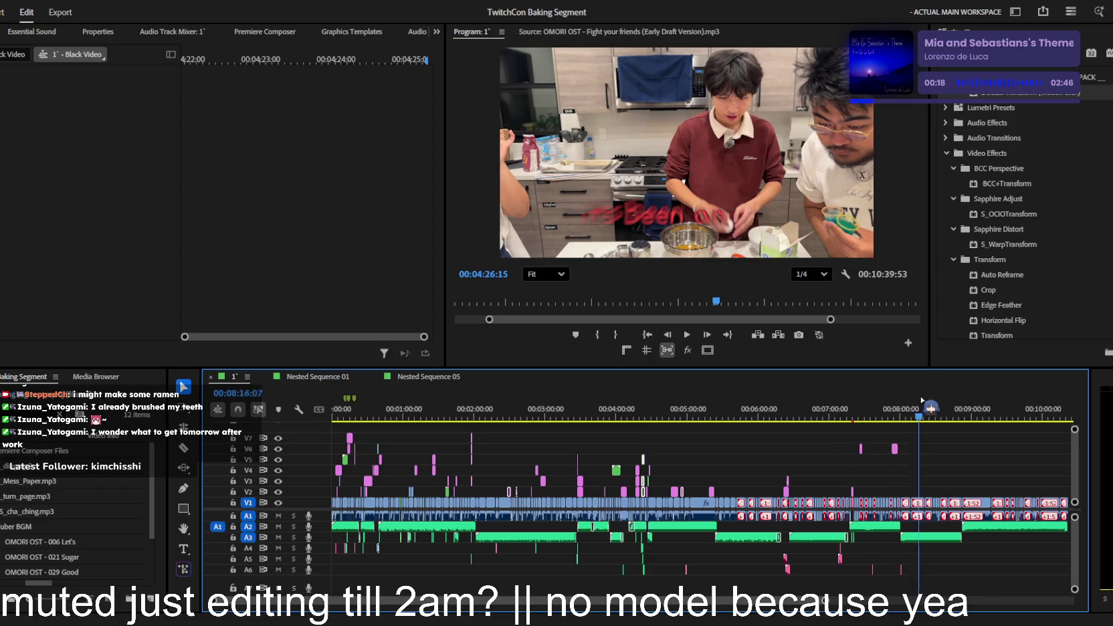
scroll(891, 482, up, 2)
- Paste the dim, screenshot and Graphic layers at the recipe overlay near 07:53
key(space)
scroll(896, 471, up, 3)
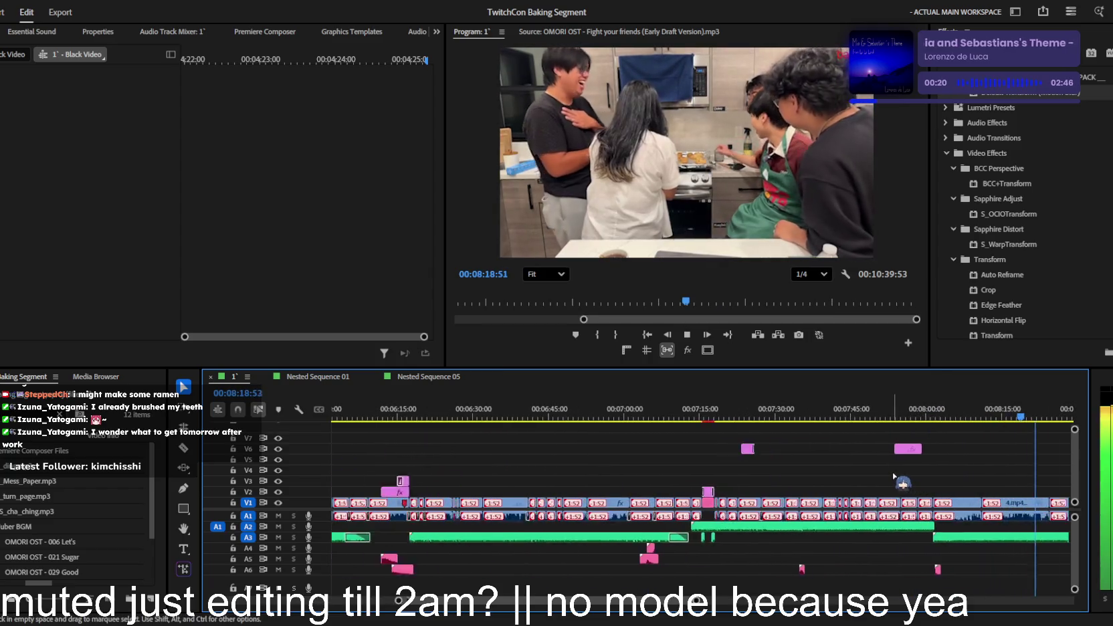
scroll(669, 462, down, 2)
key(Up)
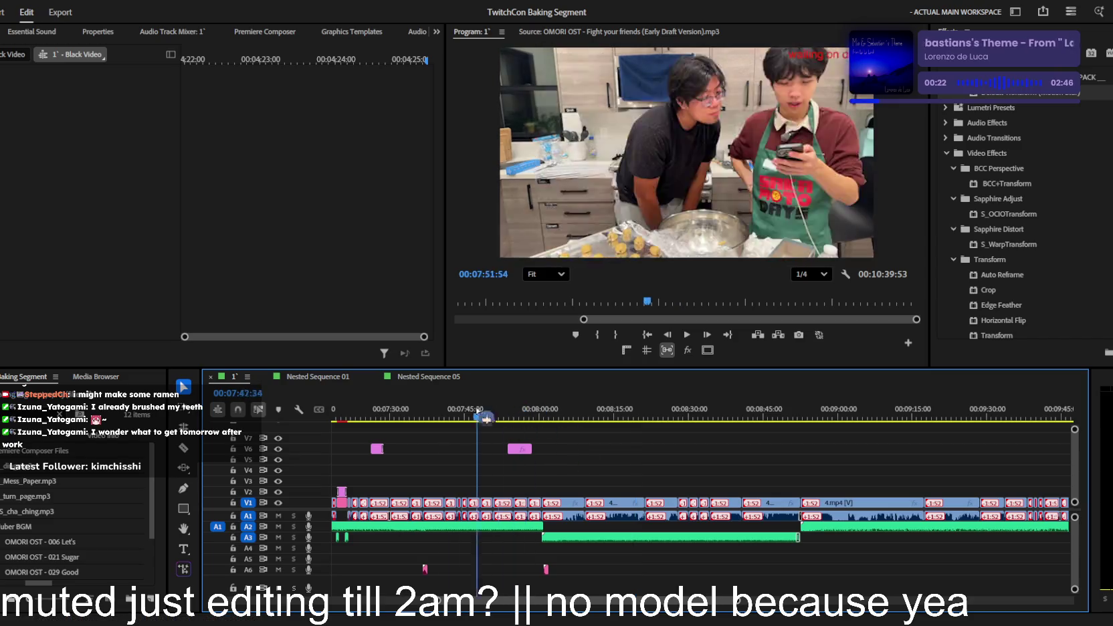
scroll(495, 452, up, 3)
key(Down)
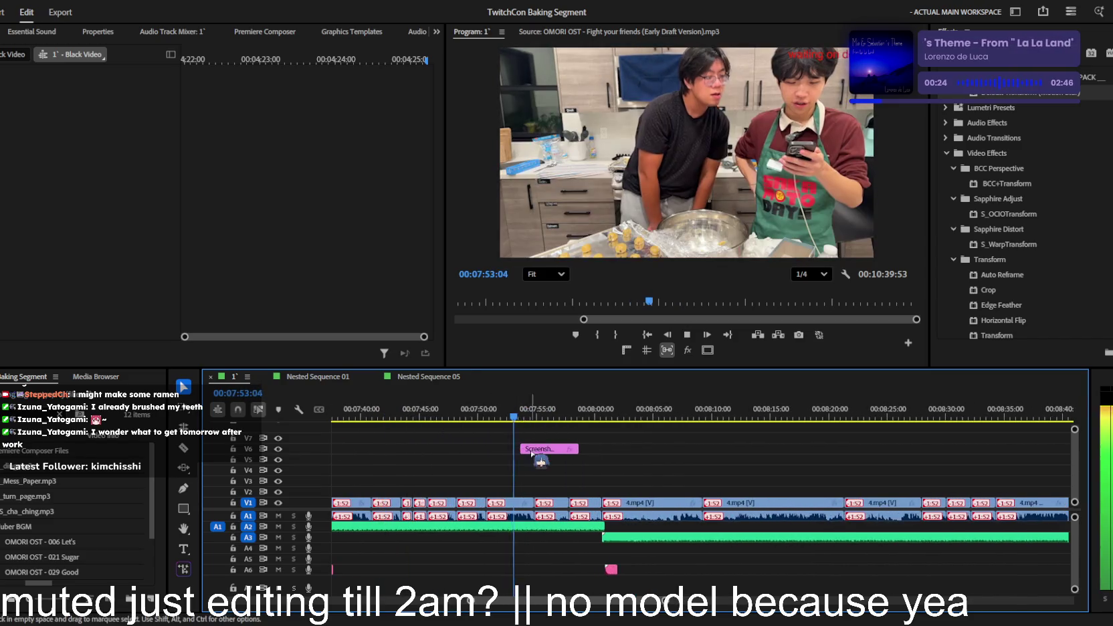
key(ctrl+v)
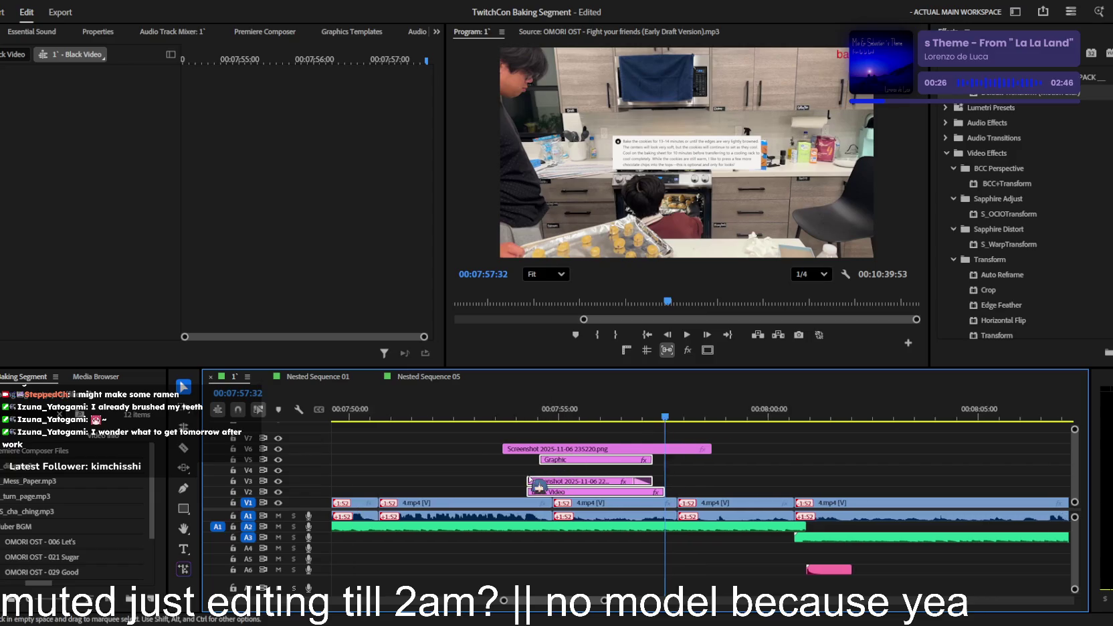
scroll(562, 465, up, 2)
click(529, 421)
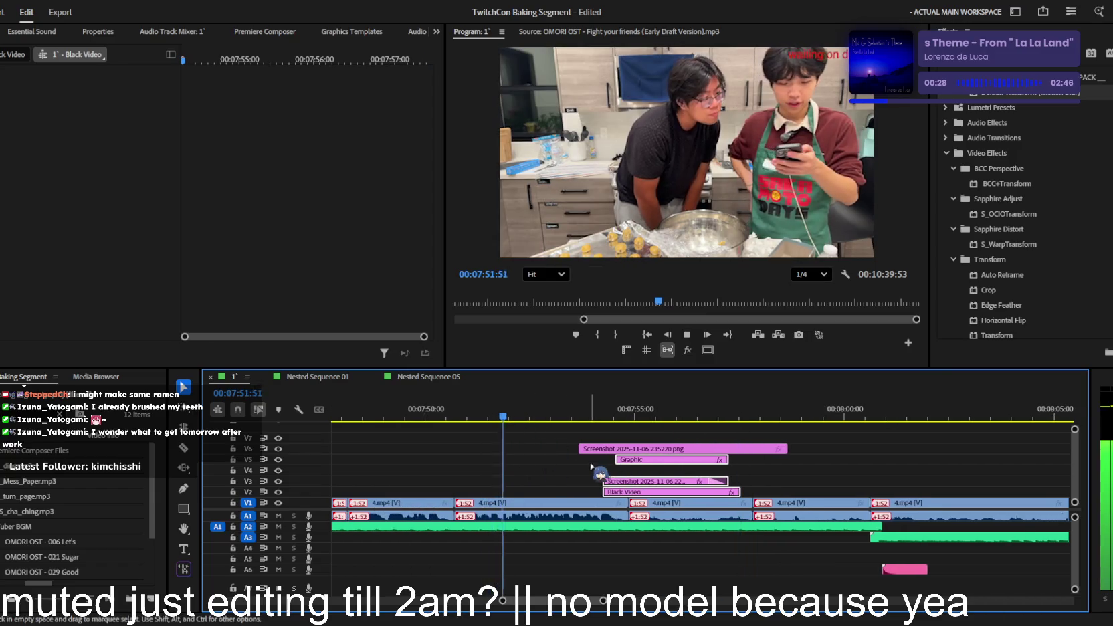
- Move the V6 recipe screenshot to start around 7:50:42 and check the new timing
key(space)
click(626, 482)
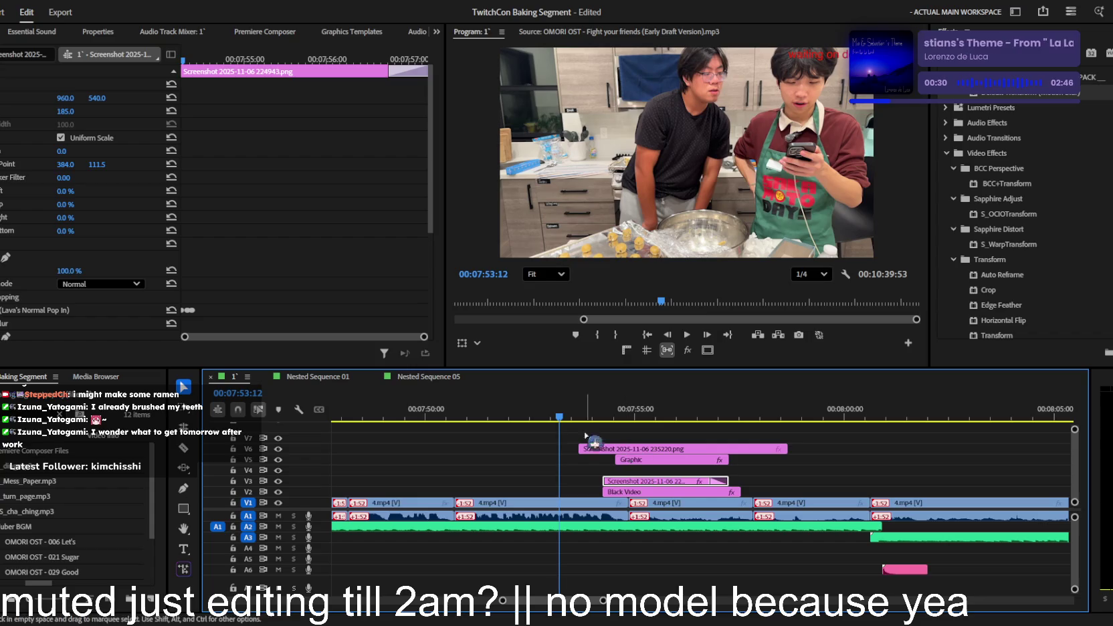
click(628, 449)
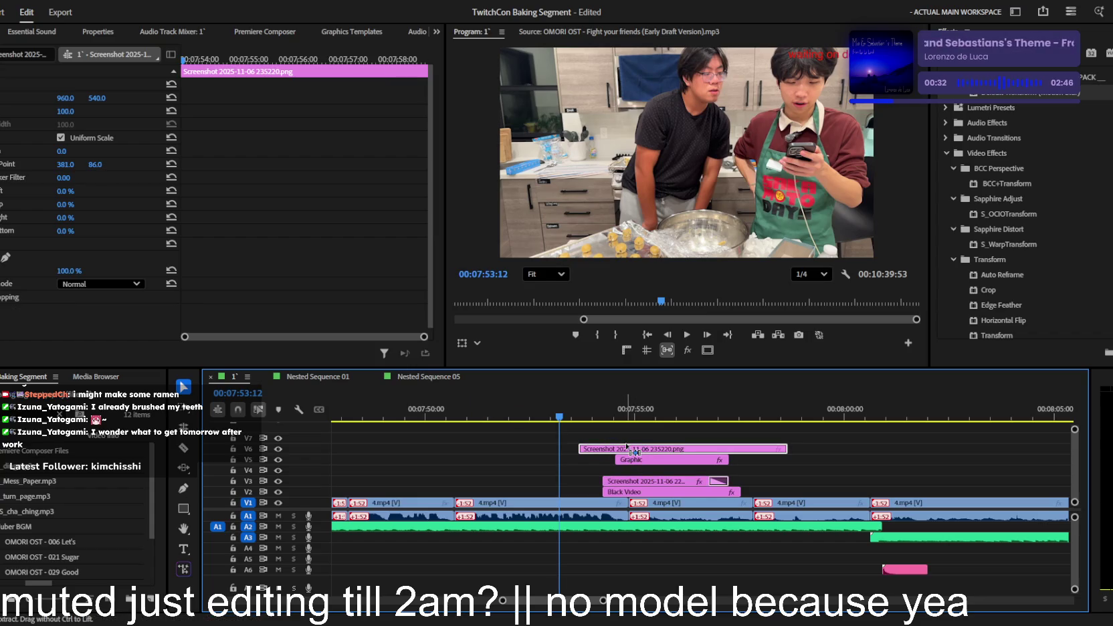
key(space)
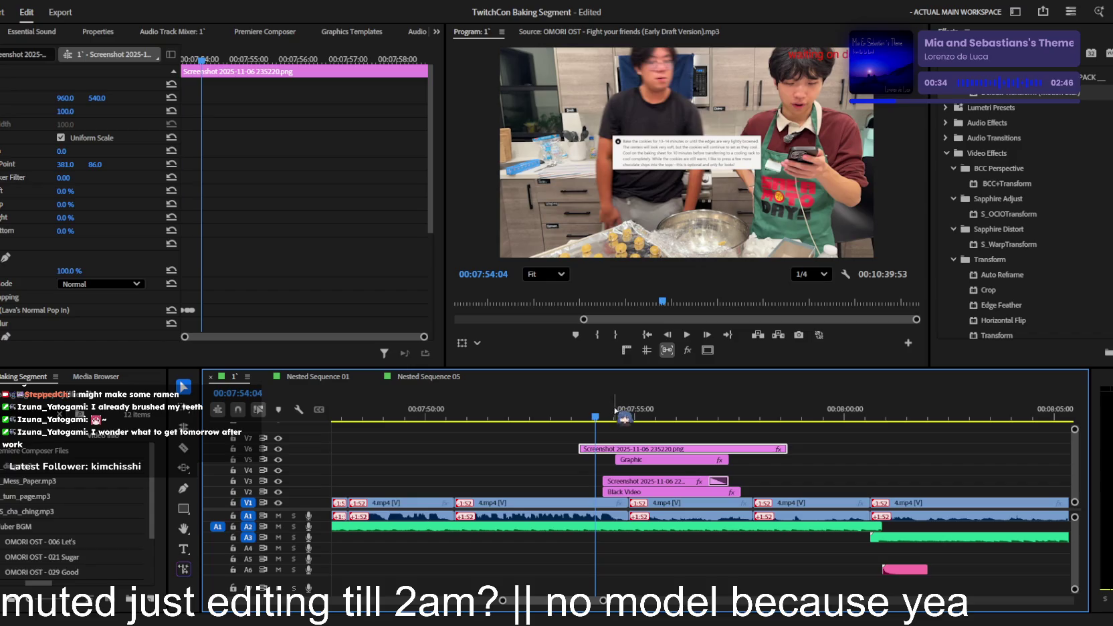
drag(624, 448, 495, 450)
scroll(397, 414, up, 2)
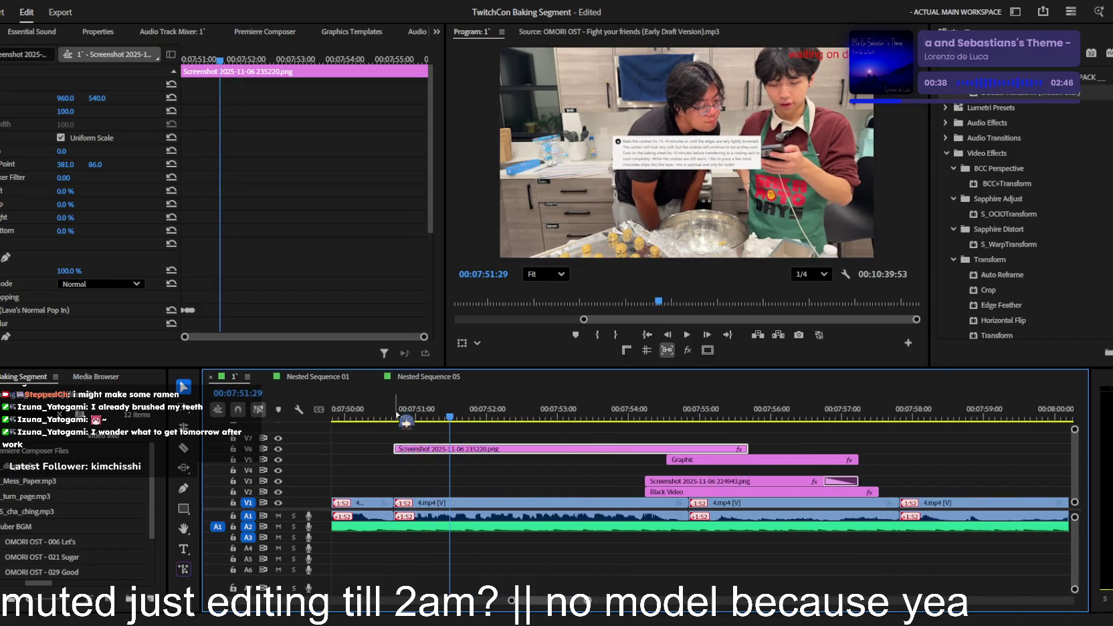
key(space)
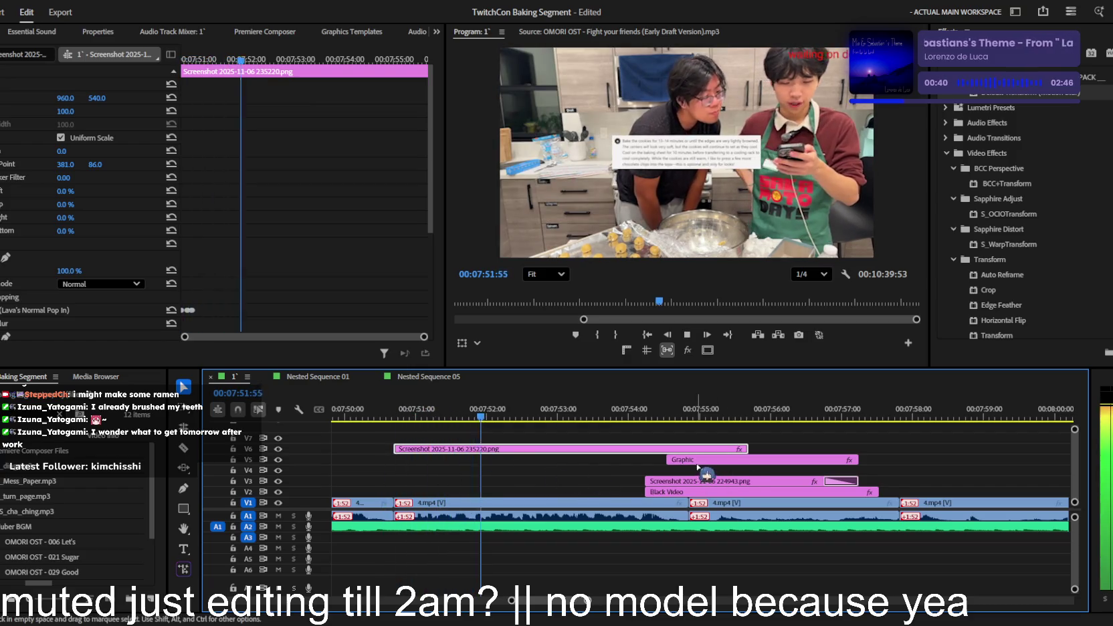
key(space)
- Enlarge the recipe screenshot to 208% and re-centre its oval mask on the first line
drag(68, 121, 140, 121)
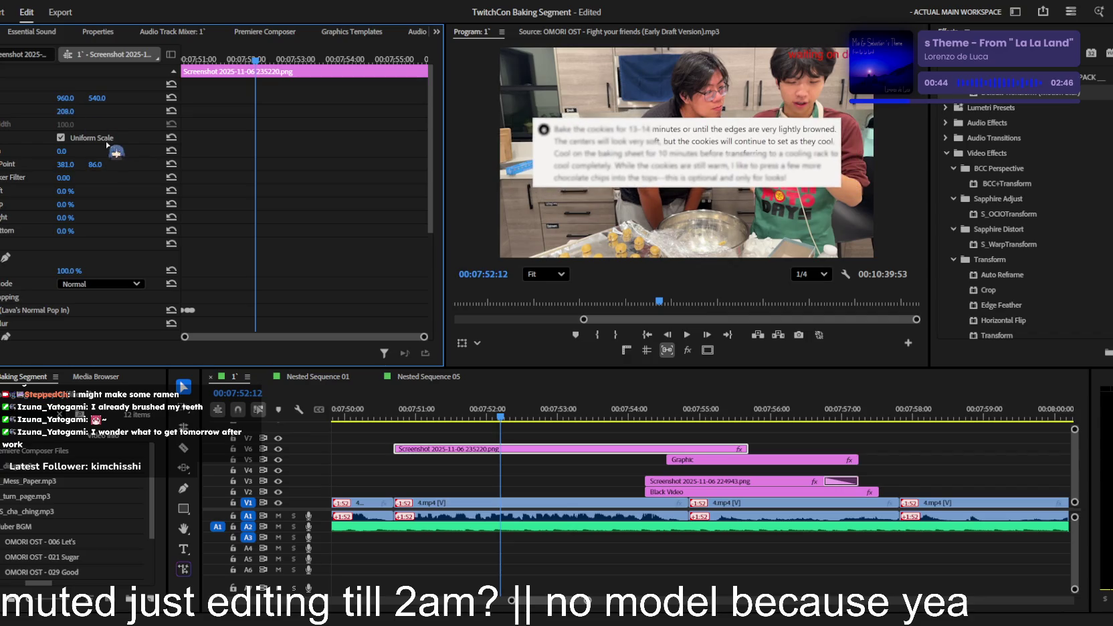
scroll(7, 283, down, 3)
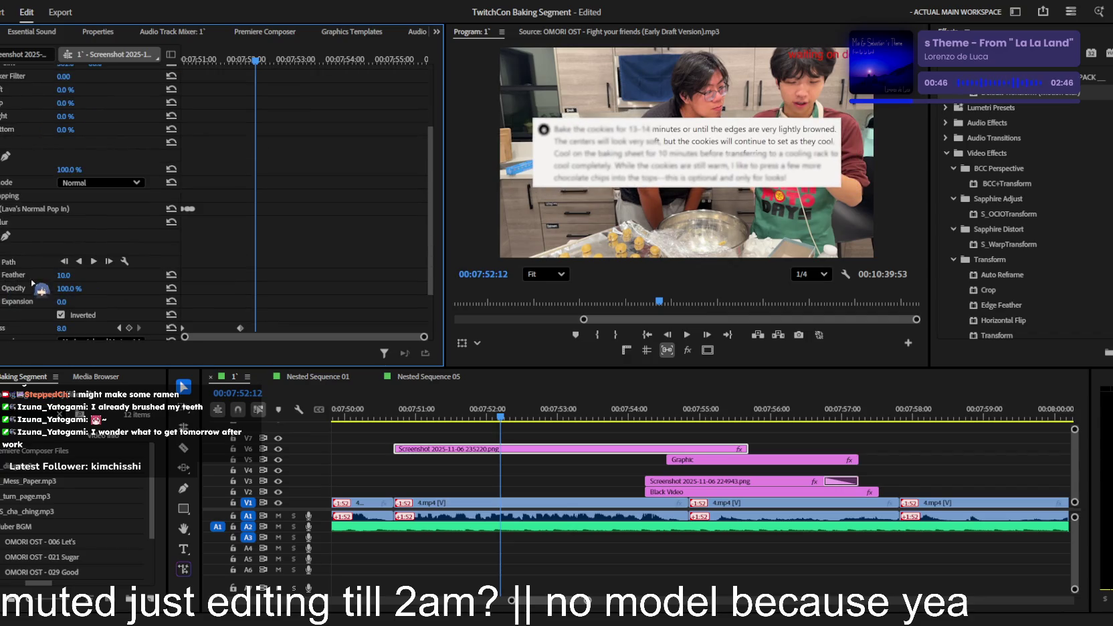
drag(688, 129, 676, 128)
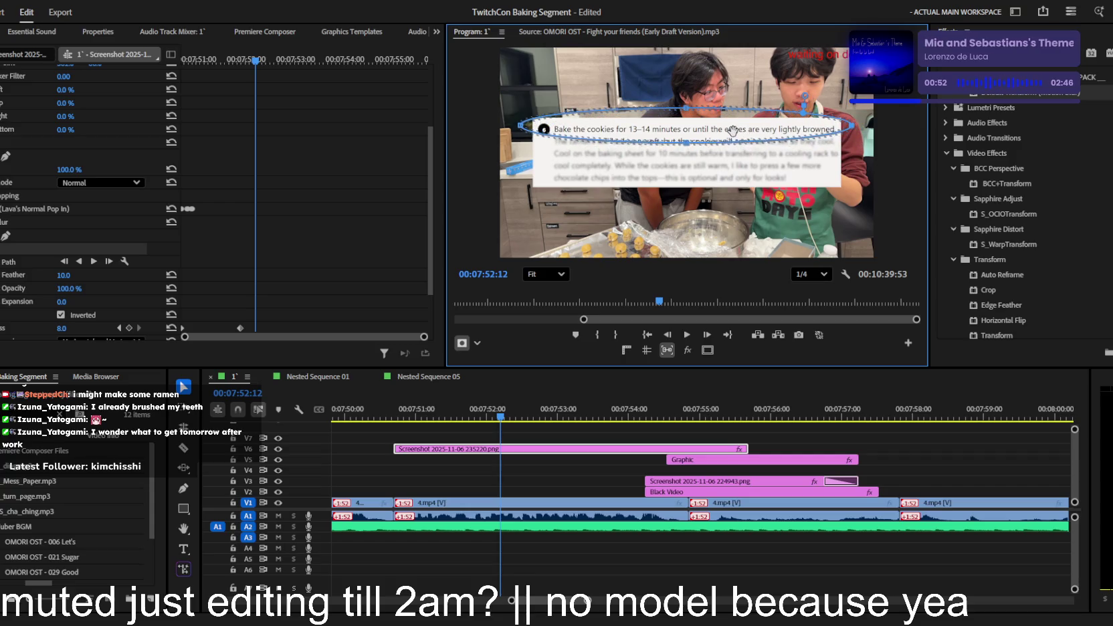
drag(732, 130, 734, 136)
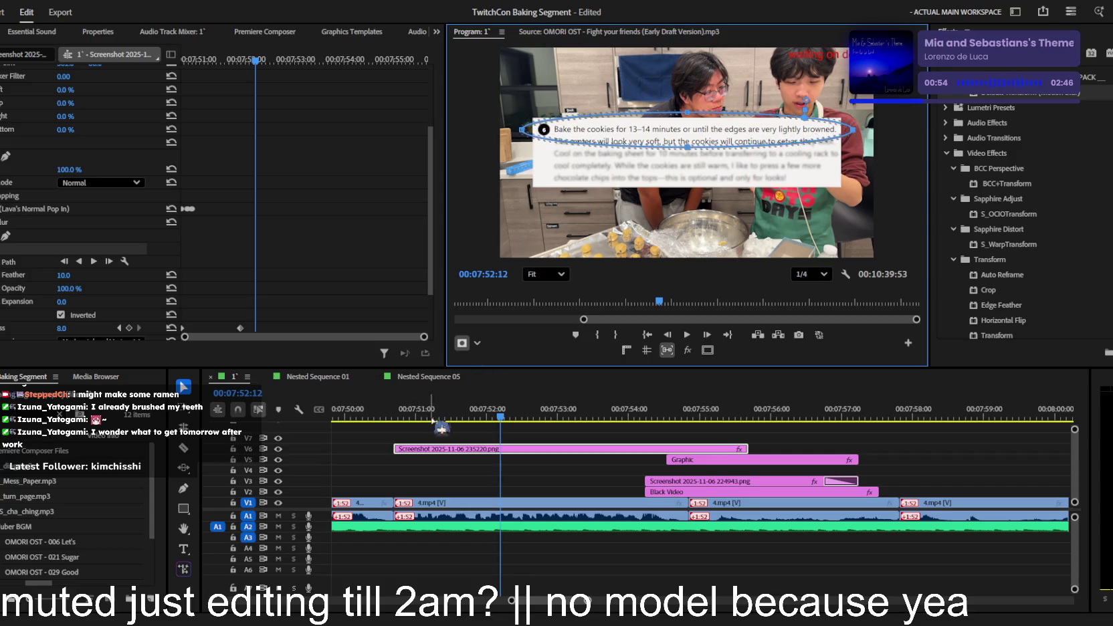
click(468, 415)
click(525, 460)
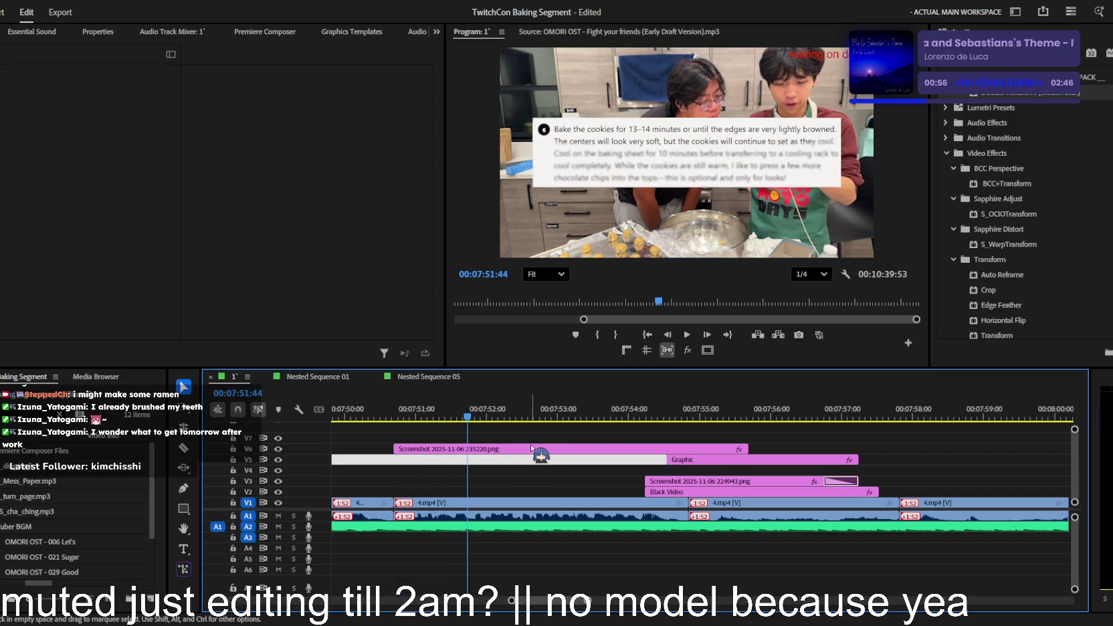
- Move the Graphic clip to V7 and start Black Video together with the screenshot overlay
key(space)
drag(709, 459, 436, 439)
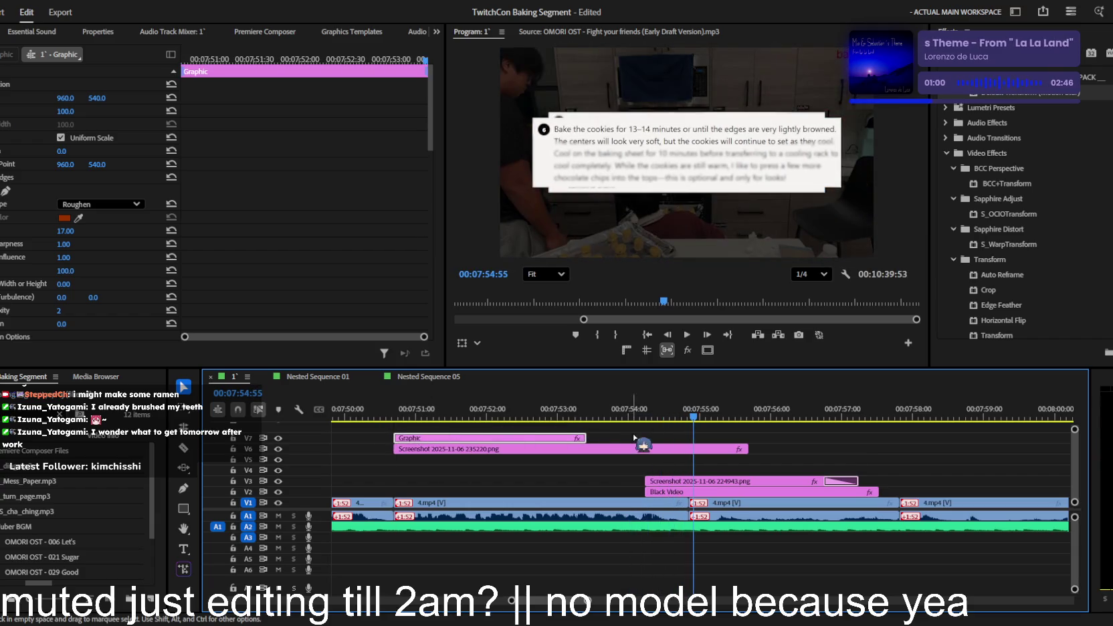
drag(666, 493, 600, 495)
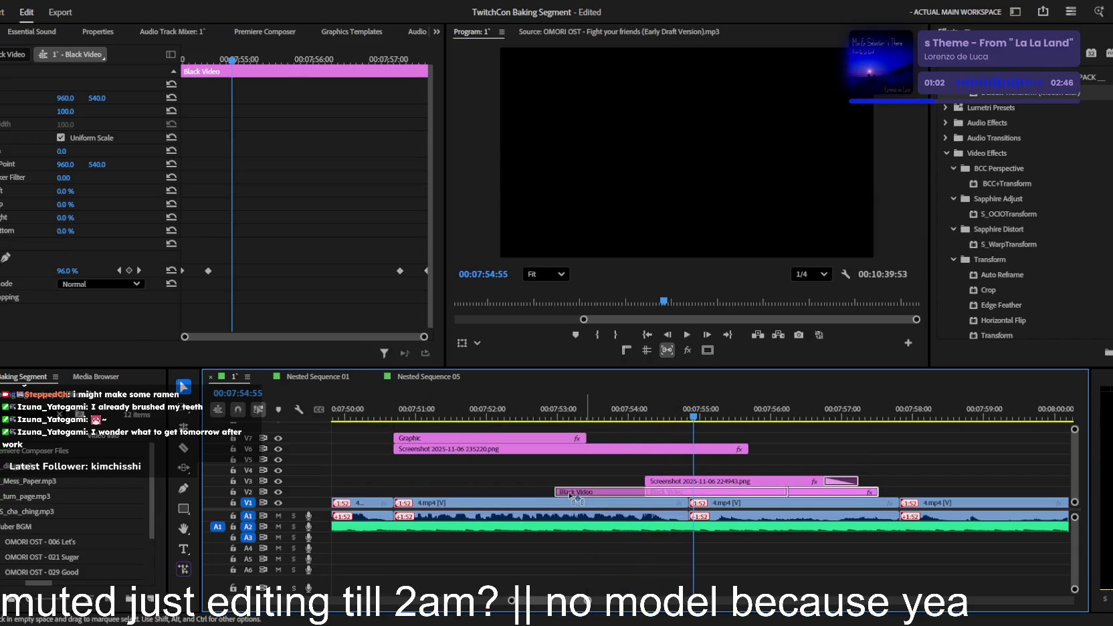
drag(425, 496, 426, 496)
key(space)
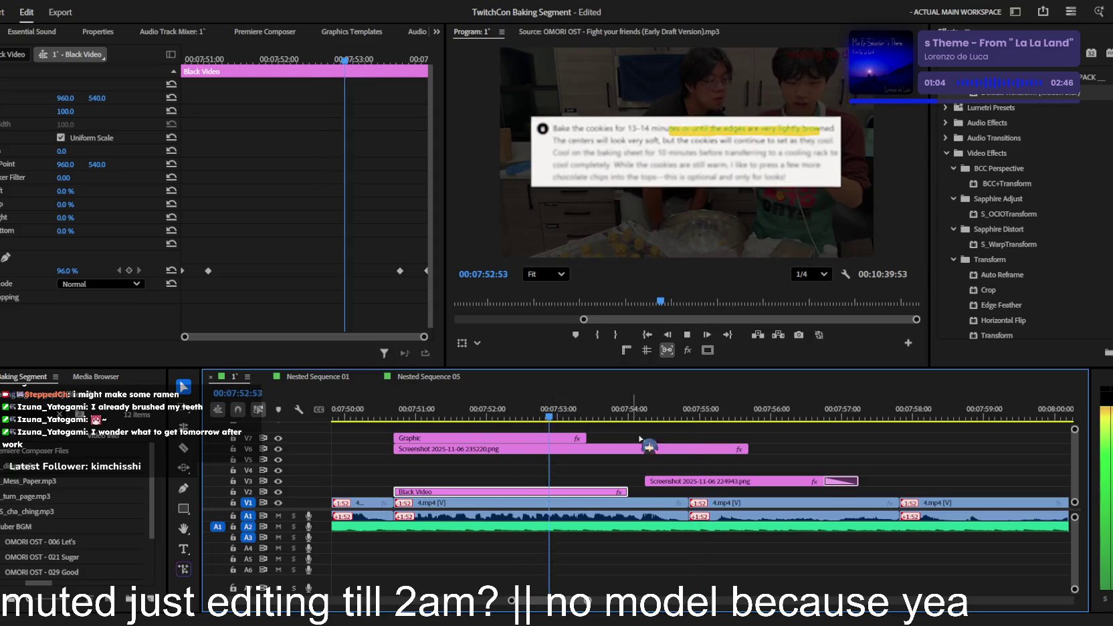
- Delete the older screenshot copy and trim Black Video and Graphic to end at the next cut
click(710, 481)
key(Delete)
drag(627, 492, 688, 492)
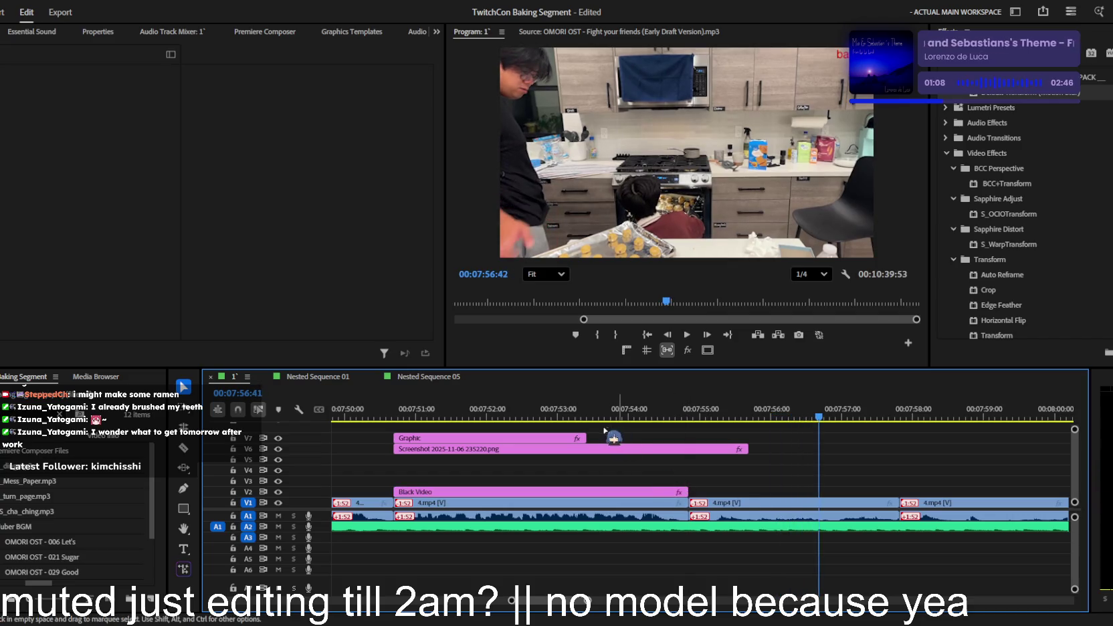
drag(590, 434, 688, 435)
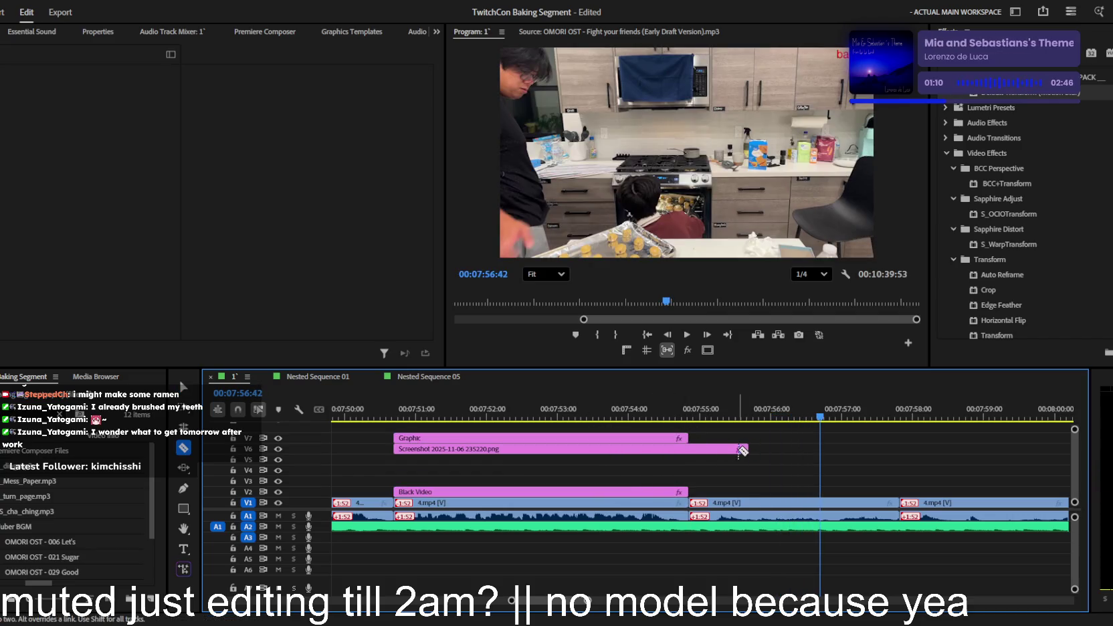
key(Delete)
click(647, 408)
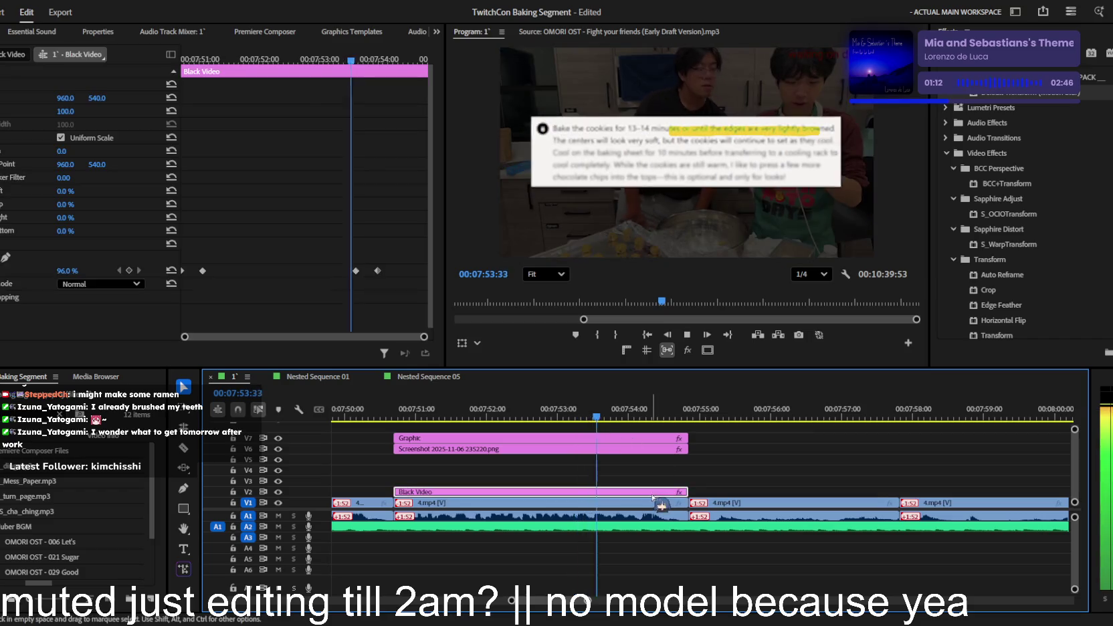
click(535, 492)
click(338, 252)
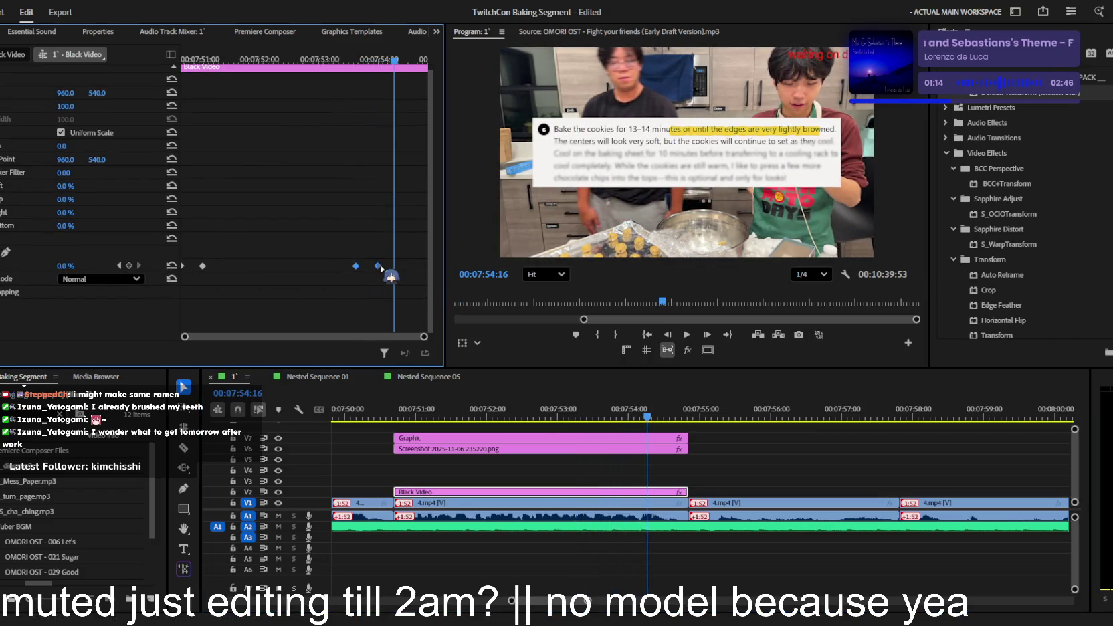
key(space)
key(Up)
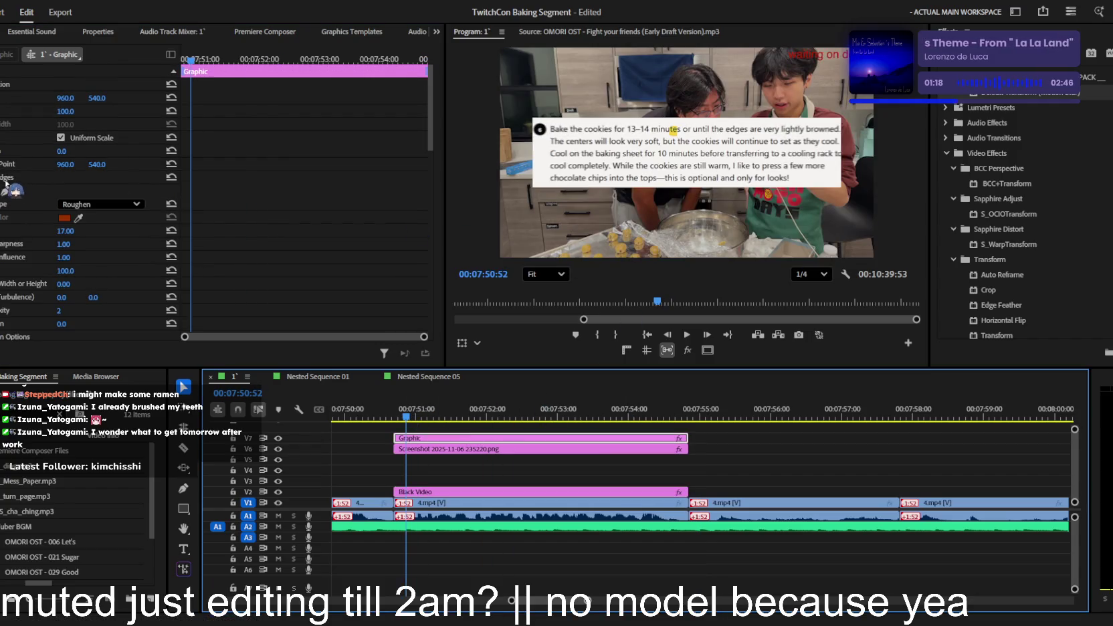
- Collapse Roughen Edges and set the Graphic's highlight across the first 'Bake the cookies' line
scroll(6, 184, down, 1)
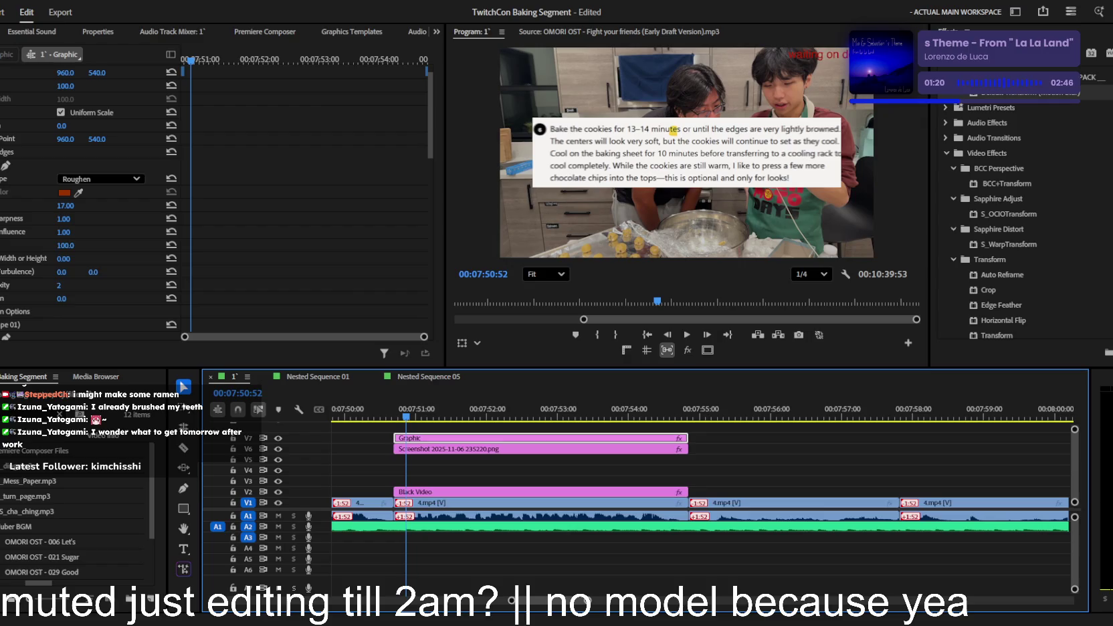
click(1, 152)
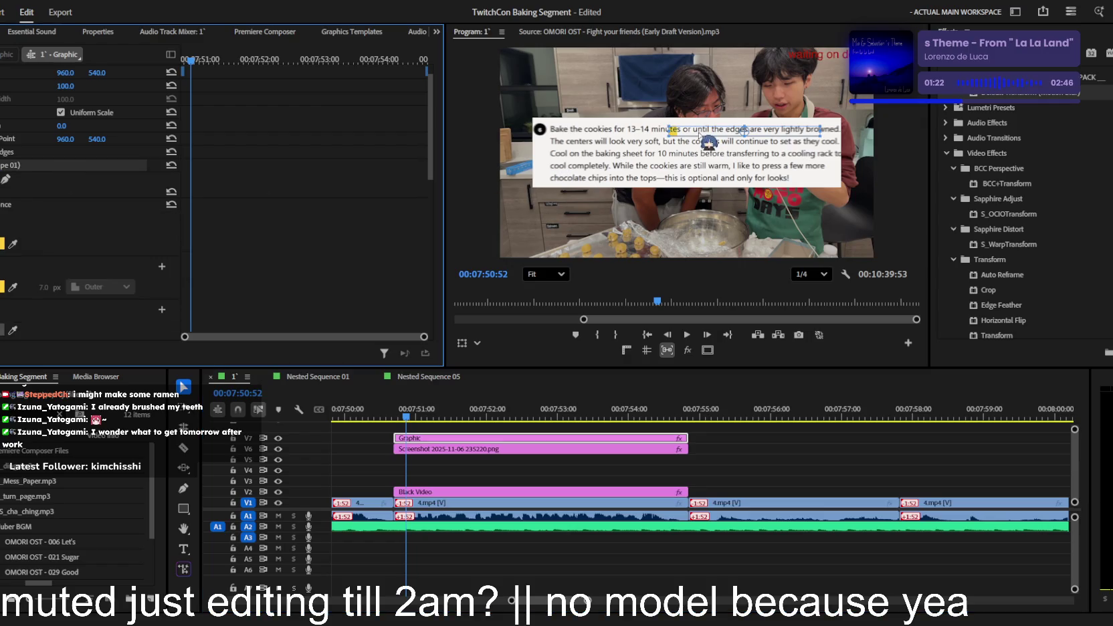
drag(734, 129, 607, 131)
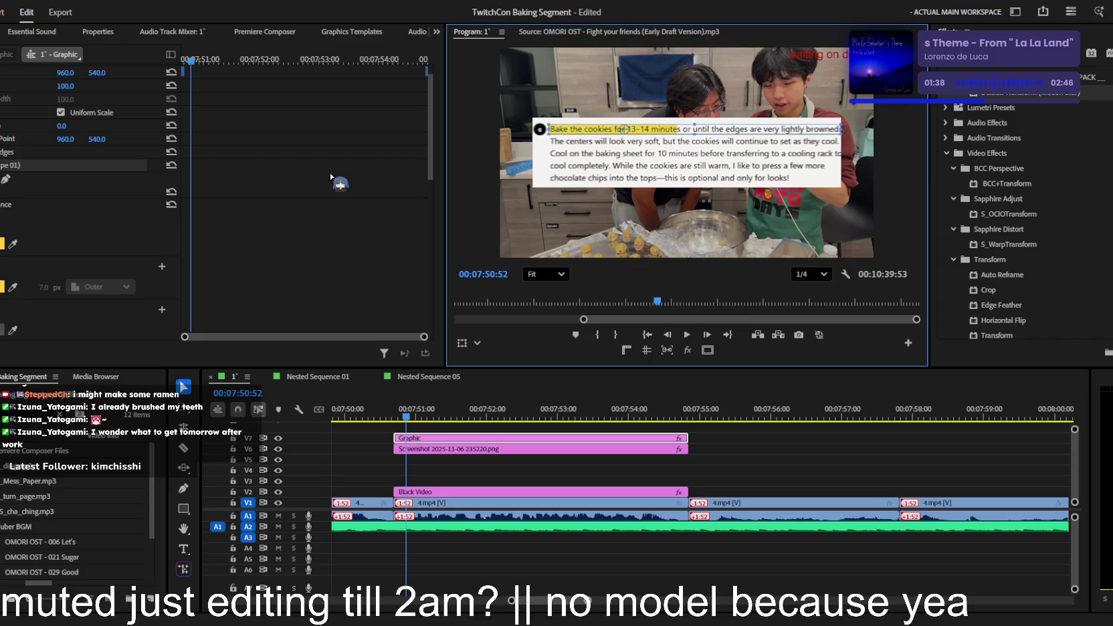
scroll(40, 246, down, 5)
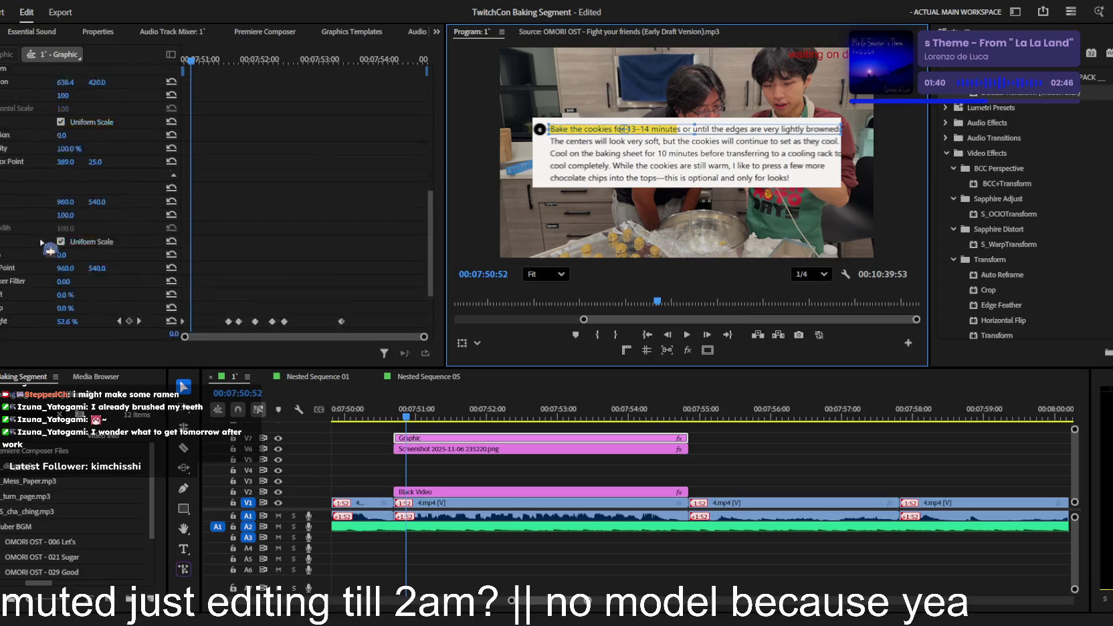
key(space)
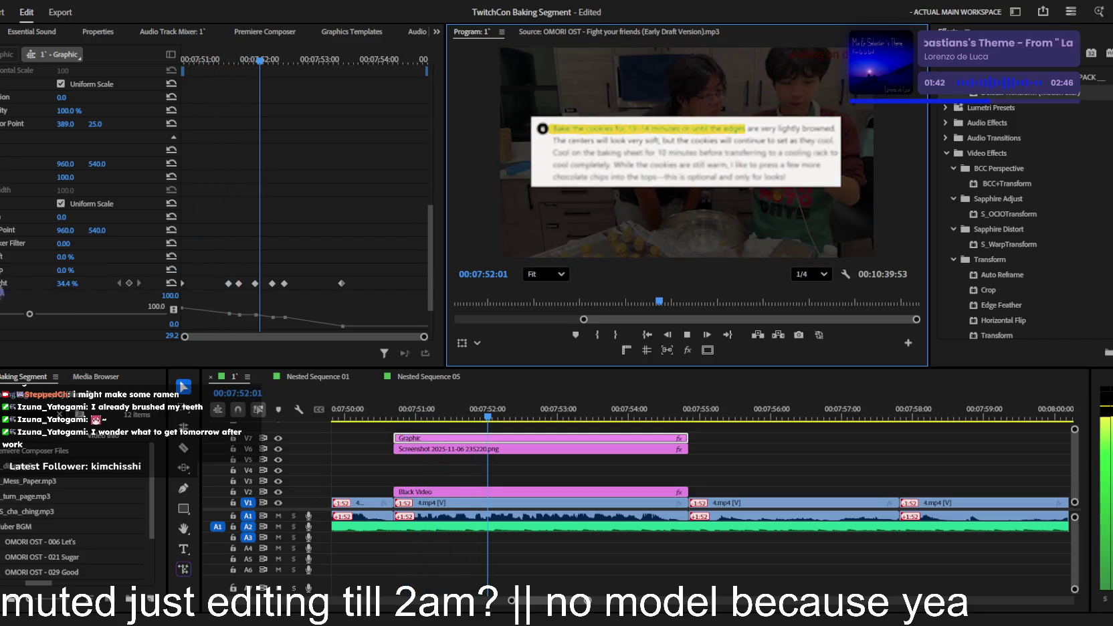
key(space)
- Preview the highlight sweep from the Graphic clip's start around 7:51
click(113, 75)
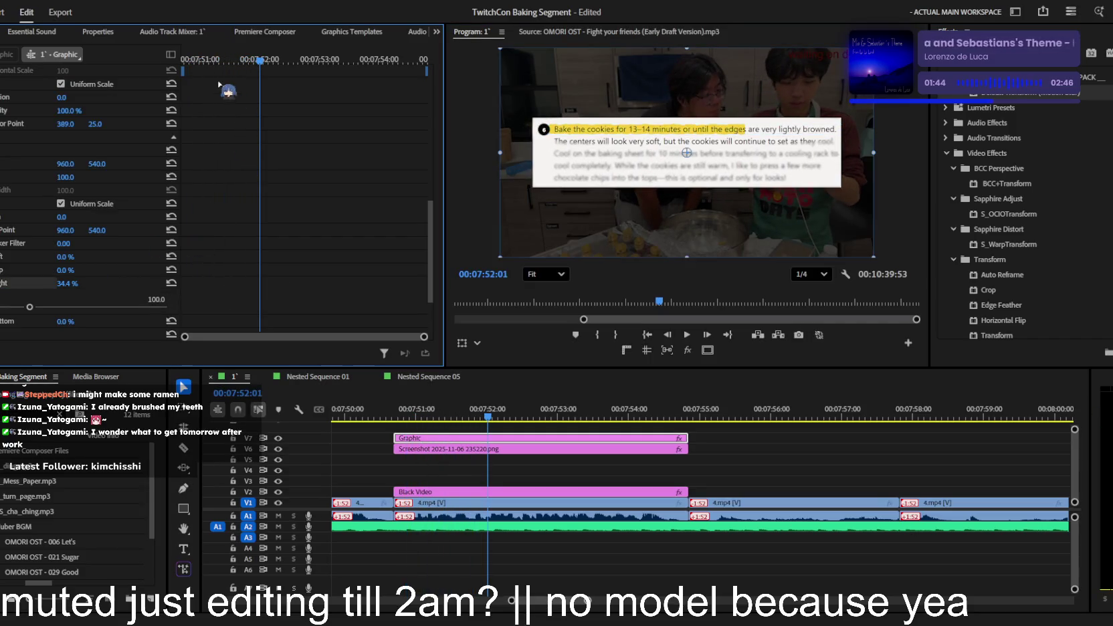
key(Up)
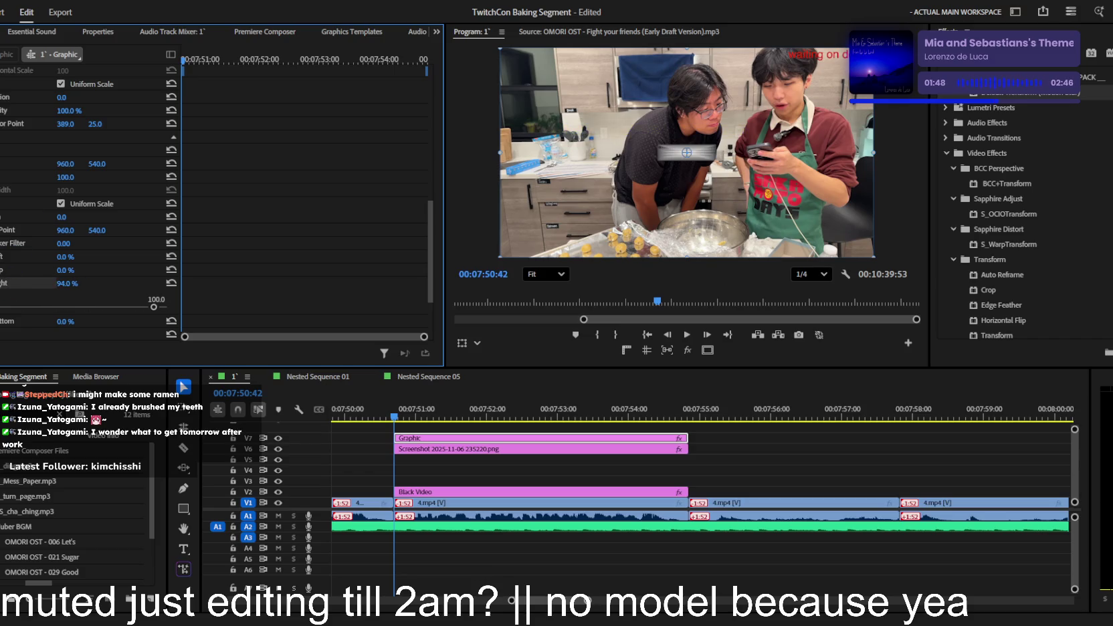
key(space)
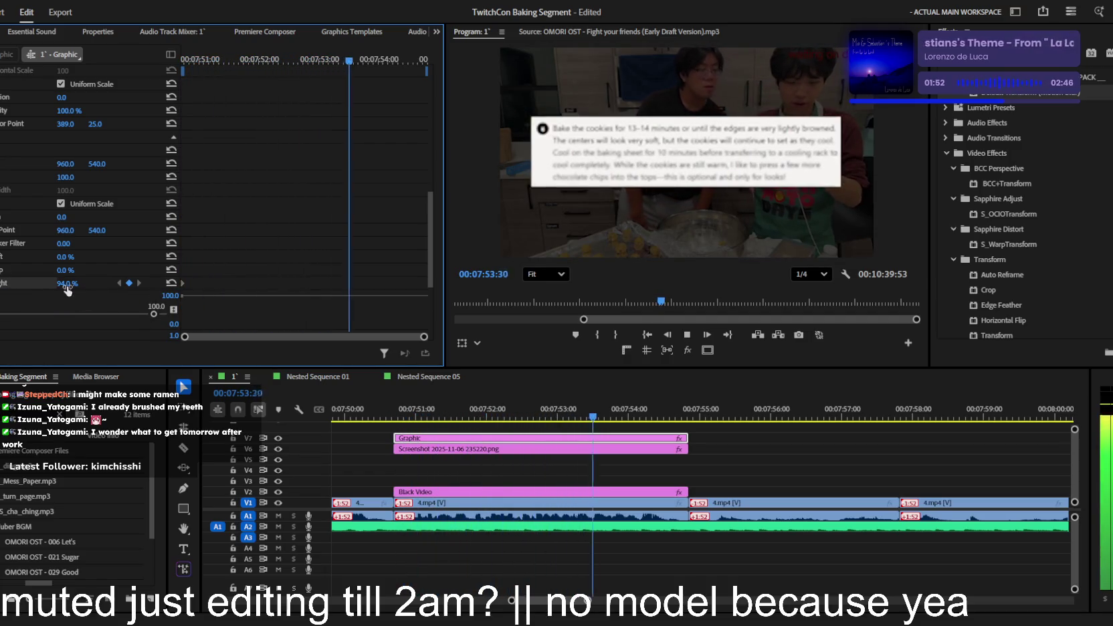
key(space)
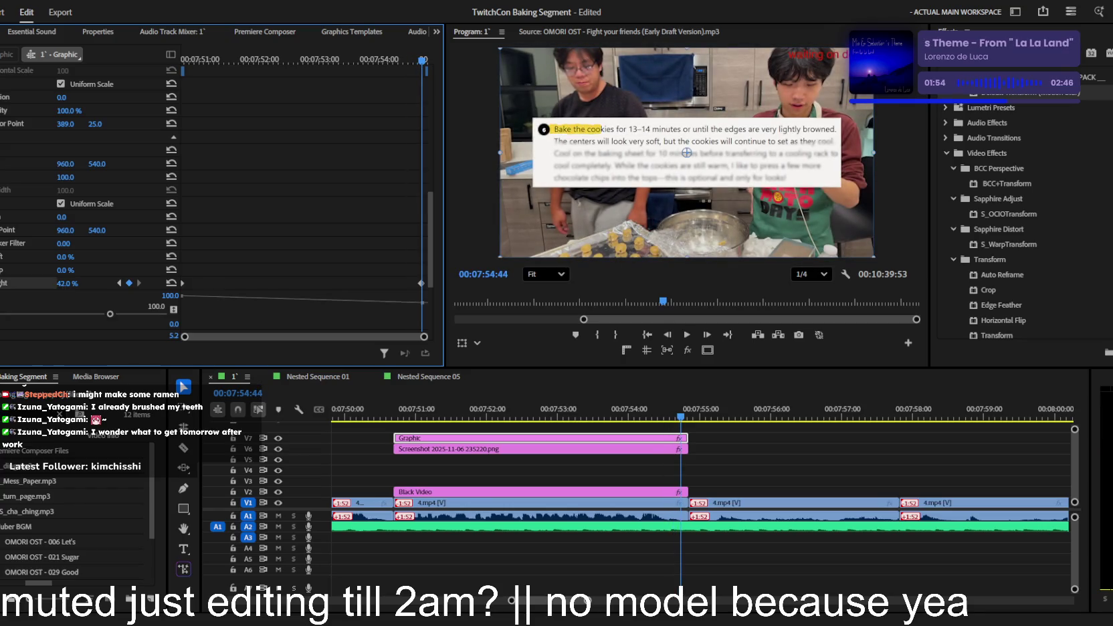
click(202, 58)
key(space)
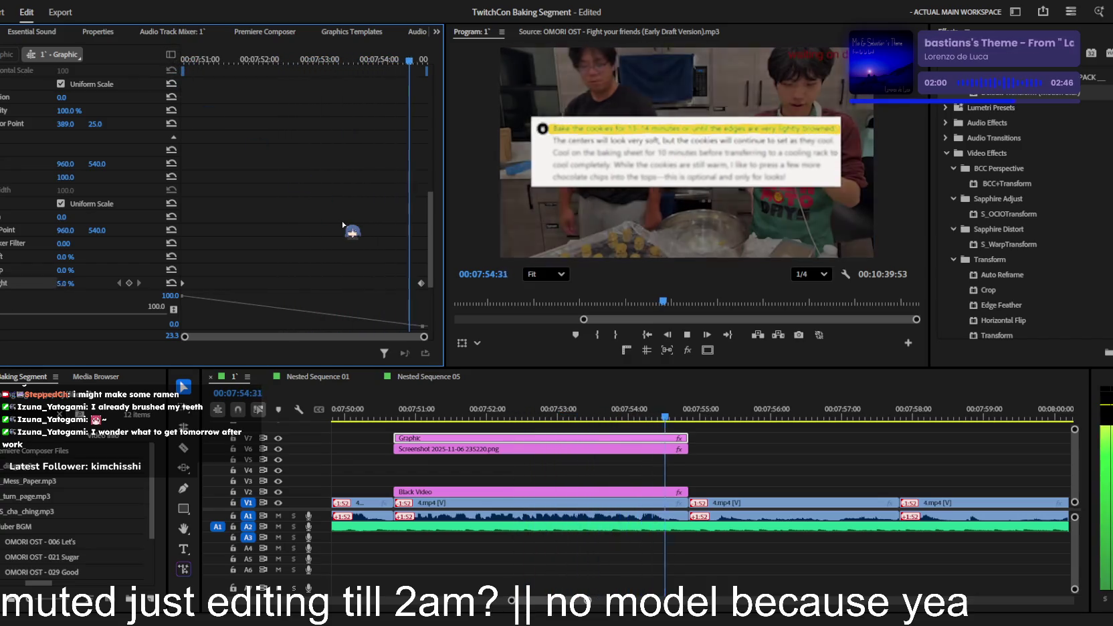
click(787, 488)
scroll(787, 488, down, 4)
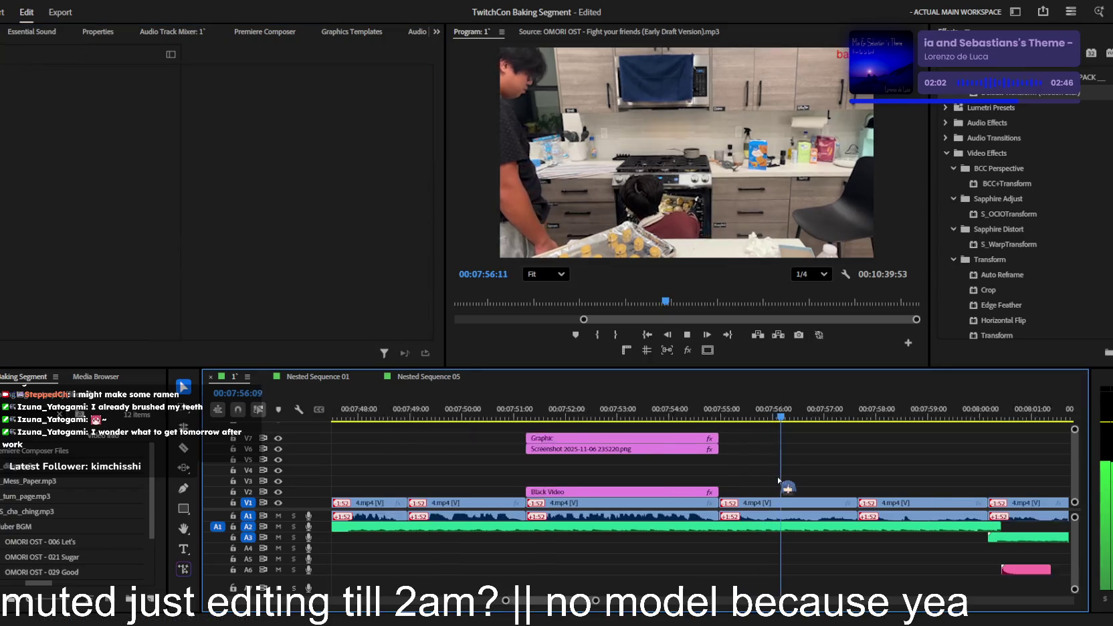
- Delete the short V1 piece at the 08:00 cut and slide the next 4.mp4 shot left to close the gap
scroll(821, 494, down, 3)
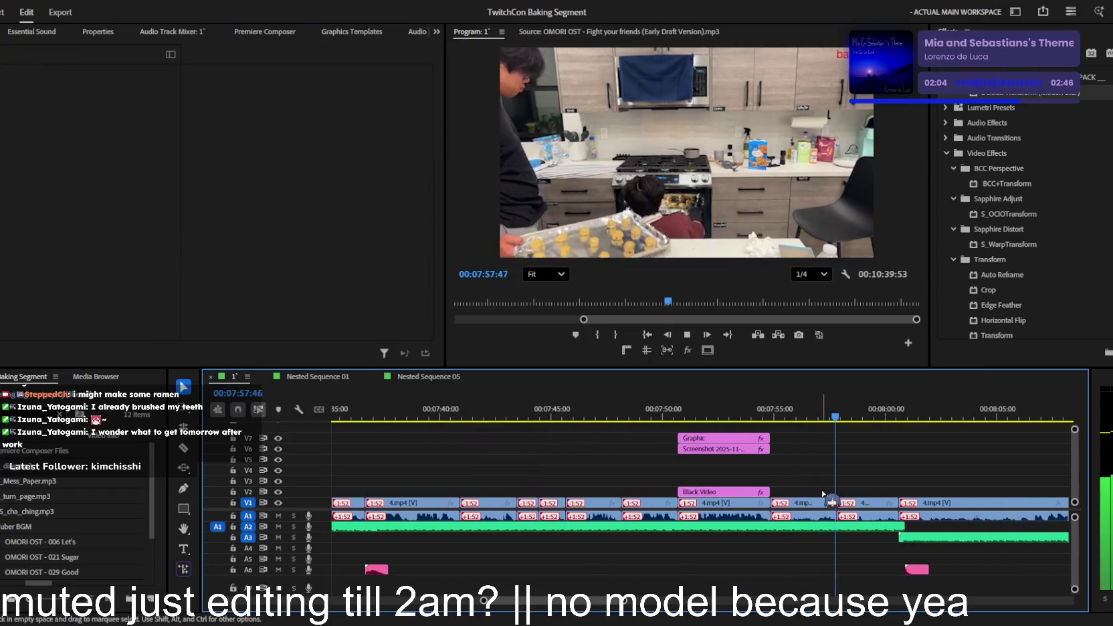
scroll(822, 494, up, 2)
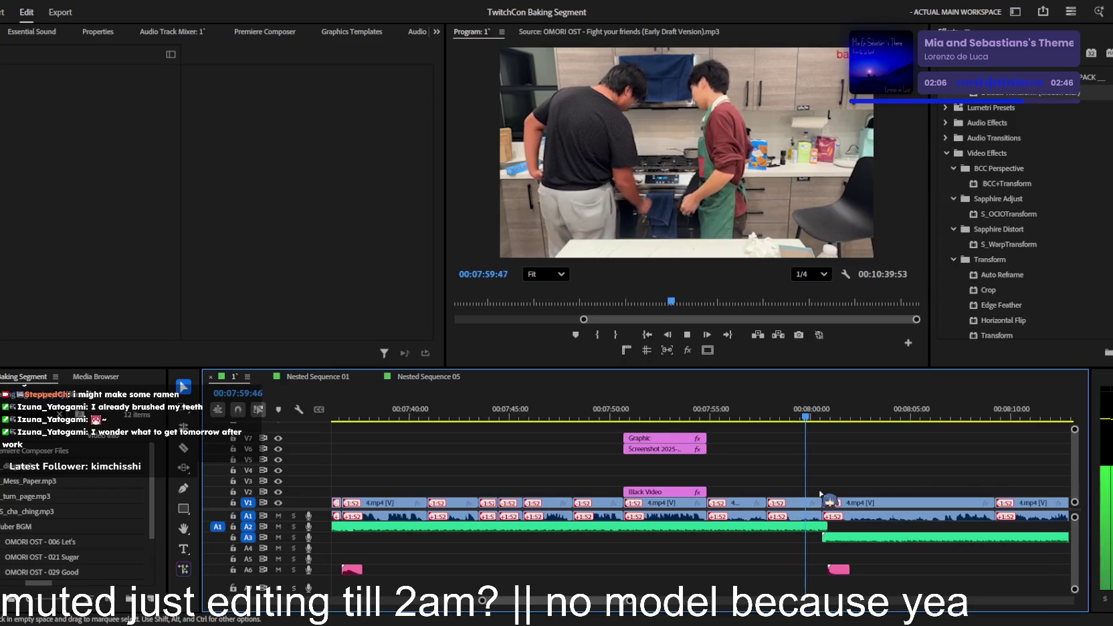
scroll(821, 493, up, 1)
scroll(809, 491, down, 1)
scroll(802, 490, down, 1)
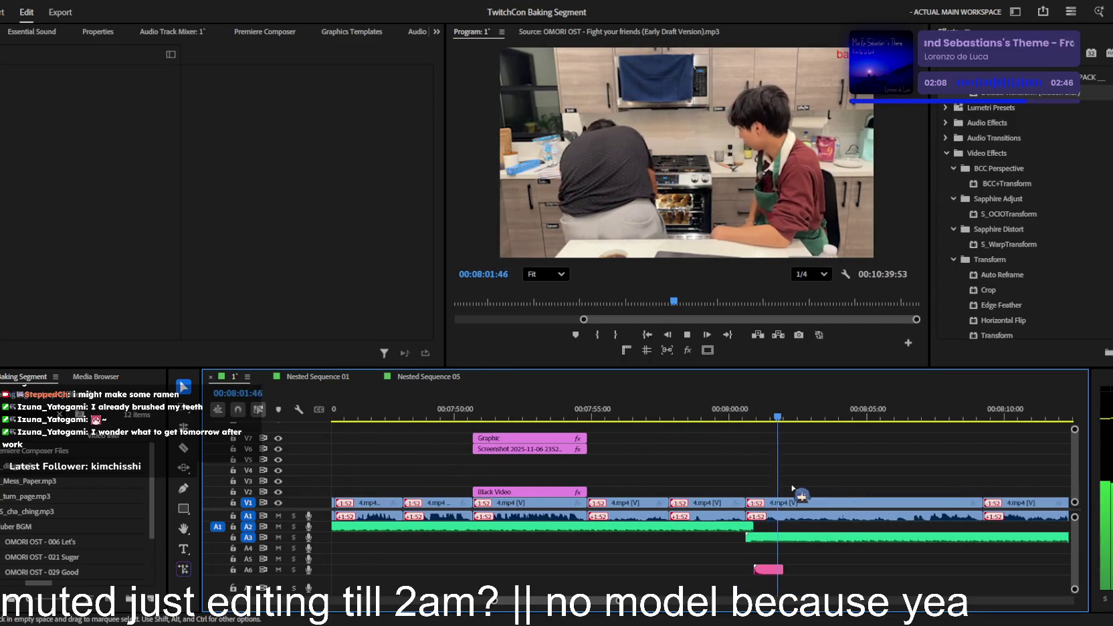
scroll(791, 486, down, 1)
scroll(791, 486, up, 1)
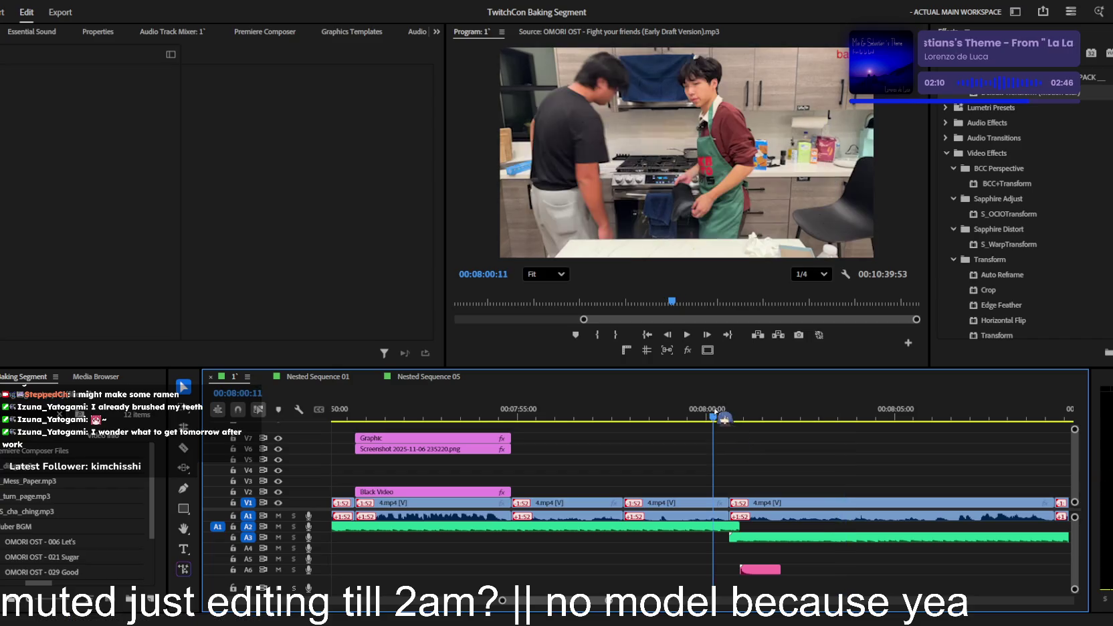
key(space)
scroll(763, 486, down, 2)
click(761, 503)
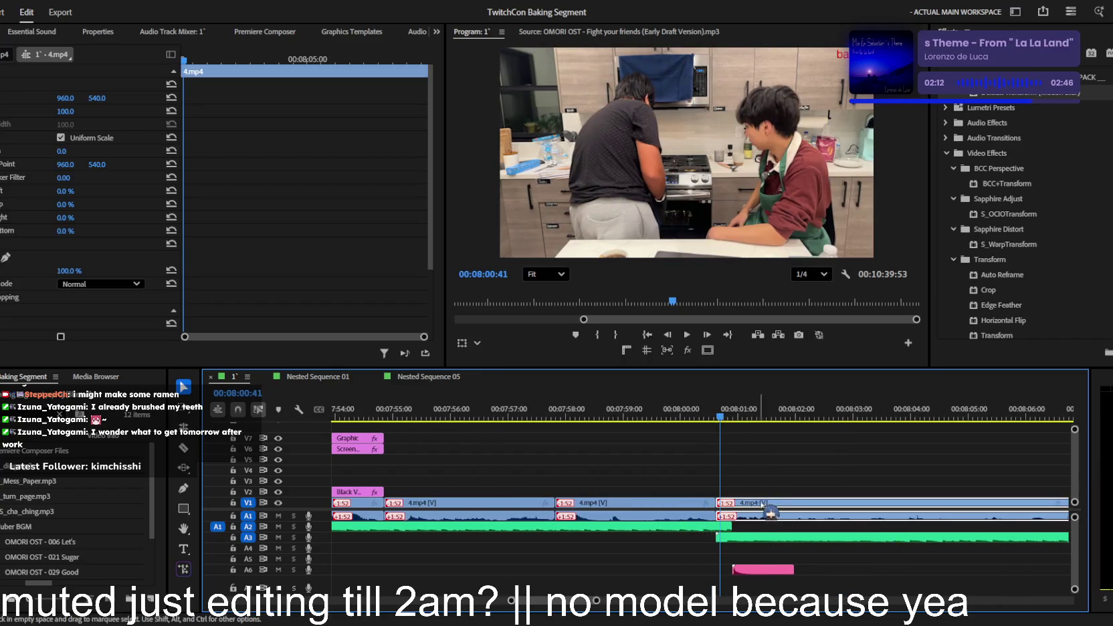
key(Delete)
drag(769, 515, 719, 499)
key(space)
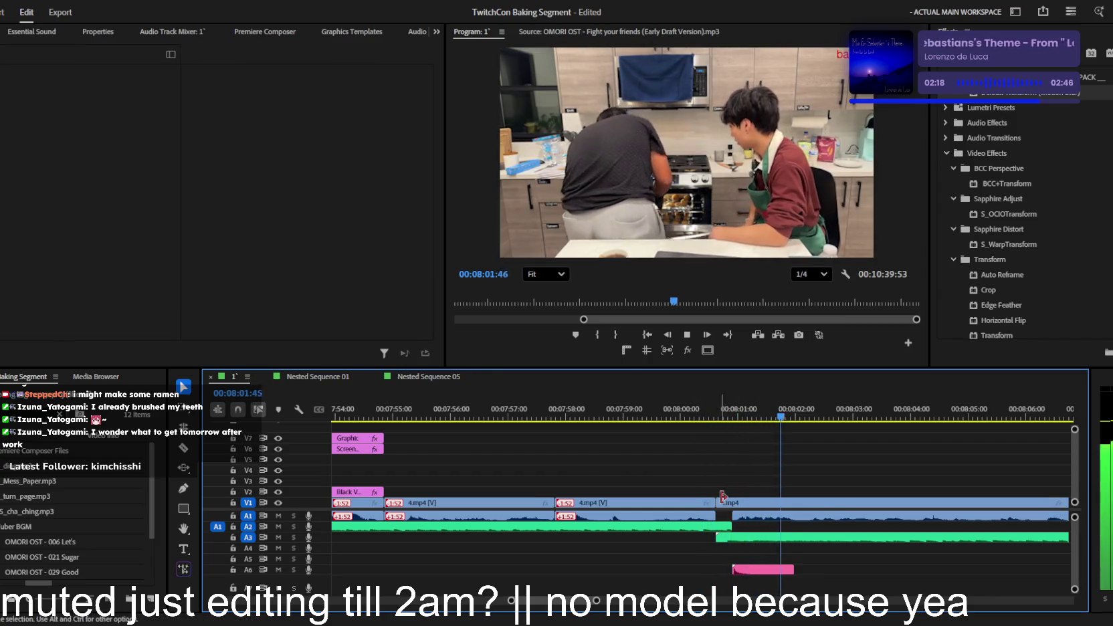
- Keyframe the 4.mp4 clip's opacity up to 100% and preview the fade
scroll(722, 496, up, 1)
key(space)
scroll(722, 495, down, 1)
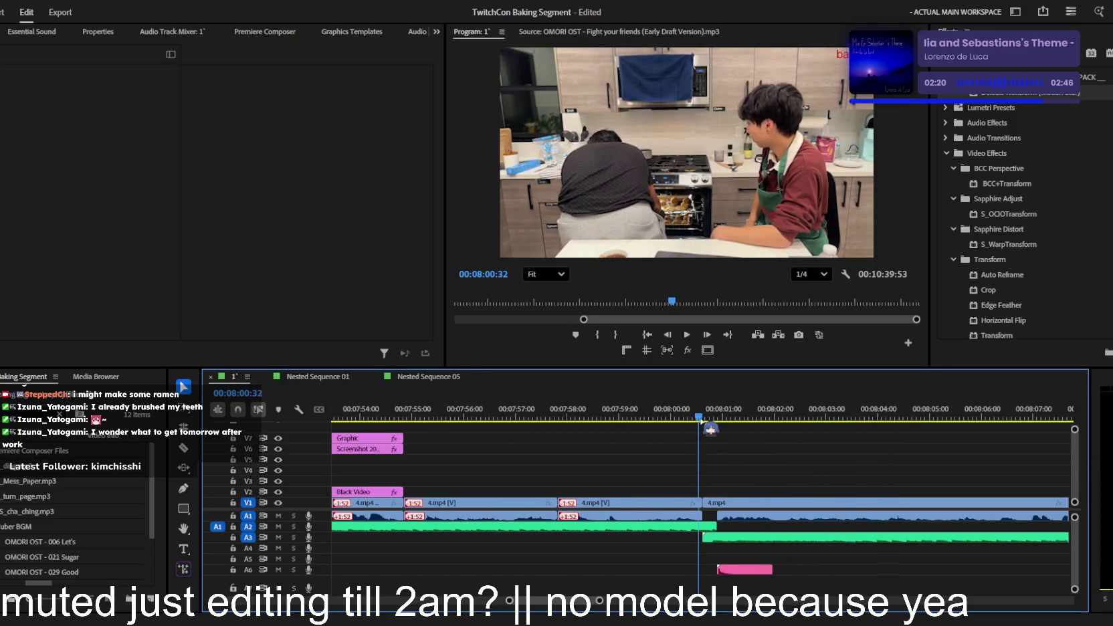
click(711, 505)
scroll(713, 501, down, 2)
click(166, 342)
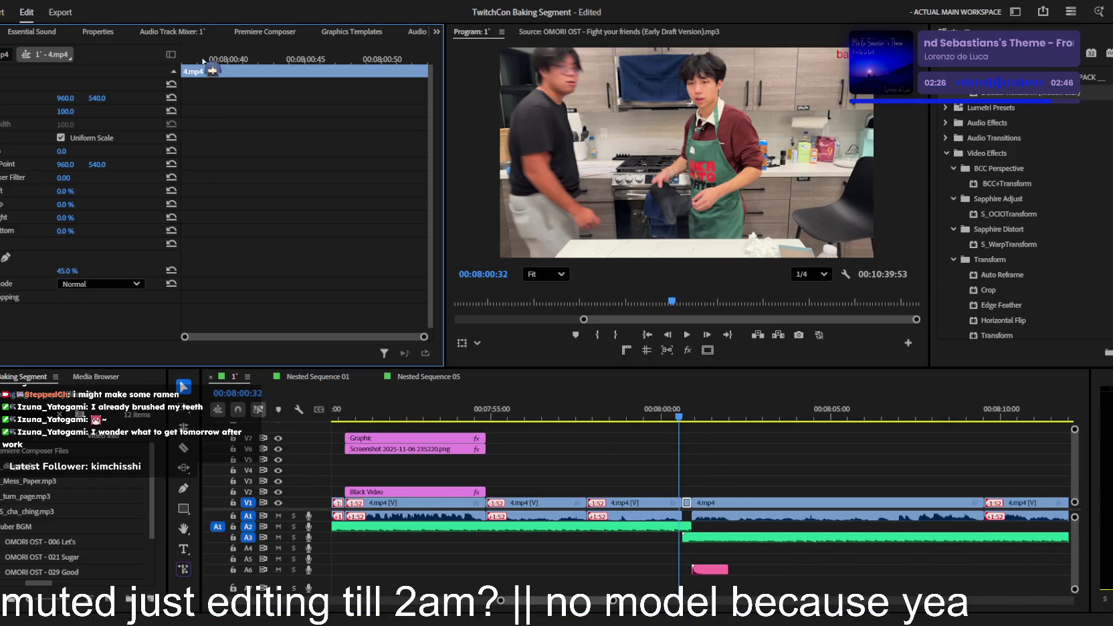
drag(204, 62, 182, 62)
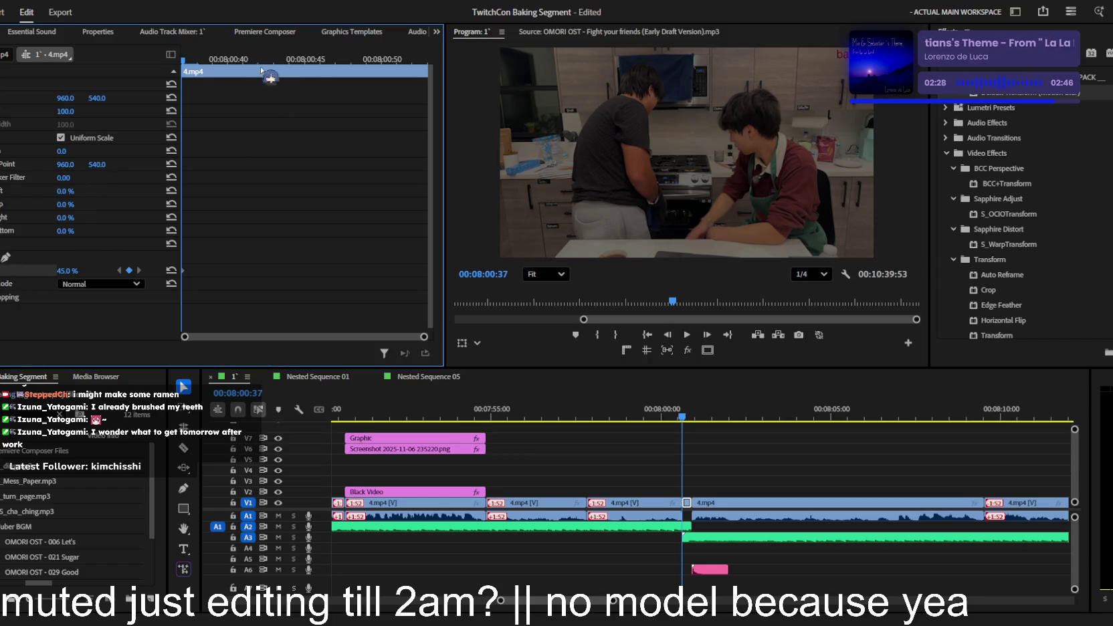
key(space)
drag(67, 271, 101, 270)
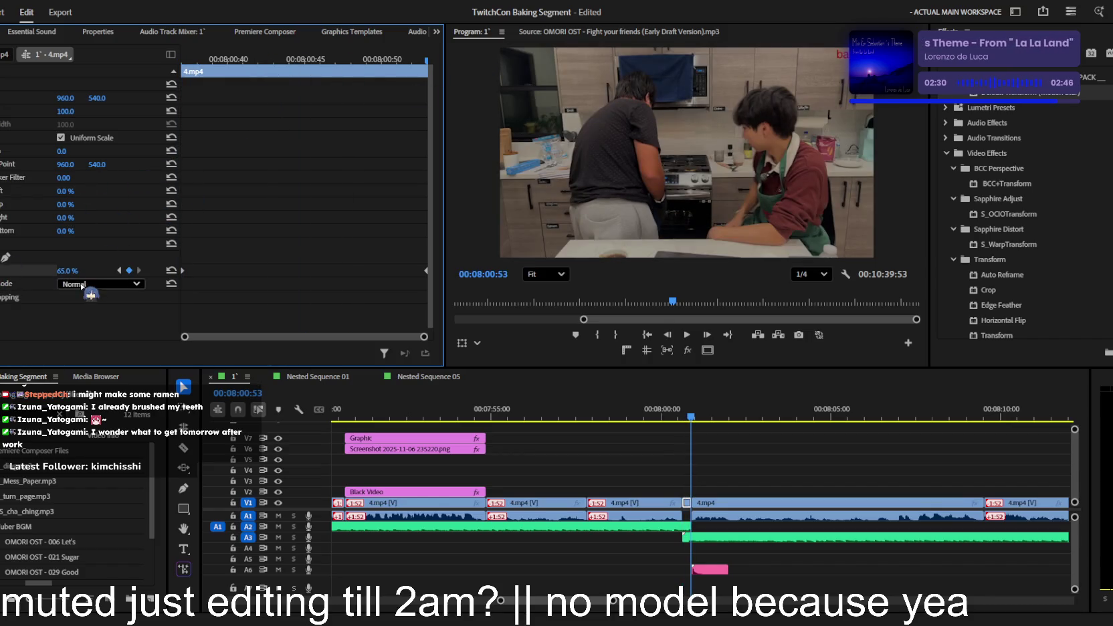
drag(691, 414, 654, 413)
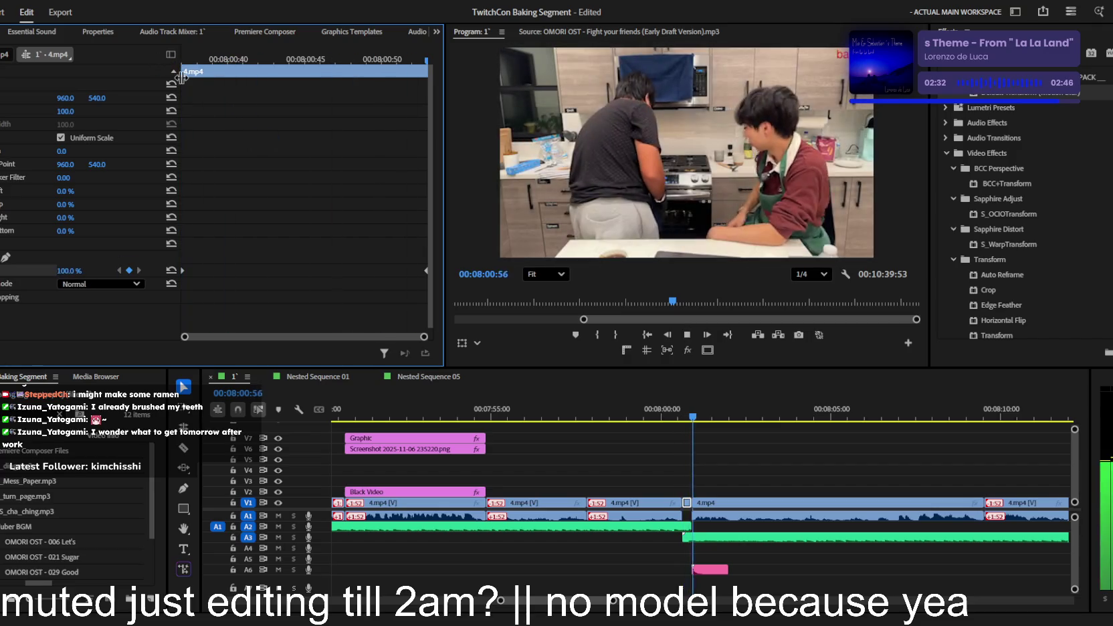
key(space)
key(equal)
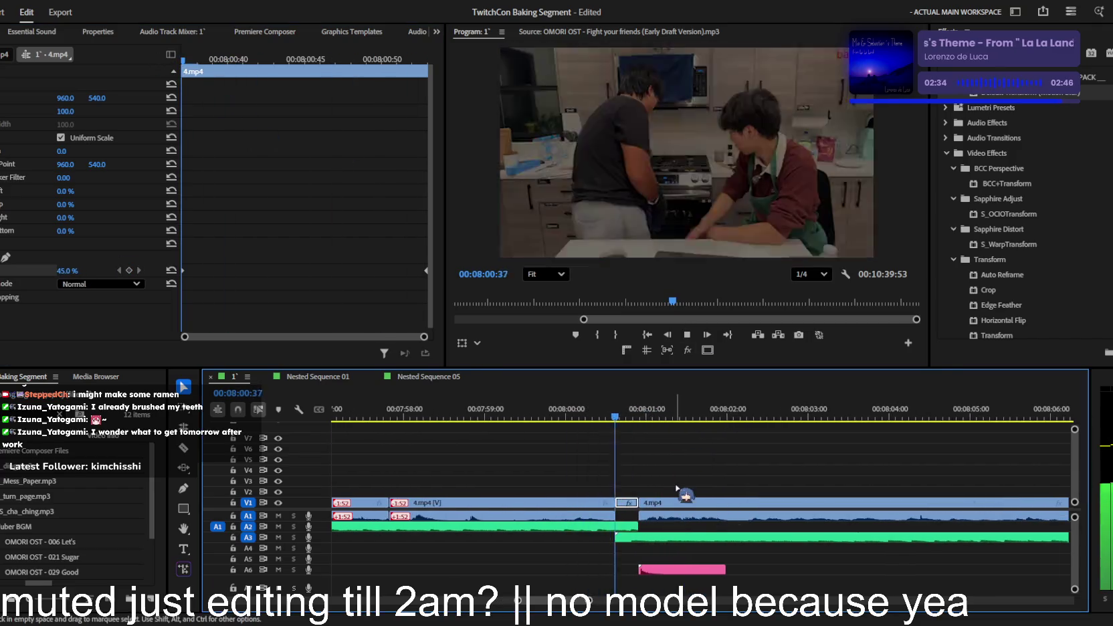
- Trim the 4.mp4 clip's start and shift the 4.mp4 clips with their audio right
drag(653, 503, 691, 503)
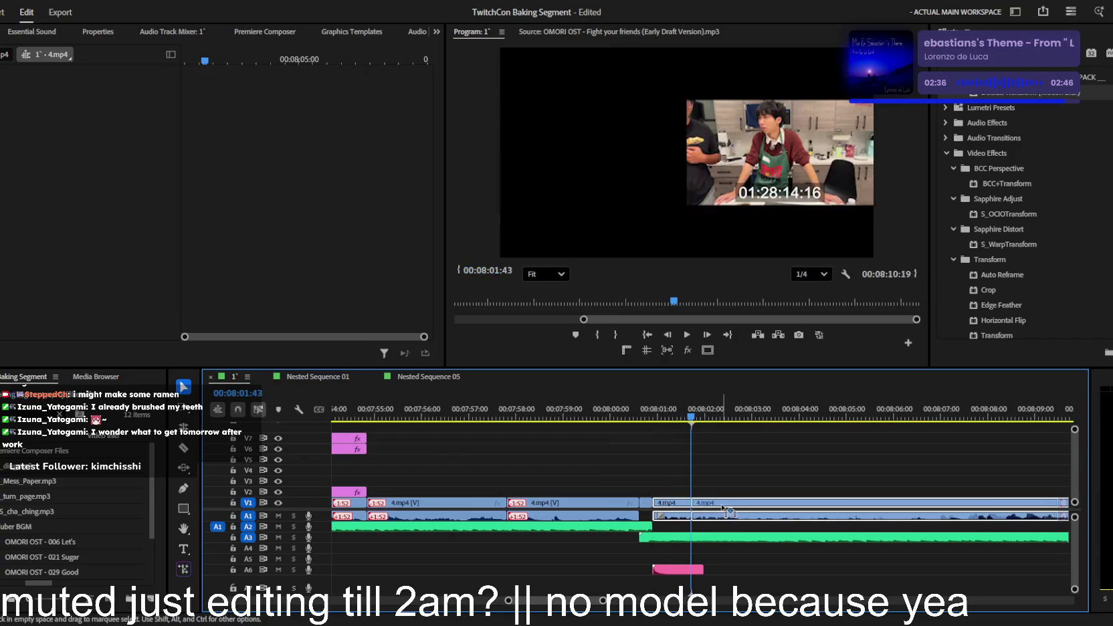
click(654, 413)
click(663, 503)
drag(249, 271, 193, 268)
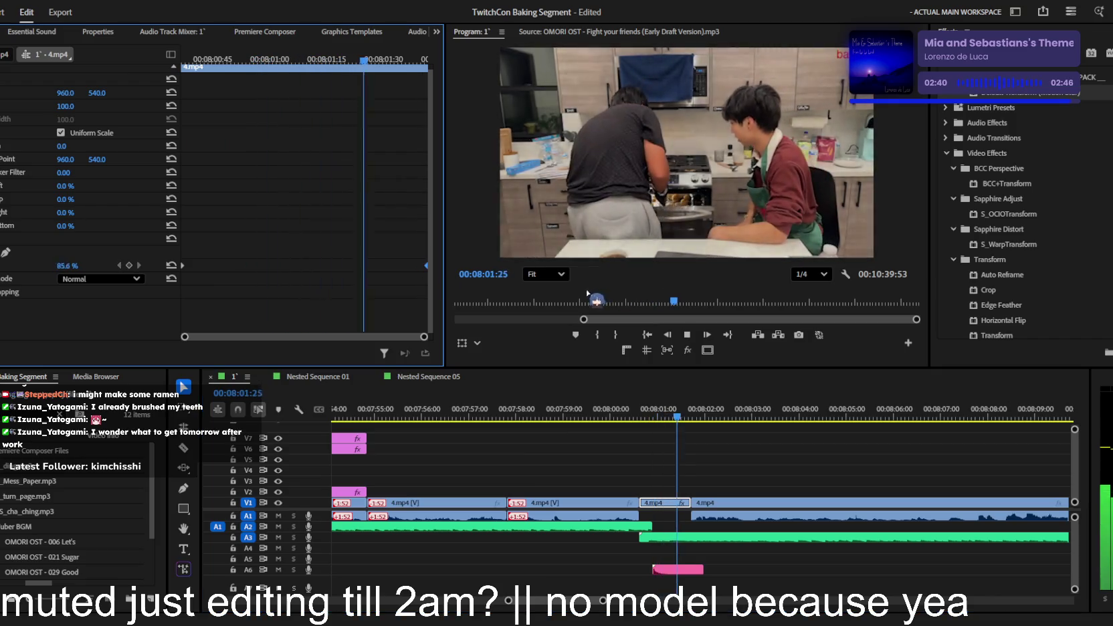
key(space)
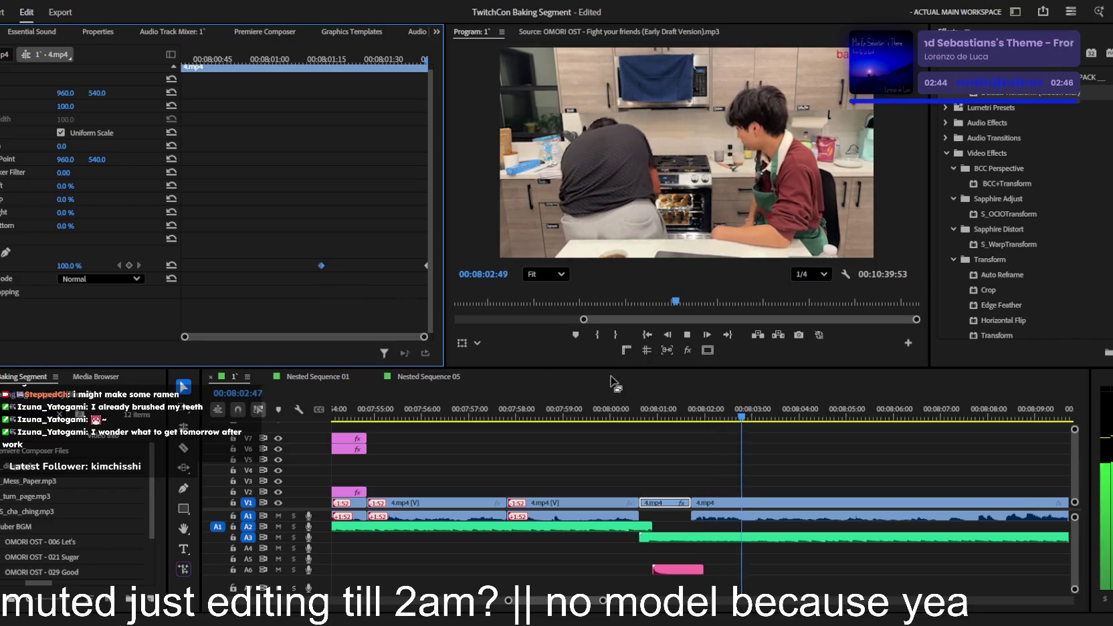
key(space)
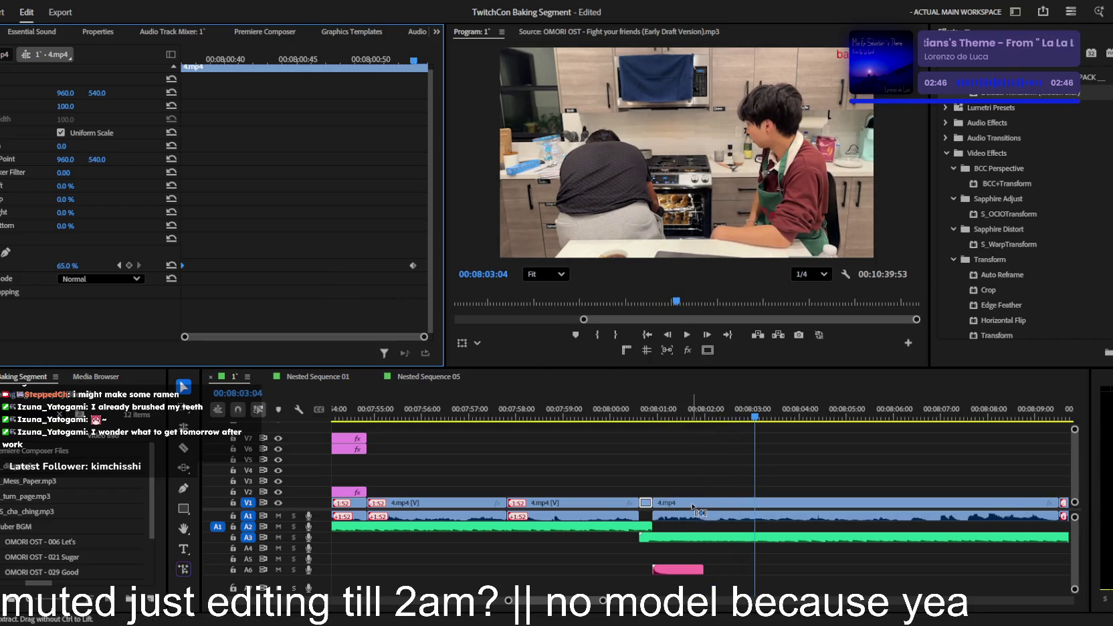
drag(689, 505, 719, 512)
key(space)
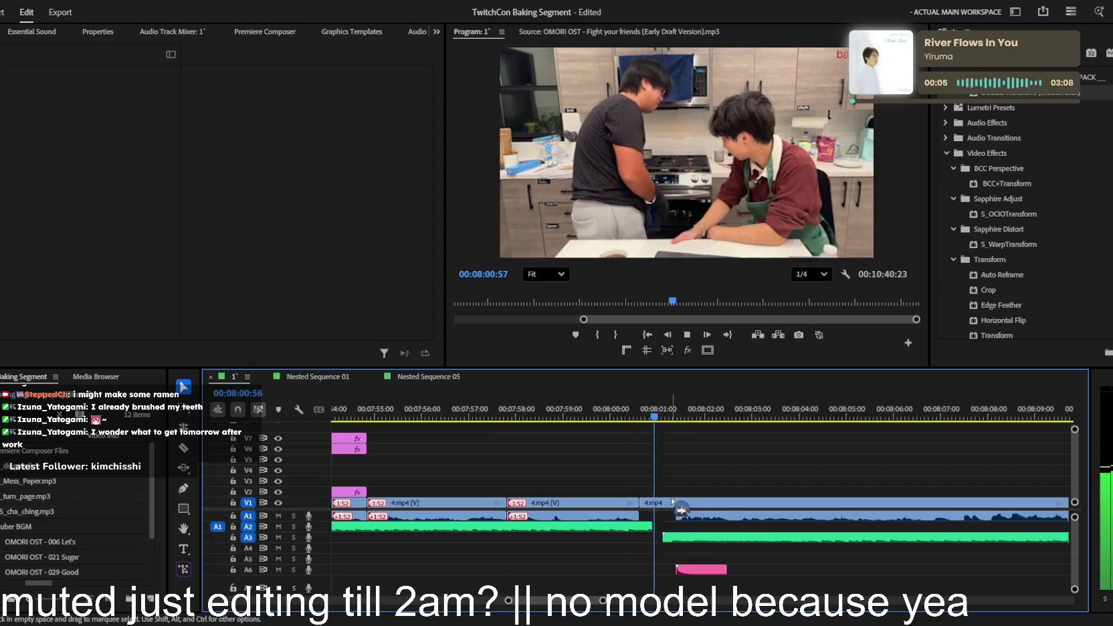
key(equal)
key(space)
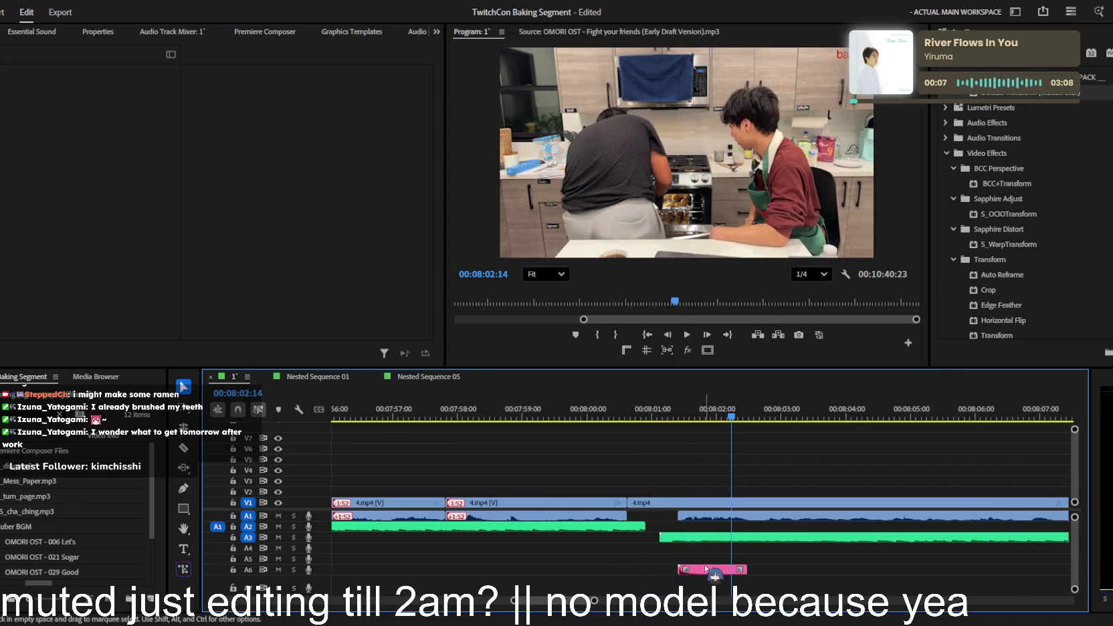
key(space)
- Snap the A3 music clip to the cut and lower the starting opacity to 22% for the fade-up
drag(693, 535, 653, 522)
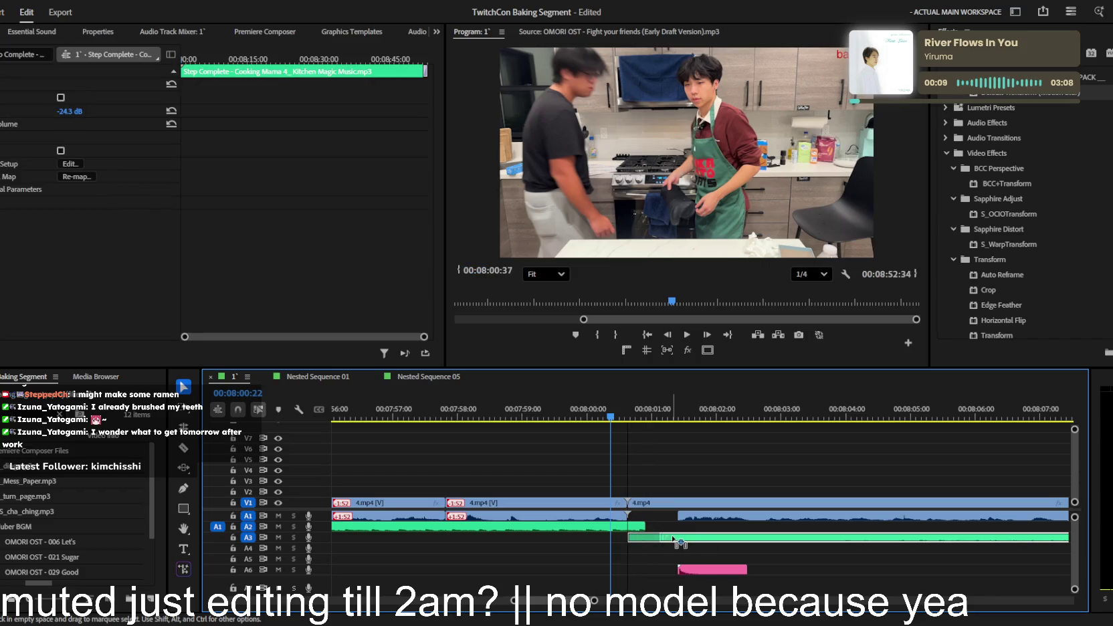
click(635, 420)
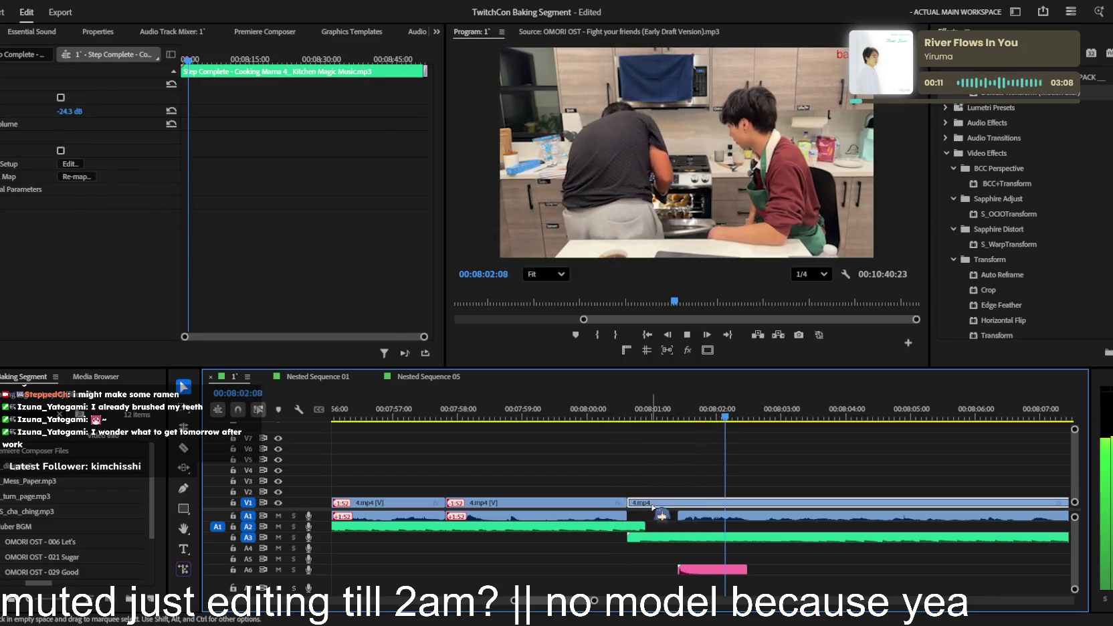
key(Left)
key(Left)
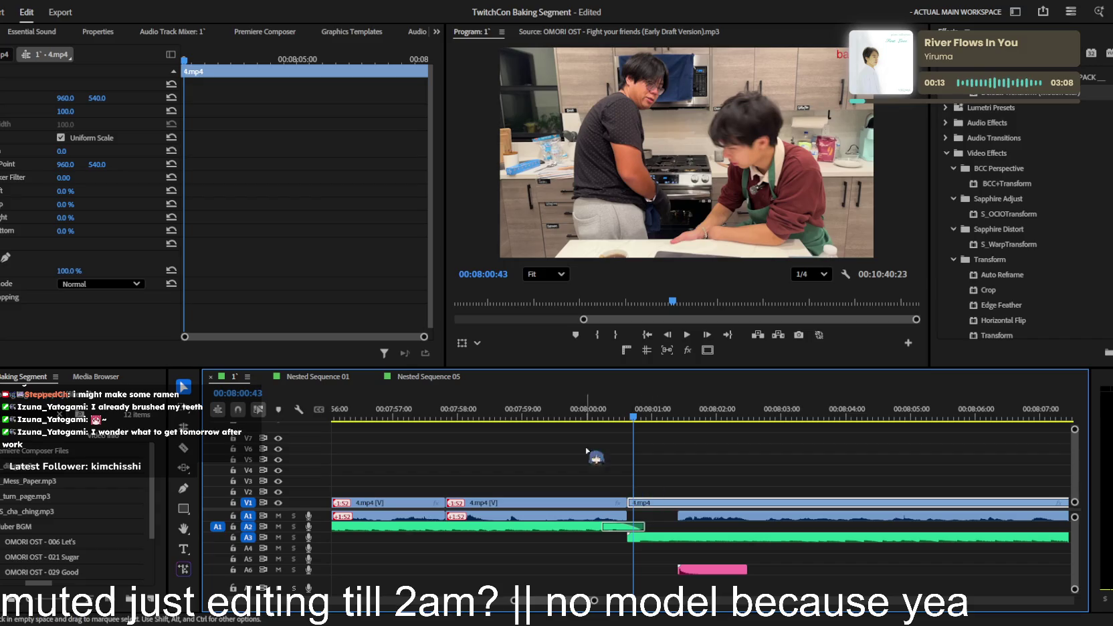
click(184, 60)
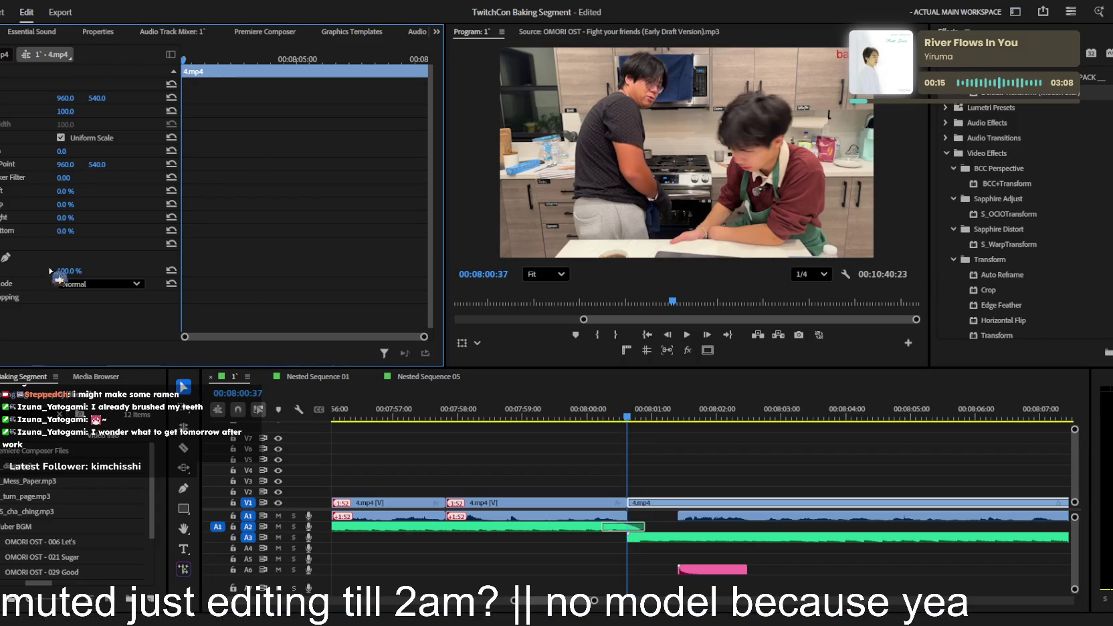
drag(67, 270, 40, 271)
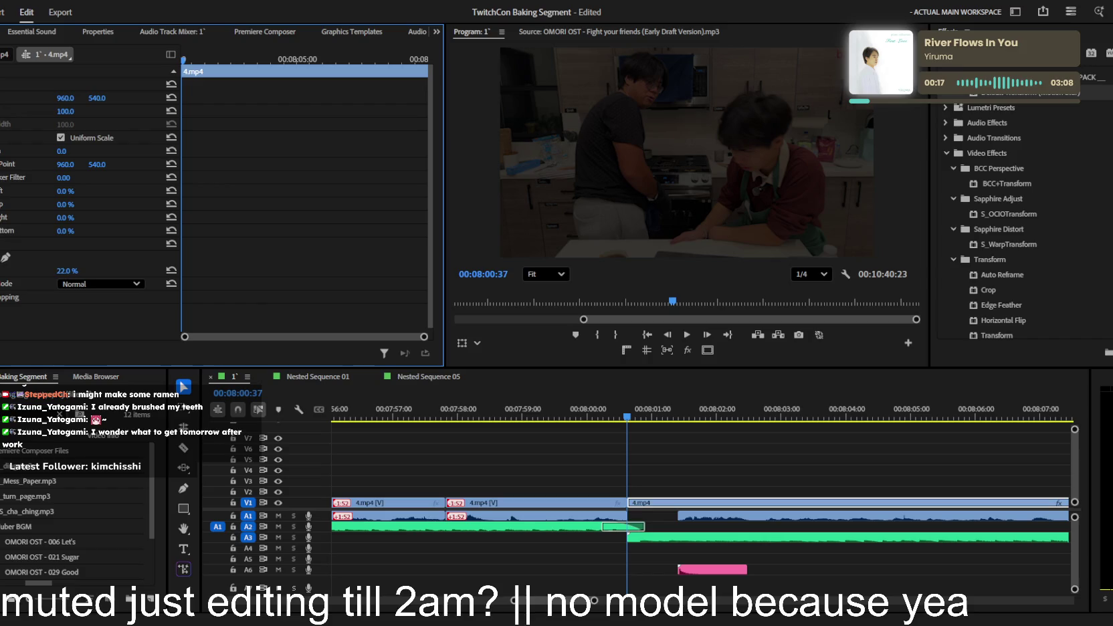
key(space)
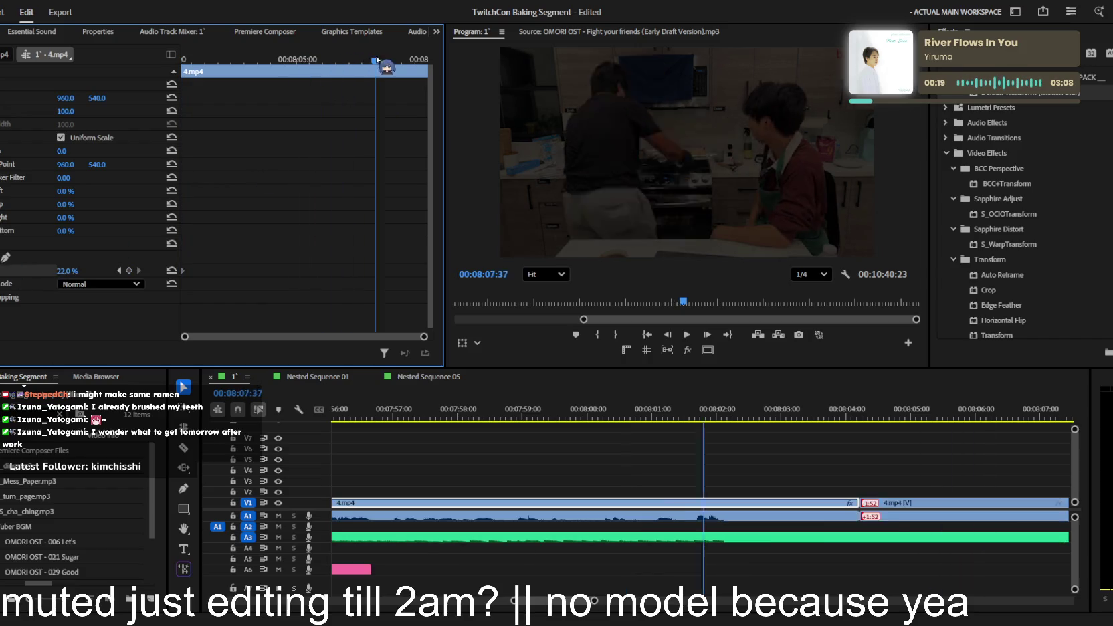
click(645, 336)
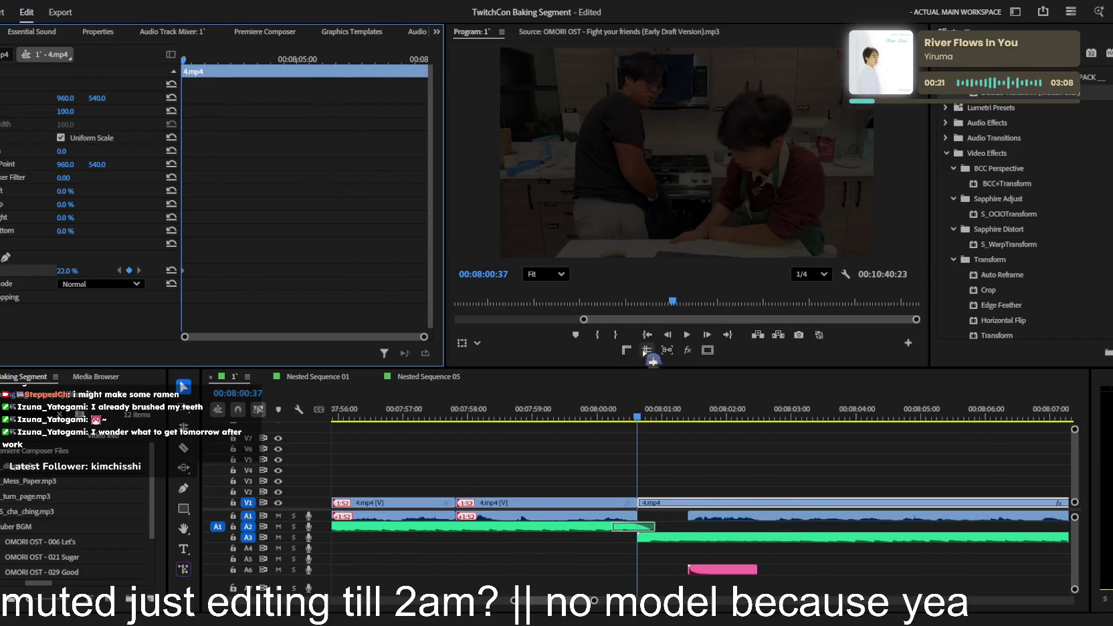
drag(670, 419, 689, 411)
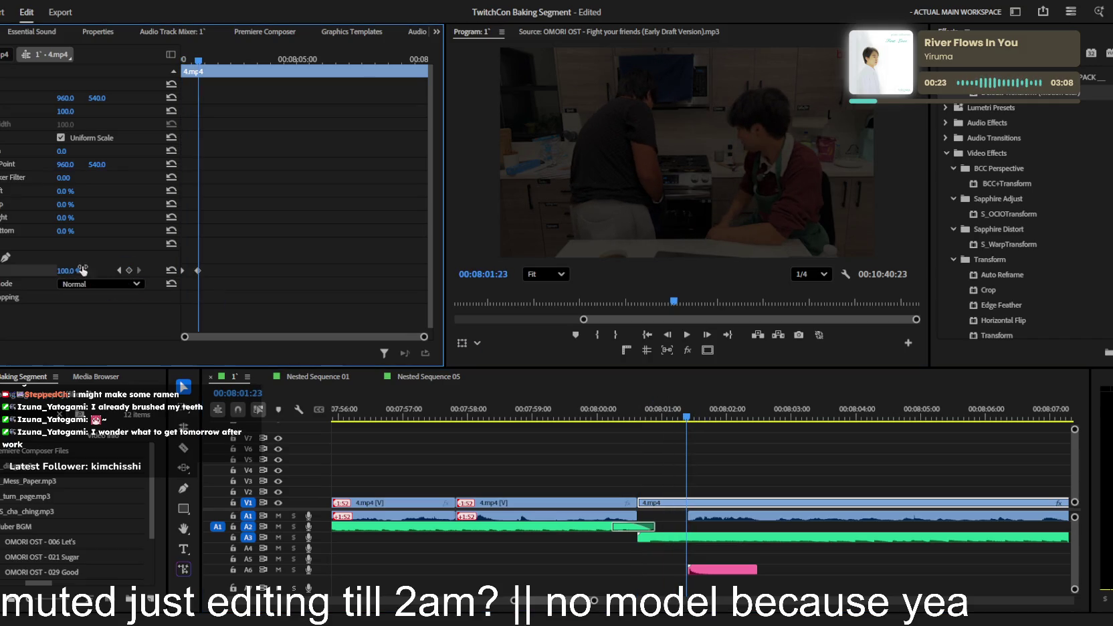
key(space)
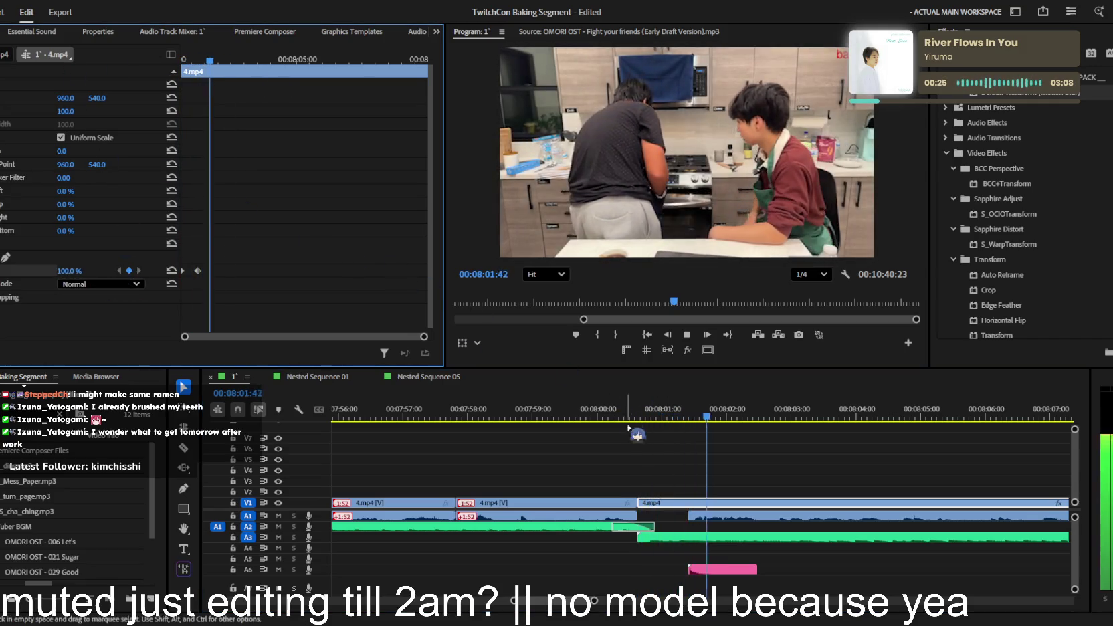
scroll(746, 536, down, 3)
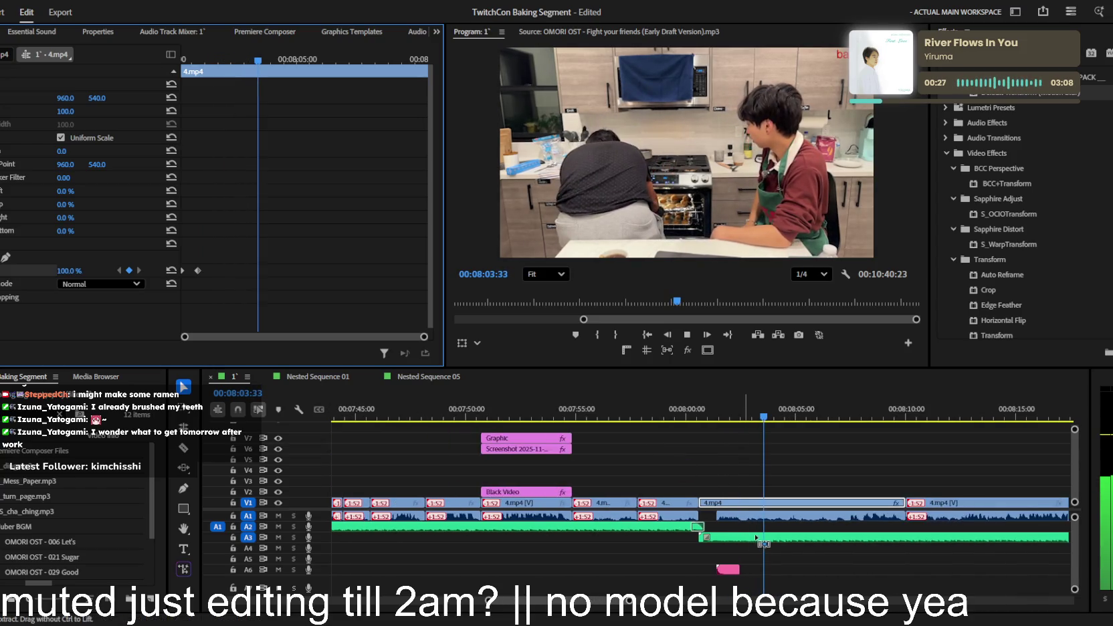
click(798, 476)
scroll(802, 481, down, 3)
scroll(806, 488, down, 3)
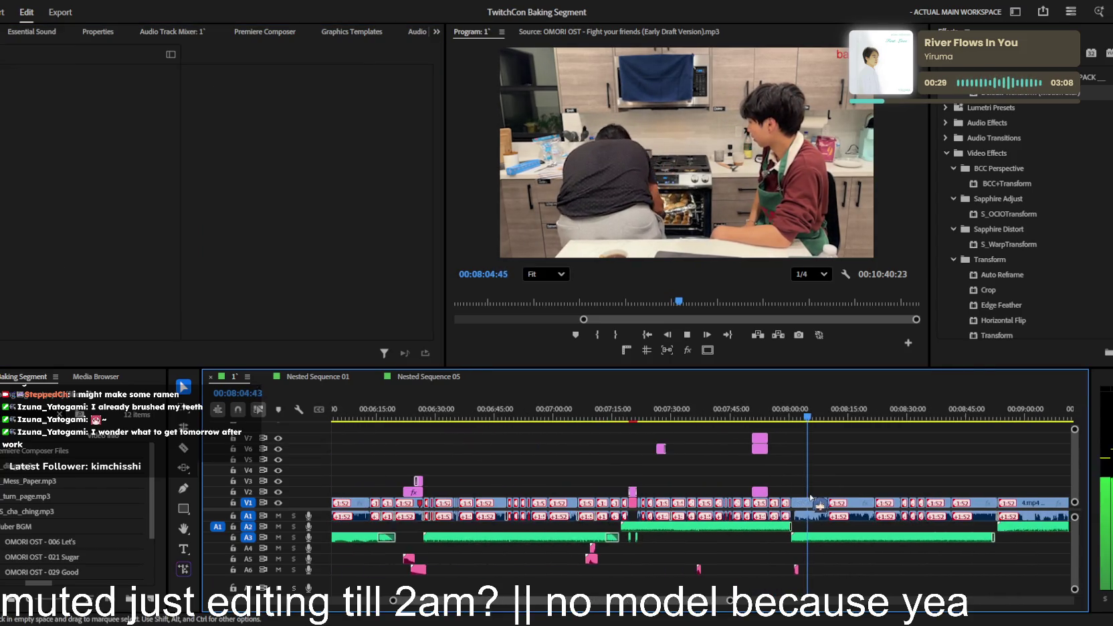
- Find 07:37:05 over the dough-rubbing shot and add a new text title on V2
scroll(810, 496, up, 1)
mouse_move(778, 424)
mouse_down()
mouse_move(513, 415)
mouse_move(711, 392)
mouse_move(584, 415)
mouse_up()
key(space)
scroll(621, 484, up, 3)
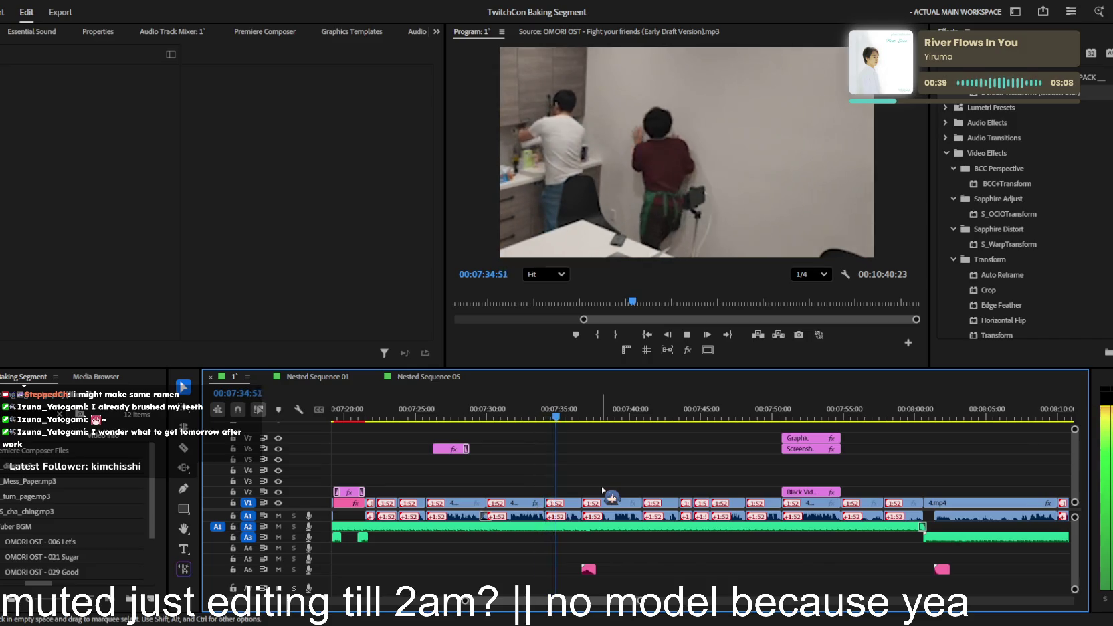
scroll(612, 494, up, 2)
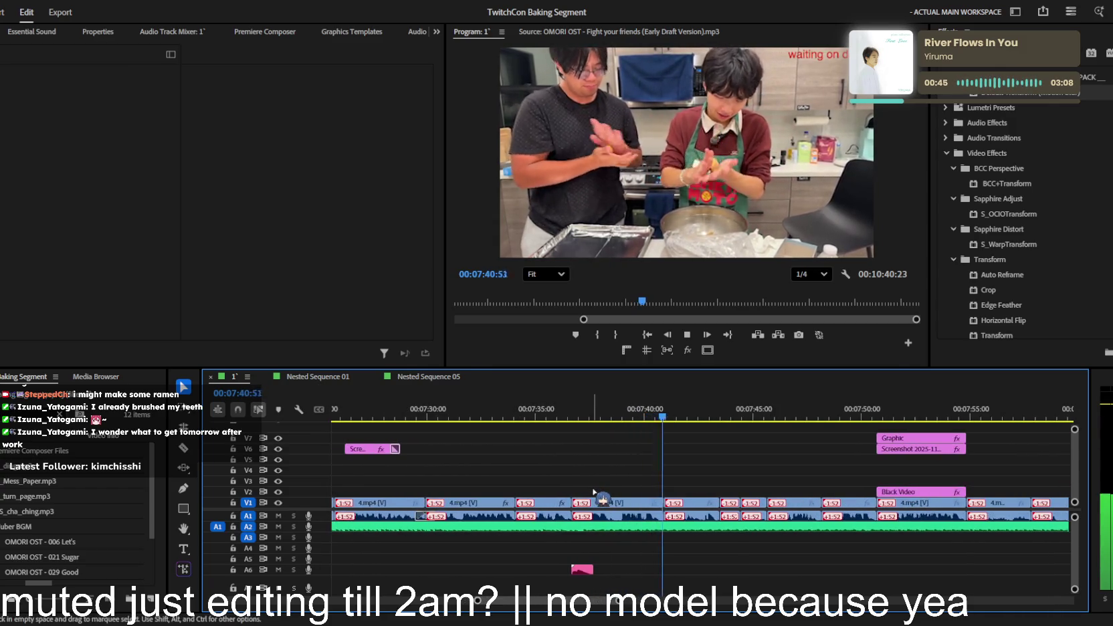
scroll(575, 428, up, 2)
click(554, 414)
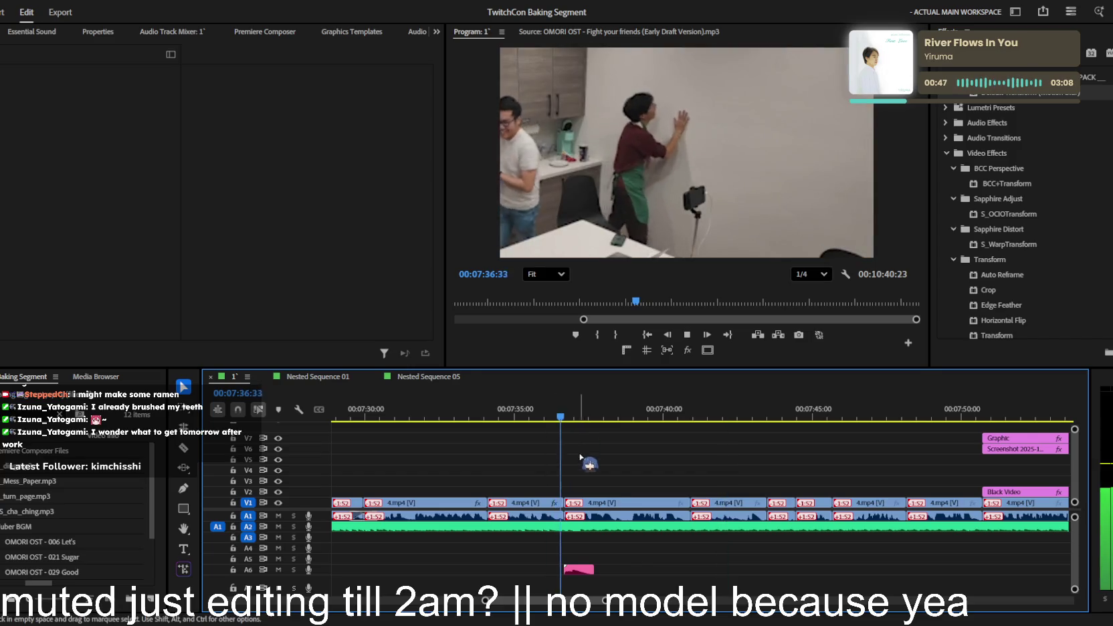
scroll(582, 438, up, 2)
click(649, 187)
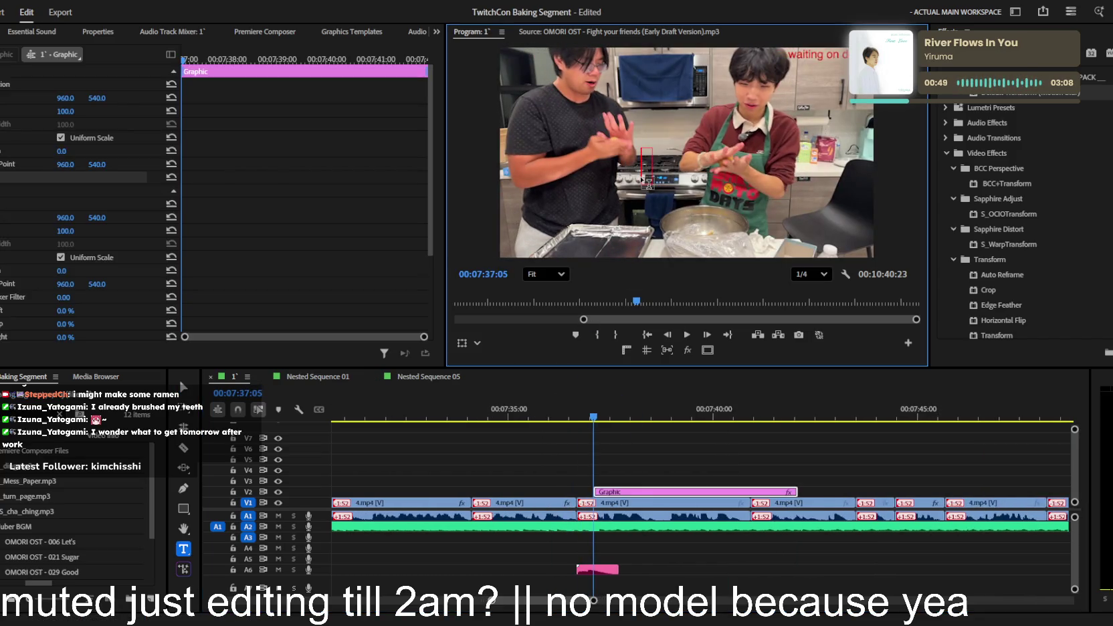
- Finish the 07:37 title text so it reads 'dough finished'
text(dough finished)
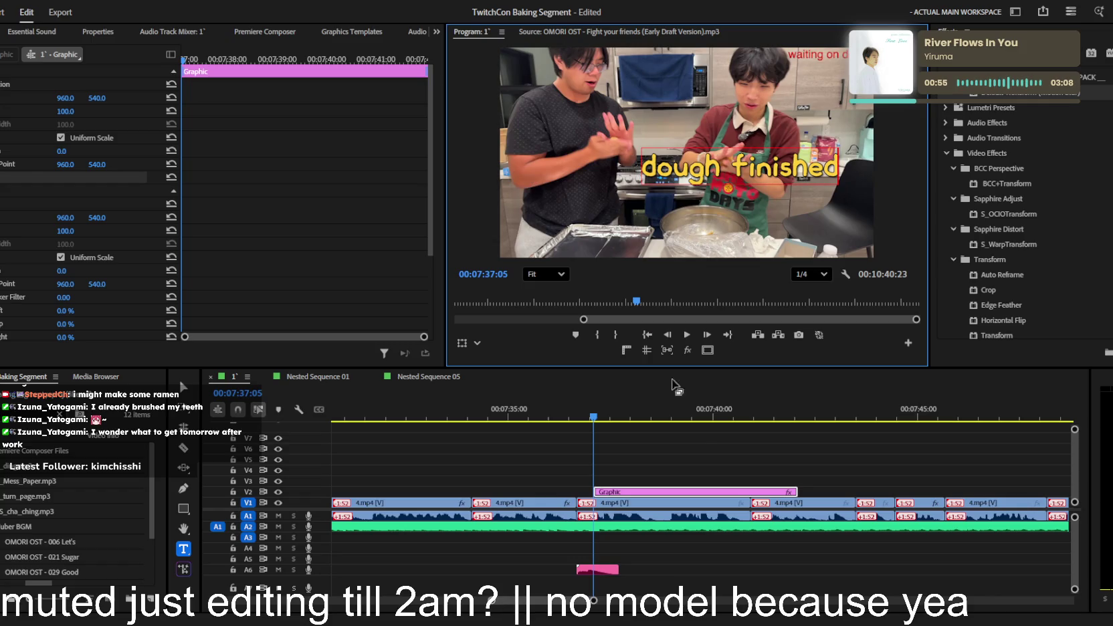
click(702, 458)
key(ctrl+z)
- Zoom the timeline out to the whole sequence and play it back from about 2:32
key(minus)
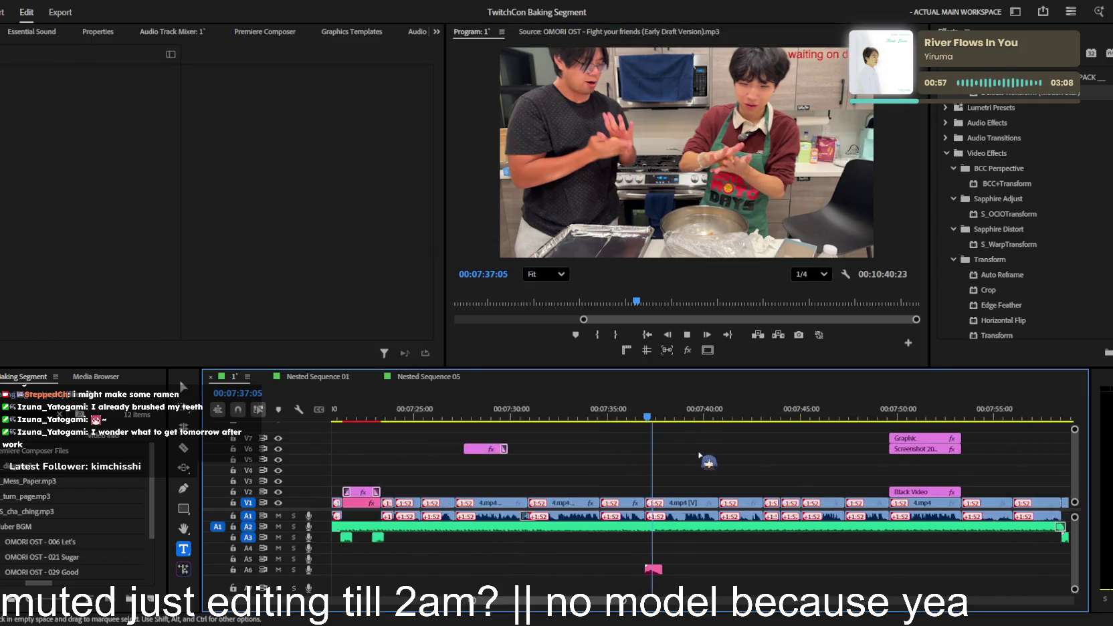
key(minus)
key(minus)
key(minus)
key(minus)
drag(428, 412, 436, 412)
key(l)
key(l)
key(l)
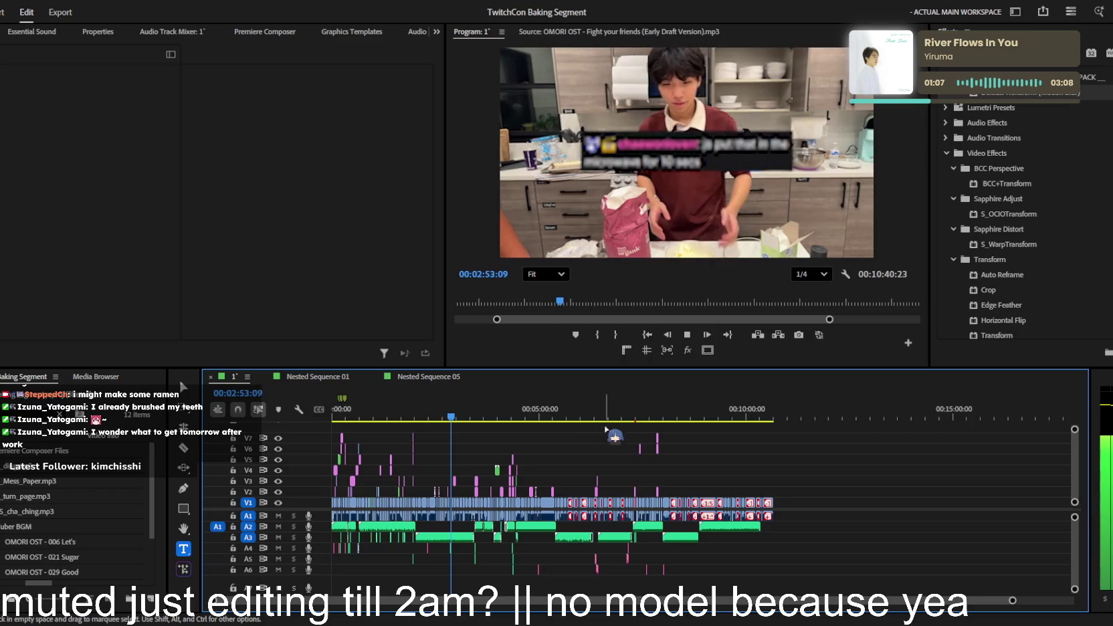
- Watch the edit play from about 2:53 while following it on the timeline
alt+scroll(498, 476, up, 3)
alt+scroll(498, 478, up, 2)
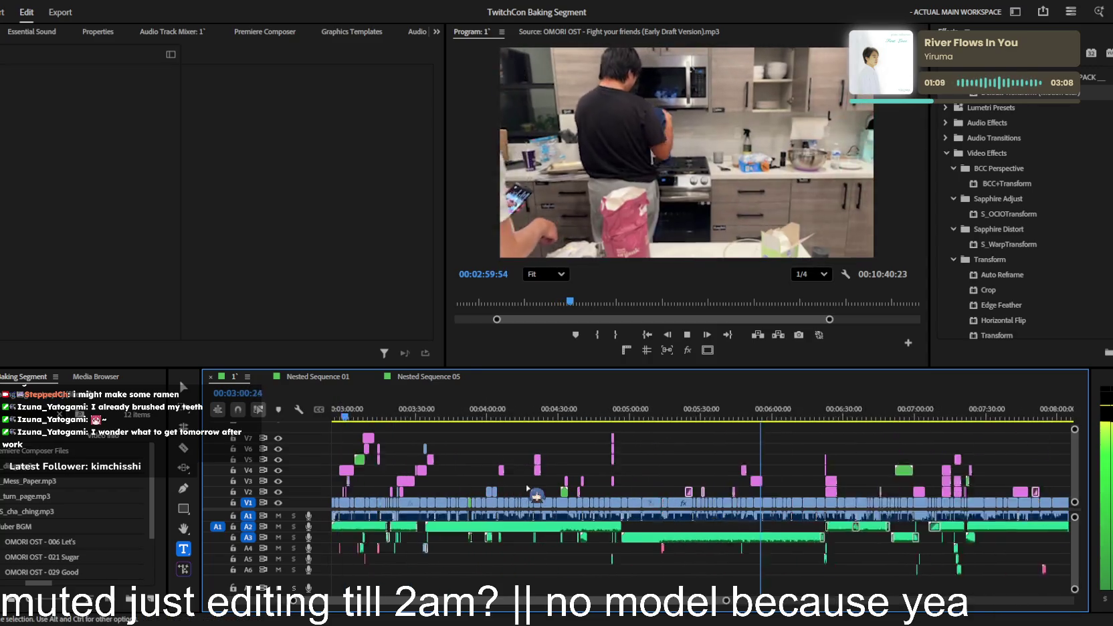
alt+scroll(522, 485, up, 2)
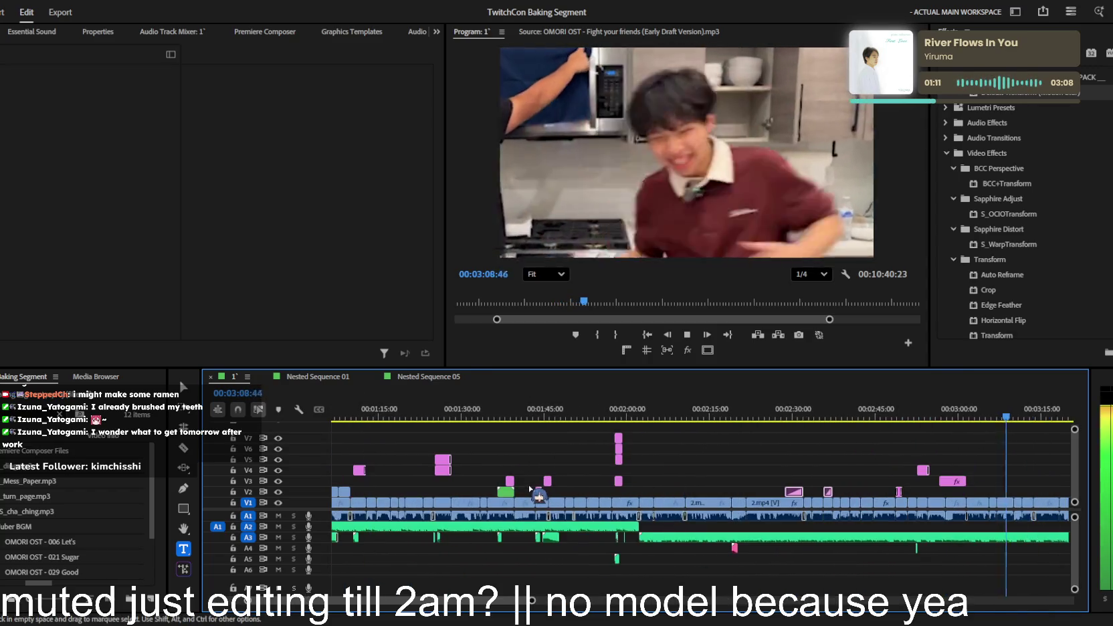
alt+scroll(633, 497, up, 2)
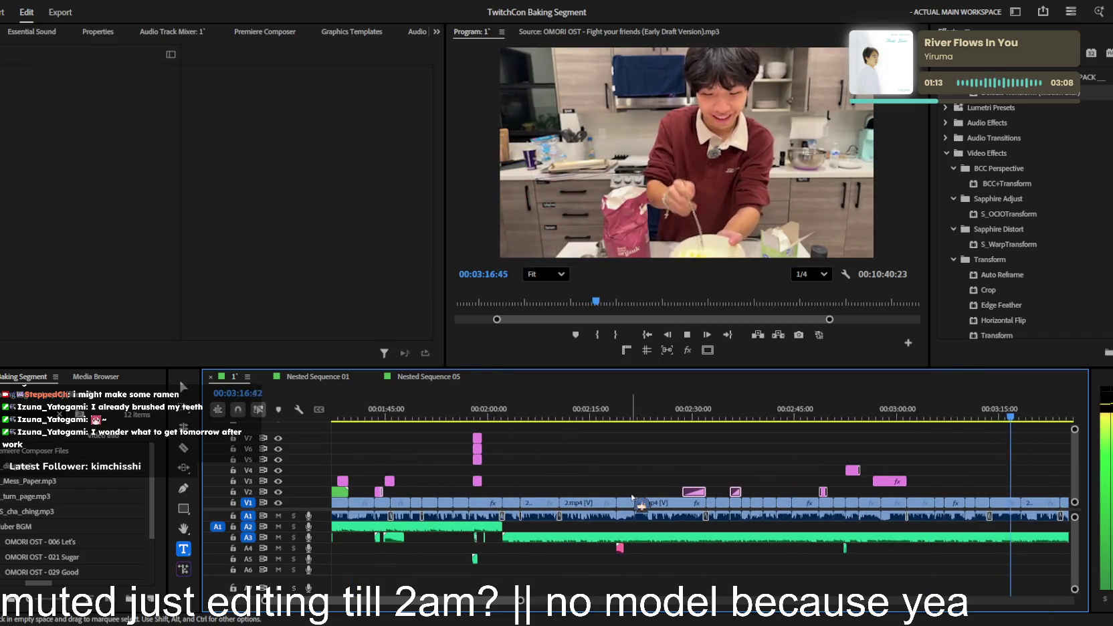
alt+scroll(633, 497, up, 1)
alt+scroll(630, 498, up, 1)
alt+scroll(631, 498, down, 1)
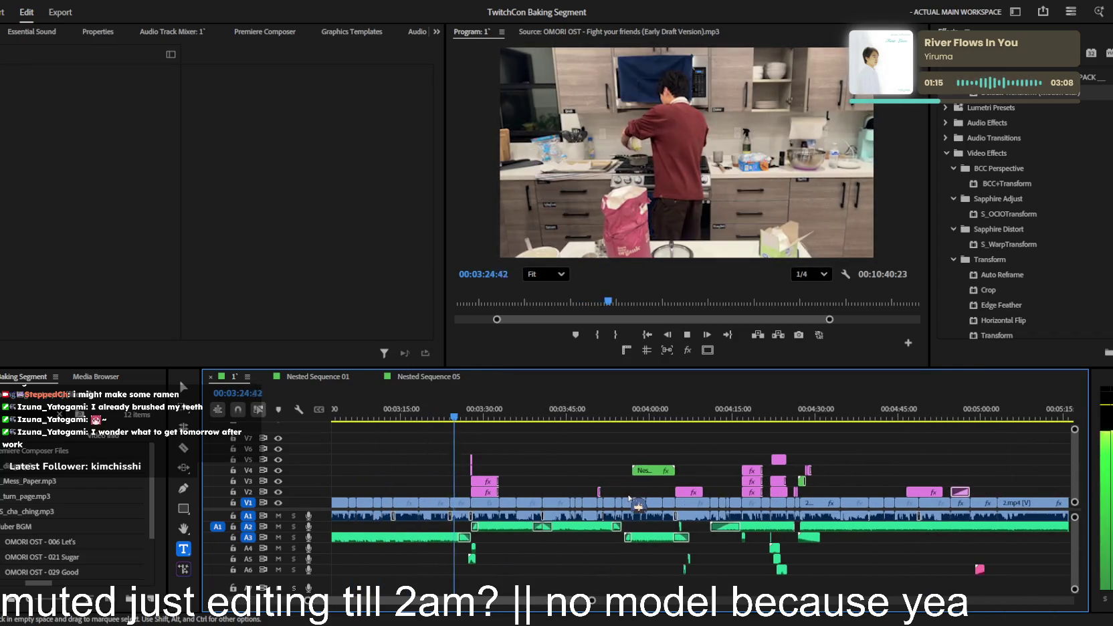
alt+scroll(629, 498, down, 1)
alt+scroll(635, 507, down, 1)
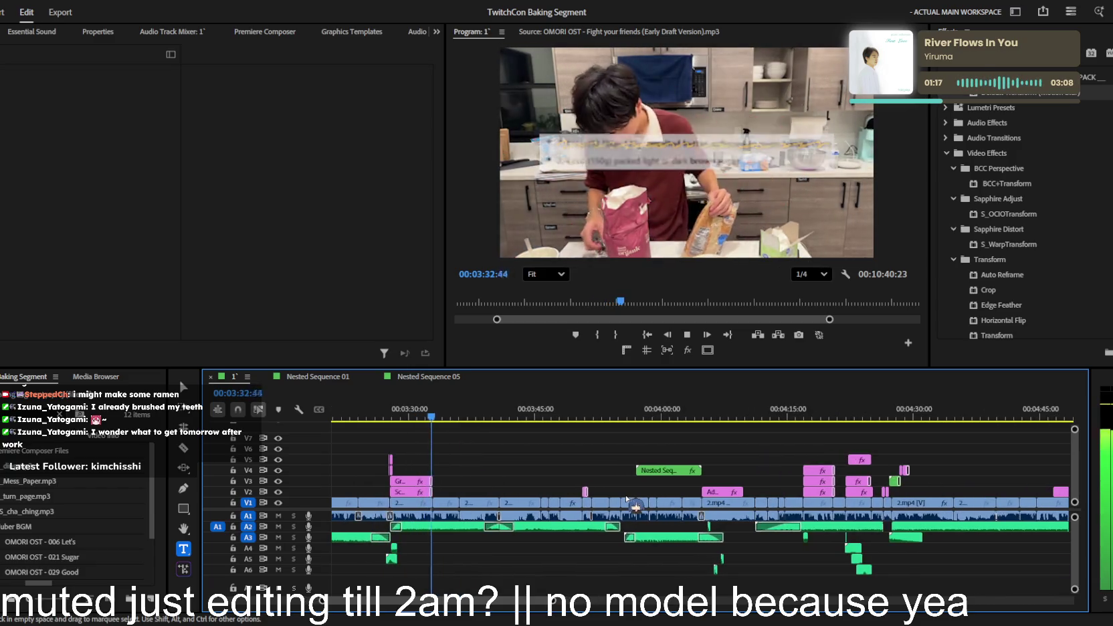
alt+scroll(634, 506, up, 2)
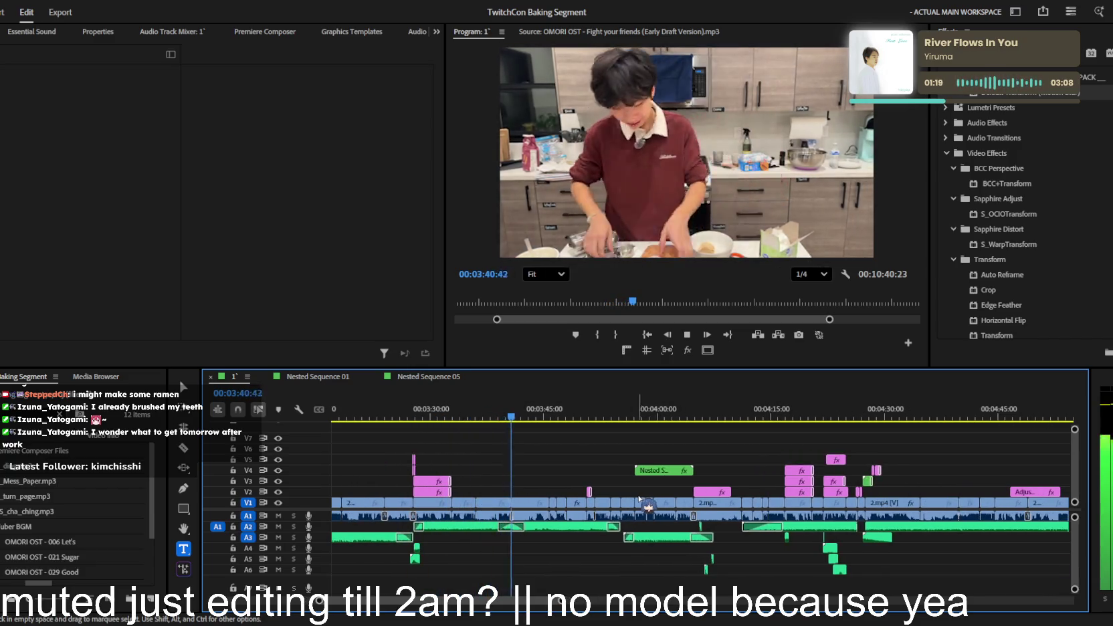
alt+scroll(634, 507, up, 2)
- Skip ahead to about 3:57 and keep reviewing the playback
click(638, 413)
alt+scroll(655, 435, up, 1)
alt+scroll(665, 462, up, 1)
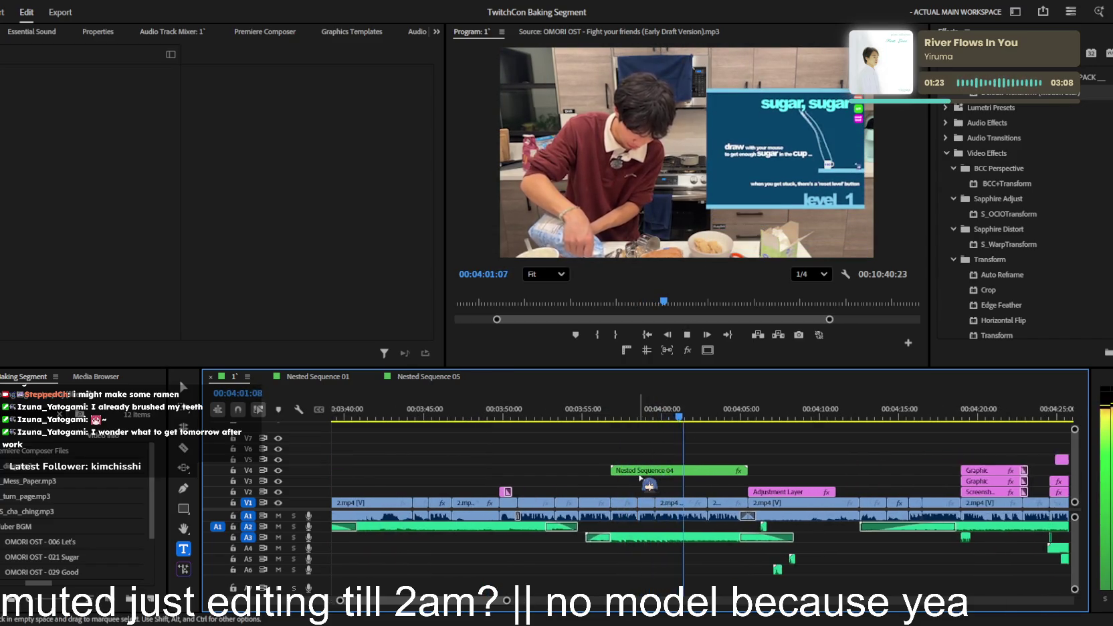
alt+scroll(641, 479, up, 1)
alt+scroll(638, 480, up, 1)
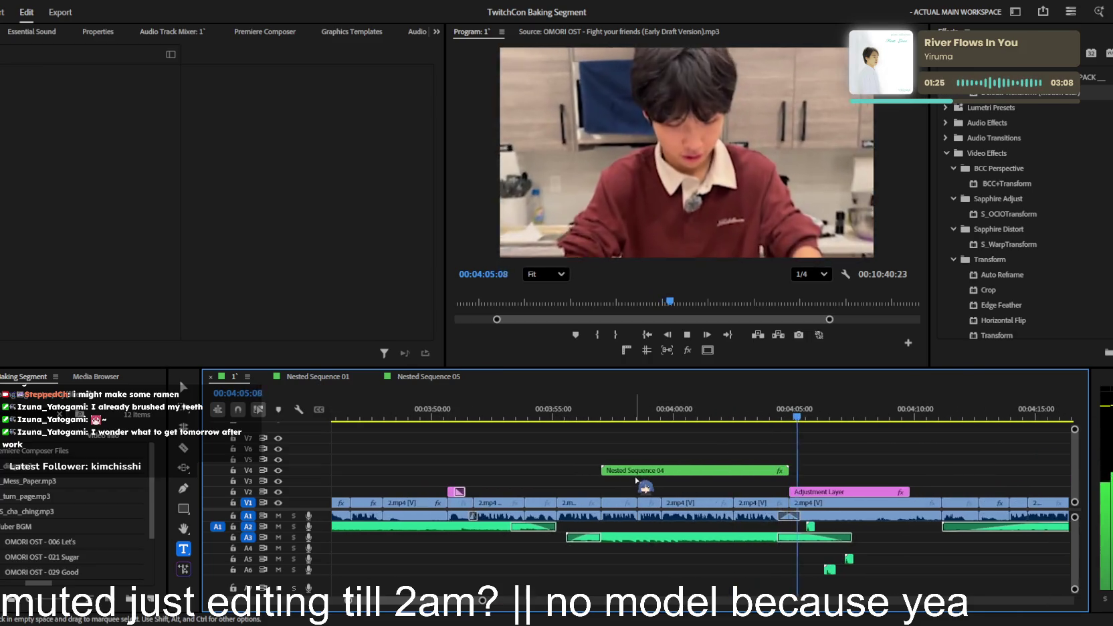
alt+scroll(636, 480, down, 1)
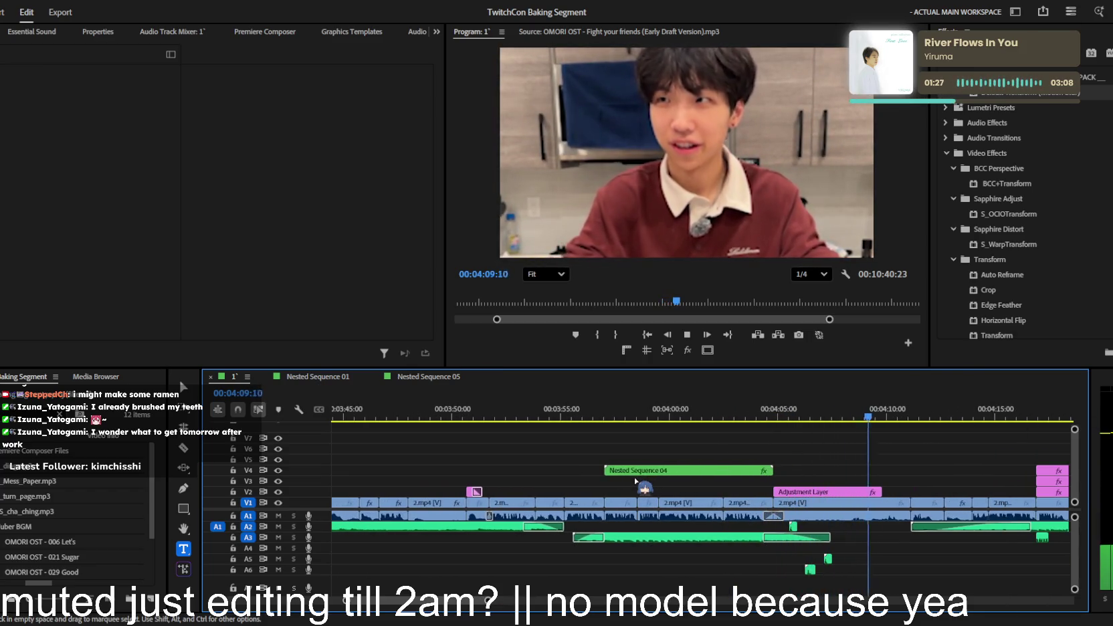
alt+scroll(636, 480, down, 1)
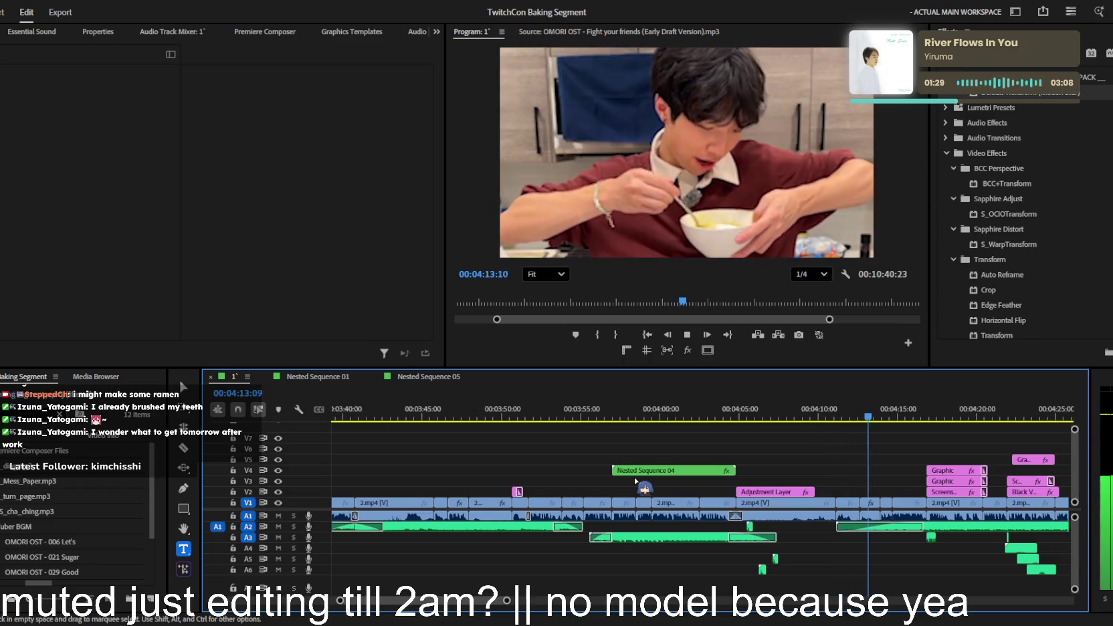
alt+scroll(636, 480, down, 1)
alt+scroll(635, 480, down, 1)
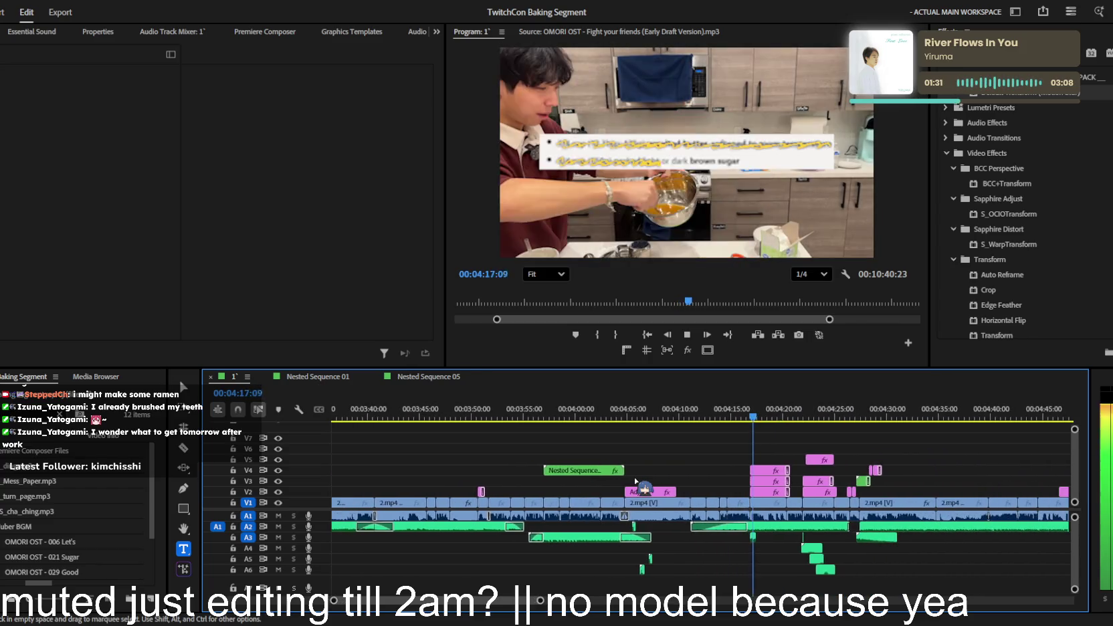
alt+scroll(635, 480, up, 1)
alt+scroll(635, 481, up, 1)
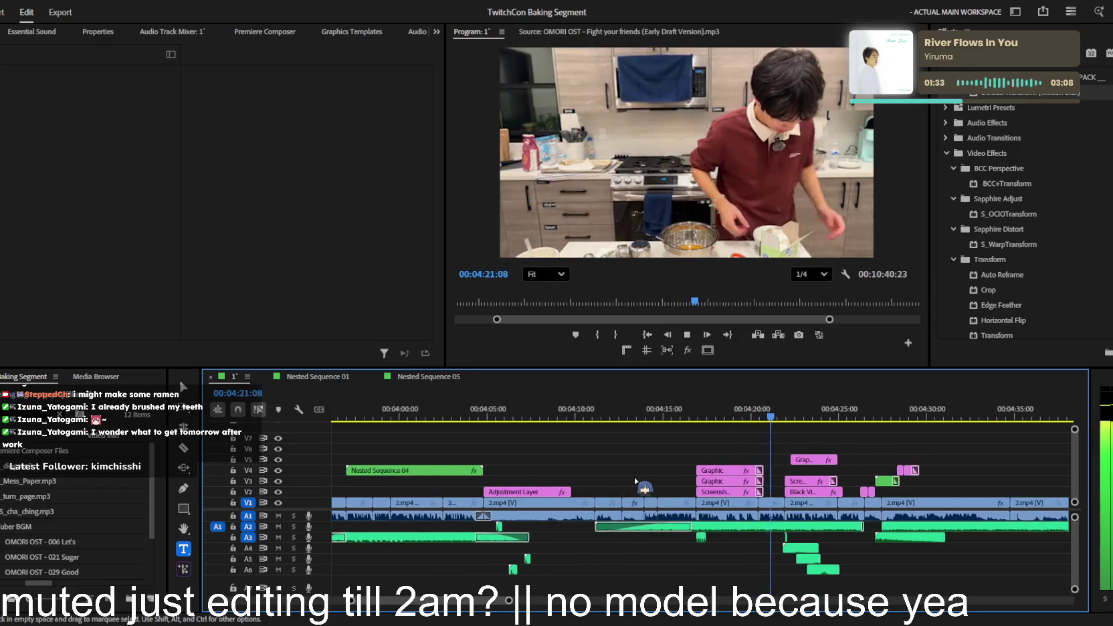
alt+scroll(635, 480, up, 1)
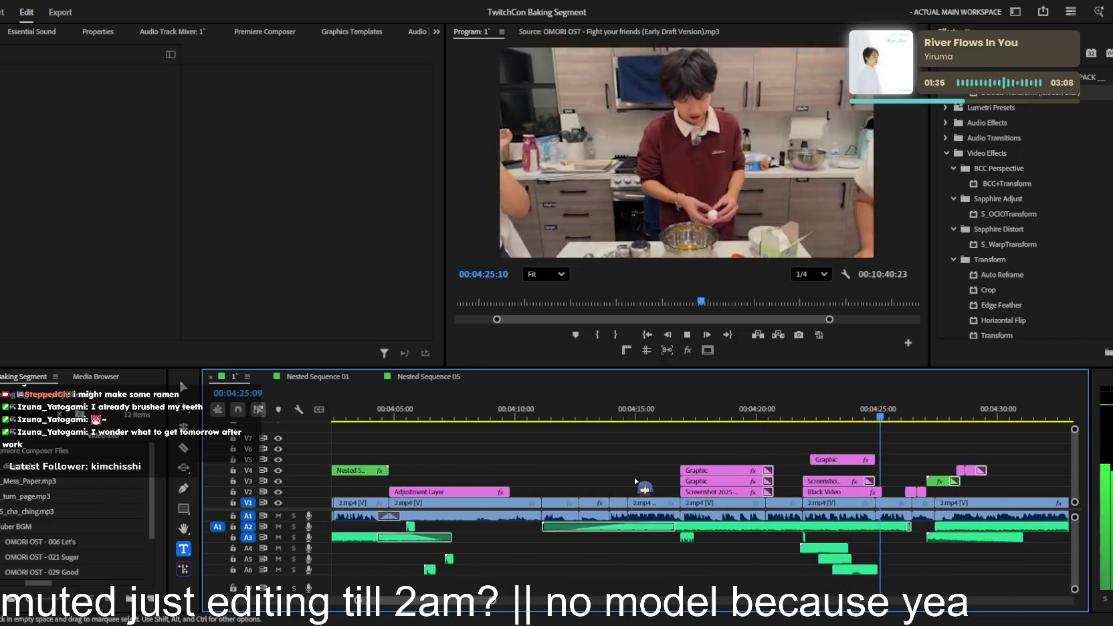
alt+scroll(635, 481, down, 1)
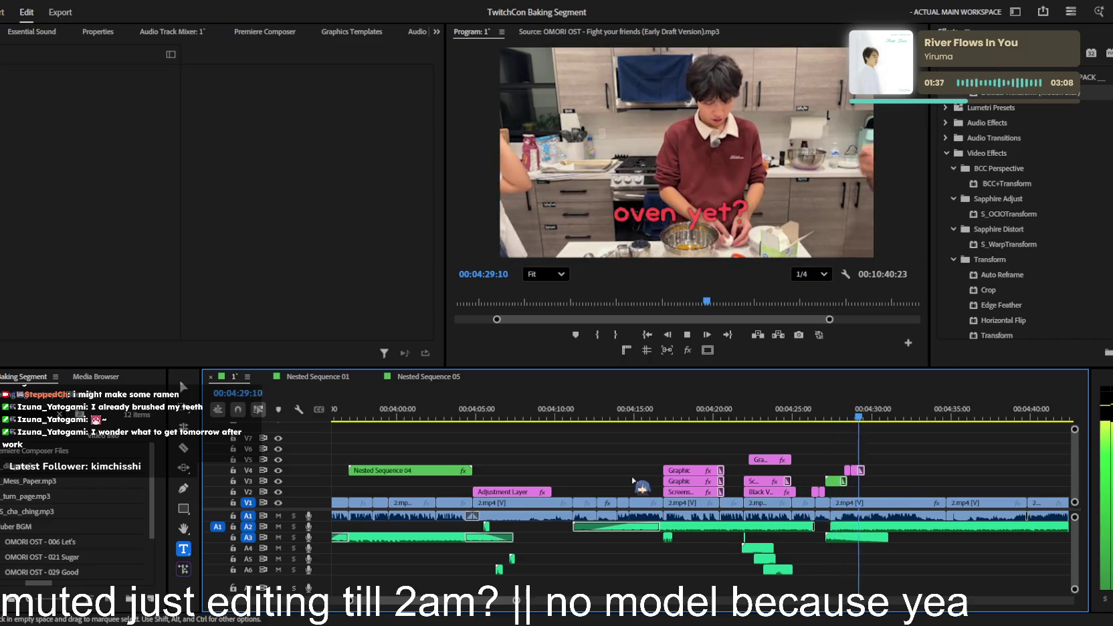
alt+scroll(633, 481, up, 1)
alt+scroll(633, 481, up, 1)
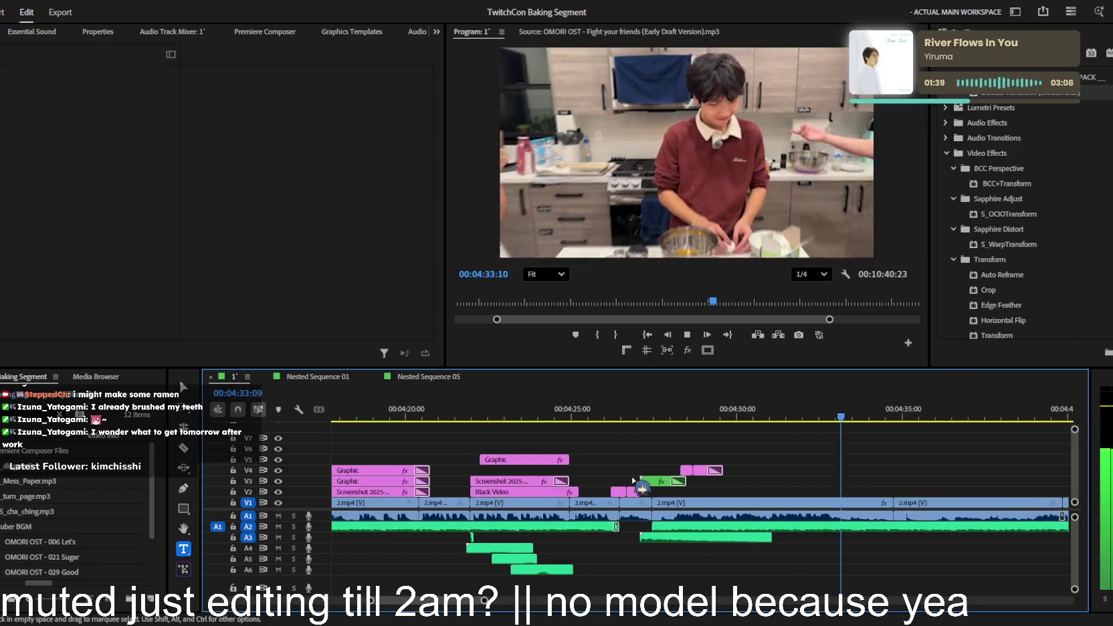
scroll(633, 481, down, 1)
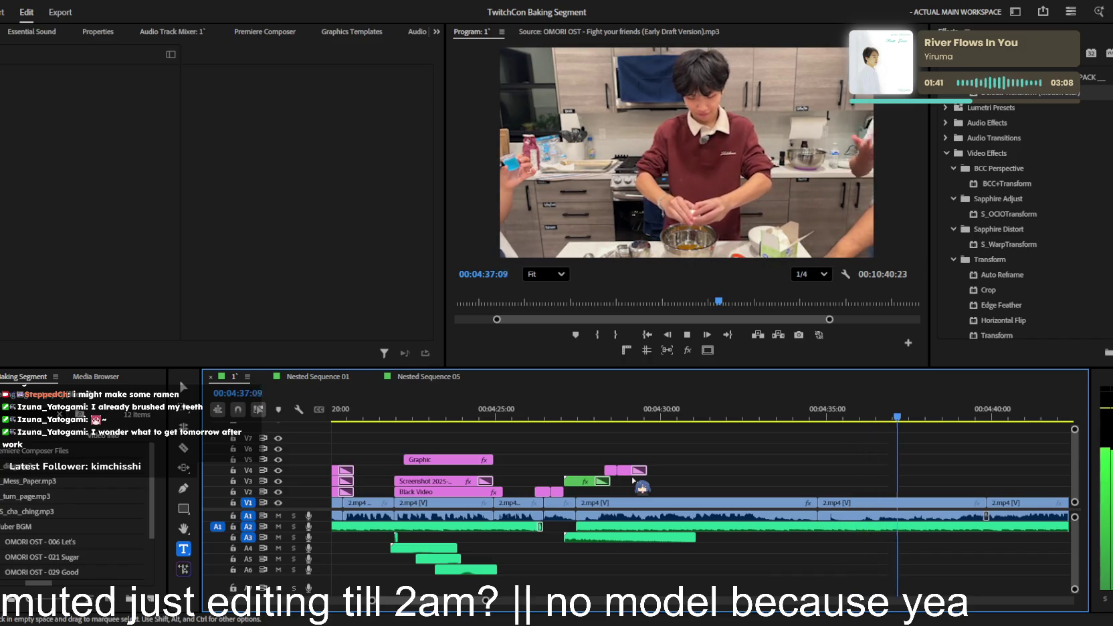
alt+scroll(633, 480, down, 1)
scroll(633, 481, down, 1)
scroll(632, 480, down, 1)
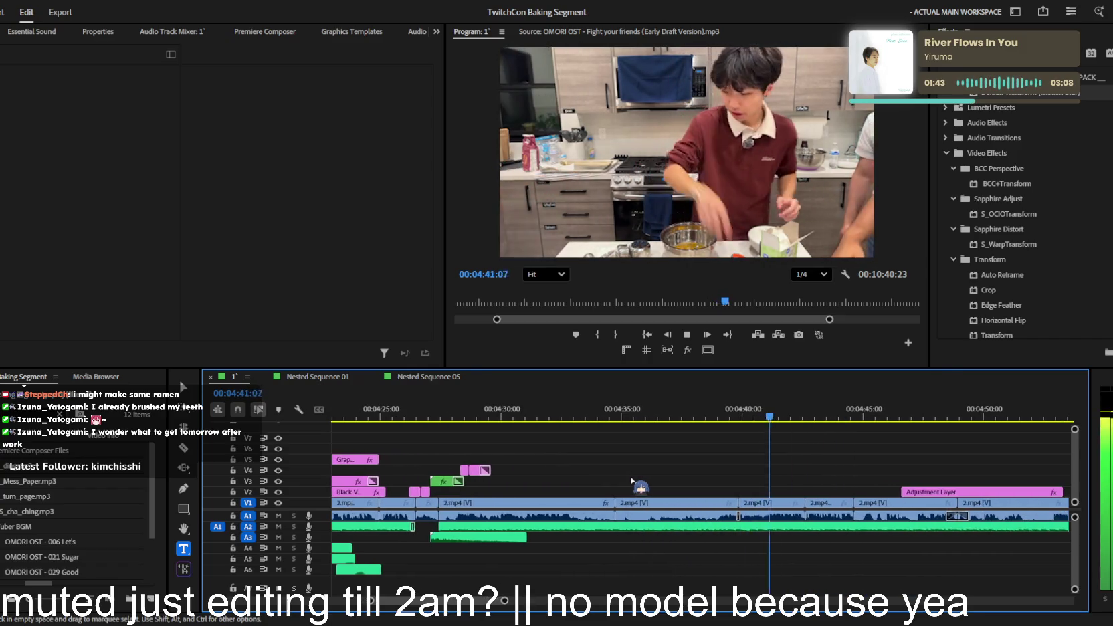
scroll(631, 480, down, 1)
scroll(631, 481, down, 1)
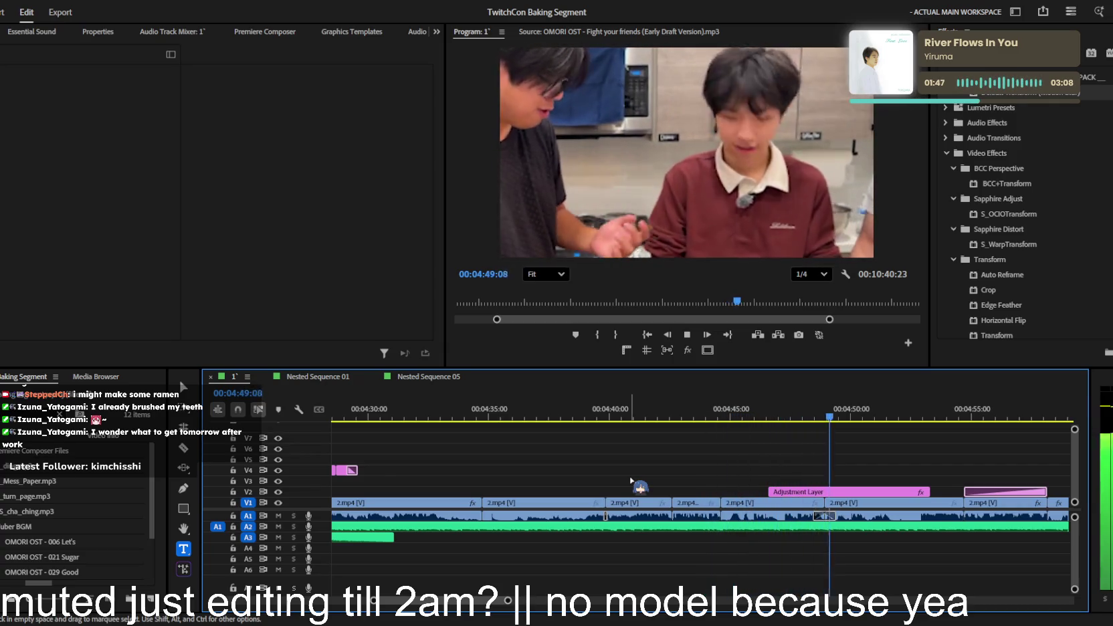
key(minus)
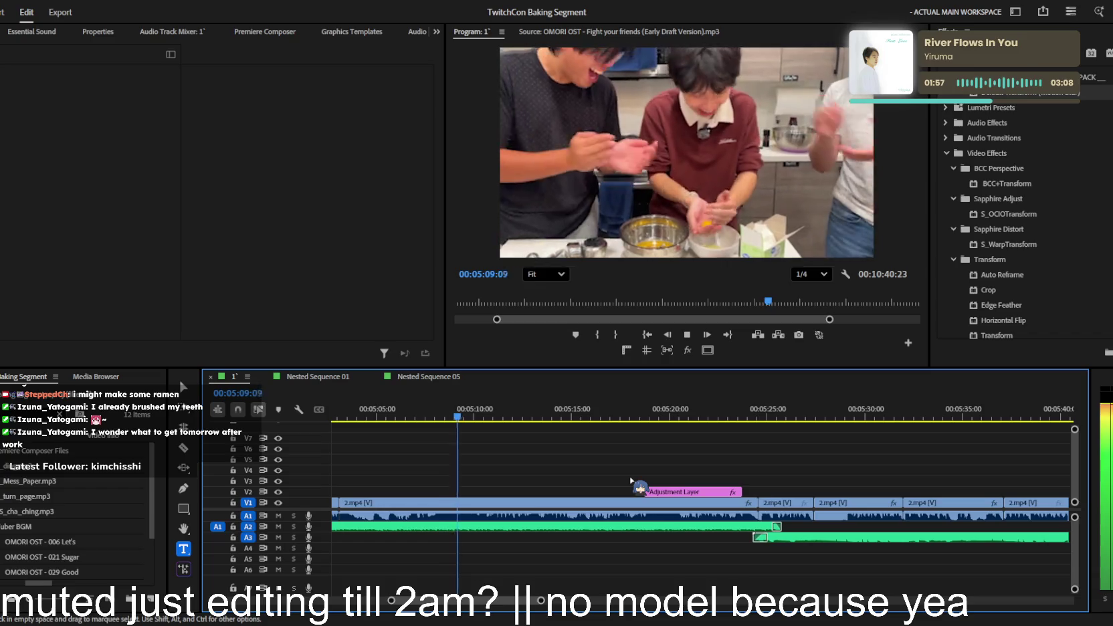
- Jump to about 5:20, rewatch from 6:19, and stop playback at 06:20:57
click(659, 410)
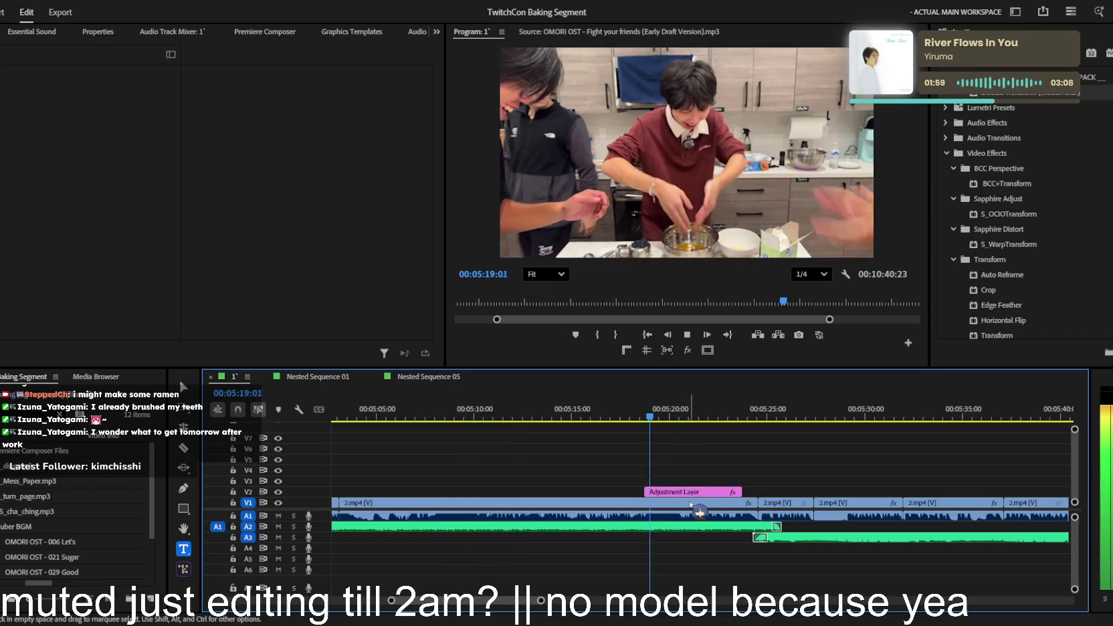
scroll(656, 435, up, 2)
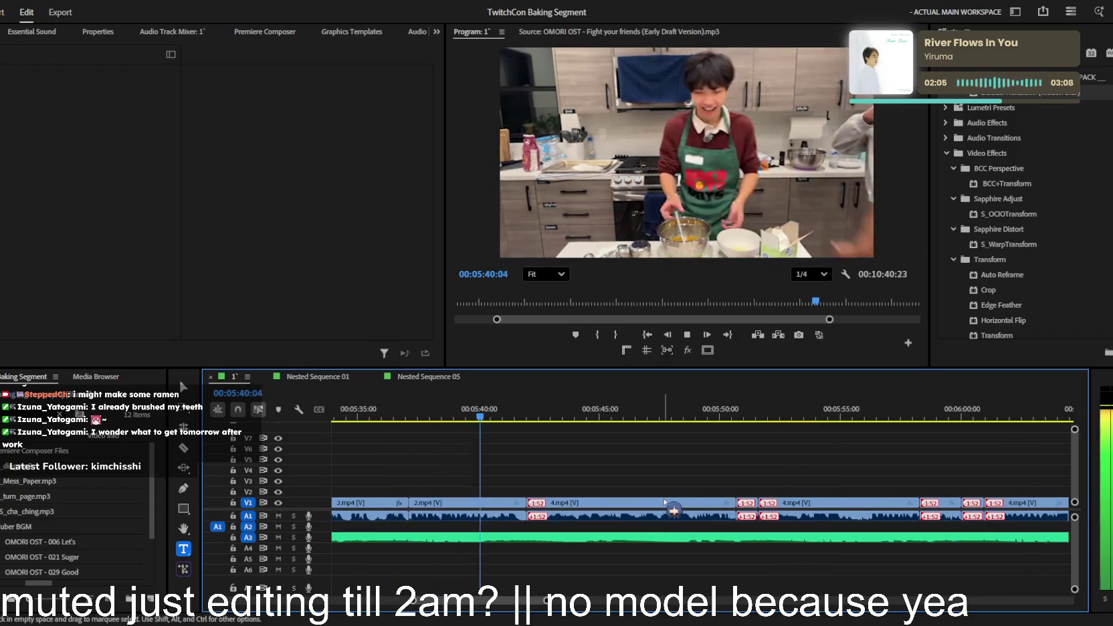
scroll(672, 510, down, 2)
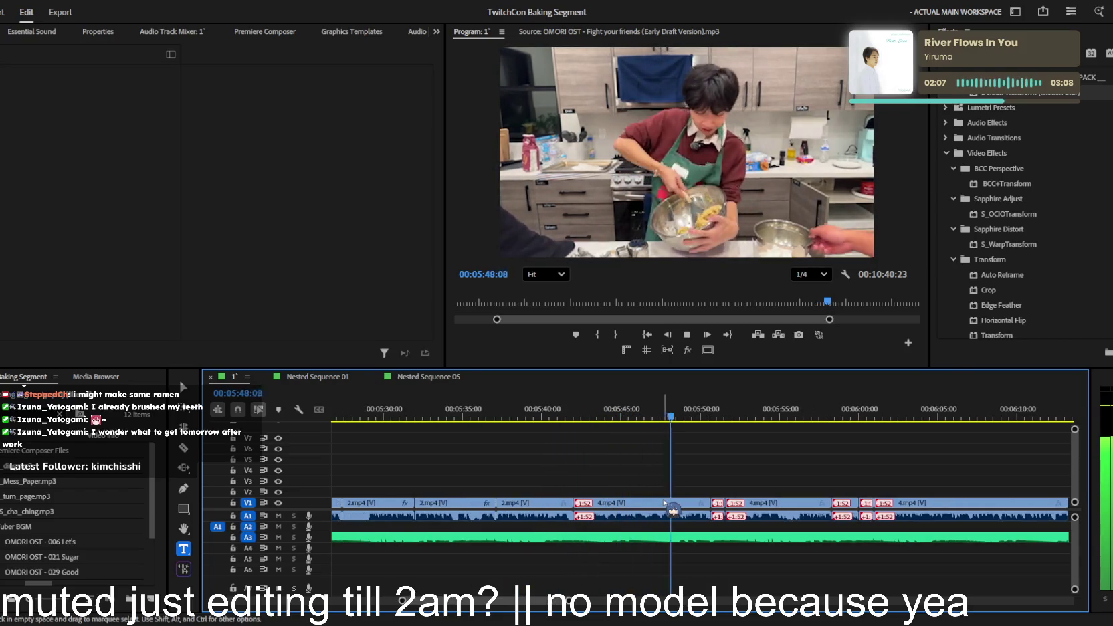
scroll(672, 509, down, 2)
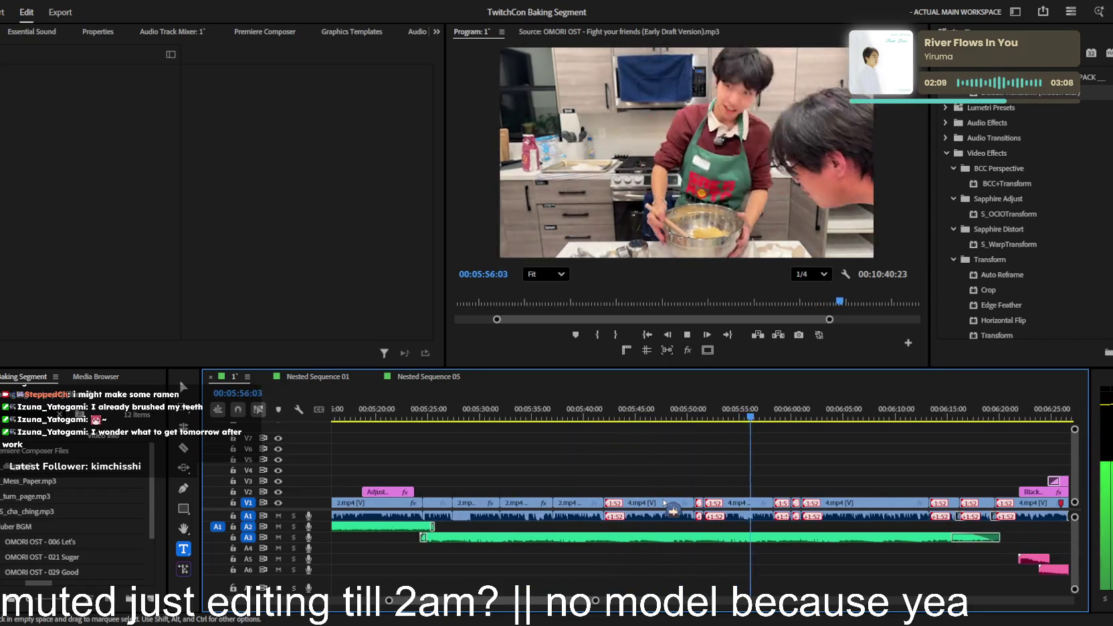
scroll(777, 494, up, 2)
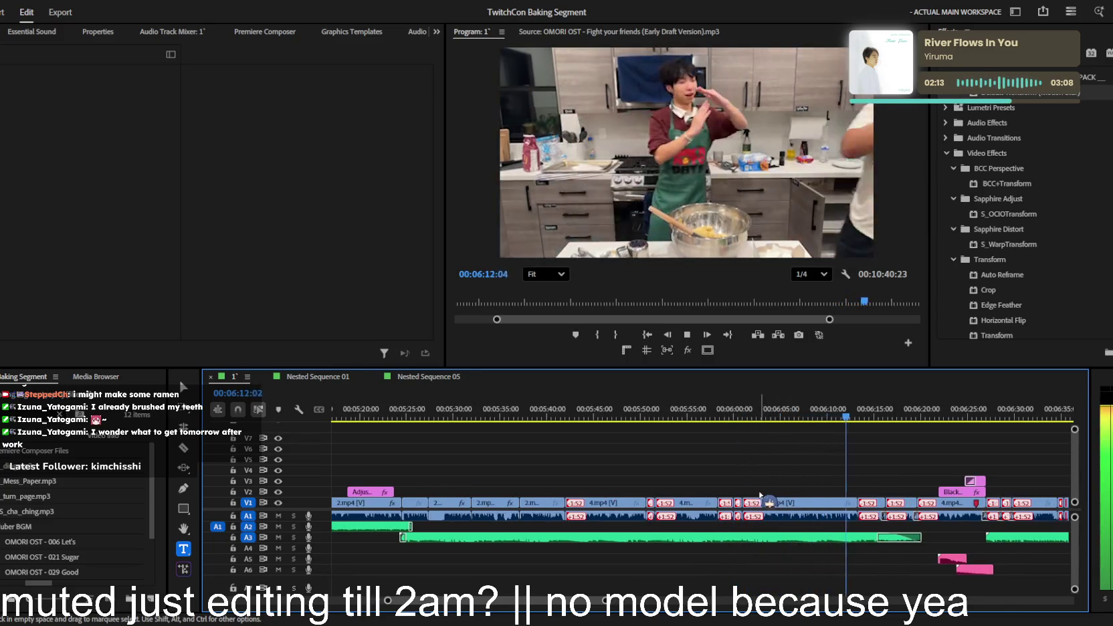
scroll(757, 498, down, 2)
scroll(757, 498, up, 3)
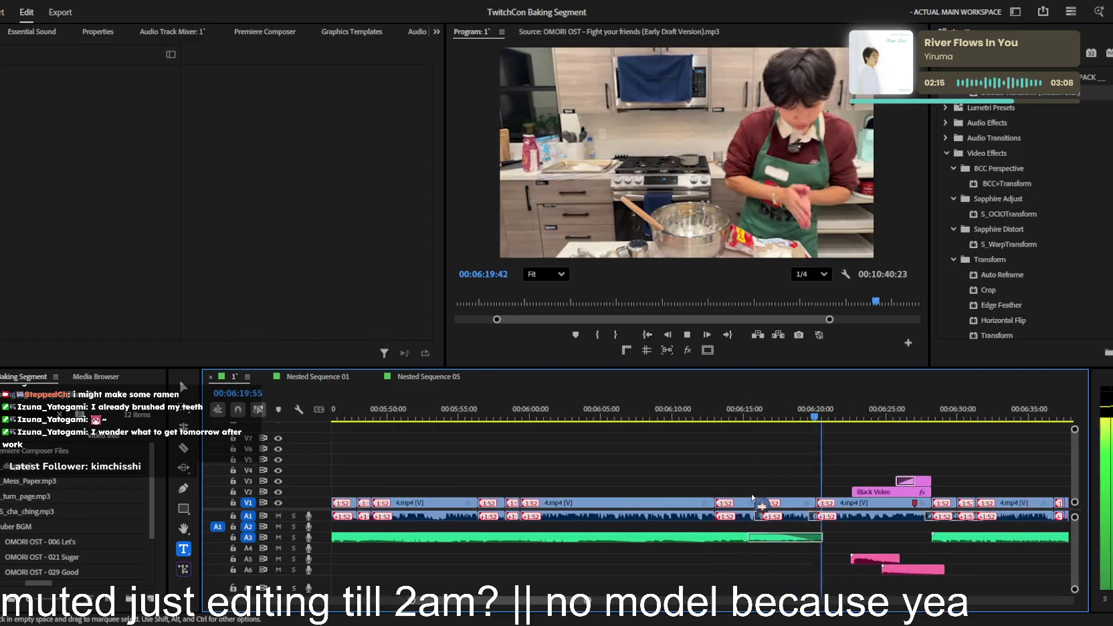
scroll(735, 488, up, 2)
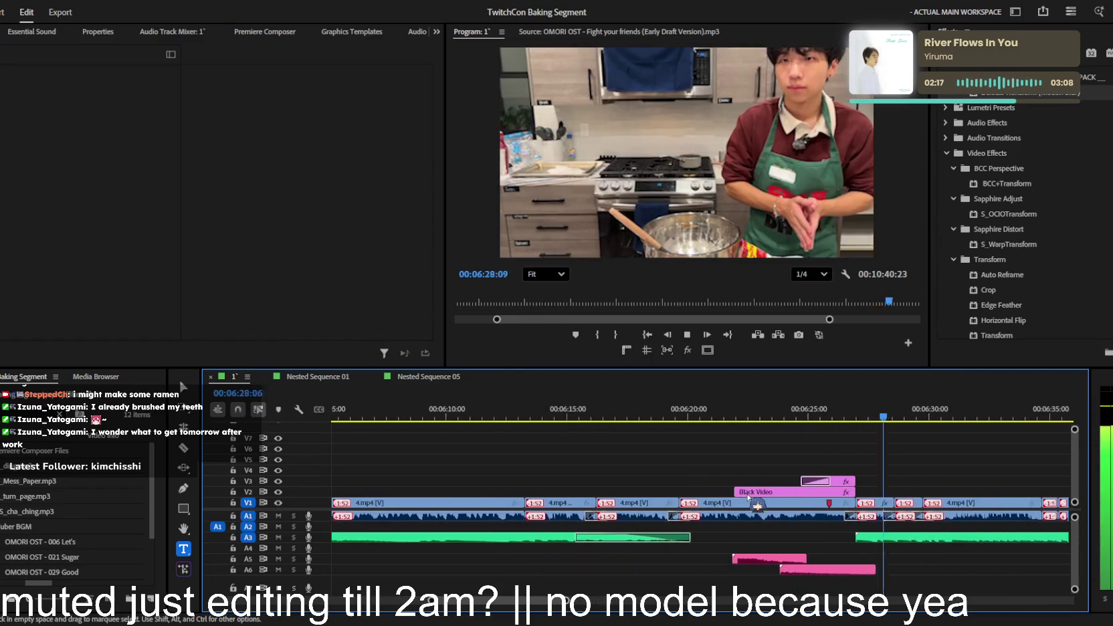
key(j)
key(j)
scroll(721, 482, up, 1)
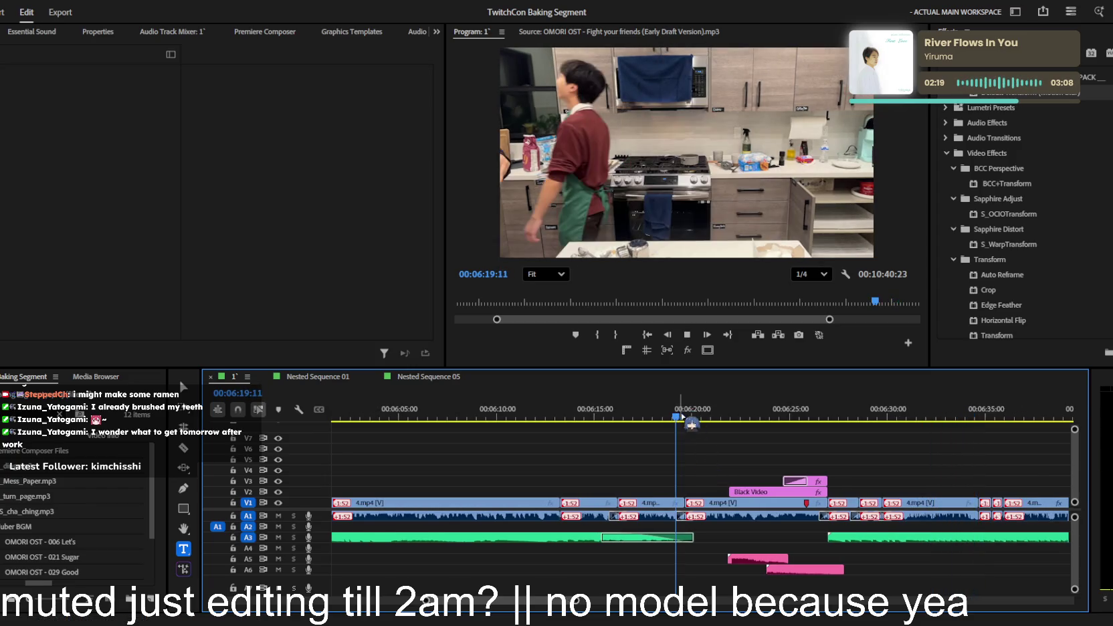
key(space)
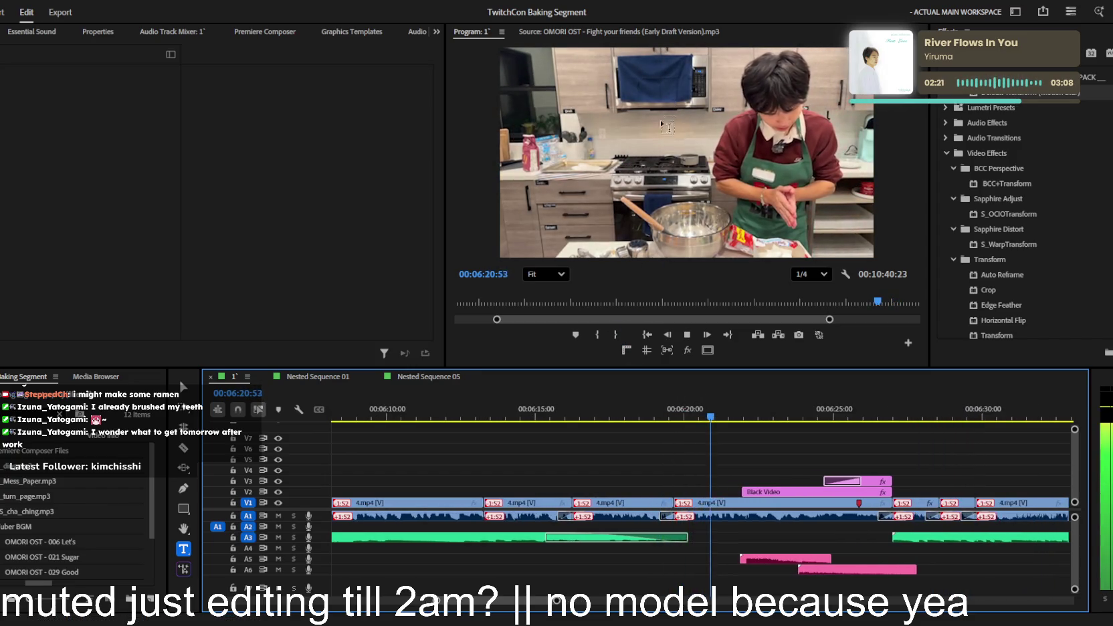
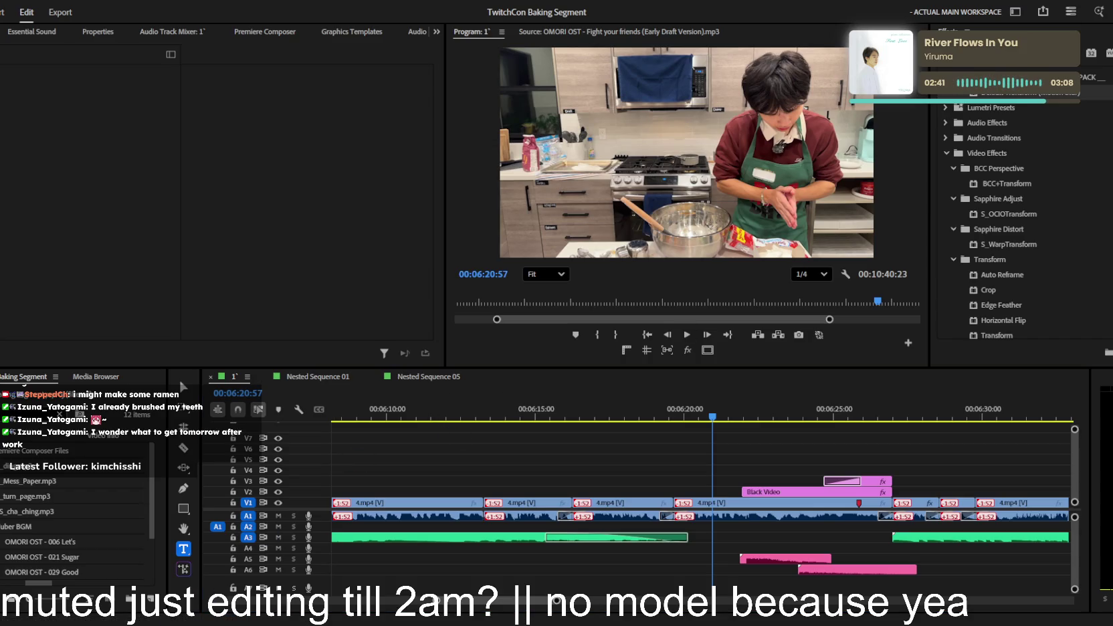
- Paste the chilling-dough recipe screenshot into the project and place it on V6 at 6:20
key(BackSpace)
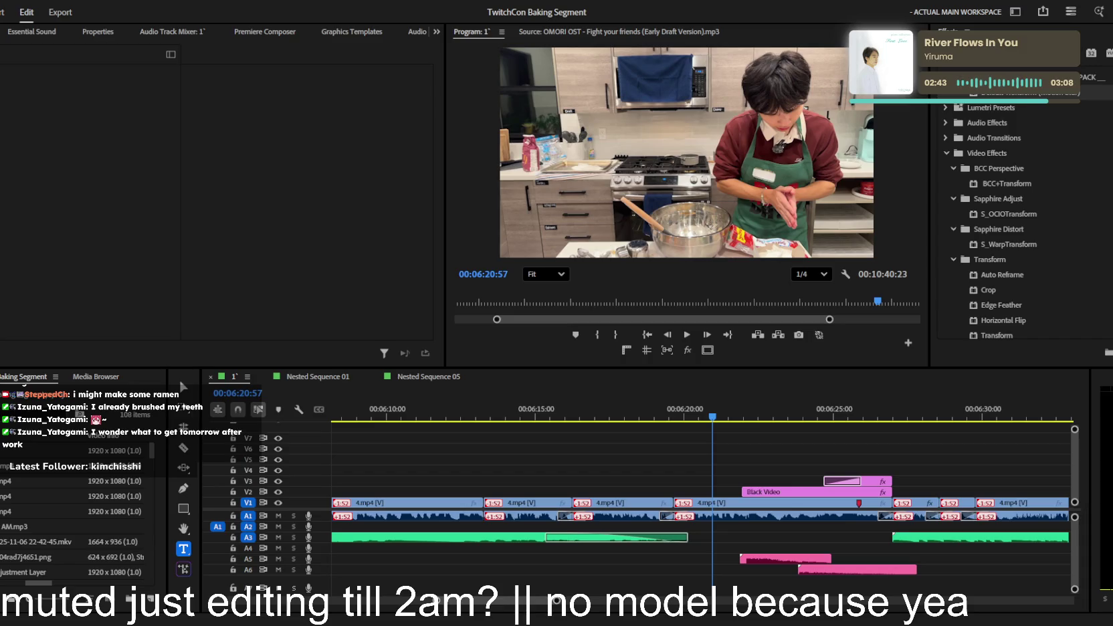
key(ctrl+v)
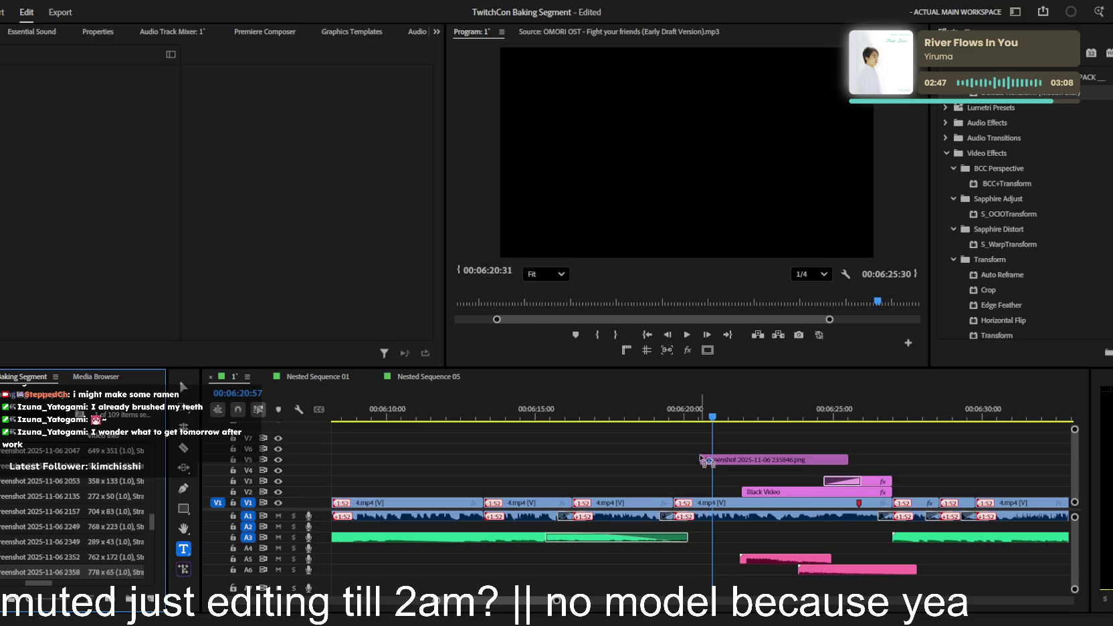
drag(739, 494, 697, 447)
- Enlarge the screenshot overlay to 214 scale and turn on the Safe Margins guides
click(735, 449)
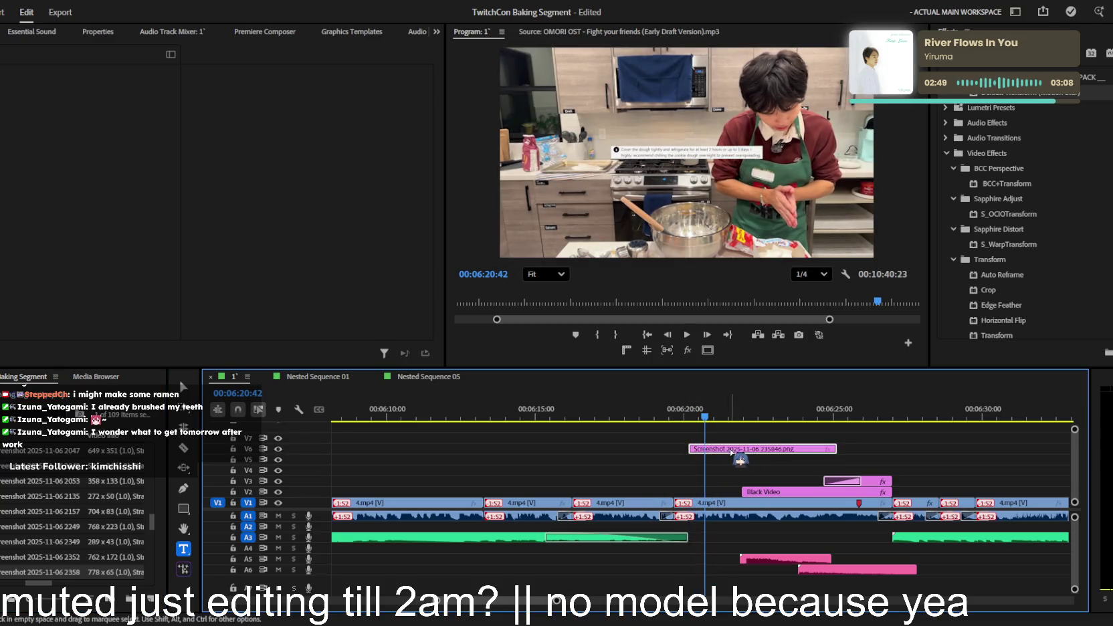
mouse_move(61, 111)
mouse_down()
mouse_move(137, 111)
mouse_move(121, 111)
mouse_up()
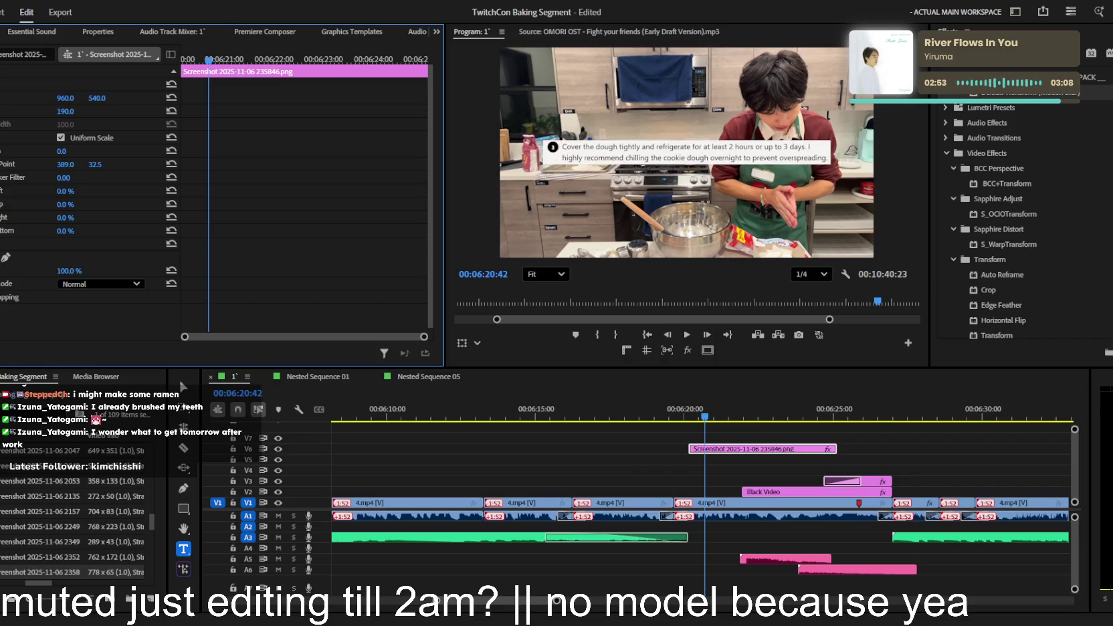
click(707, 350)
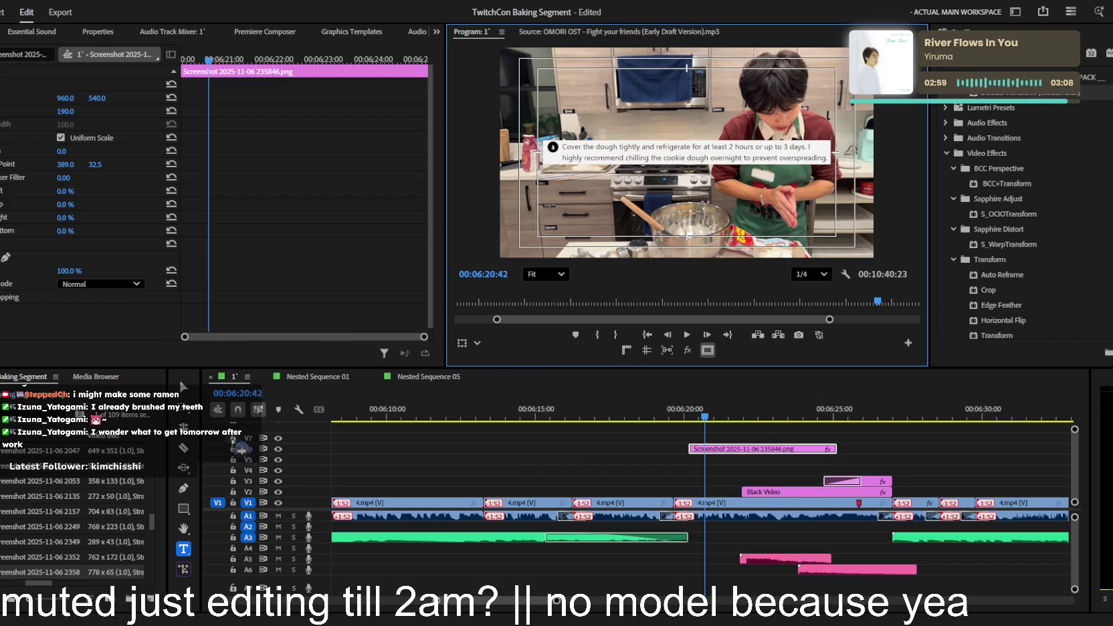
click(183, 509)
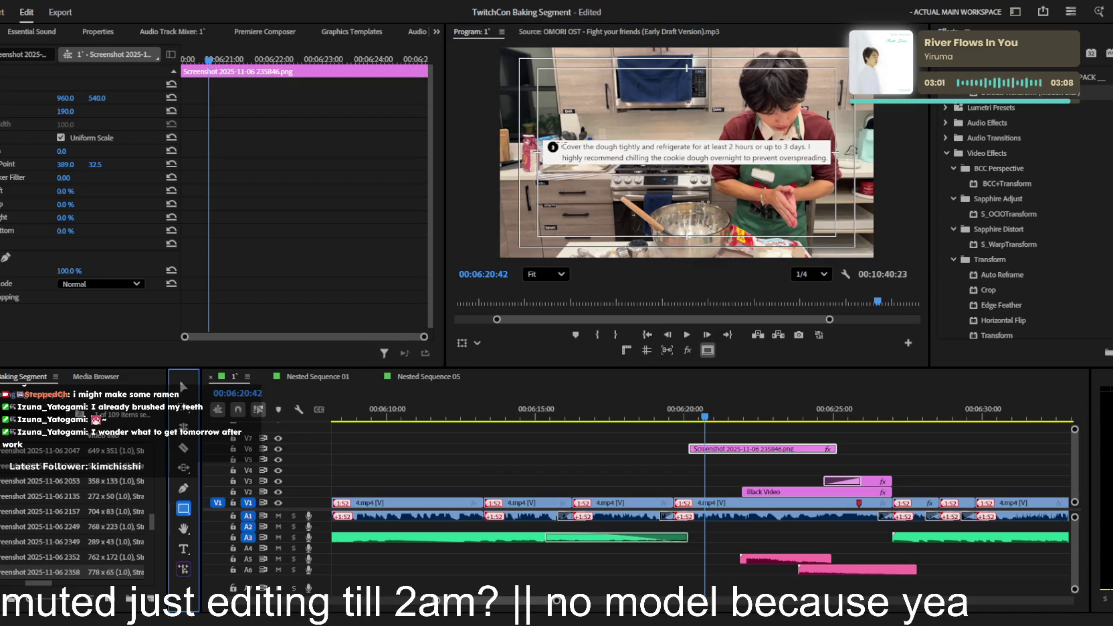
- Draw a yellow highlight bar over the caption's refrigerate line and blend it with Darken
drag(560, 140, 821, 157)
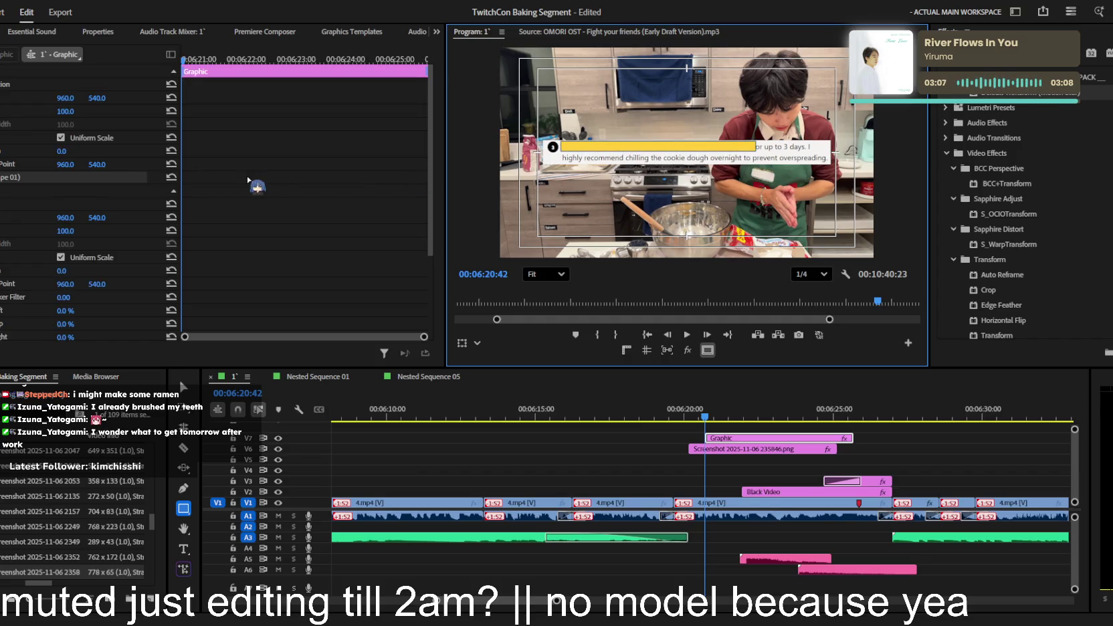
scroll(53, 259, down, 3)
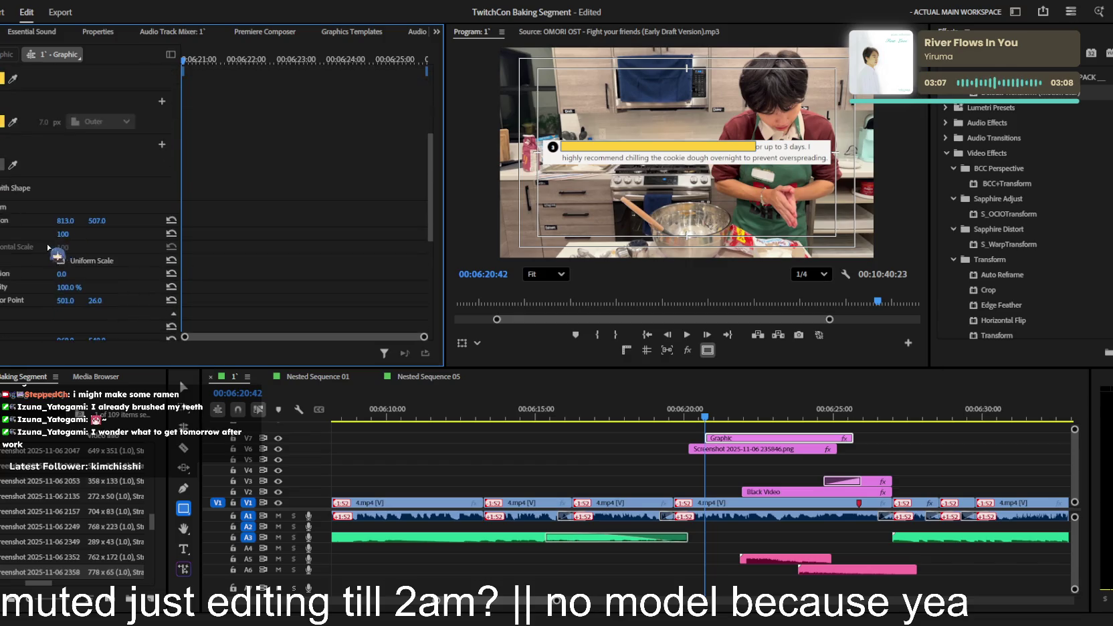
scroll(53, 261, down, 3)
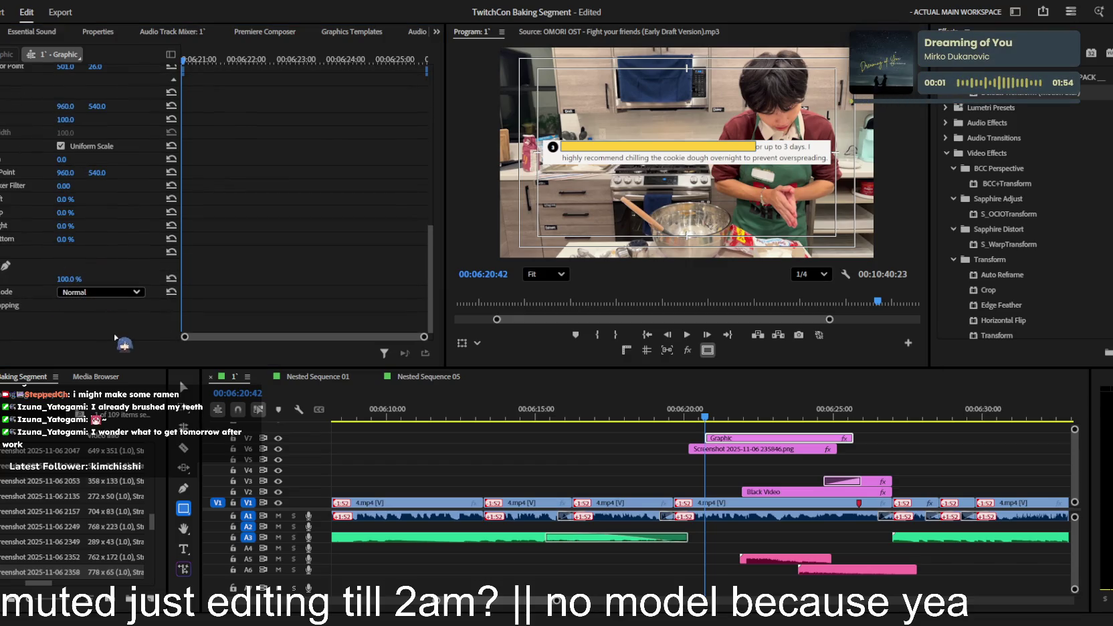
click(115, 361)
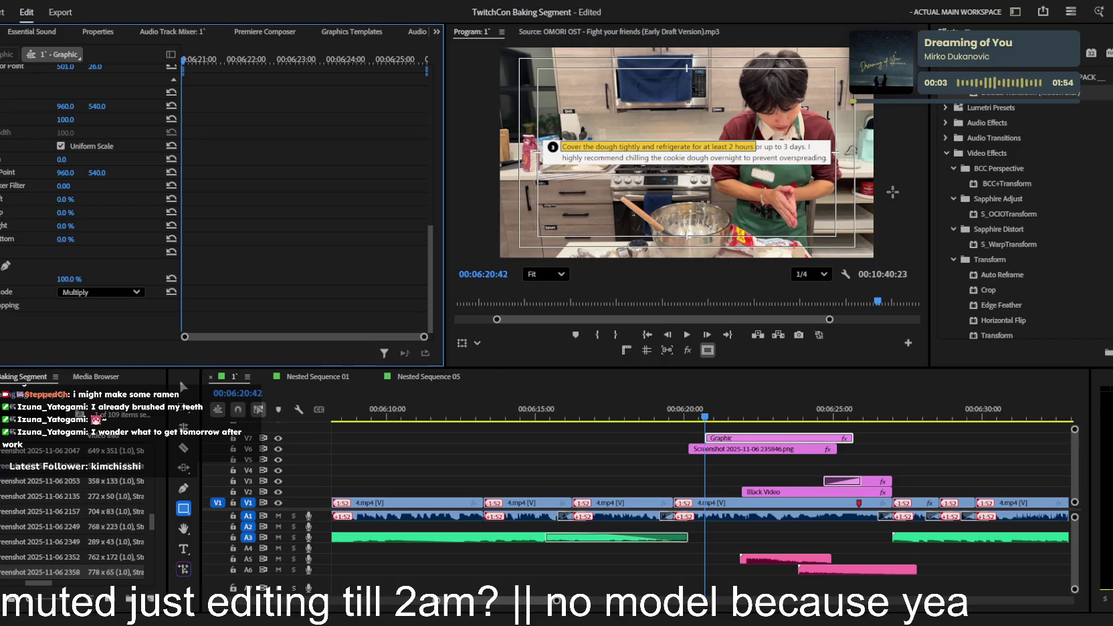
scroll(92, 293, up, 1)
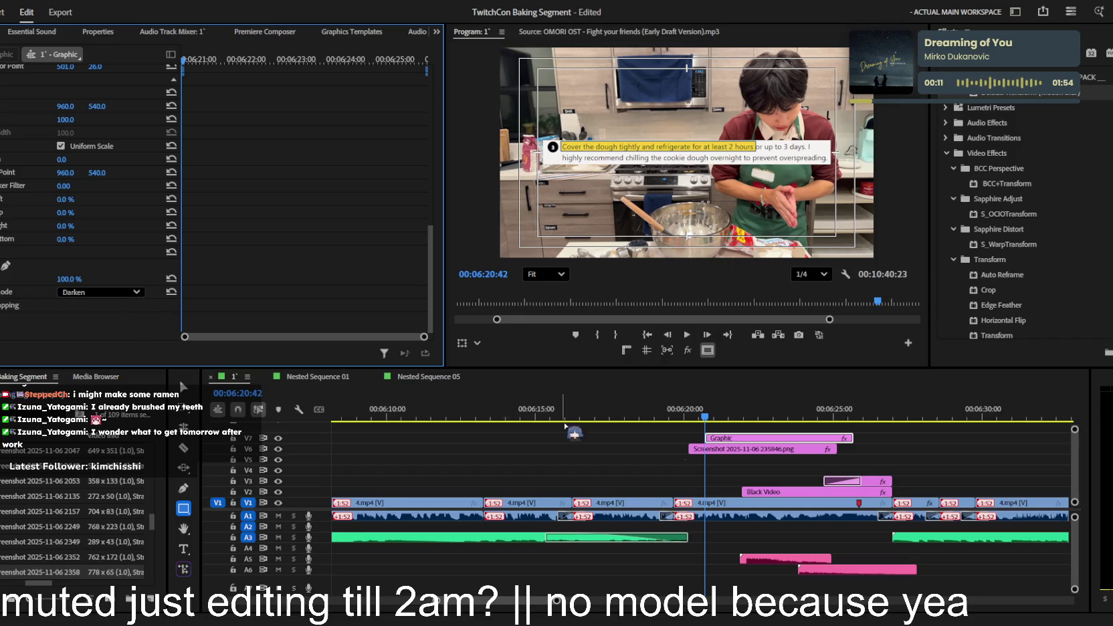
- Jump ahead to the highlighted baking caption near 7:52
scroll(493, 403, down, 3)
scroll(493, 403, down, 3)
scroll(493, 403, down, 3)
click(878, 416)
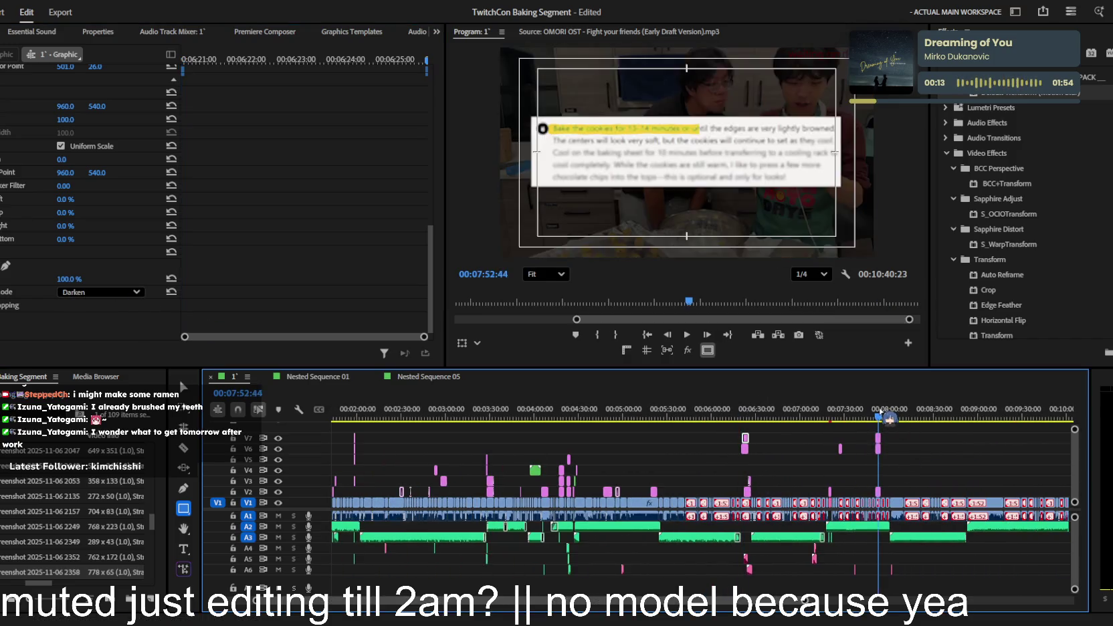
- Select the 7:53 baking-caption highlight Graphic and inspect its Crop Right keyframes
scroll(887, 419, up, 3)
click(874, 439)
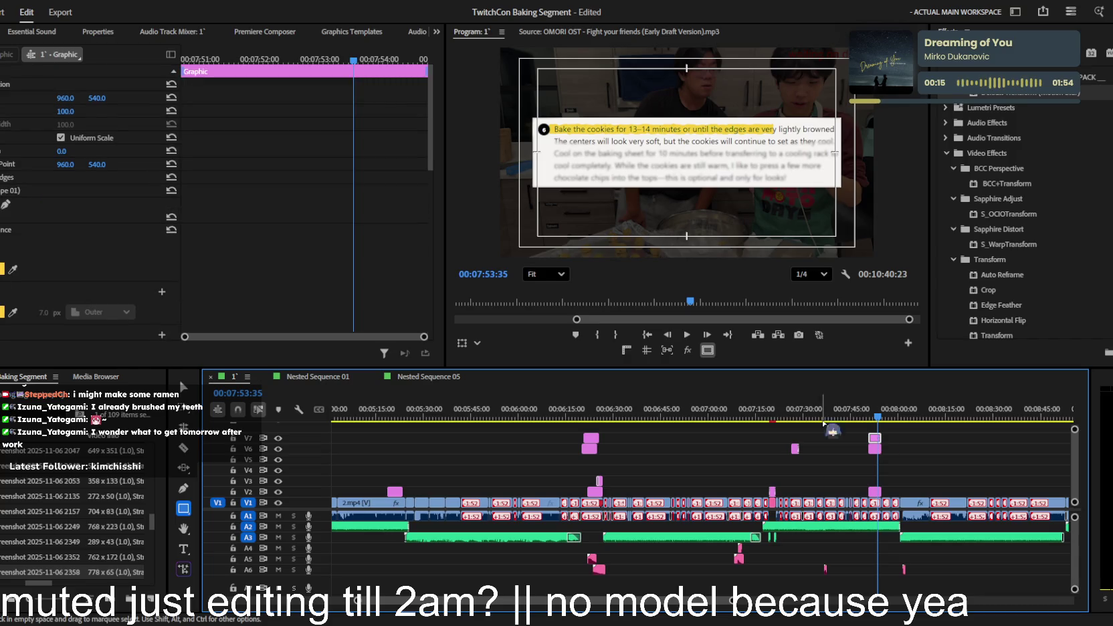
scroll(116, 276, down, 2)
scroll(116, 276, down, 3)
scroll(116, 277, down, 3)
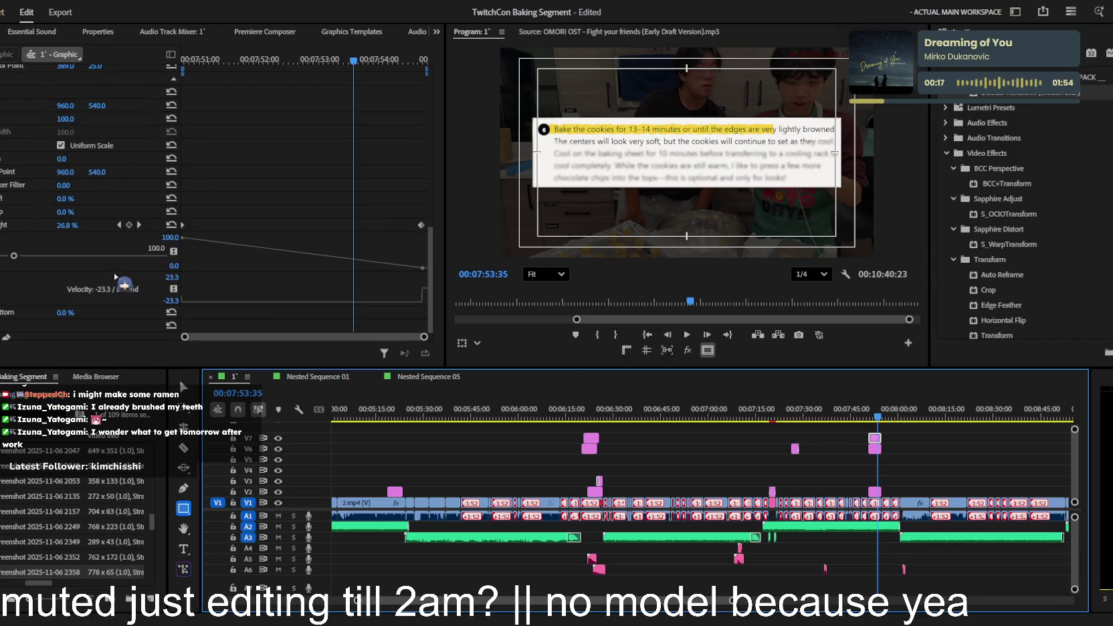
scroll(433, 295, down, 3)
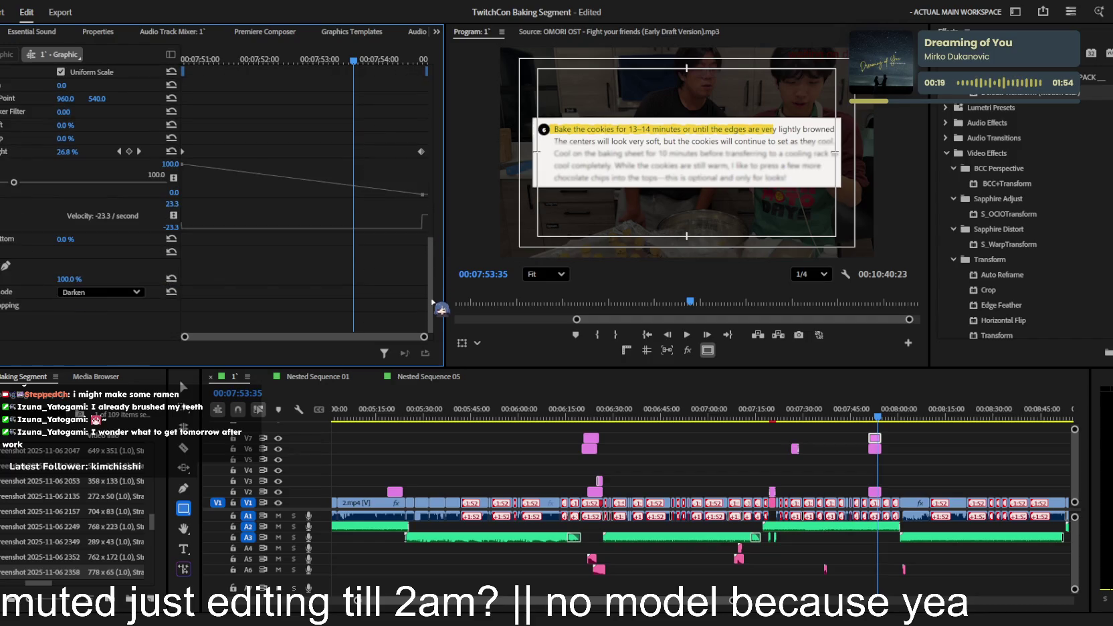
- Return to the 6:20 overlay, select its highlight bar and preview from just before it
click(588, 414)
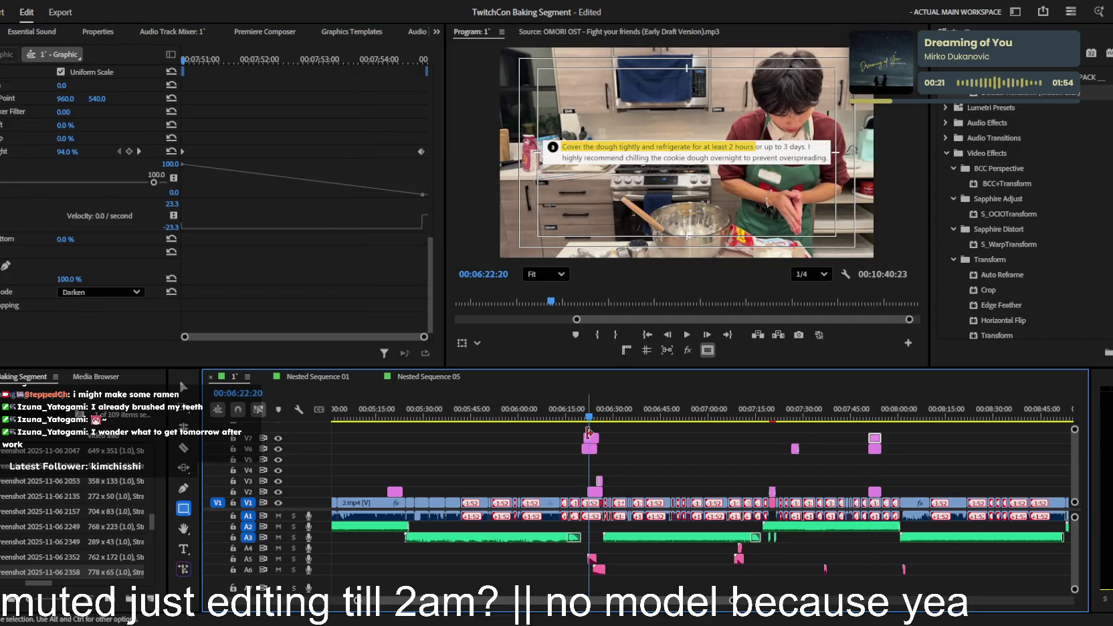
click(591, 438)
scroll(95, 299, down, 3)
scroll(95, 299, down, 2)
drag(695, 418, 575, 417)
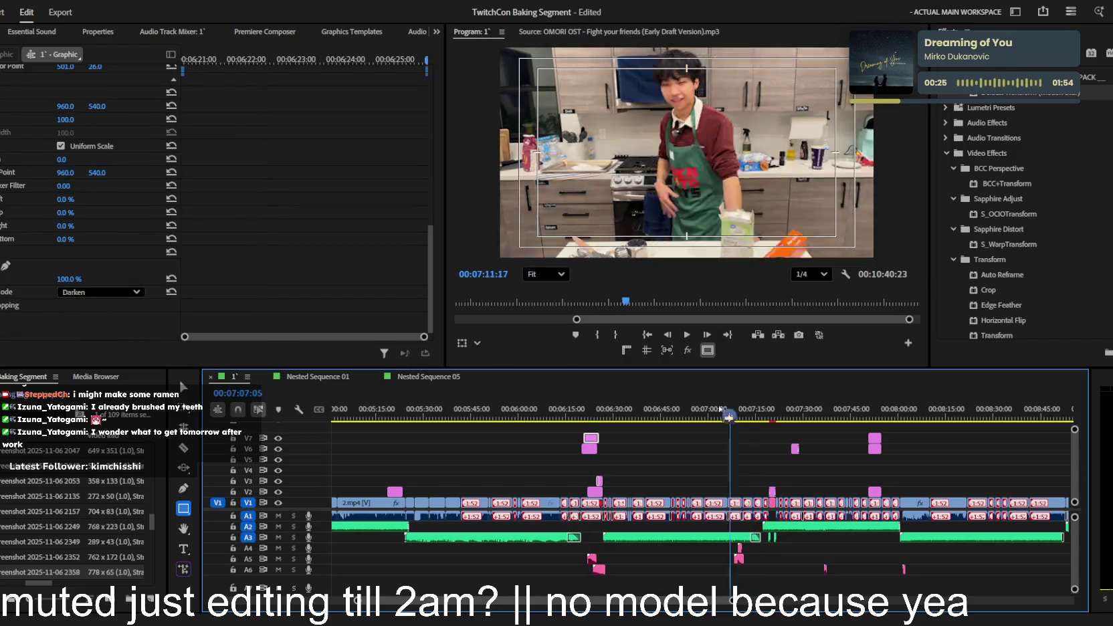
key(equal)
key(equal)
key(space)
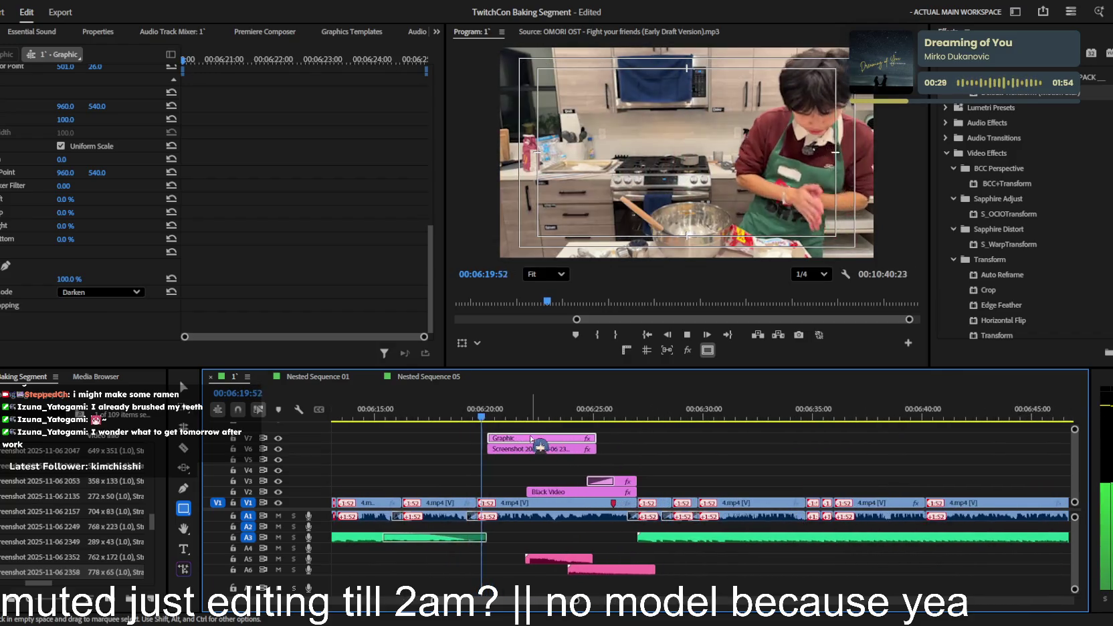
key(equal)
key(space)
- Replay the chilling-caption overlay from about 6:22 and reselect the yellow highlight bar
click(481, 448)
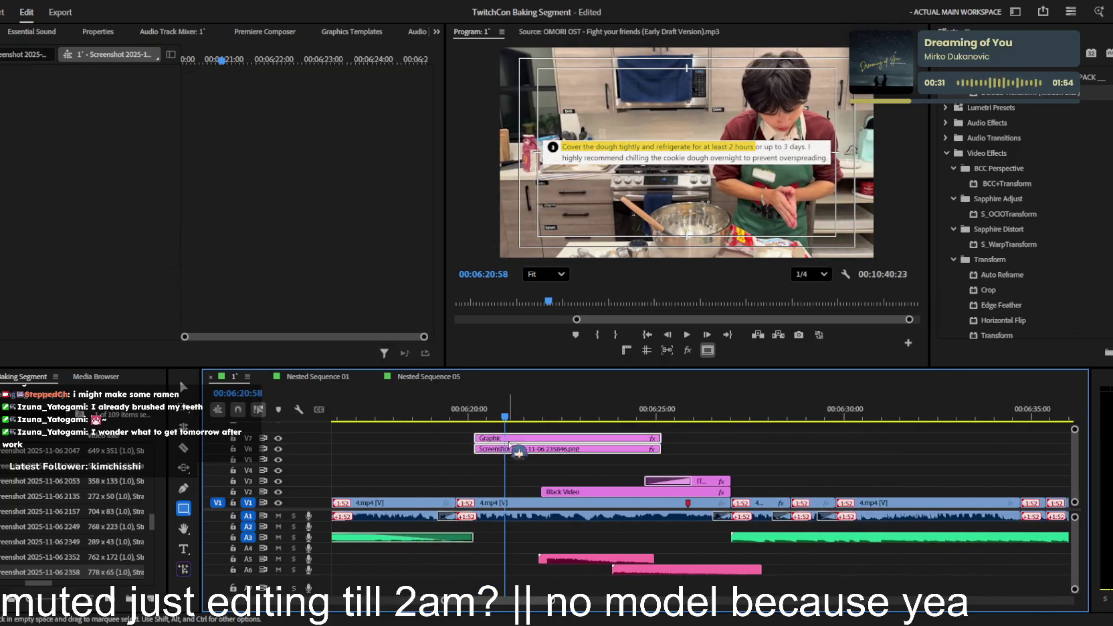
key(equal)
key(space)
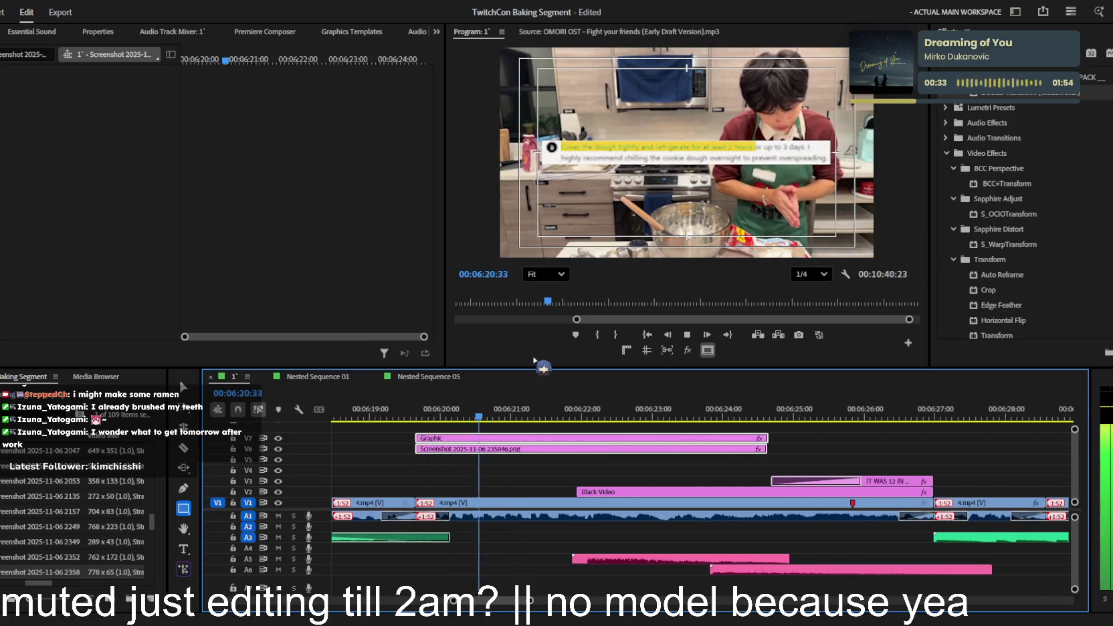
click(632, 417)
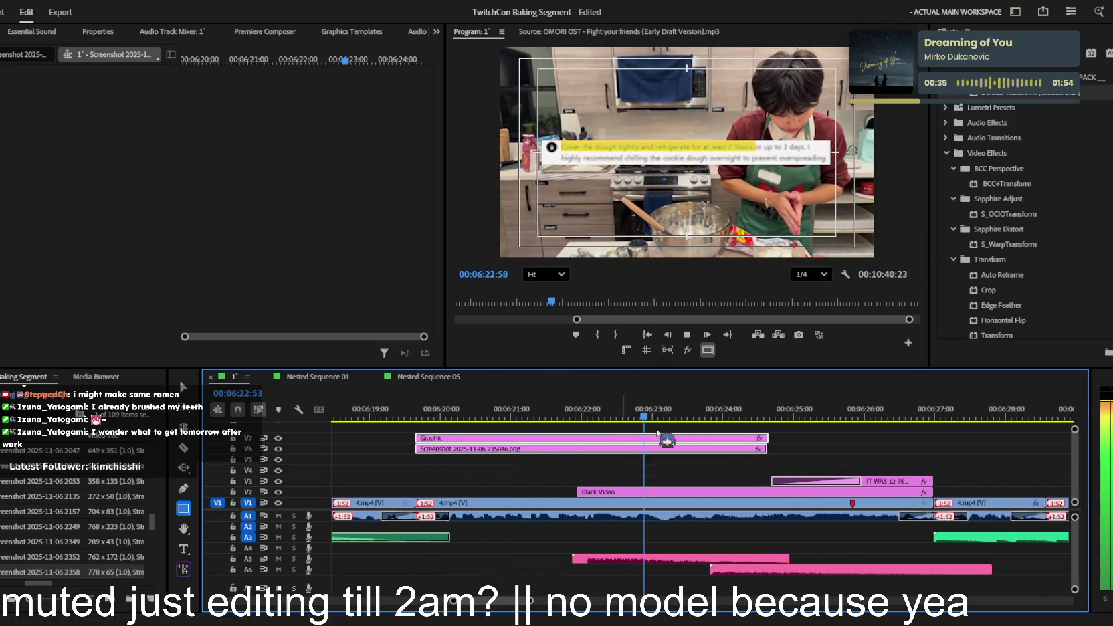
click(579, 418)
key(space)
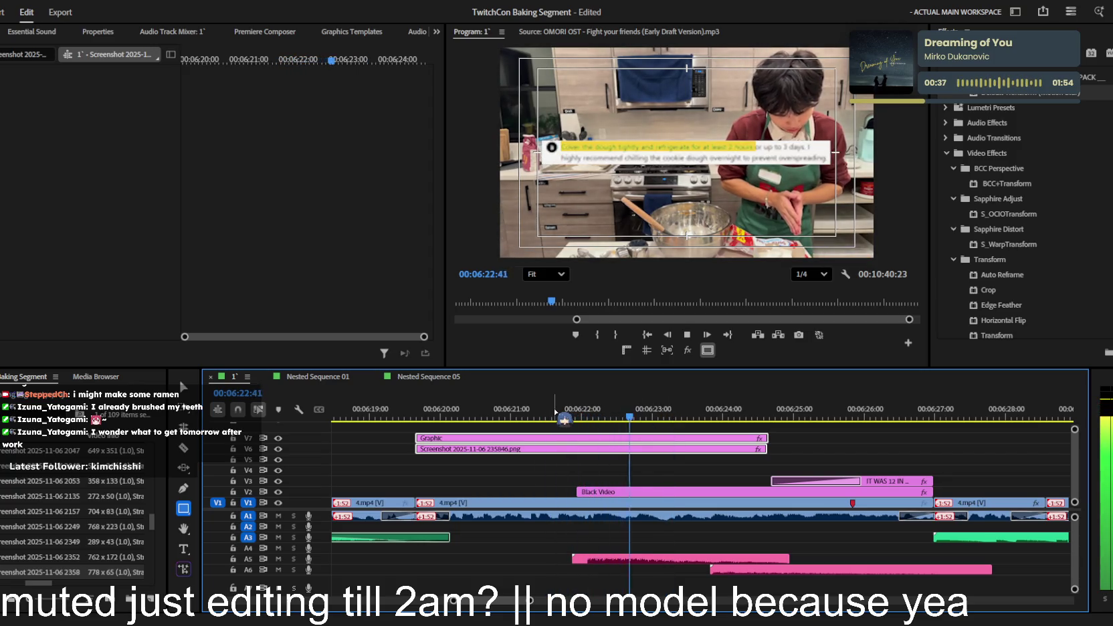
click(429, 416)
click(492, 439)
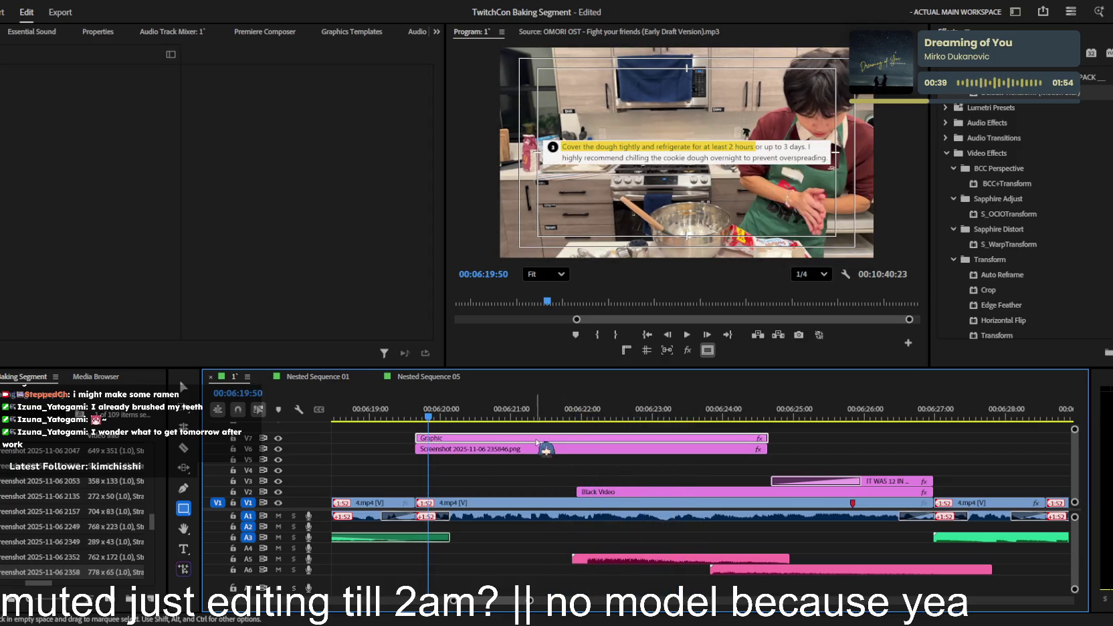
scroll(75, 260, down, 5)
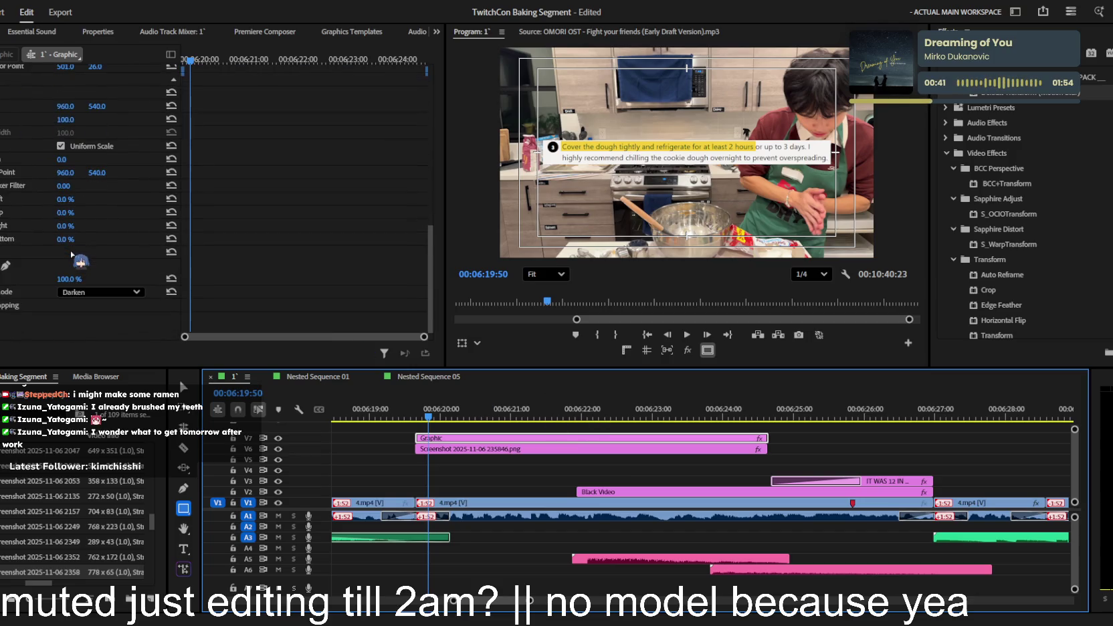
- Adjust the highlight's Crop Right keyframes to cover 'at least 2 hours' and play it back
drag(61, 226, 107, 225)
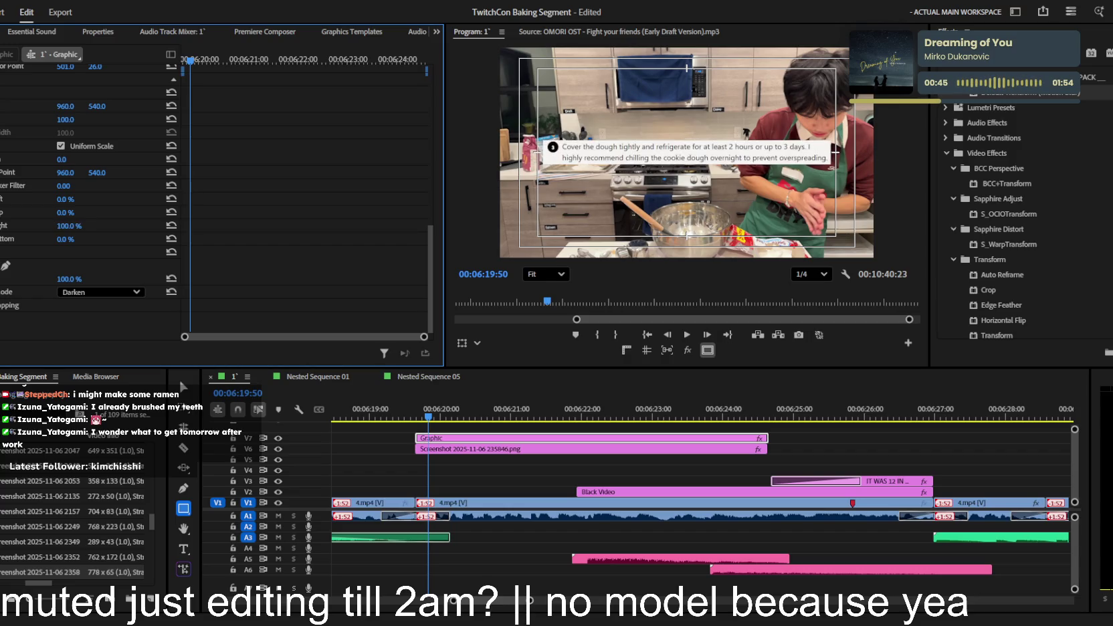
drag(65, 225, 68, 226)
key(Up)
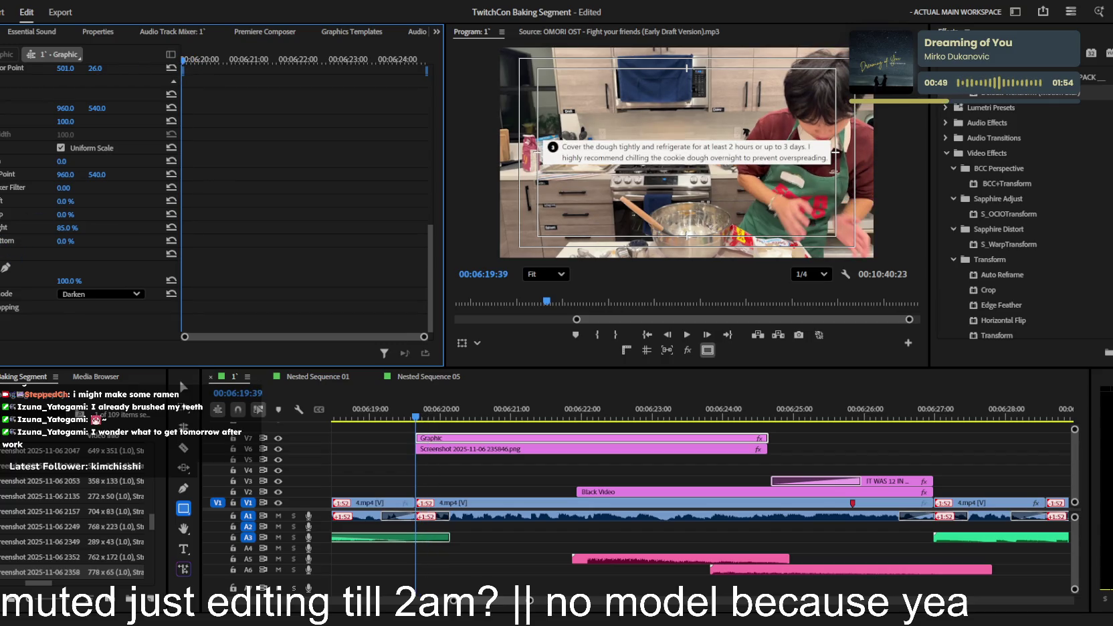
key(space)
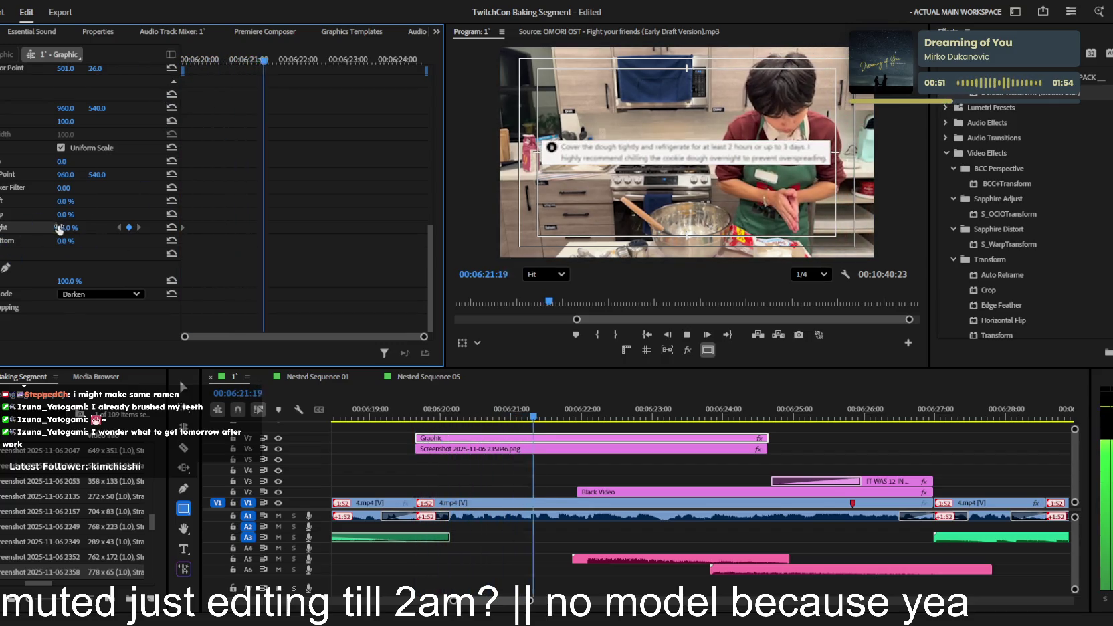
key(space)
- Review the highlight animation again, scrubbing back to check it mid-reveal
key(shift+Right)
key(shift+Right)
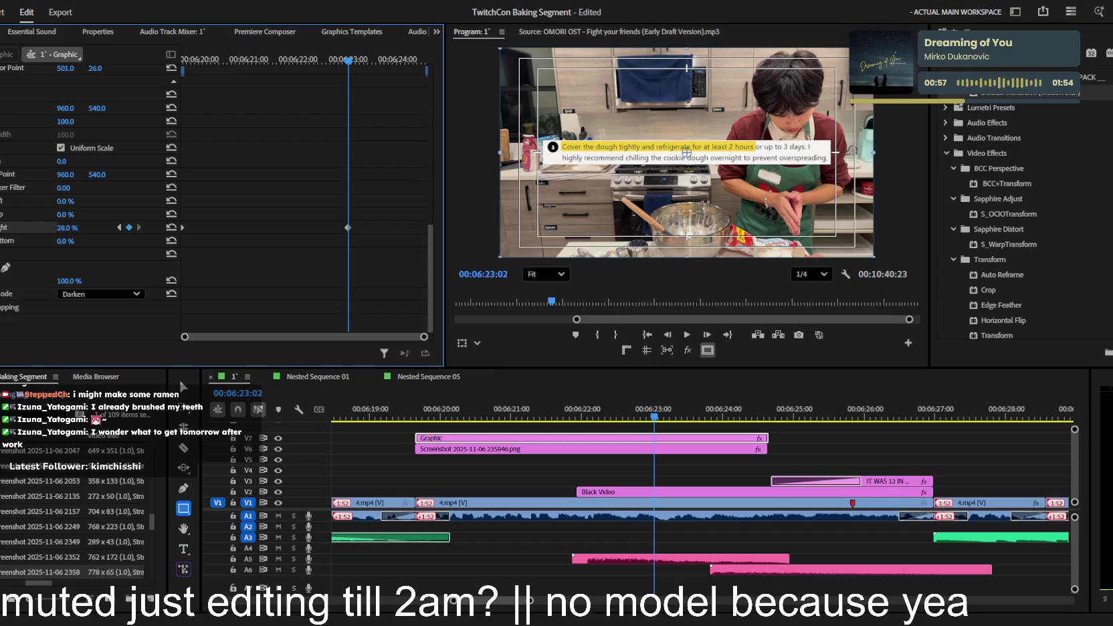
key(shift+k)
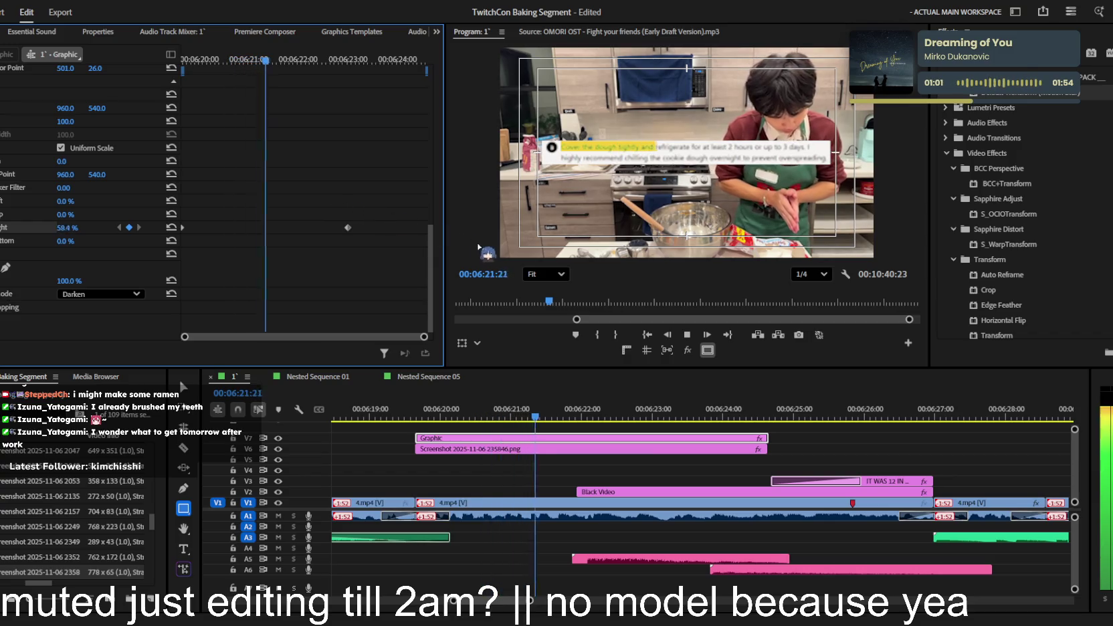
key(space)
key(space)
key(space)
drag(311, 60, 282, 61)
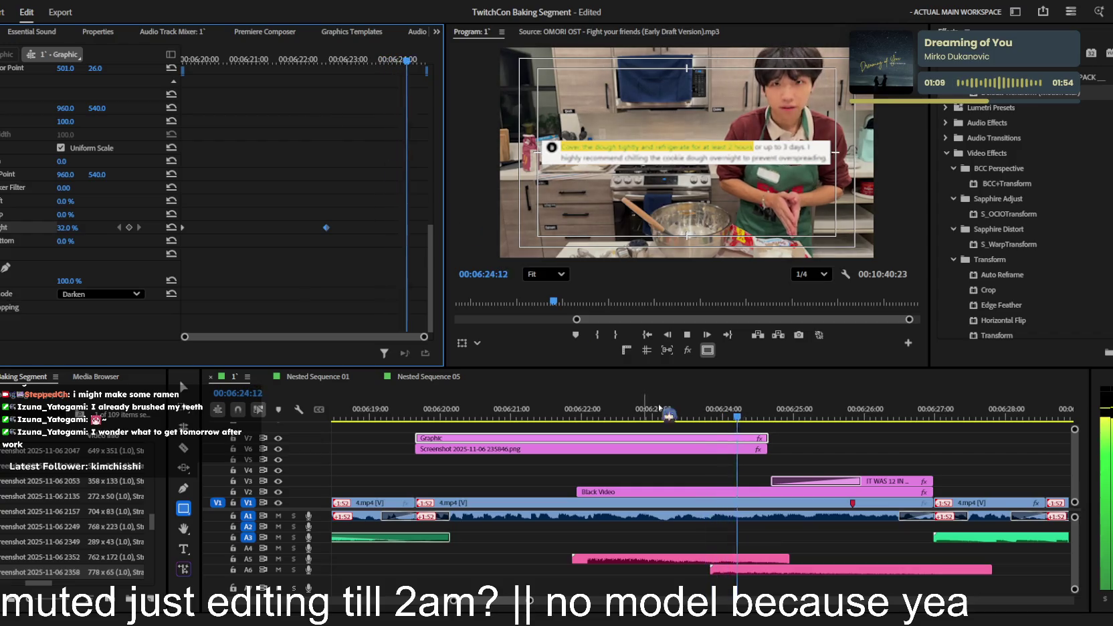
key(space)
- Trim the Graphic and screenshot overlays to end near 6:24 and add a default fade transition
drag(750, 435, 749, 448)
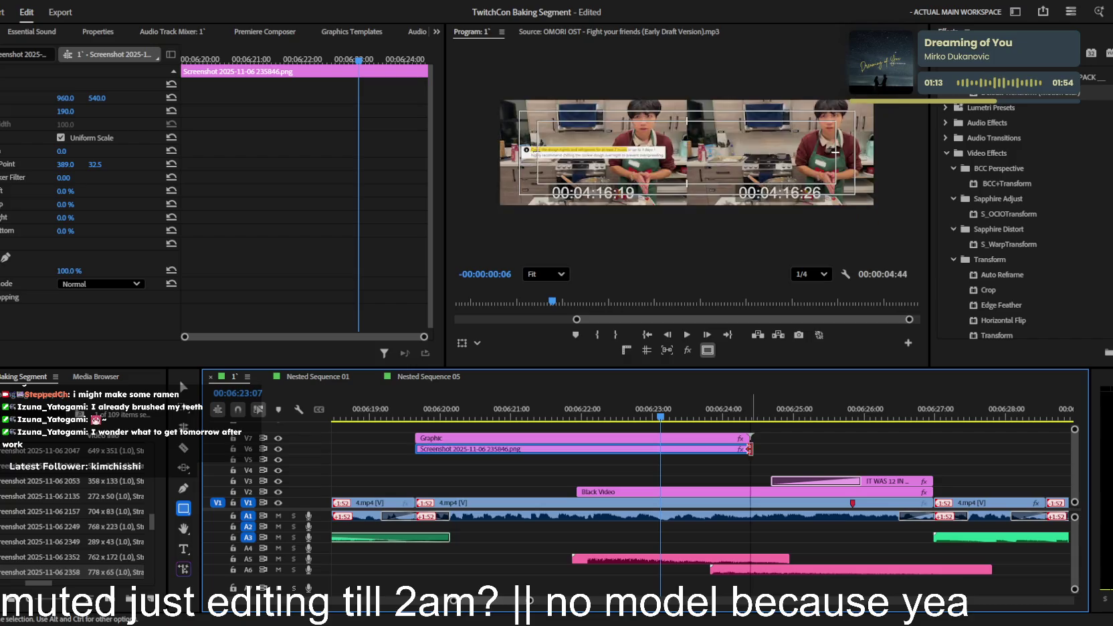
click(751, 441)
key(ctrl+d)
key(space)
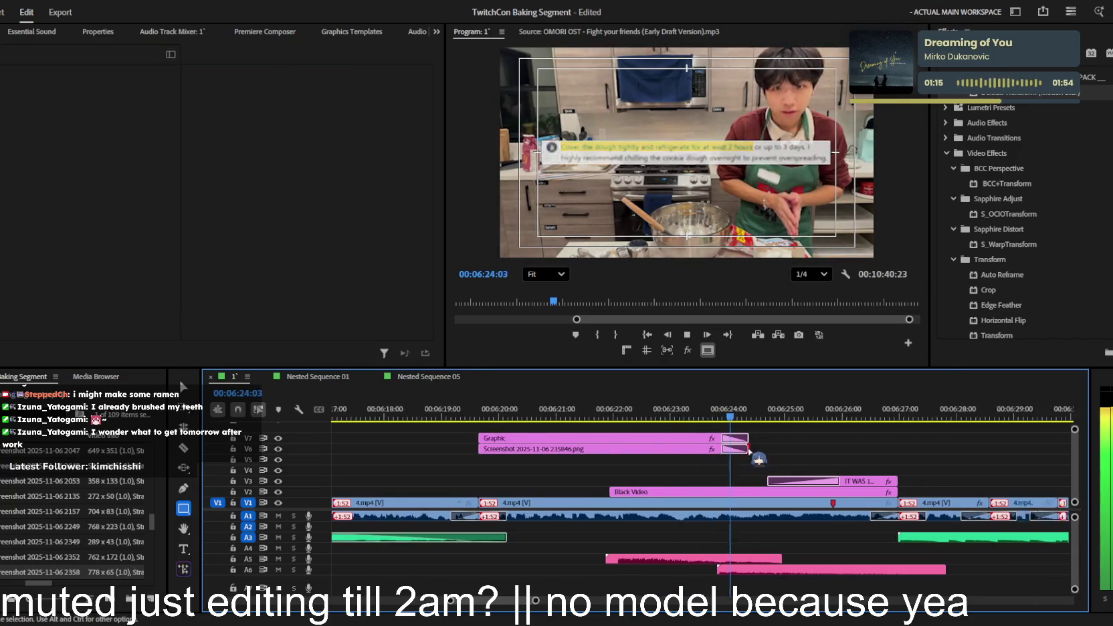
scroll(753, 452, down, 3)
scroll(762, 460, down, 2)
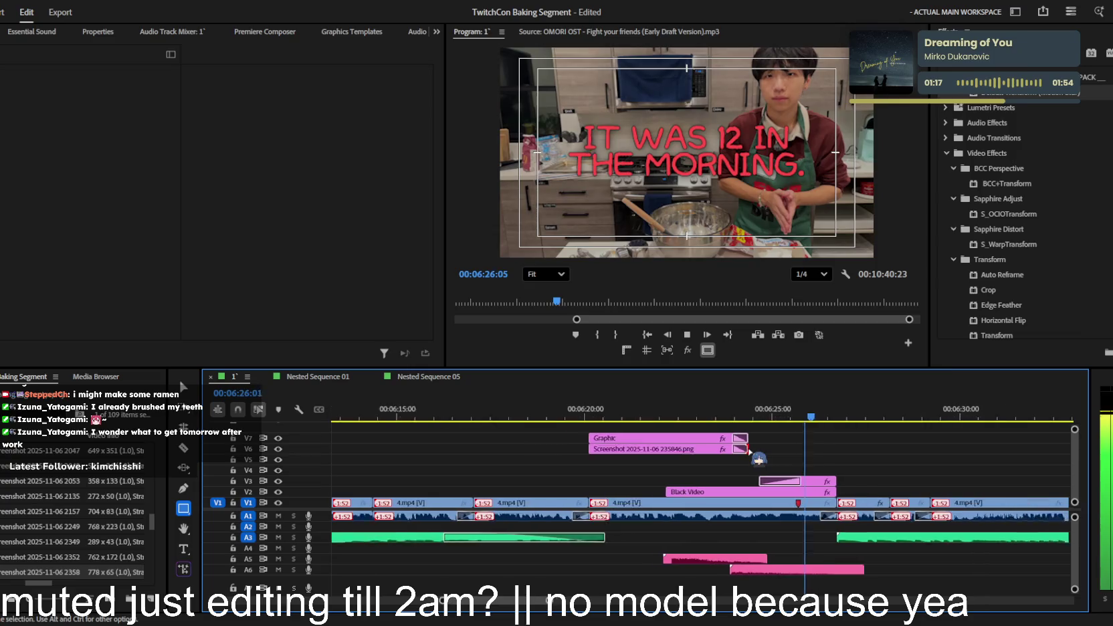
scroll(800, 463, down, 1)
scroll(796, 457, down, 2)
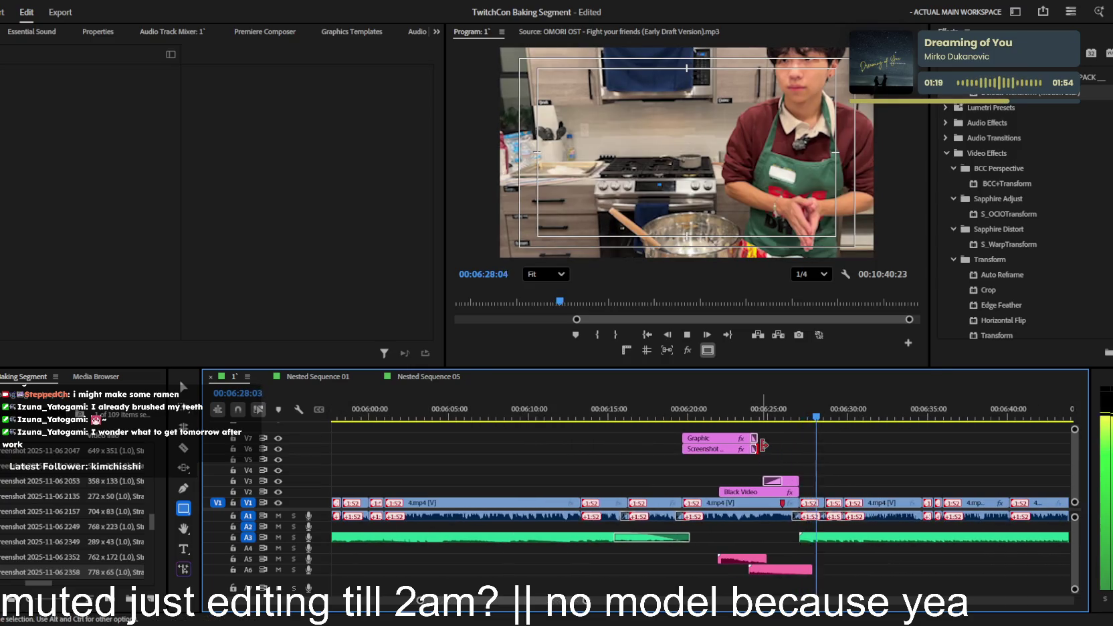
scroll(763, 444, down, 2)
key(space)
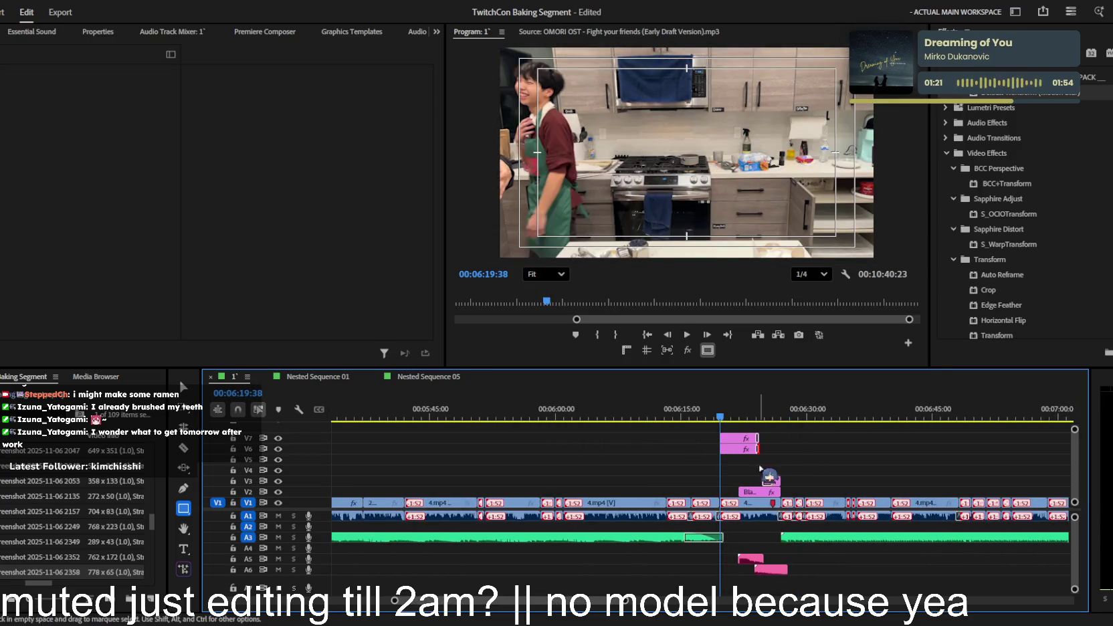
key(space)
scroll(760, 465, up, 2)
scroll(763, 471, up, 1)
scroll(767, 481, up, 1)
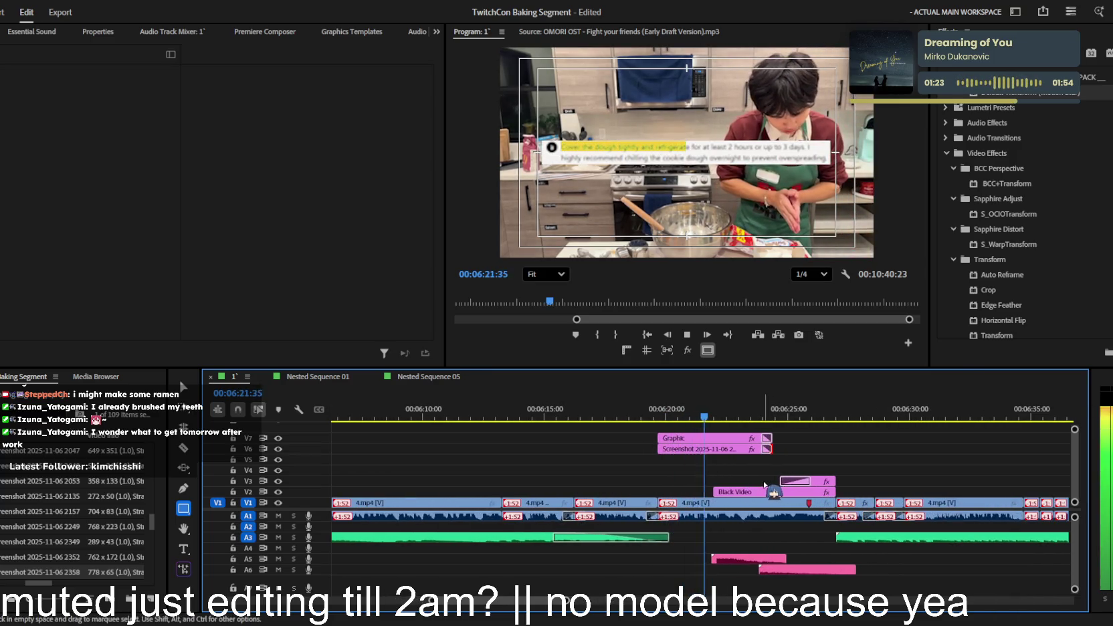
scroll(764, 484, up, 2)
scroll(762, 484, down, 1)
key(space)
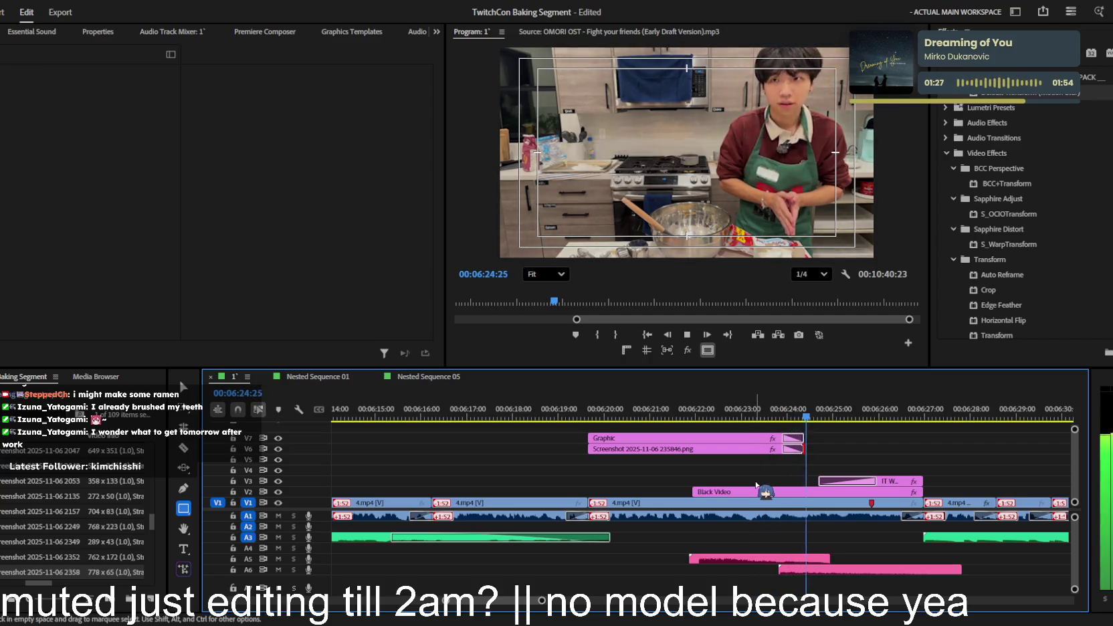
scroll(752, 483, down, 3)
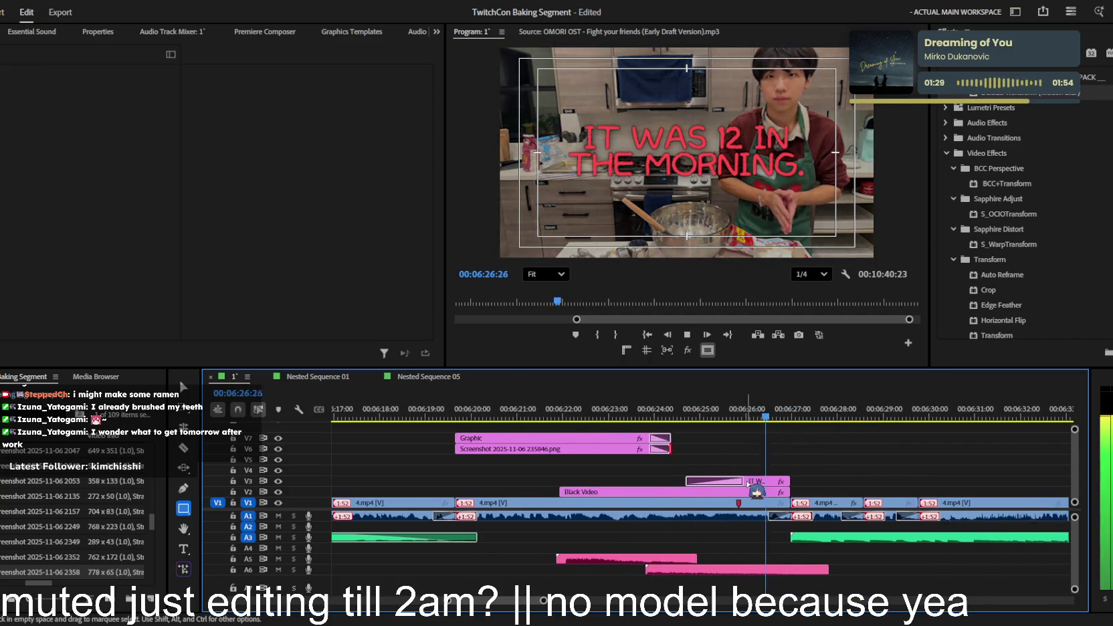
scroll(723, 482, down, 2)
scroll(705, 482, down, 2)
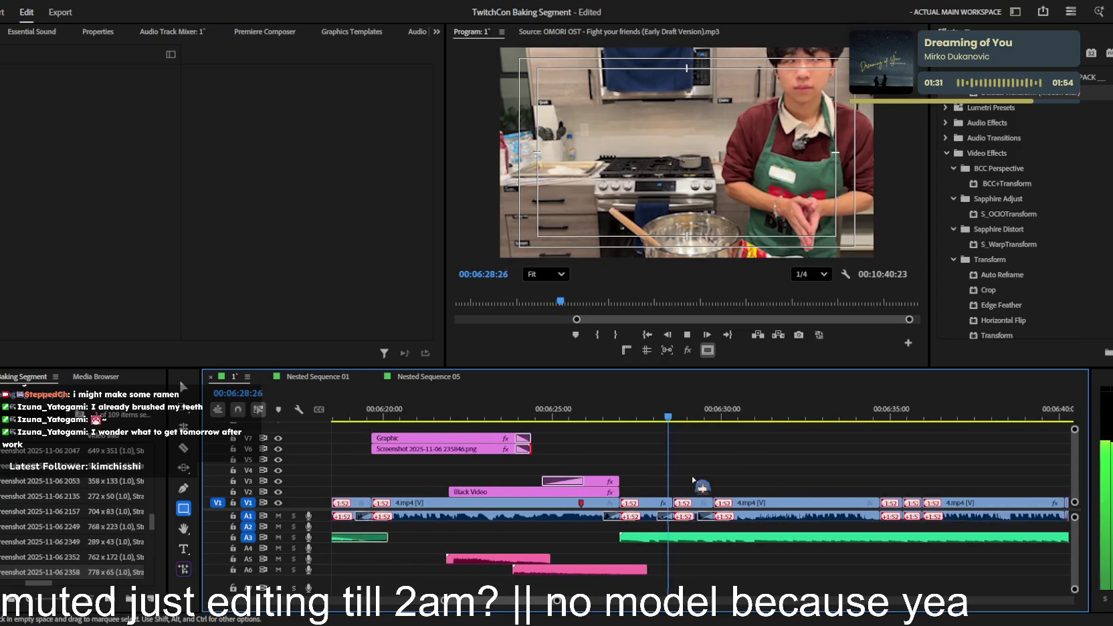
scroll(699, 481, down, 2)
scroll(693, 480, down, 1)
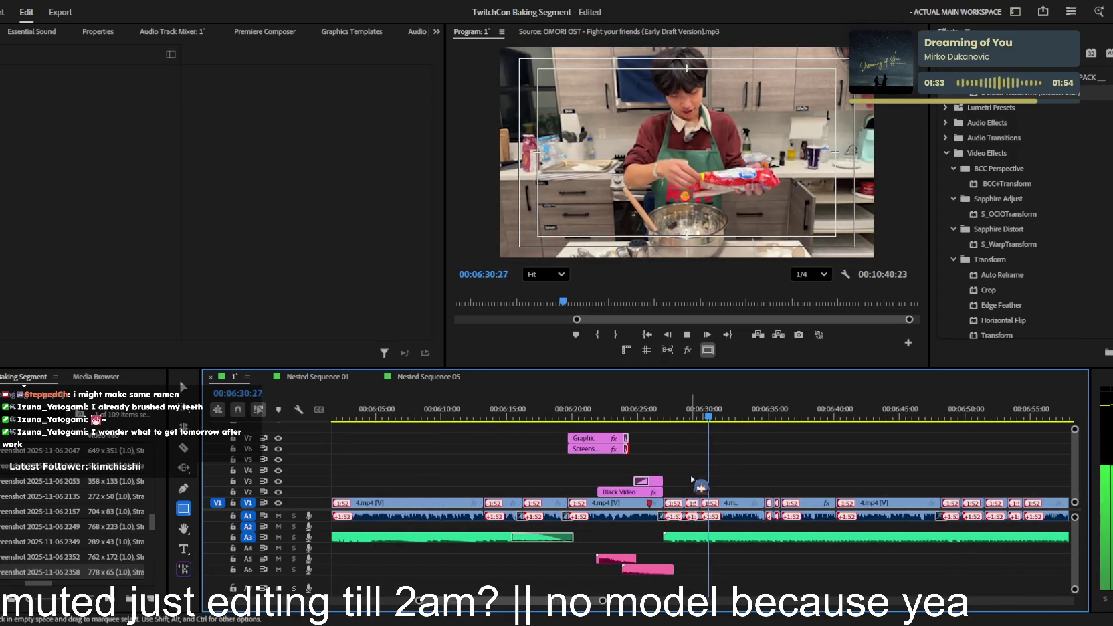
scroll(691, 479, up, 2)
scroll(692, 479, up, 1)
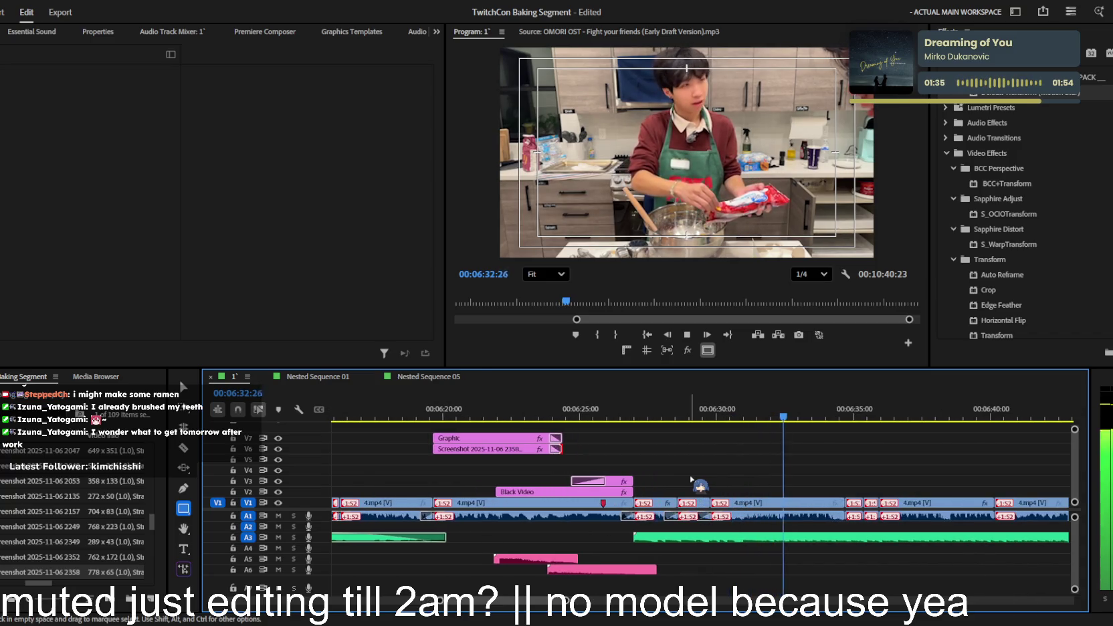
scroll(691, 479, up, 2)
scroll(691, 479, up, 2)
scroll(691, 479, up, 2)
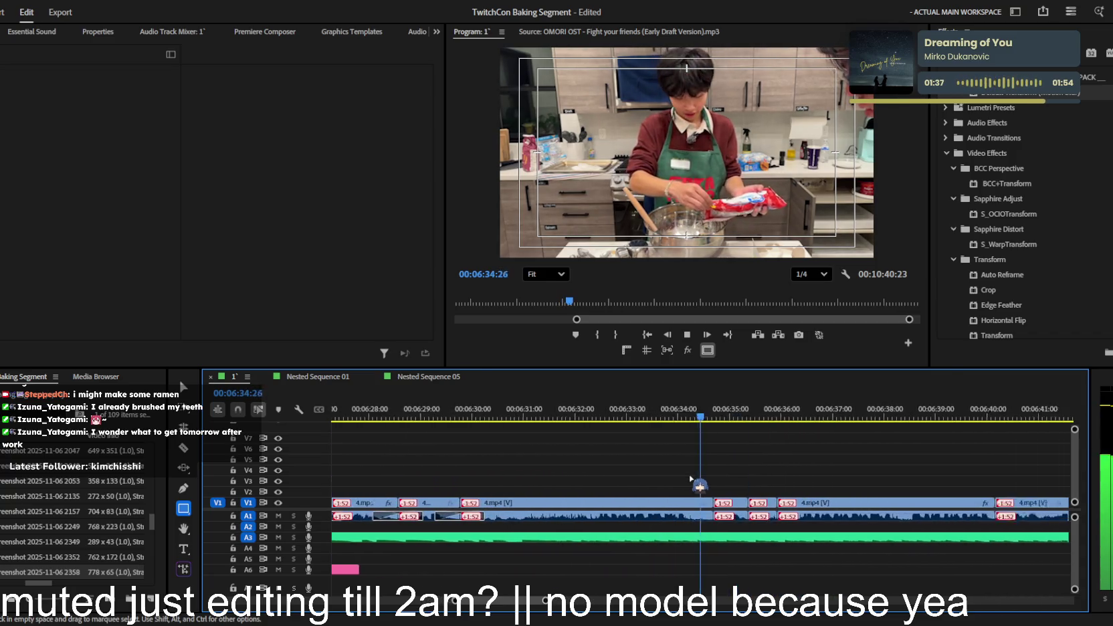
scroll(691, 479, up, 1)
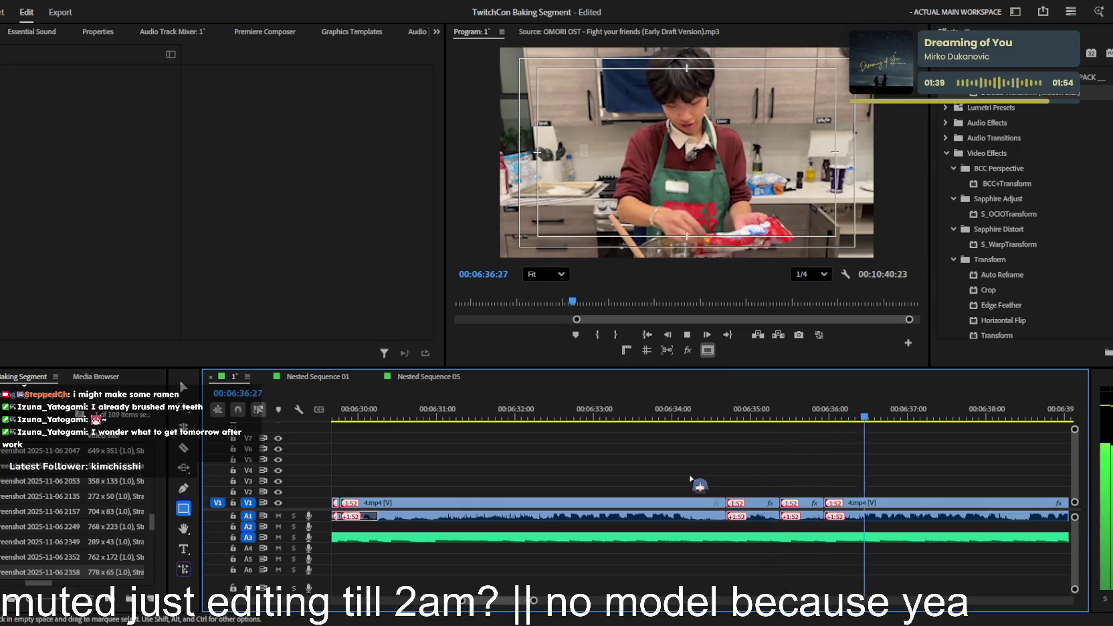
scroll(691, 479, down, 2)
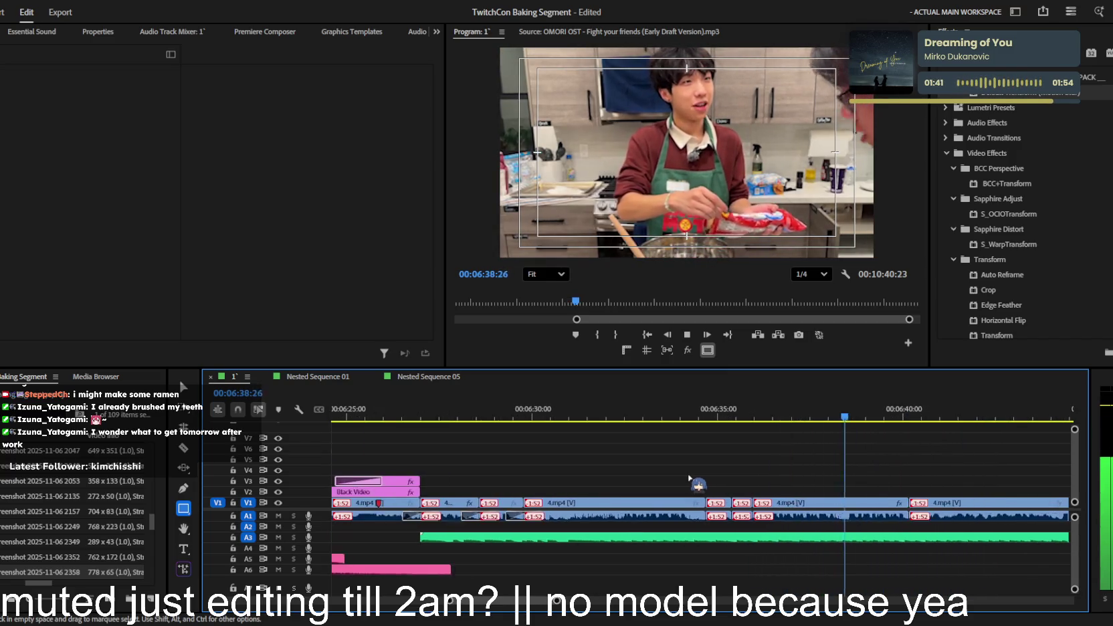
scroll(691, 479, down, 2)
scroll(689, 477, down, 1)
scroll(689, 477, down, 1)
scroll(688, 478, down, 2)
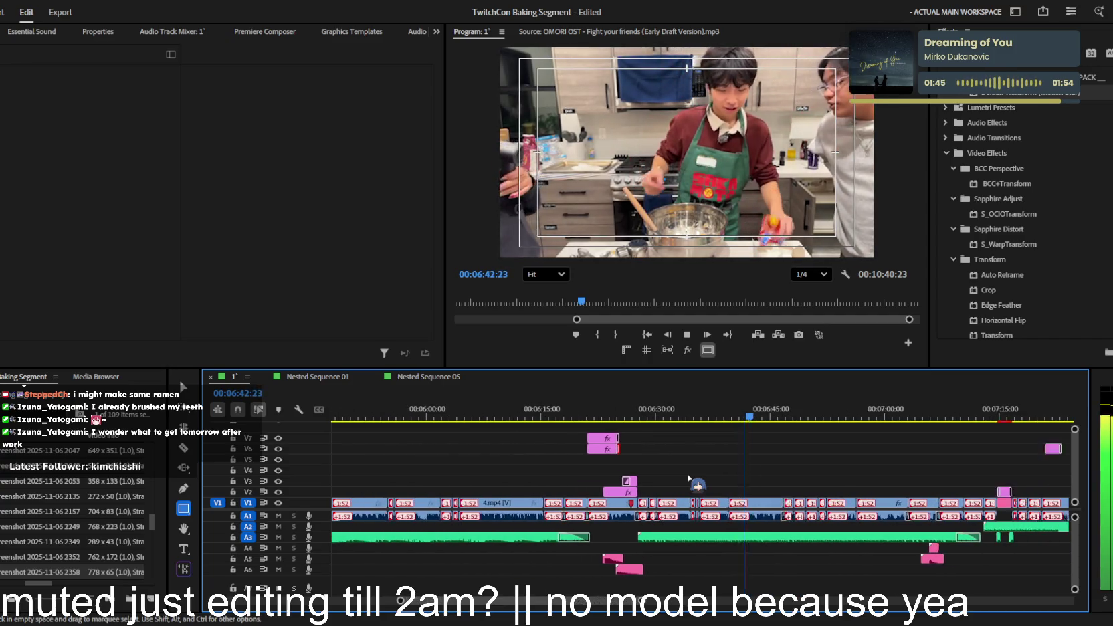
scroll(689, 477, down, 2)
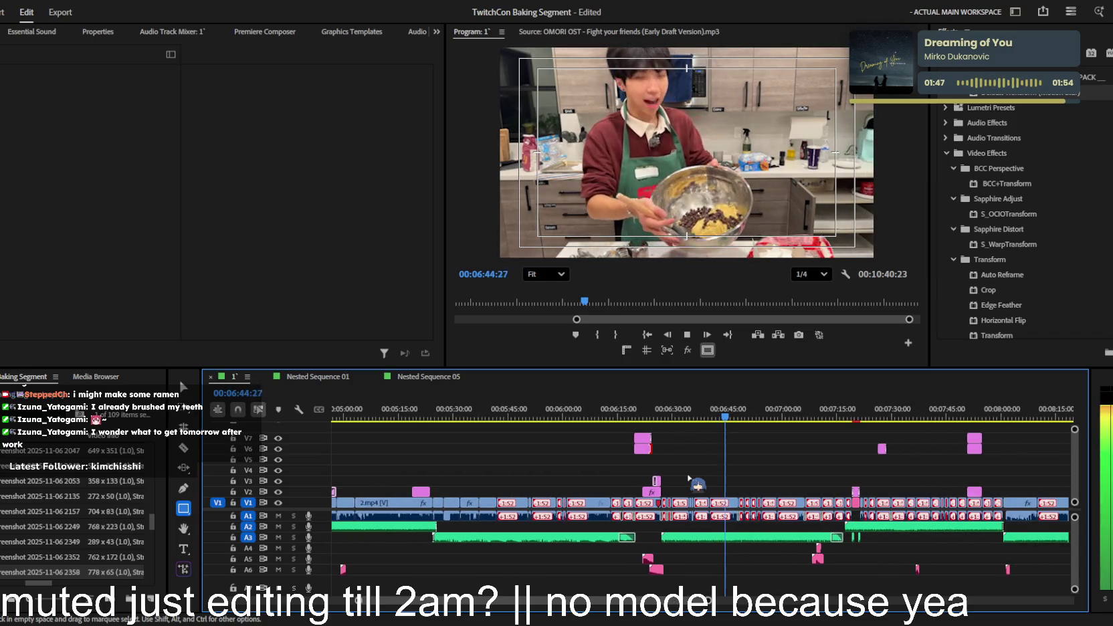
scroll(736, 429, up, 2)
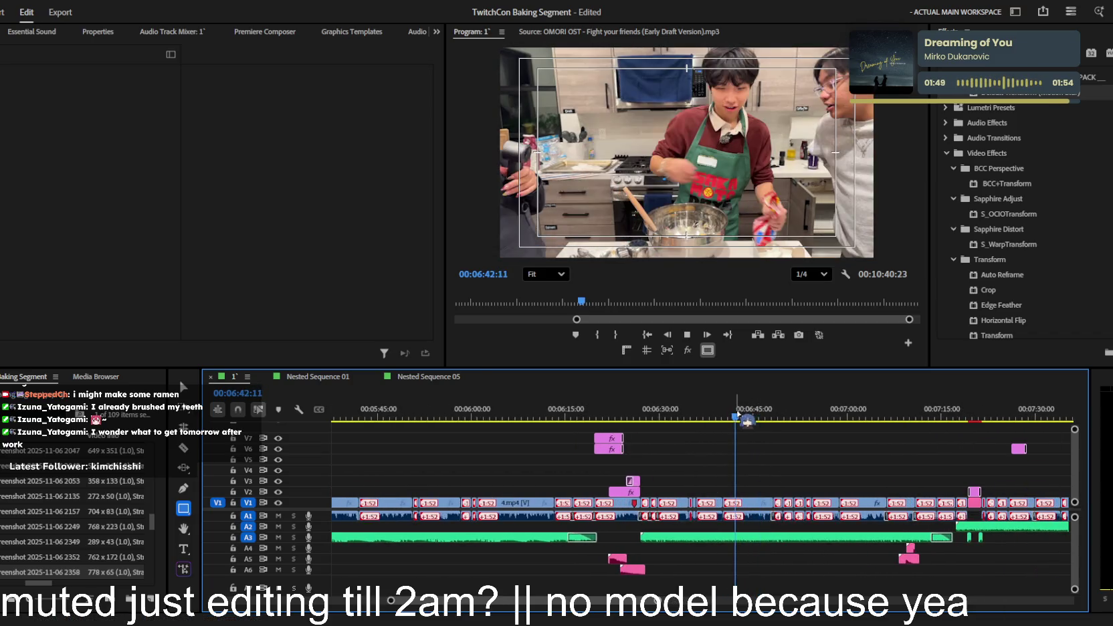
scroll(756, 481, up, 3)
key(c)
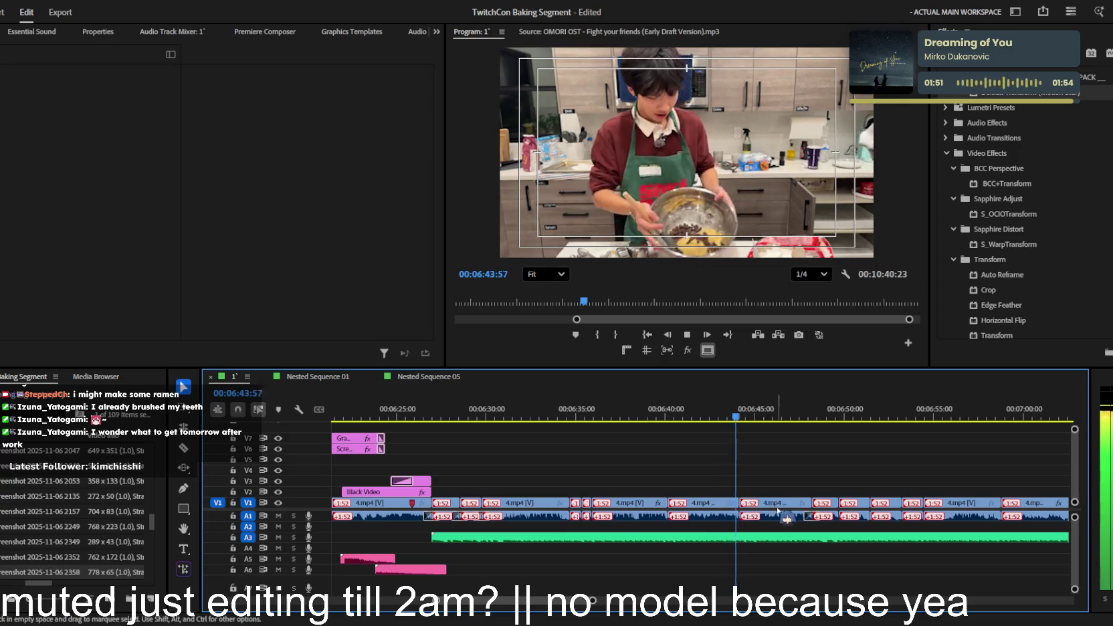
click(743, 501)
key(v)
click(776, 502)
key(space)
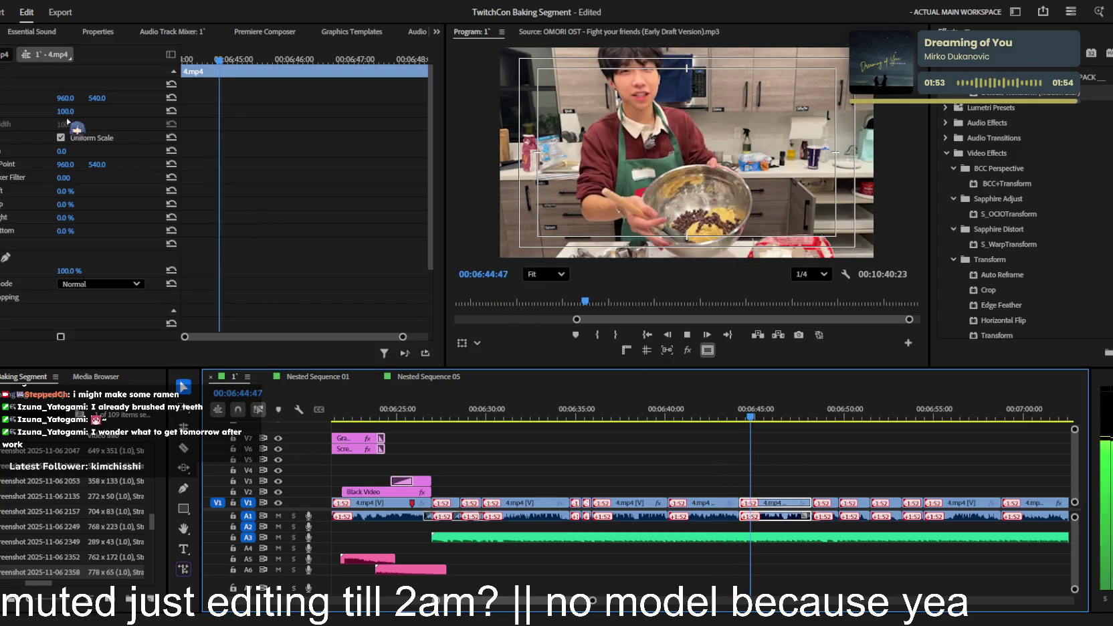
drag(63, 111, 74, 112)
key(space)
key(space)
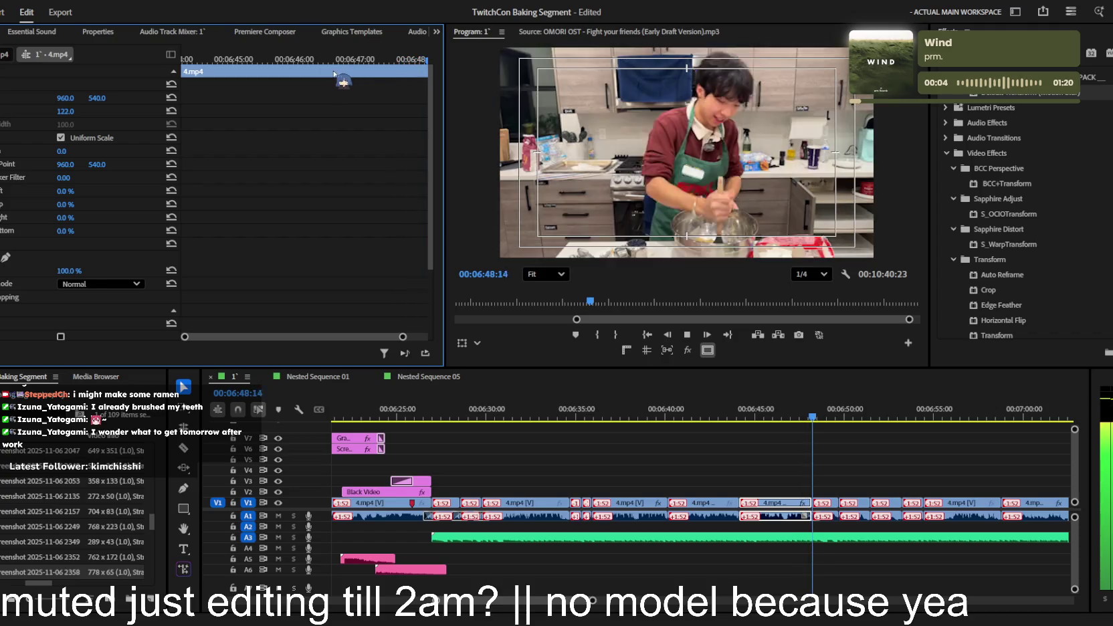
key(=)
click(886, 460)
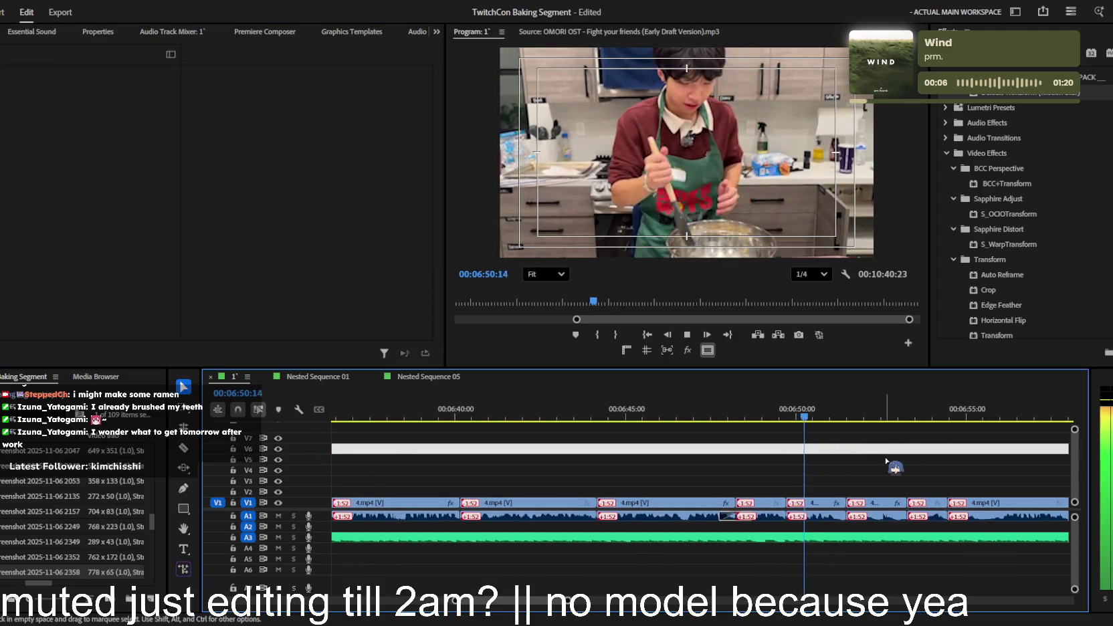
key(=)
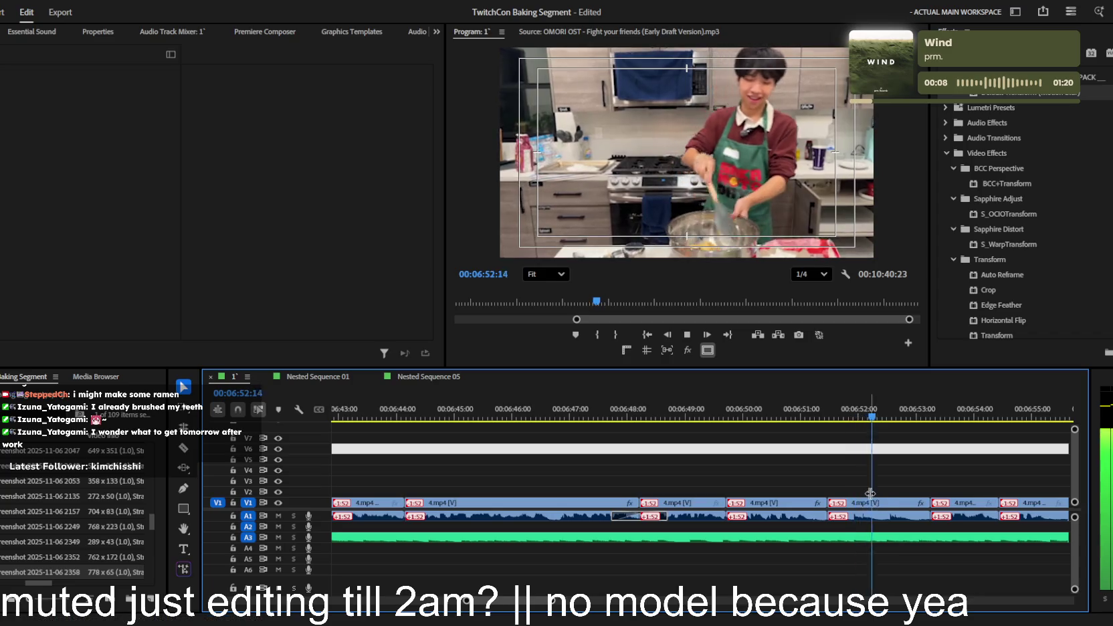
key(minus)
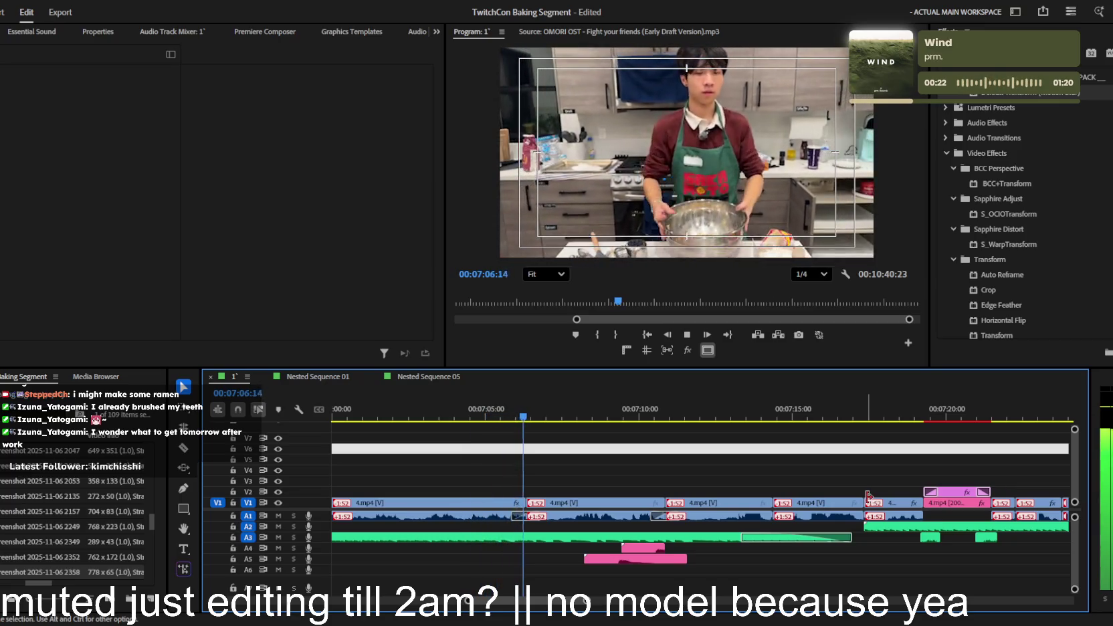
scroll(868, 495, down, 2)
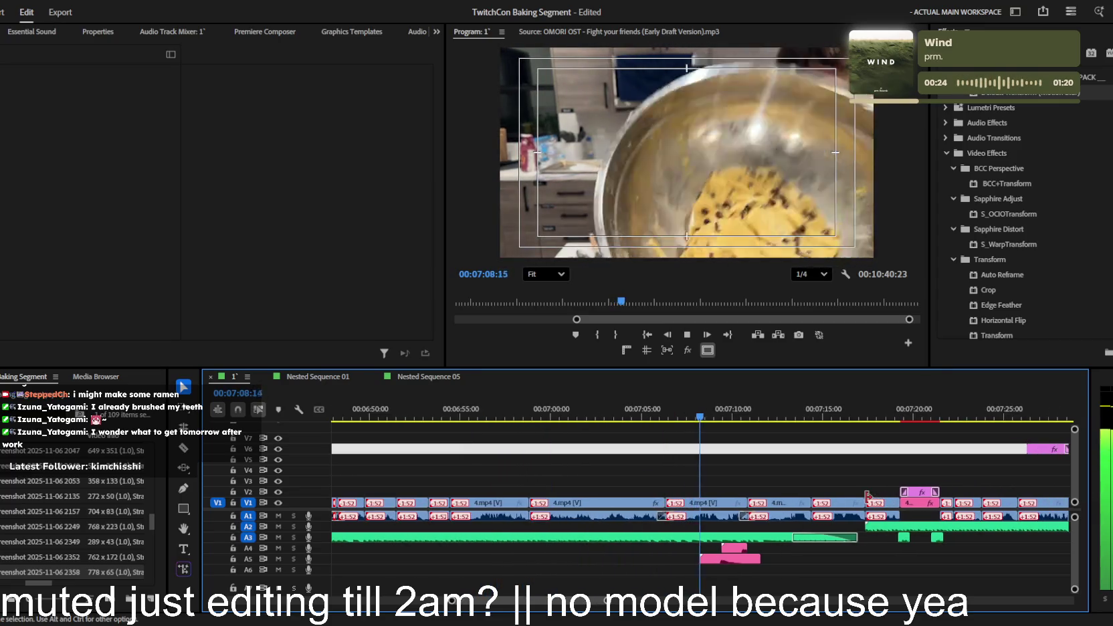
scroll(870, 501, up, 2)
scroll(875, 508, down, 1)
scroll(870, 502, down, 1)
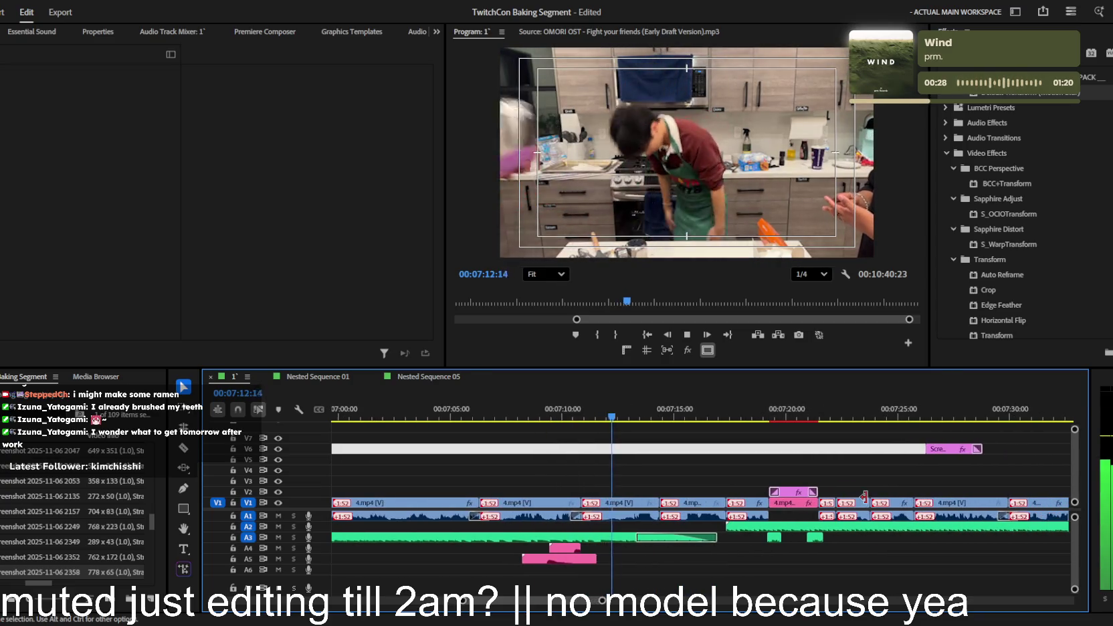
scroll(812, 494, up, 1)
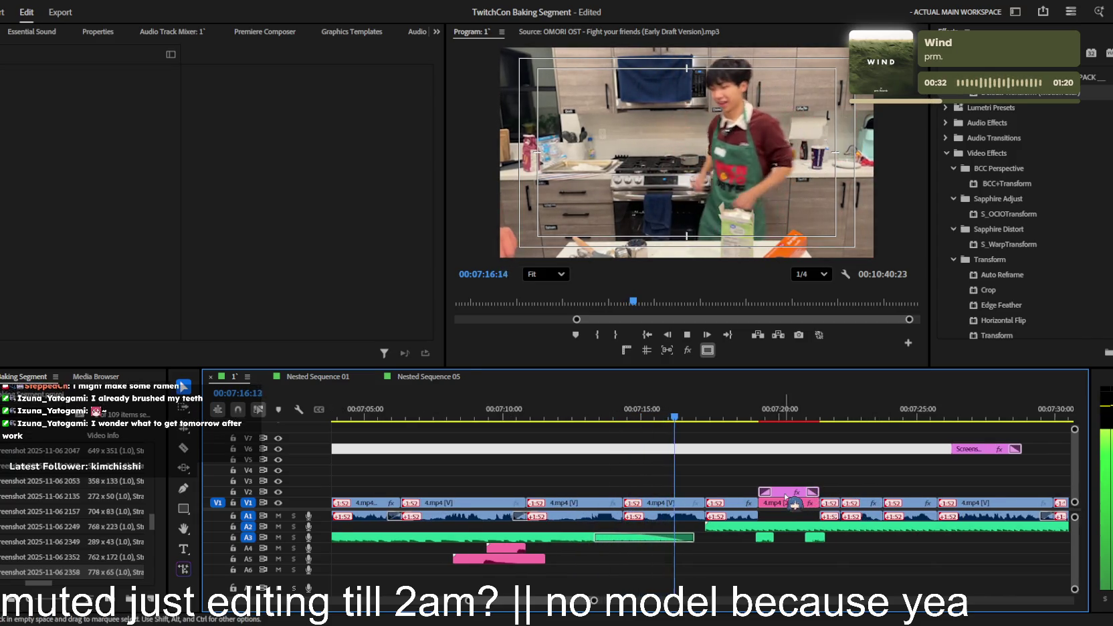
scroll(815, 495, up, 1)
scroll(725, 491, down, 2)
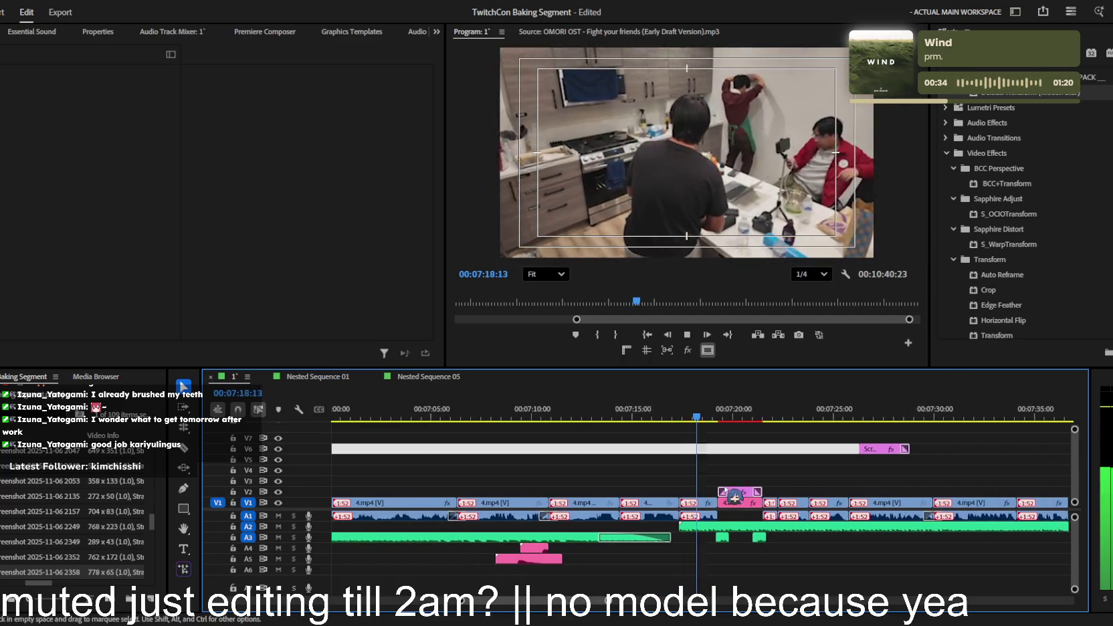
scroll(725, 489, up, 1)
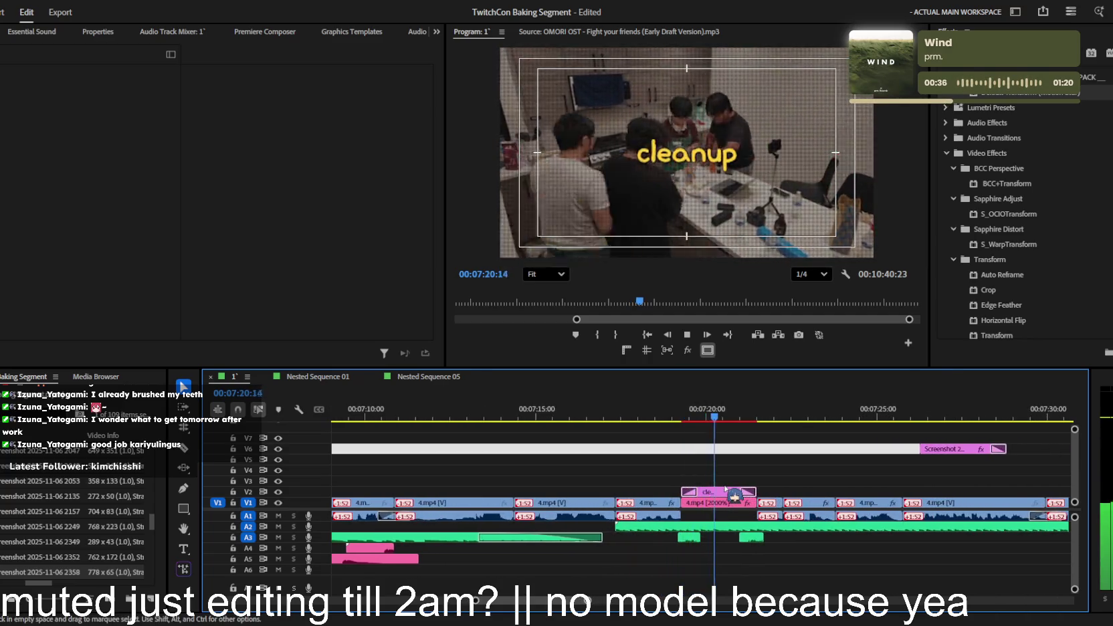
scroll(726, 490, up, 1)
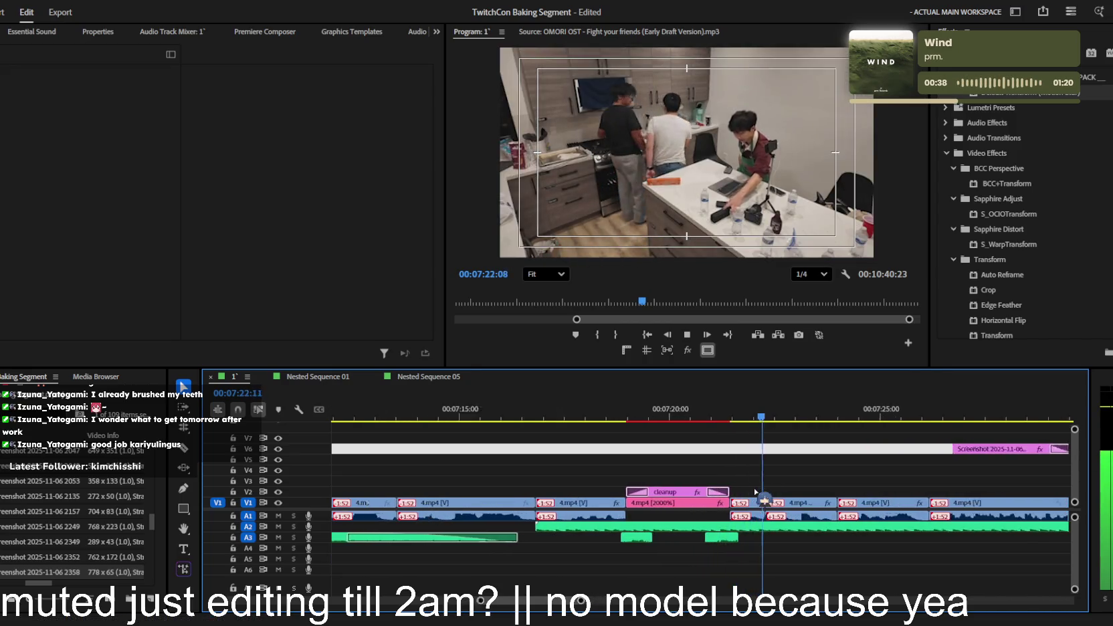
scroll(755, 492, up, 1)
scroll(756, 492, down, 1)
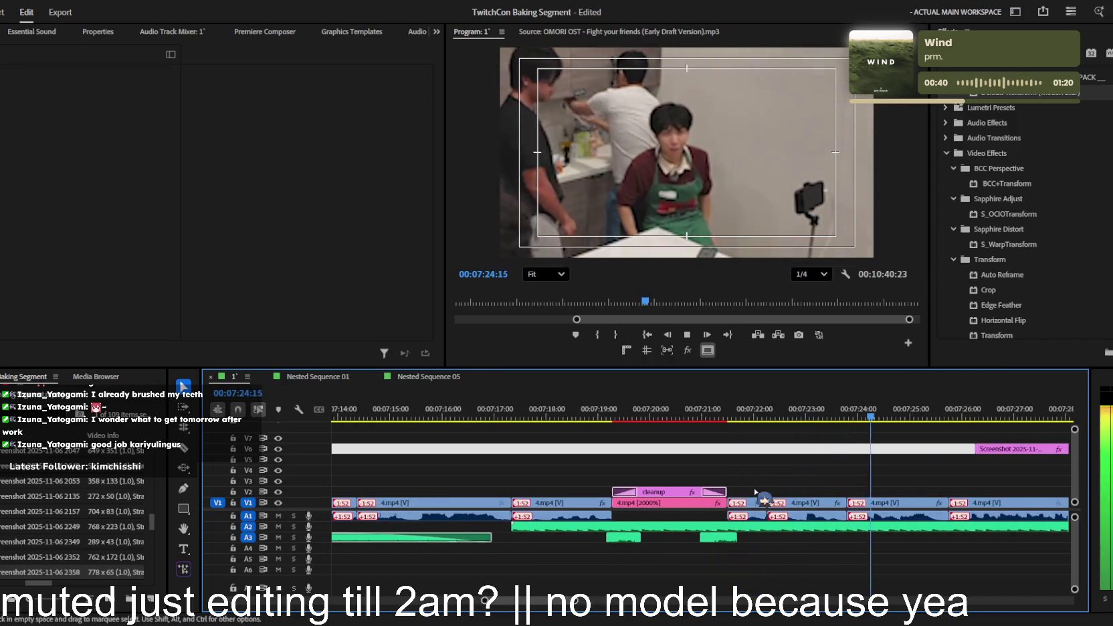
scroll(754, 492, down, 2)
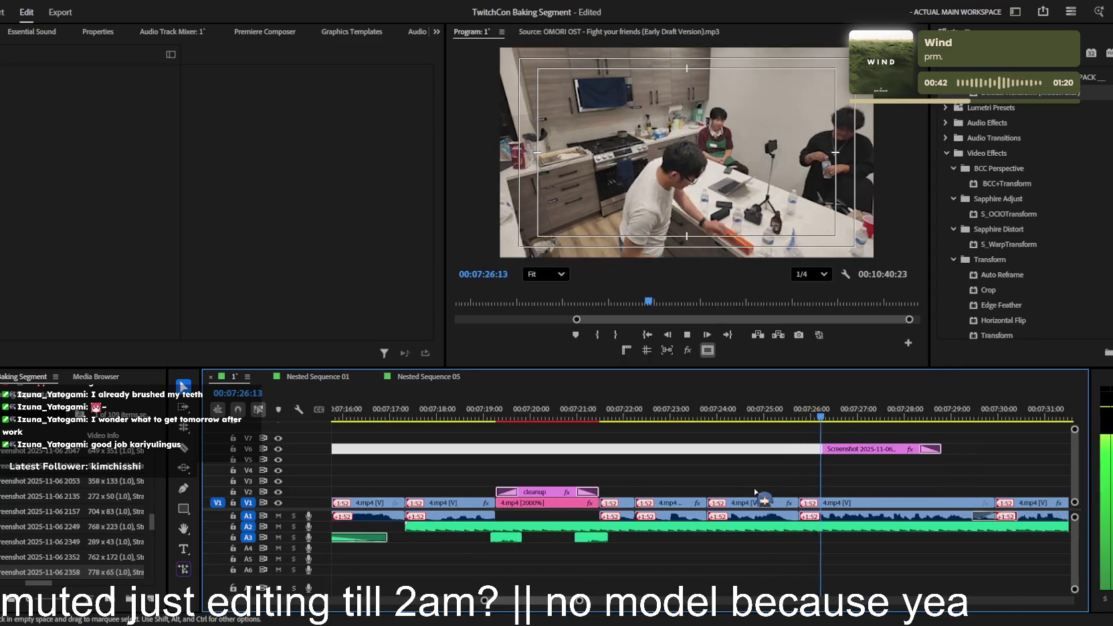
scroll(756, 499, down, 3)
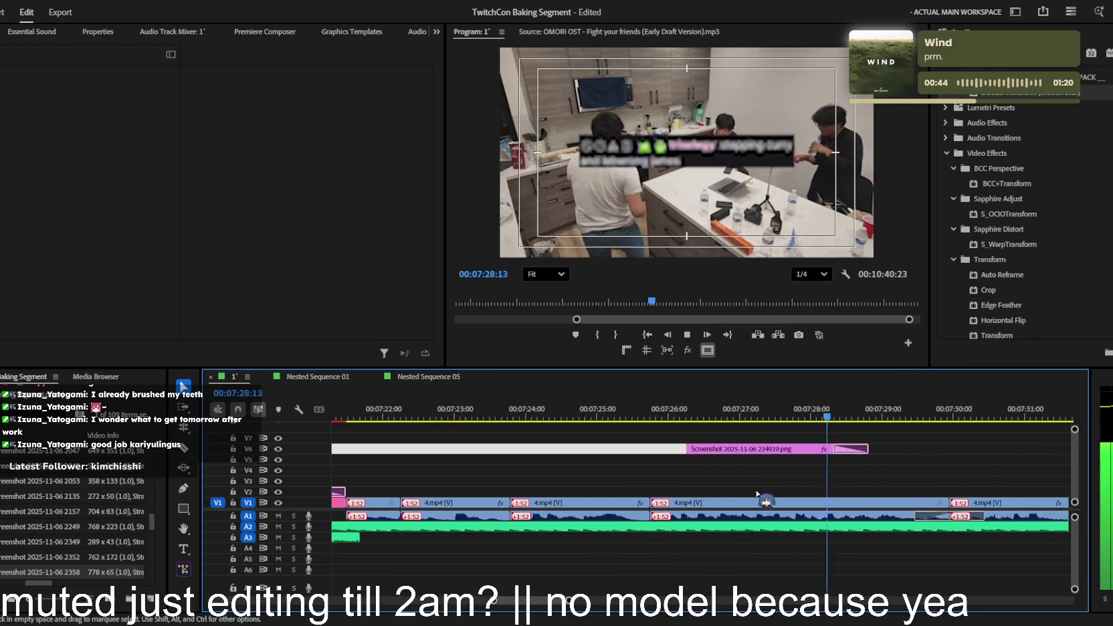
scroll(766, 502, down, 1)
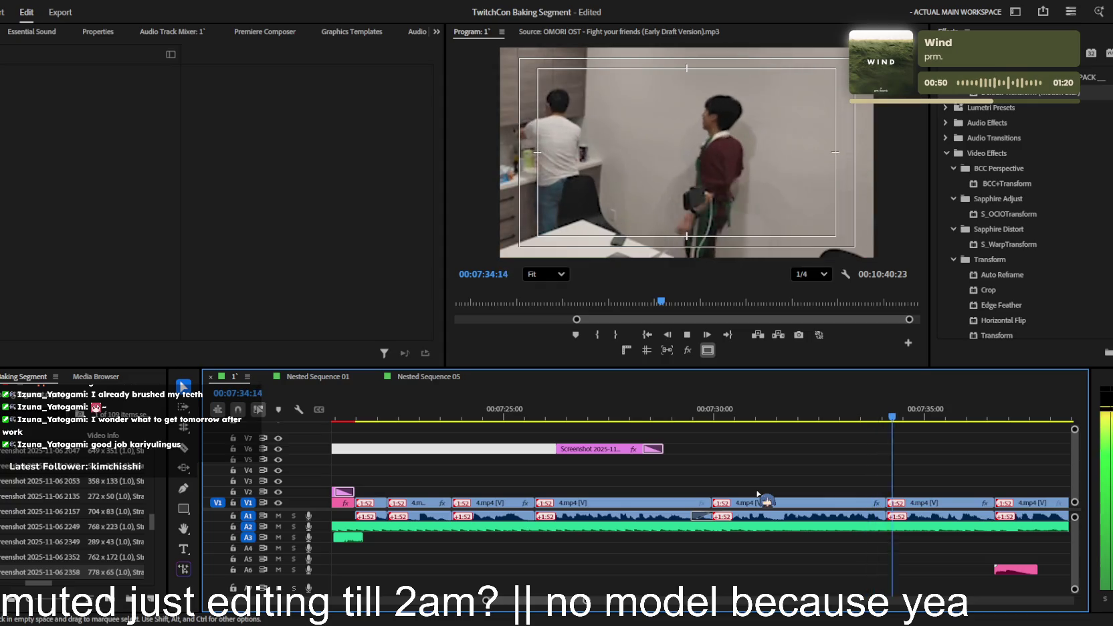
scroll(766, 502, up, 1)
scroll(766, 502, down, 1)
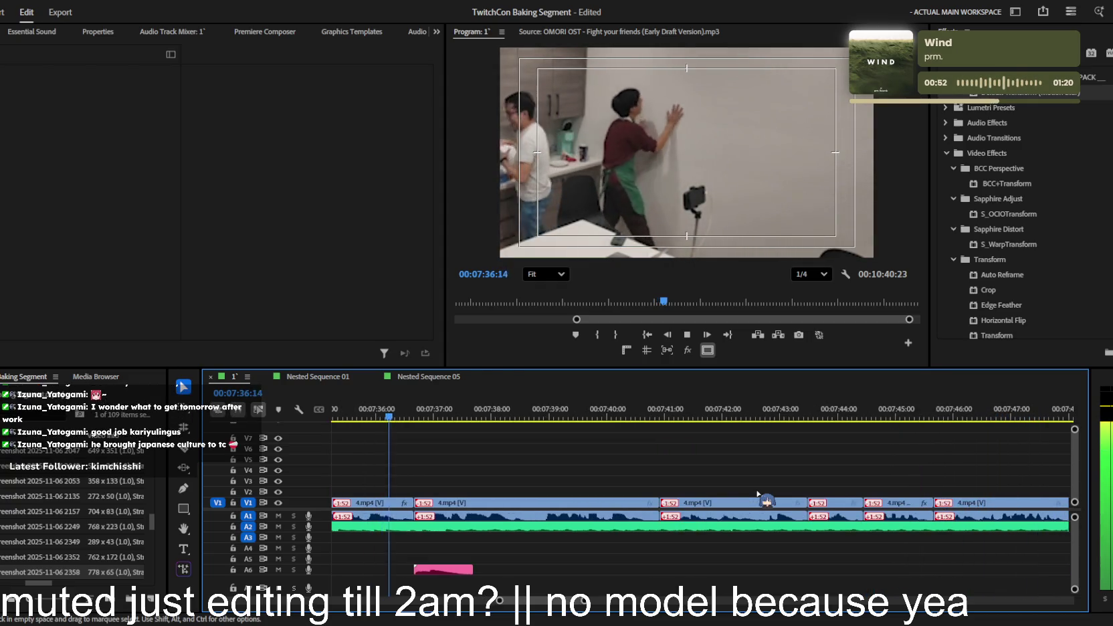
scroll(763, 495, up, 2)
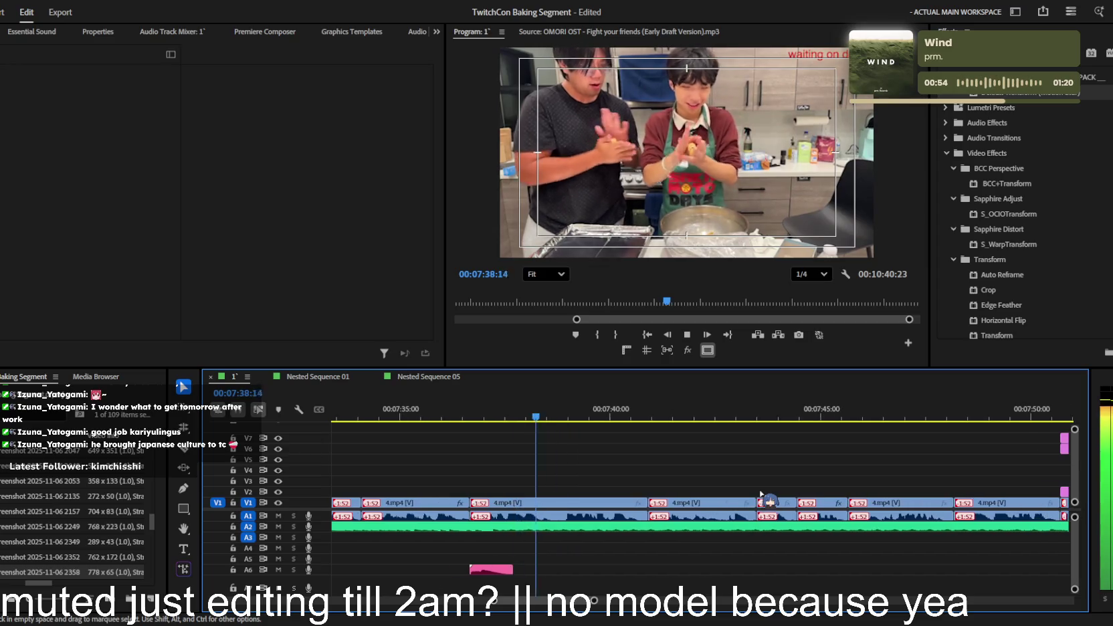
scroll(761, 495, up, 1)
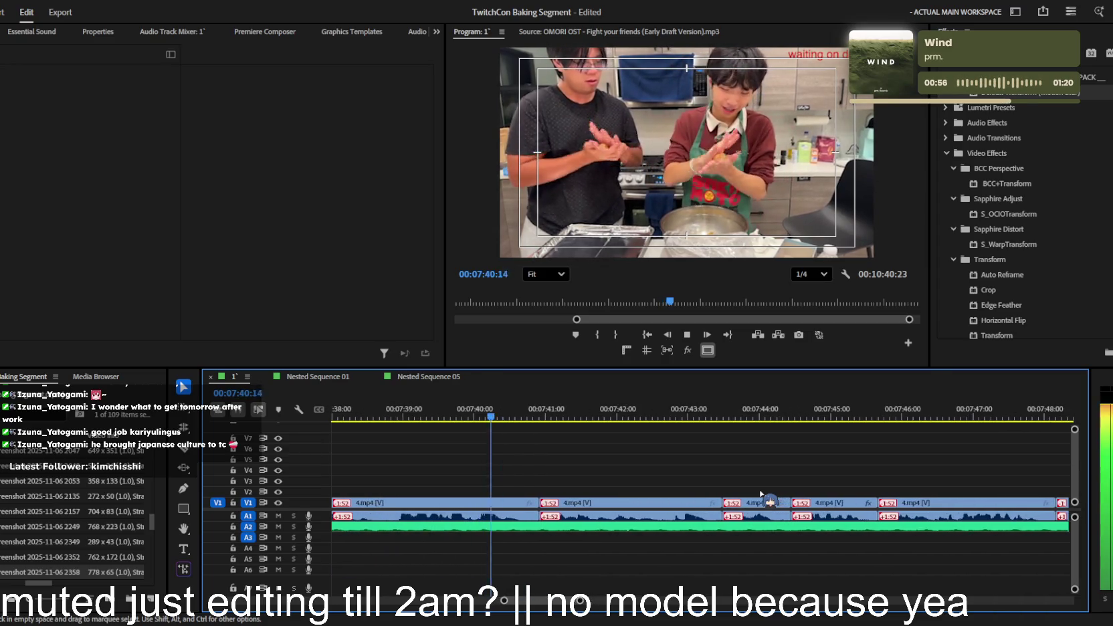
scroll(762, 495, up, 1)
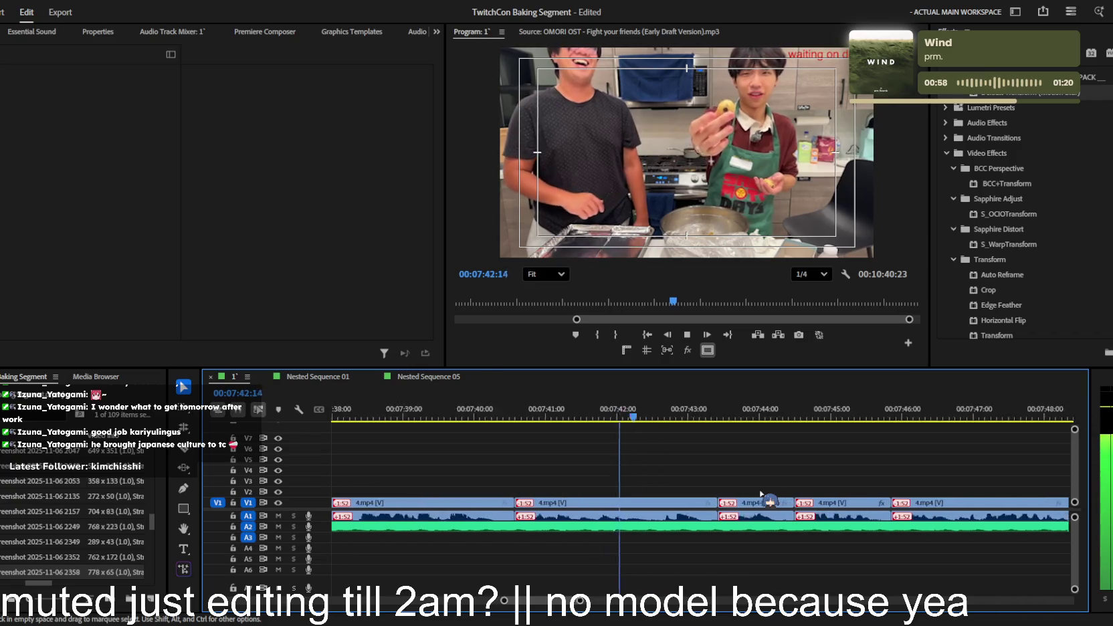
scroll(773, 496, down, 2)
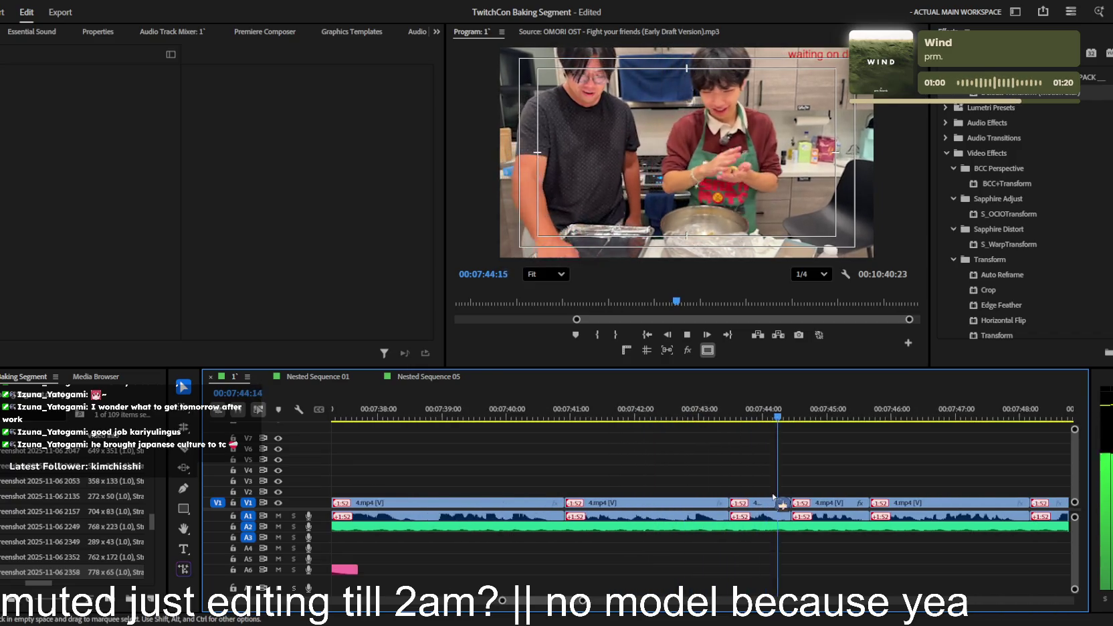
scroll(773, 497, down, 1)
scroll(773, 496, up, 3)
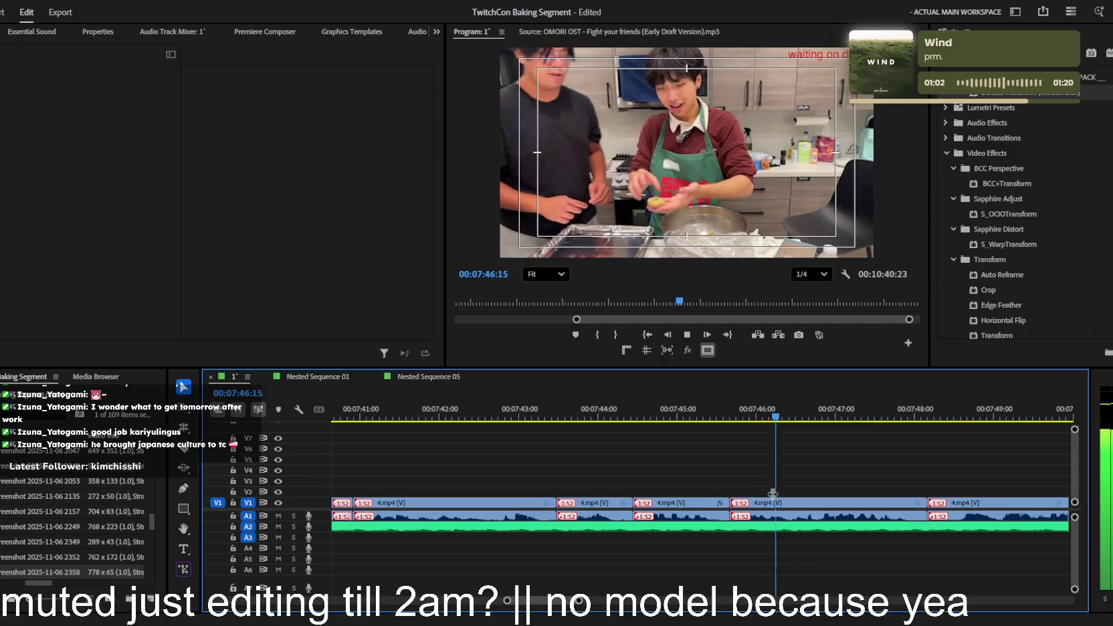
scroll(773, 496, down, 1)
scroll(773, 496, down, 1)
scroll(773, 496, down, 1)
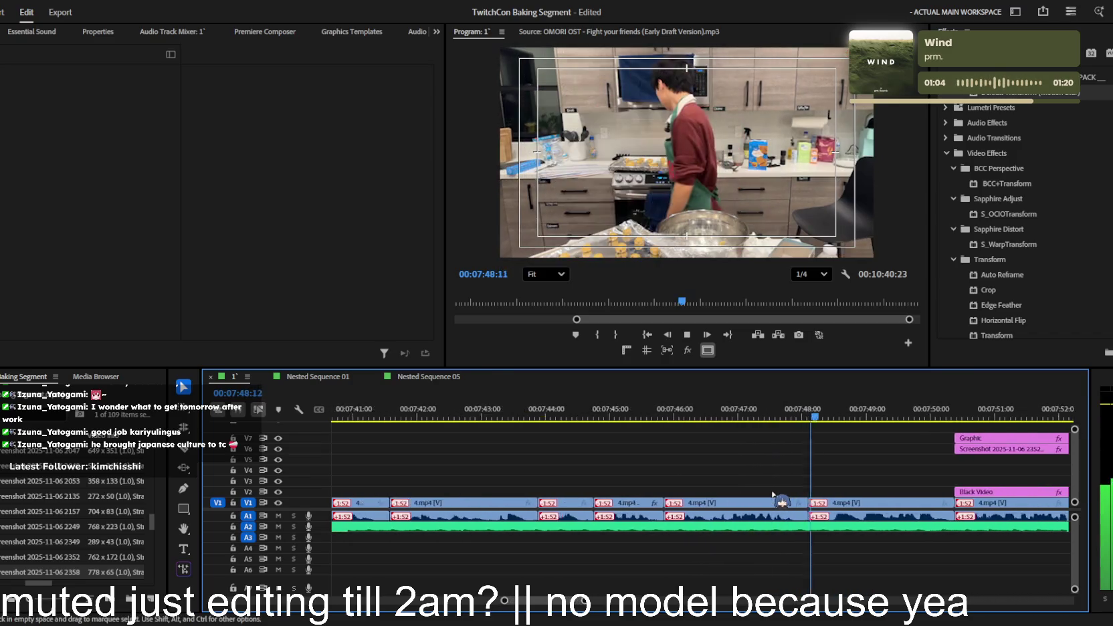
scroll(773, 496, down, 1)
scroll(773, 496, up, 1)
scroll(773, 496, up, 2)
scroll(773, 496, up, 1)
scroll(773, 496, down, 1)
scroll(774, 497, down, 1)
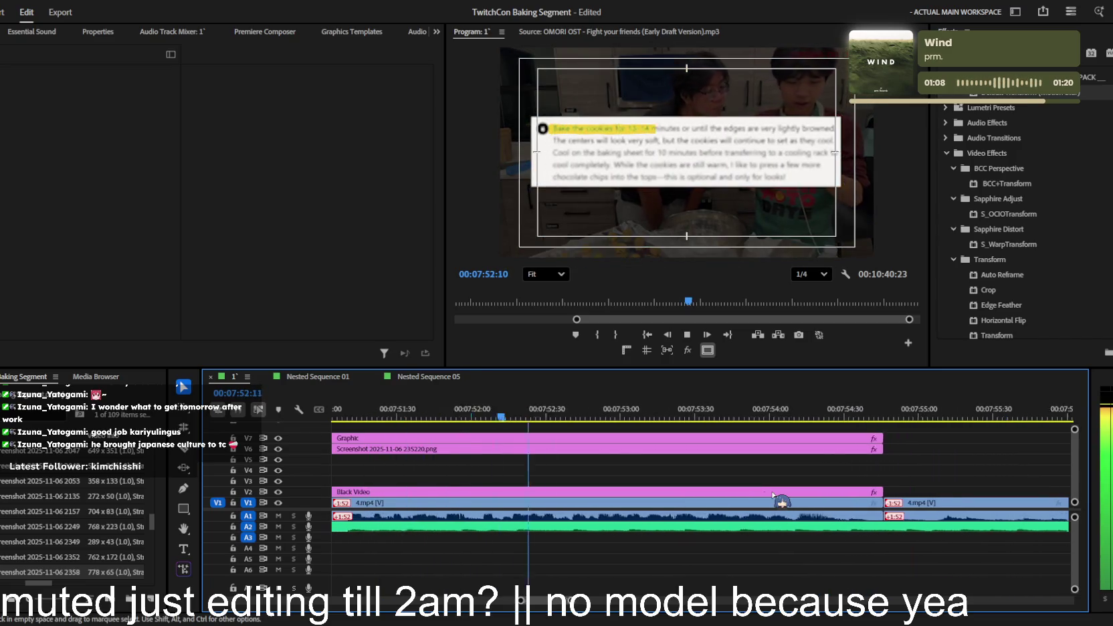
scroll(774, 496, down, 1)
scroll(773, 496, down, 1)
scroll(773, 496, down, 1)
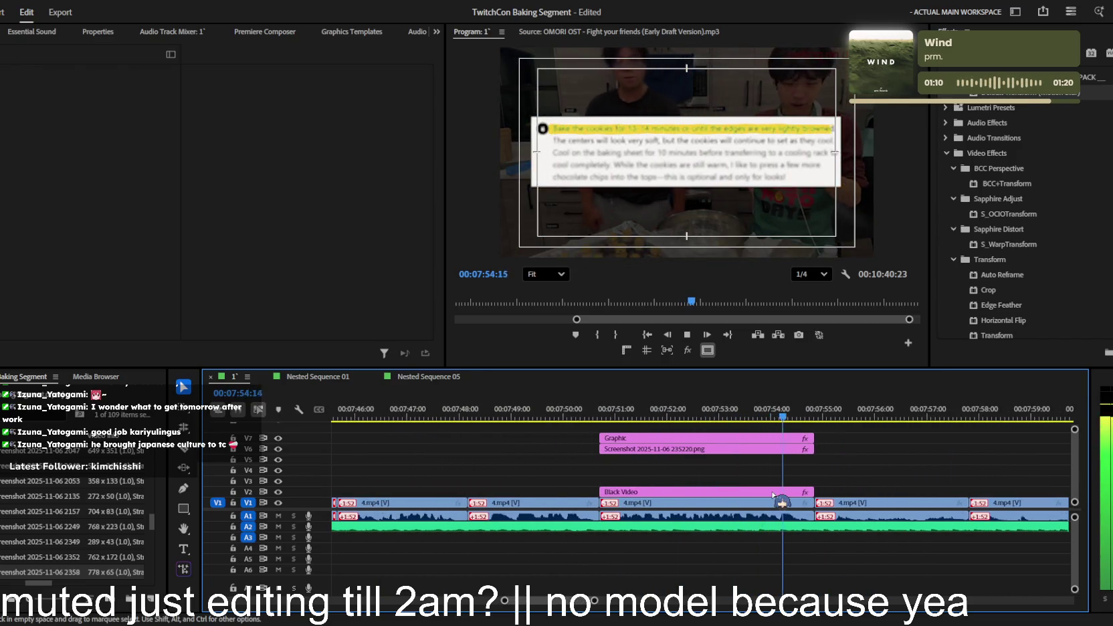
scroll(827, 402, up, 1)
scroll(826, 401, up, 1)
- Select the Graphic, Screenshot and Black Video clips and play back to review the overlay
mouse_move(829, 428)
mouse_down()
mouse_move(806, 458)
mouse_move(801, 493)
mouse_up()
click(810, 418)
key(space)
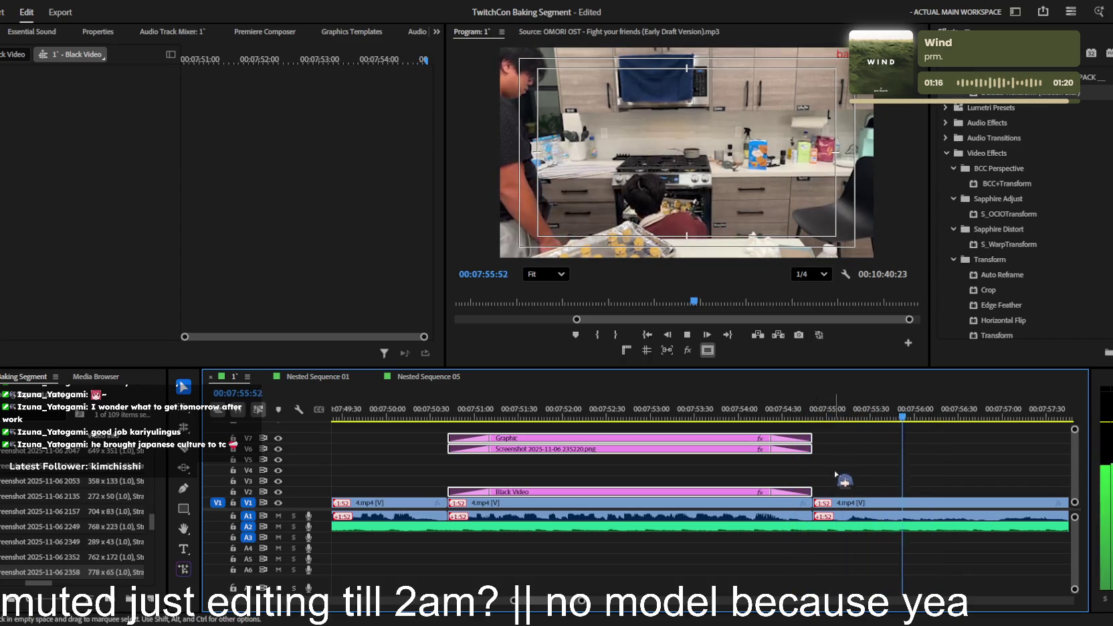
scroll(842, 473, down, 2)
scroll(844, 482, down, 1)
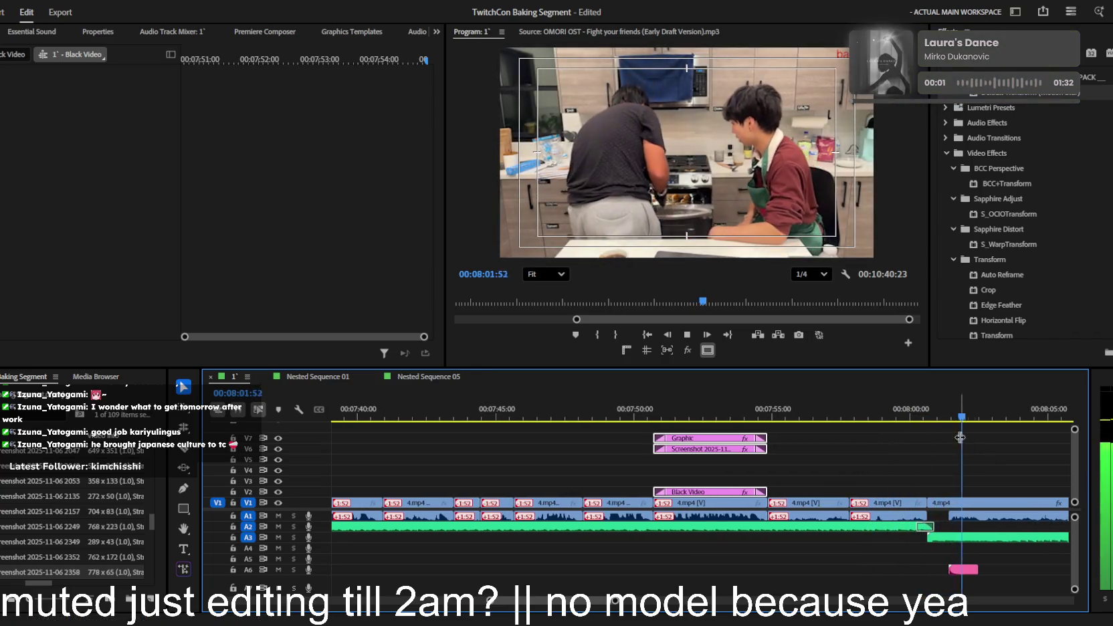
- Keyframe the last 4.mp4 clip's opacity from about 1% to 100% at 8:00 and preview the fade-in
click(949, 502)
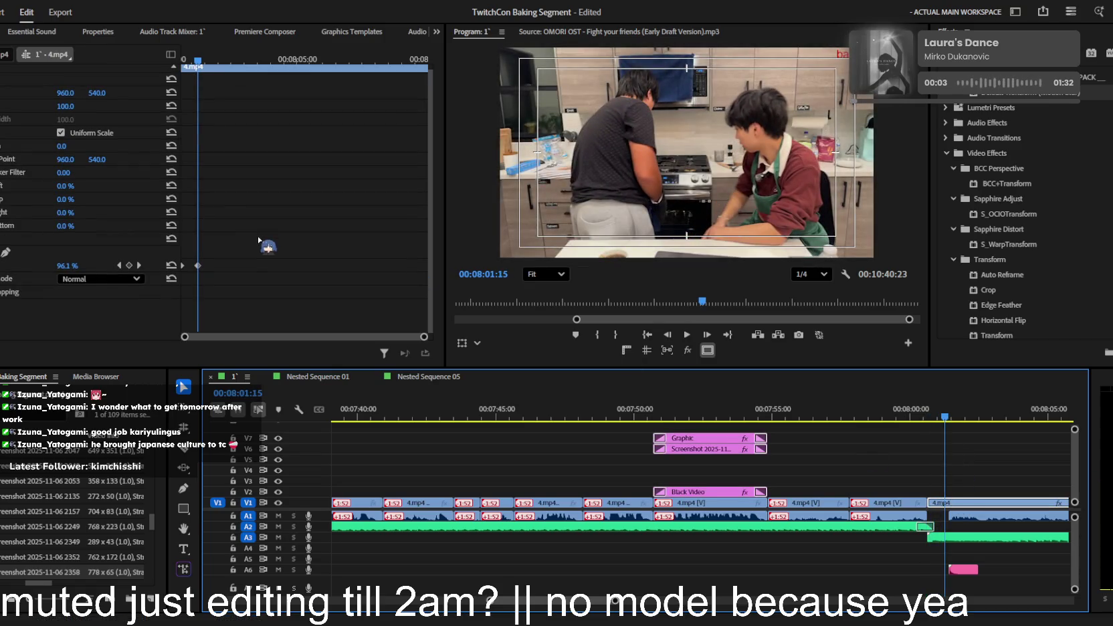
mouse_move(222, 264)
mouse_down()
mouse_move(192, 272)
mouse_move(210, 265)
mouse_up()
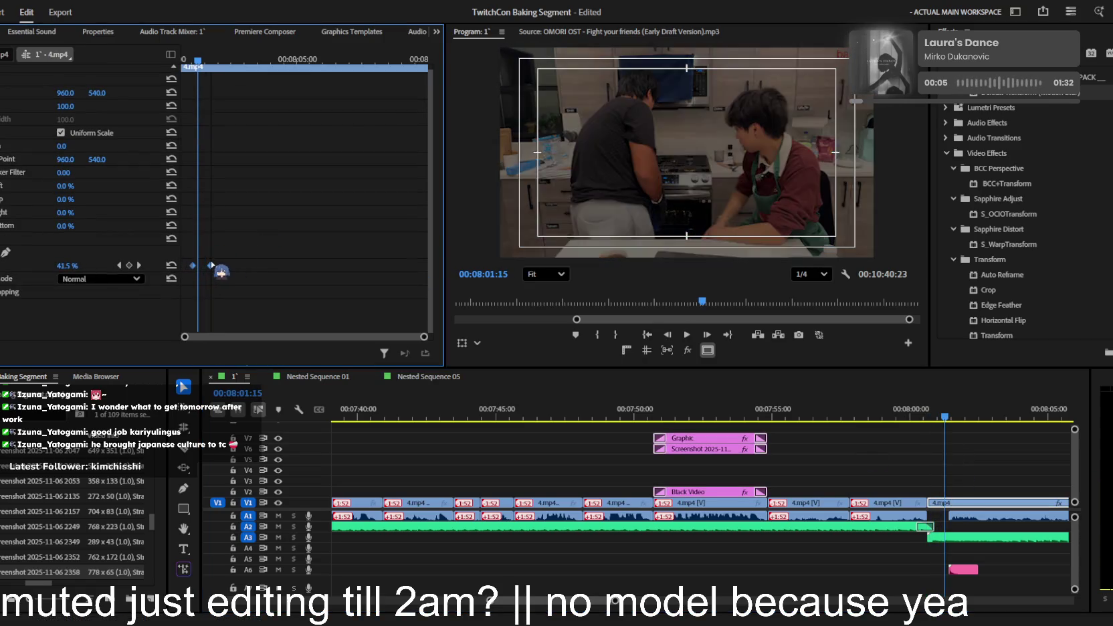
key(space)
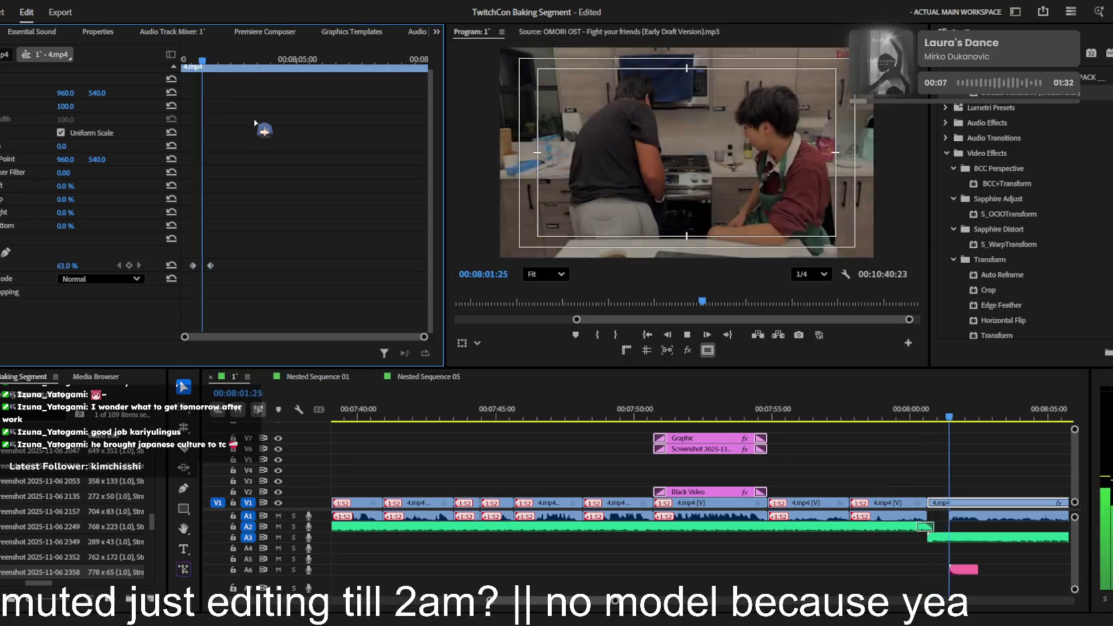
key(space)
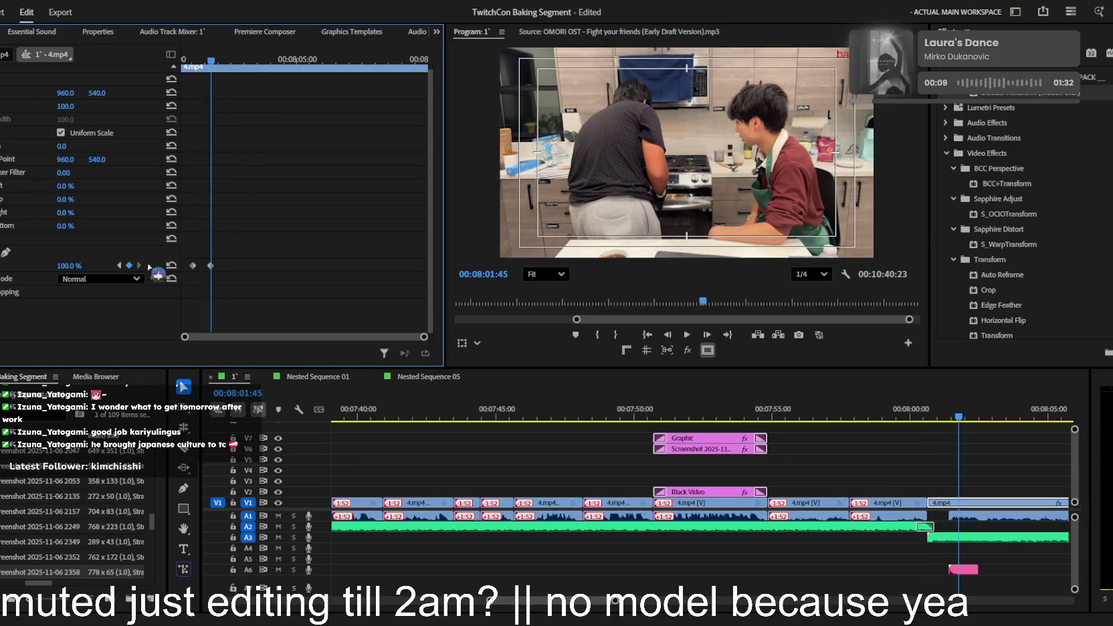
click(119, 265)
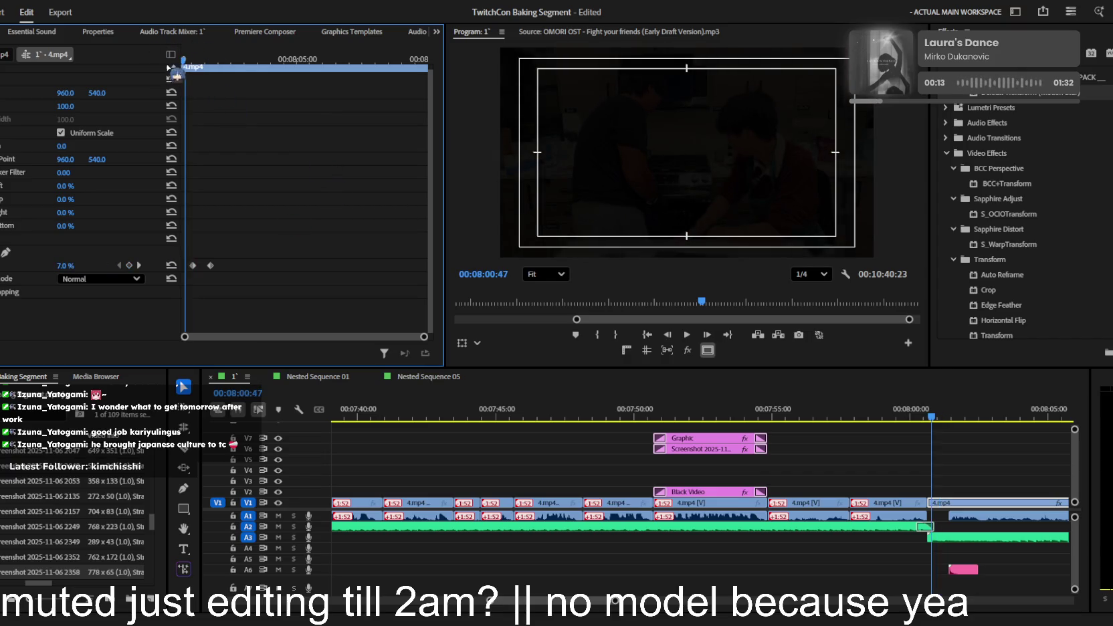
scroll(922, 569, up, 2)
key(space)
key(j)
key(j)
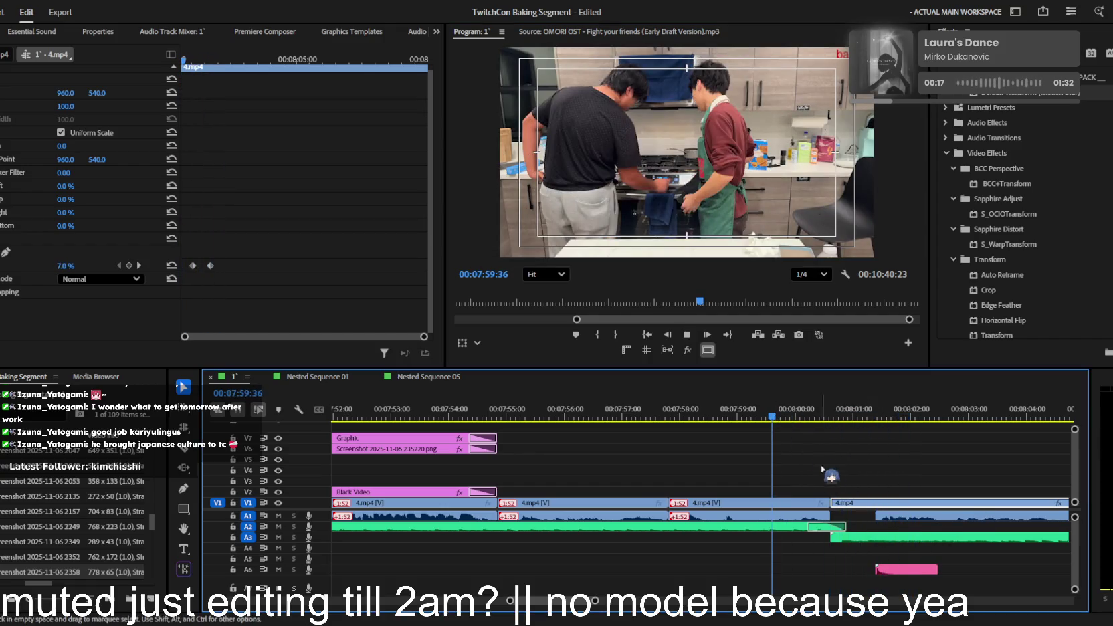
scroll(850, 462, up, 2)
key(space)
- Add a '15 minutes later' title at 08:00:38 and move it toward the frame centre
click(834, 412)
click(627, 166)
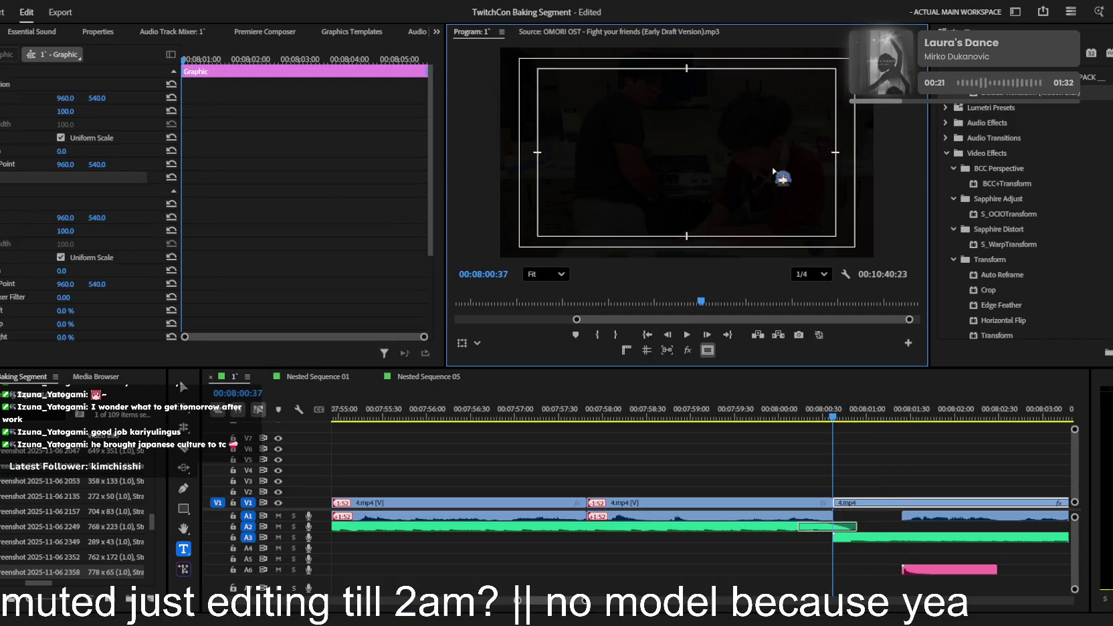
text(15 minutes later)
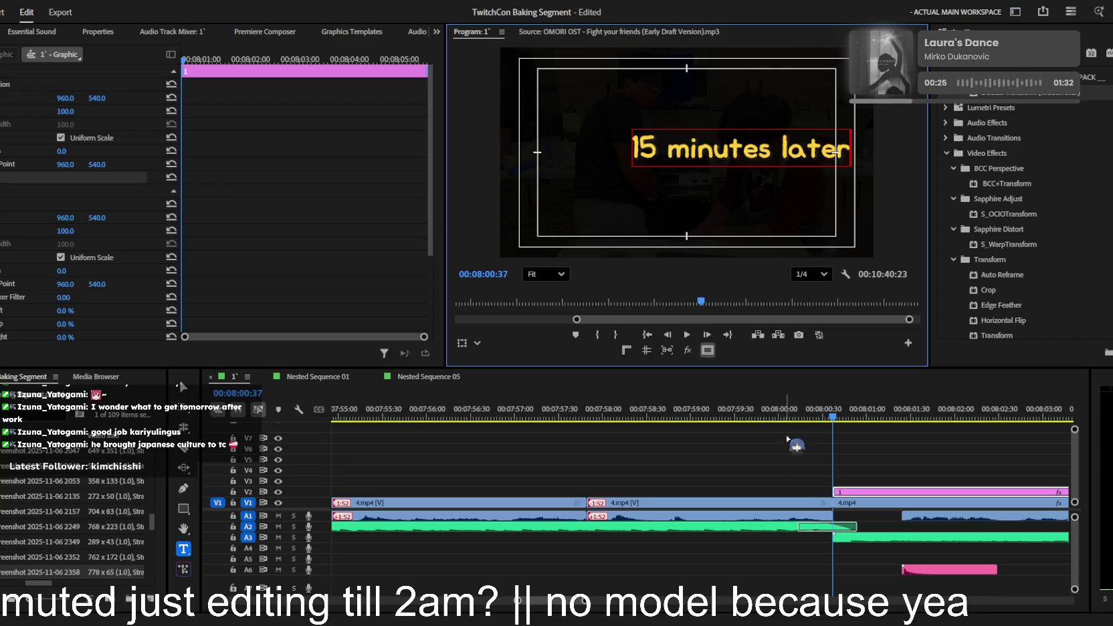
key(Escape)
click(734, 149)
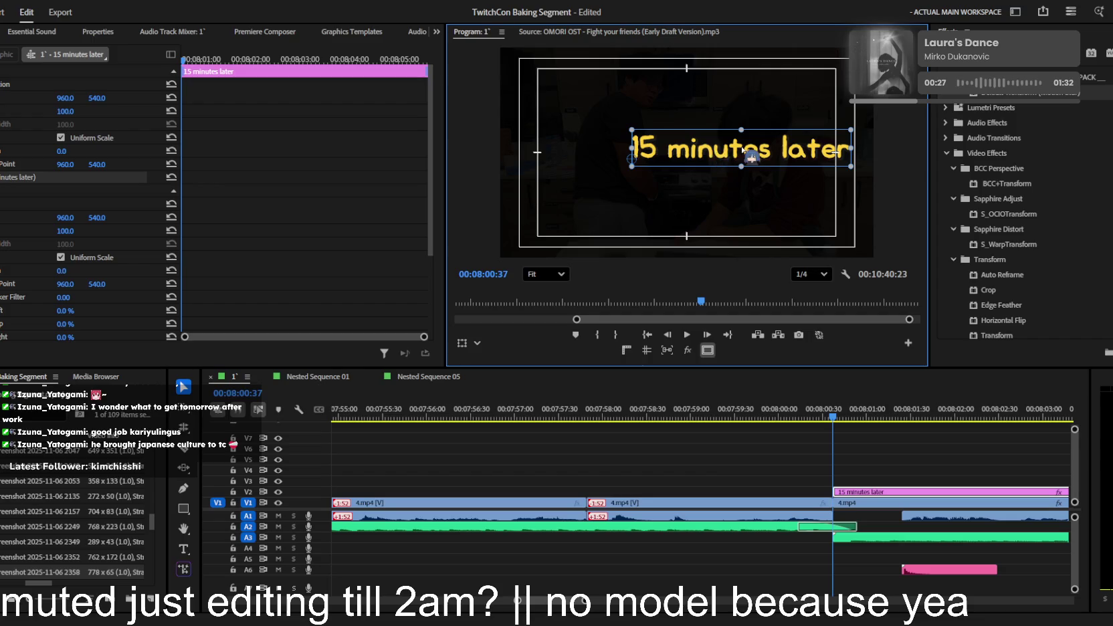
mouse_move(743, 151)
mouse_down()
mouse_move(701, 159)
mouse_move(728, 154)
mouse_up()
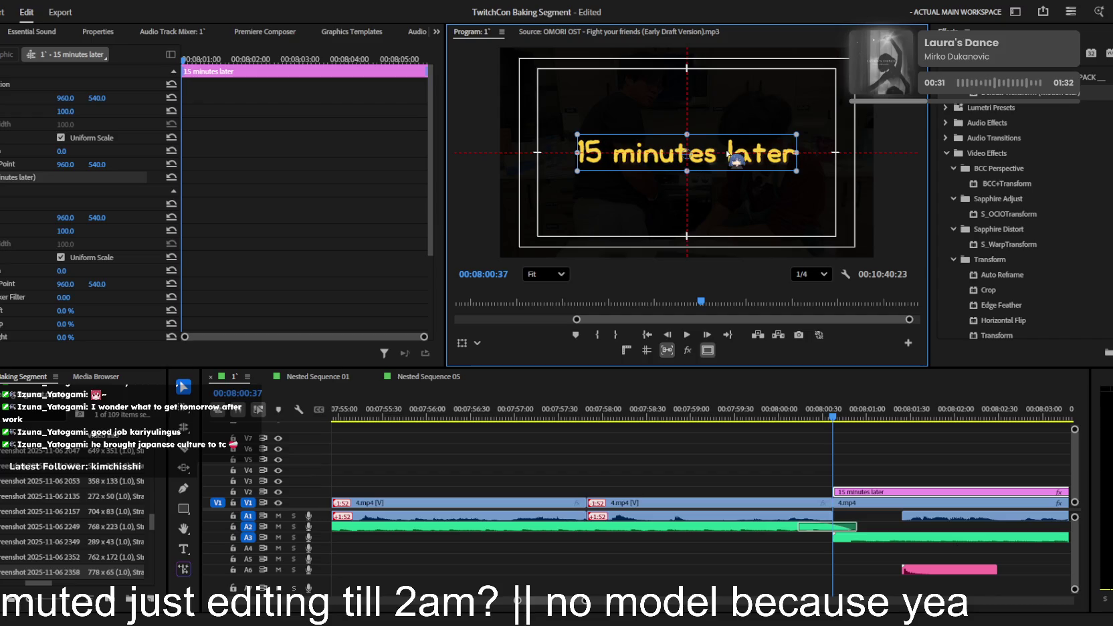
- Zoom the timeline out and play back to review the title card
click(904, 496)
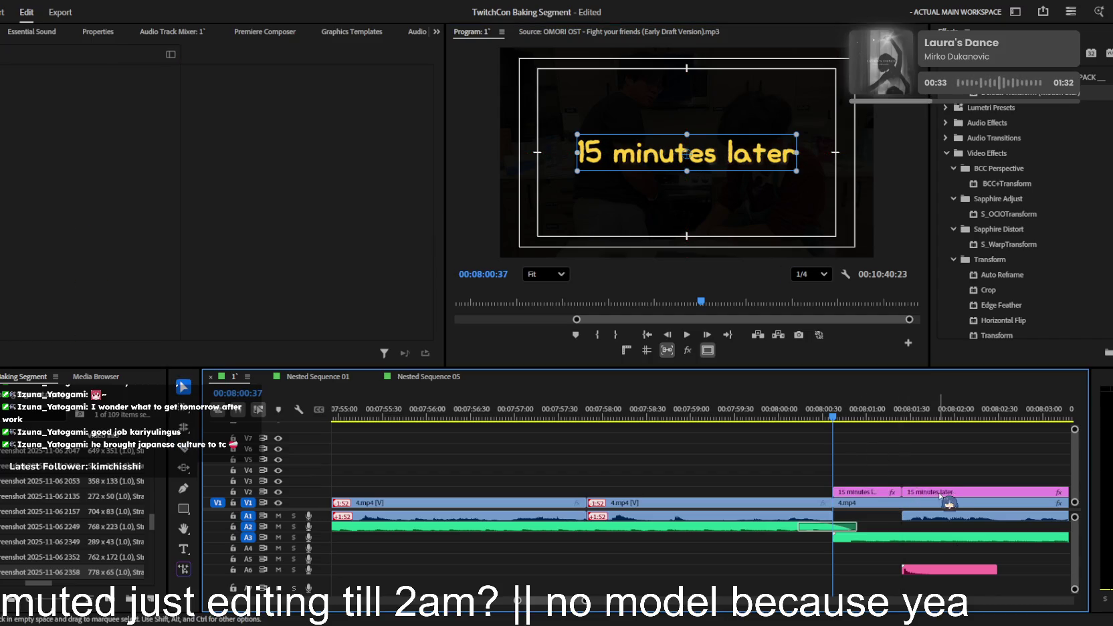
key(minus)
key(space)
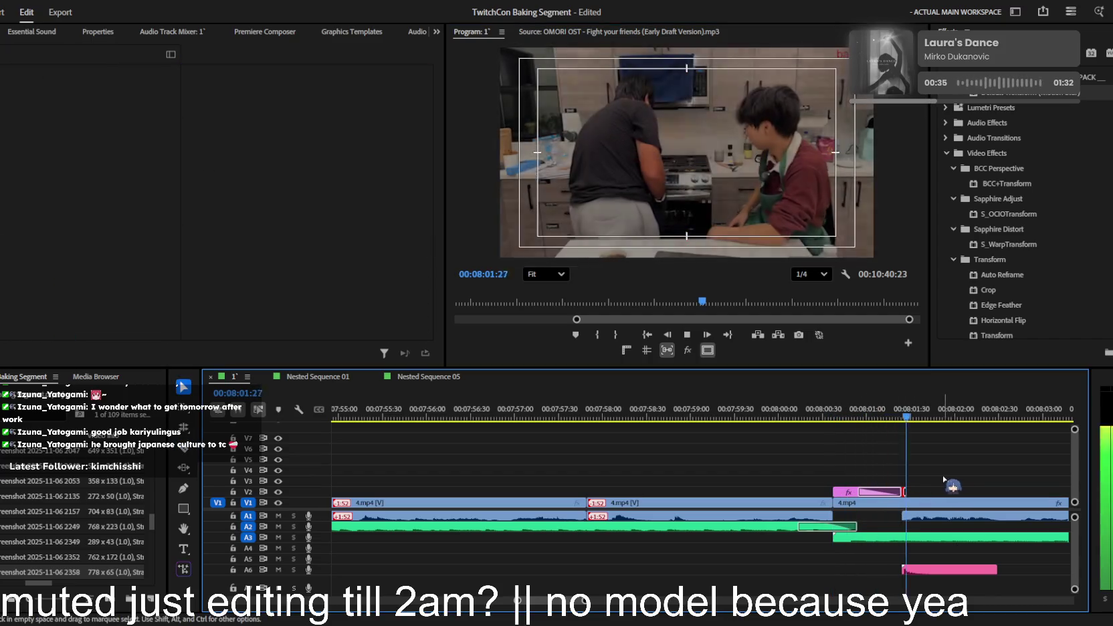
key(minus)
key(minus)
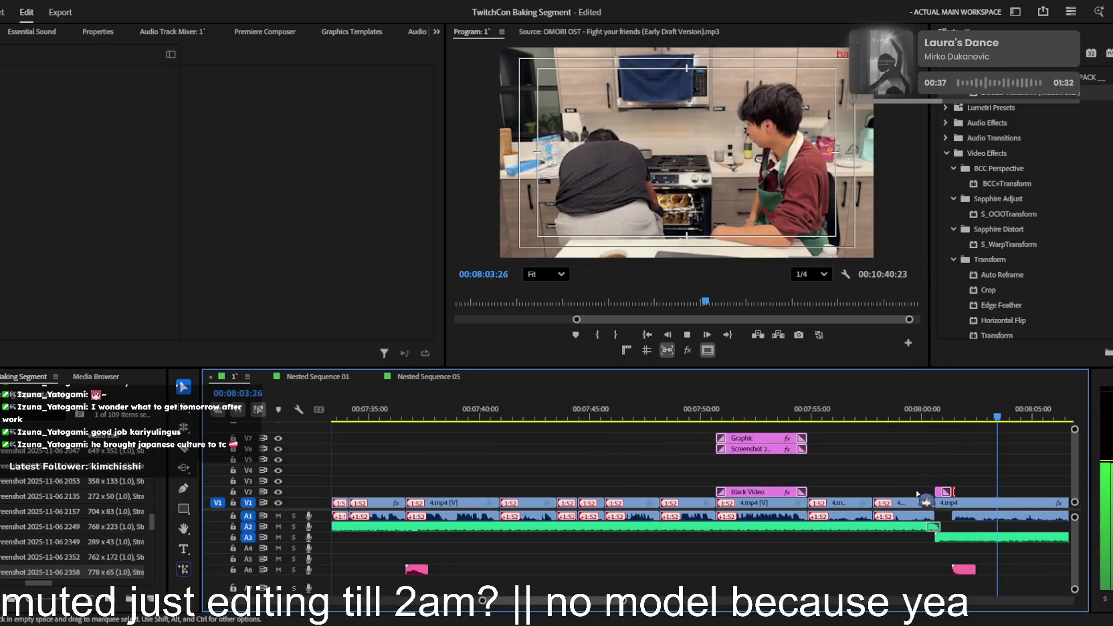
key(minus)
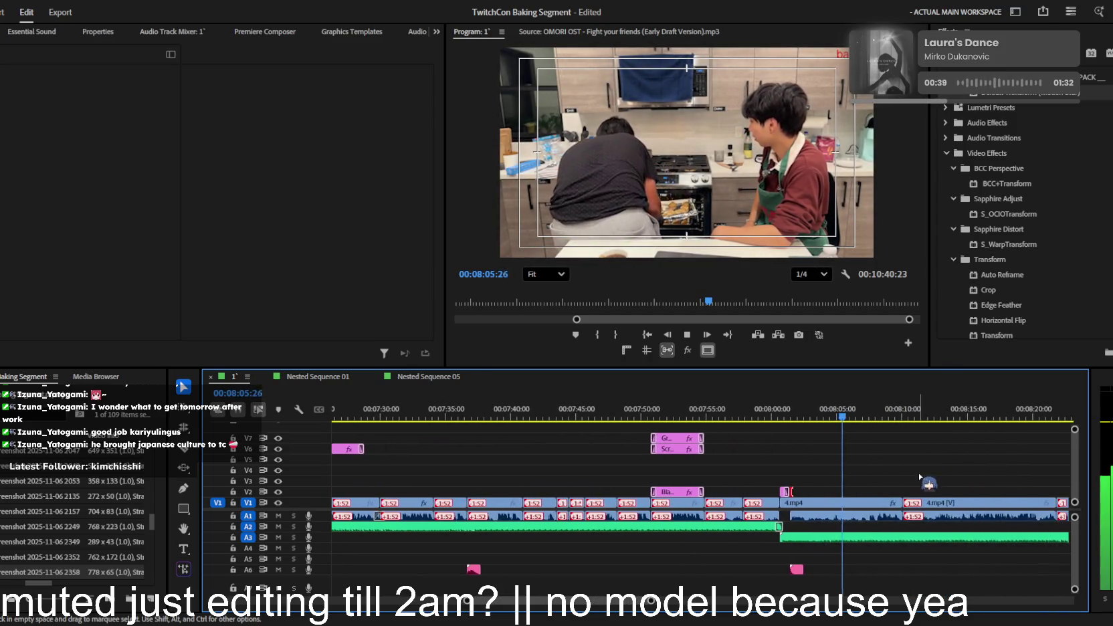
scroll(910, 488, down, 5)
key(equal)
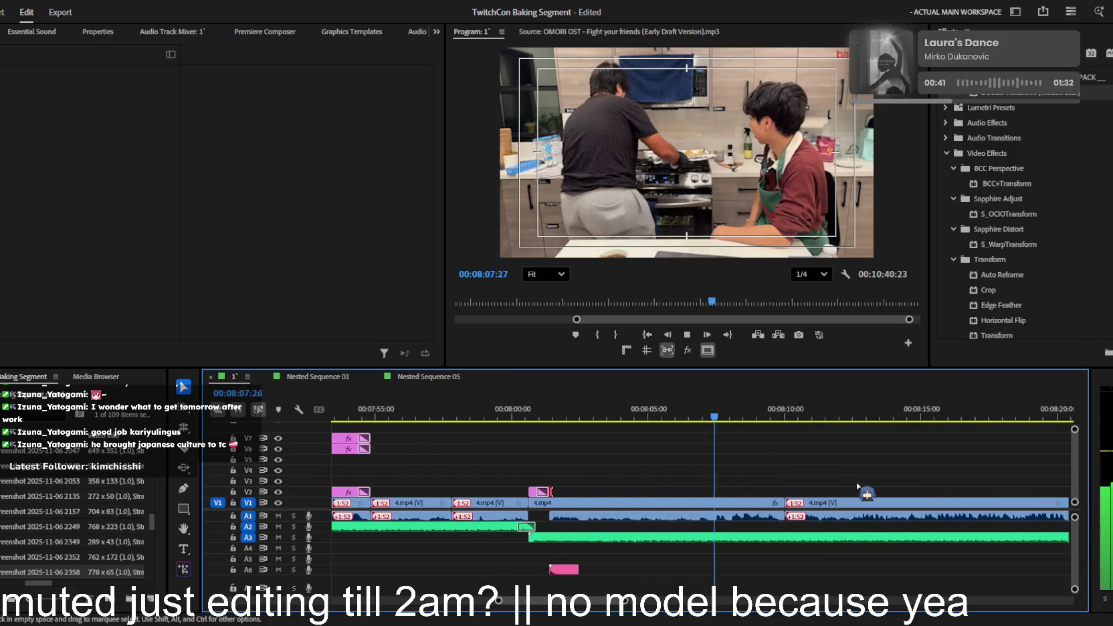
key(equal)
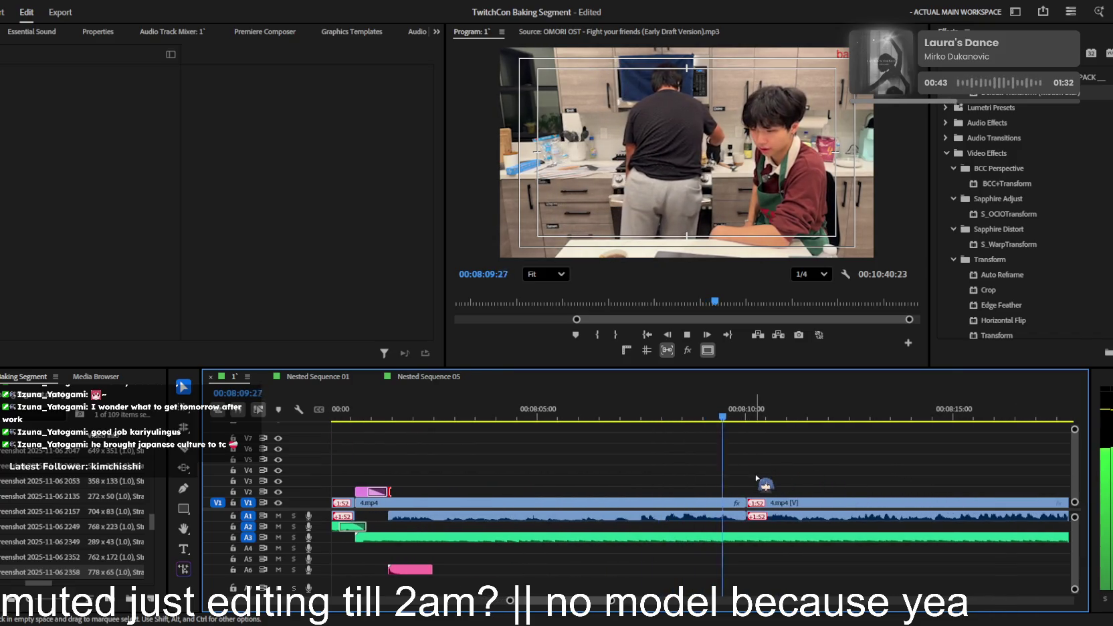
scroll(747, 493, up, 1)
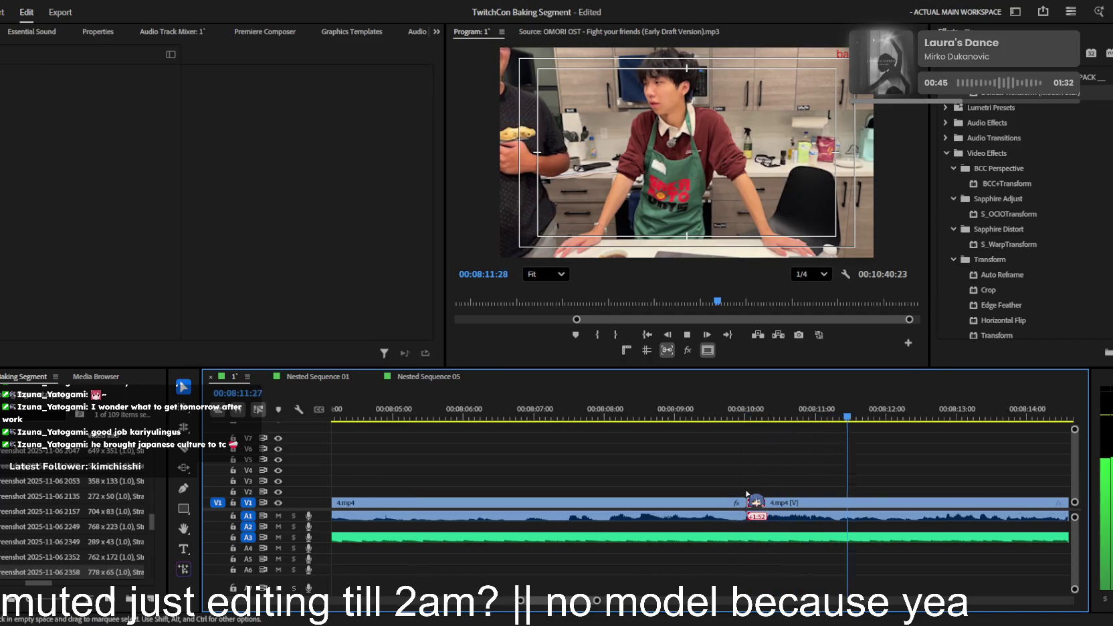
key(space)
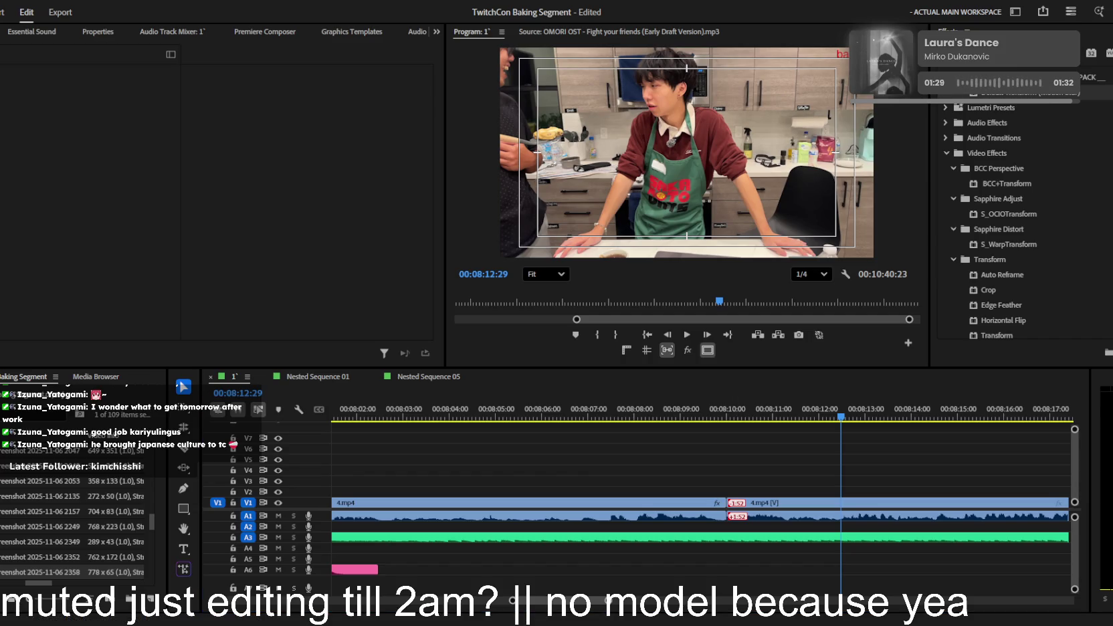
- Drop pandesal.jpg onto track V3 around 8:11 and play over it
drag(1112, 480, 800, 480)
click(724, 409)
key(equal)
key(equal)
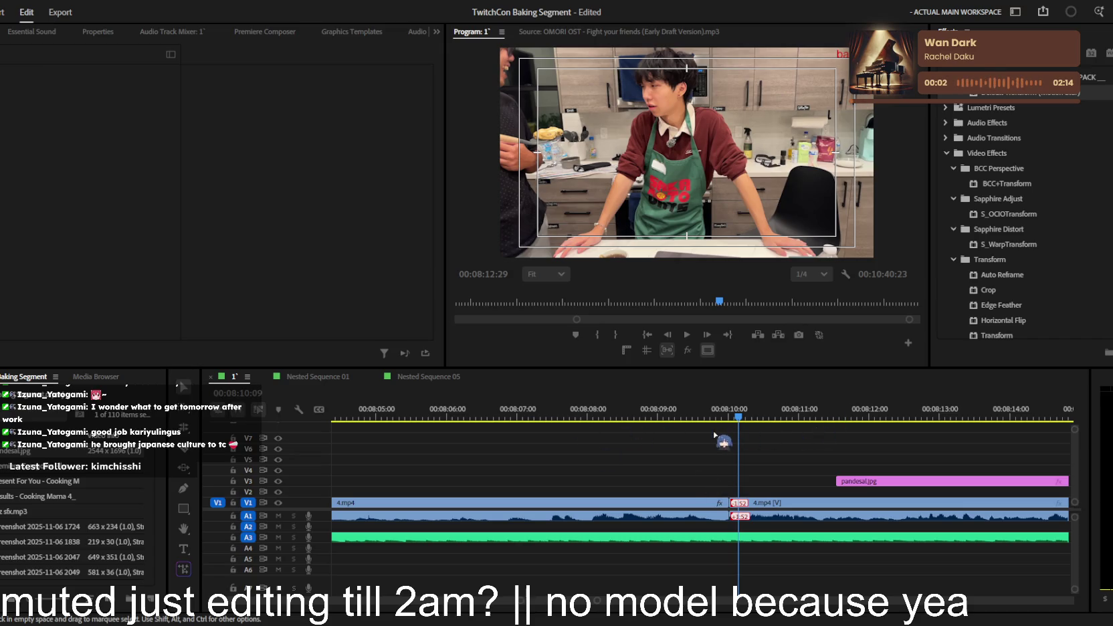
scroll(731, 474, down, 3)
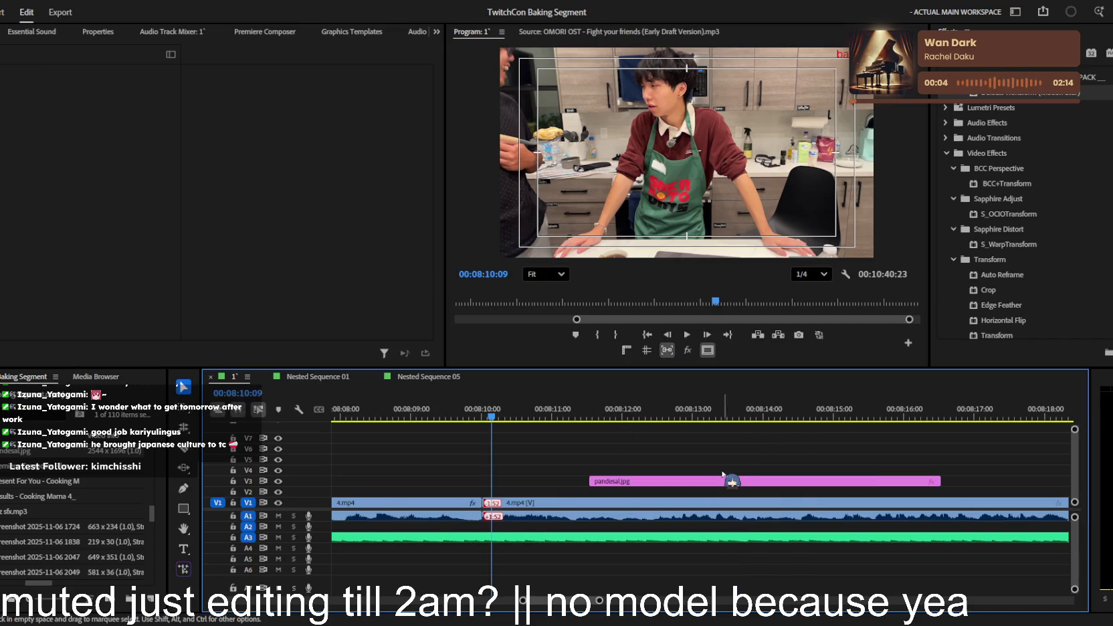
key(space)
key(minus)
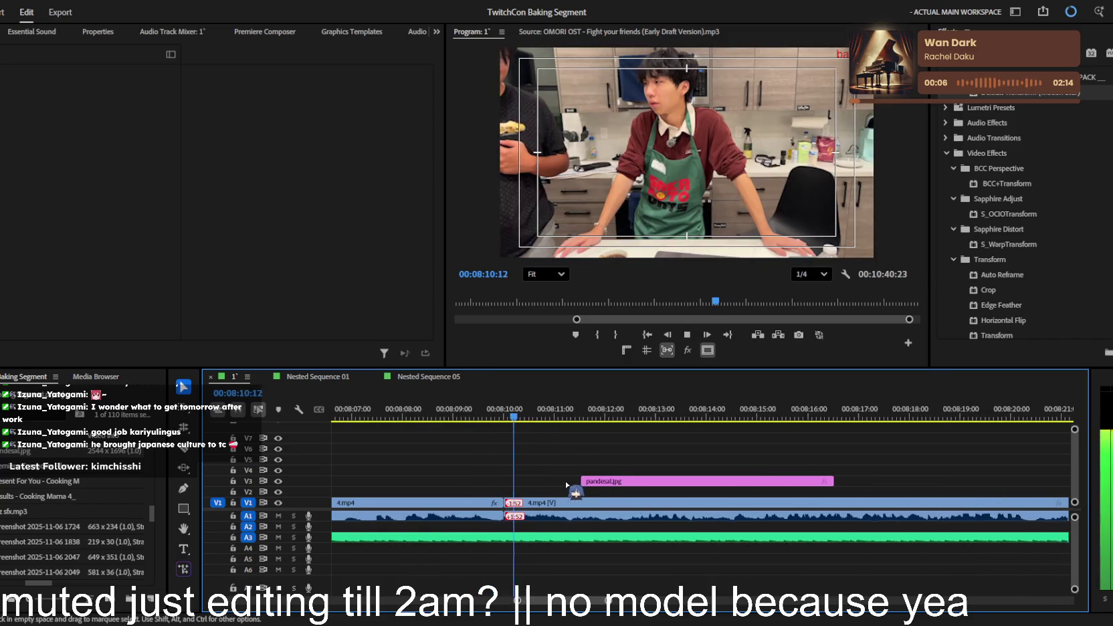
- Set the pandesal photo's Scale to 28
click(589, 481)
click(65, 111)
text(2)
key(Return)
text(17)
key(Return)
key(space)
key(space)
drag(63, 111, 80, 111)
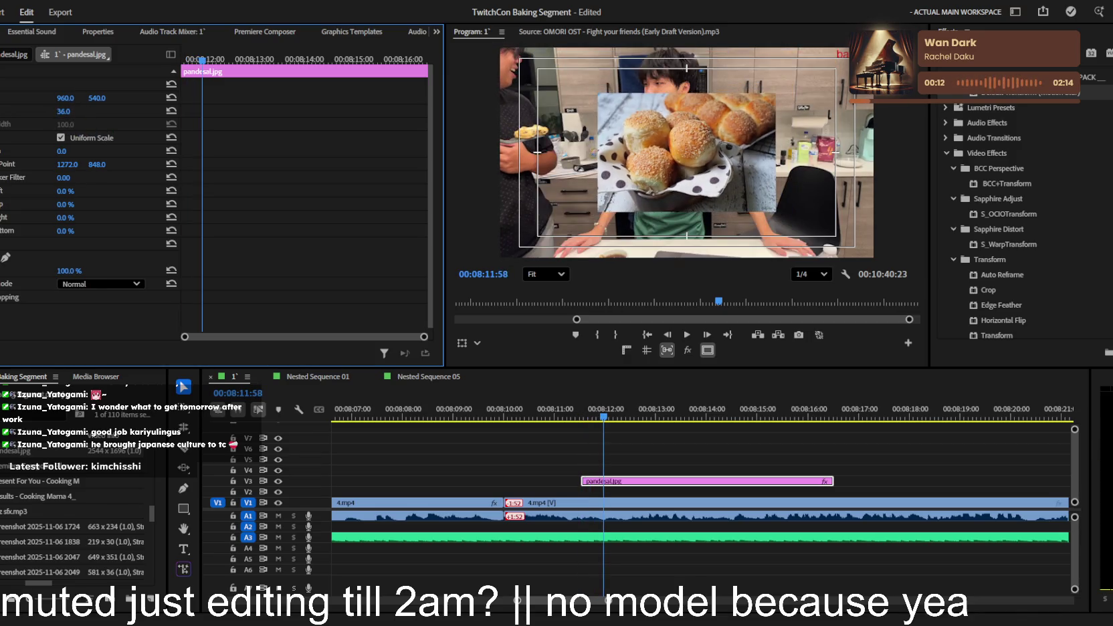
- Find the Vine Boom sound effect by searching 'vine' and place it on A4 at 08:11
mouse_move(571, 418)
mouse_down()
mouse_move(616, 493)
mouse_move(599, 493)
mouse_up()
key(=)
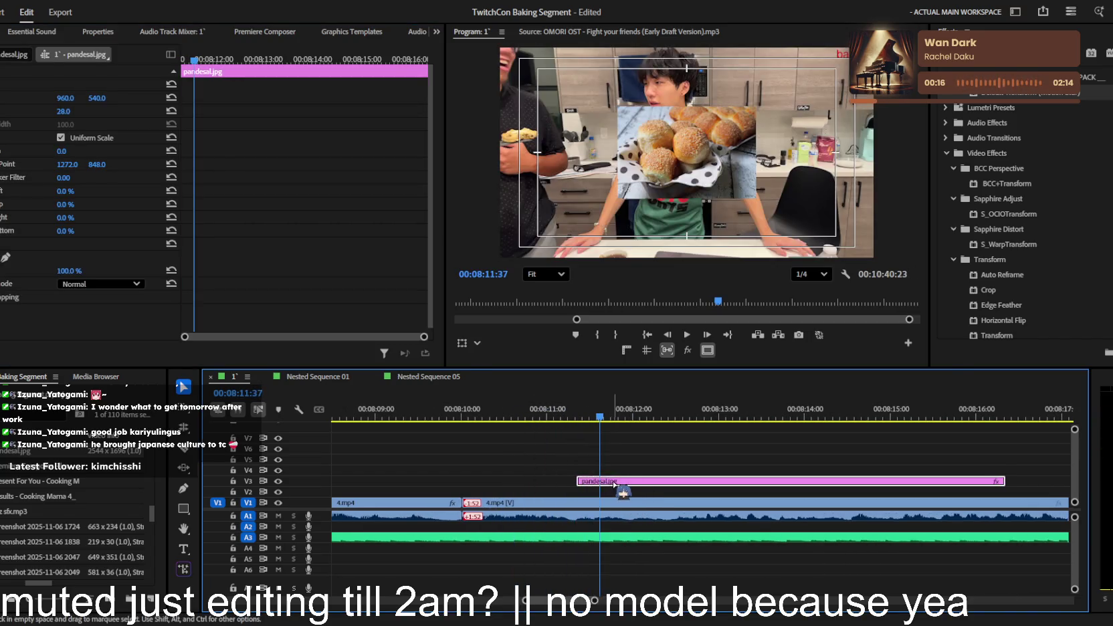
click(43, 414)
text(vine)
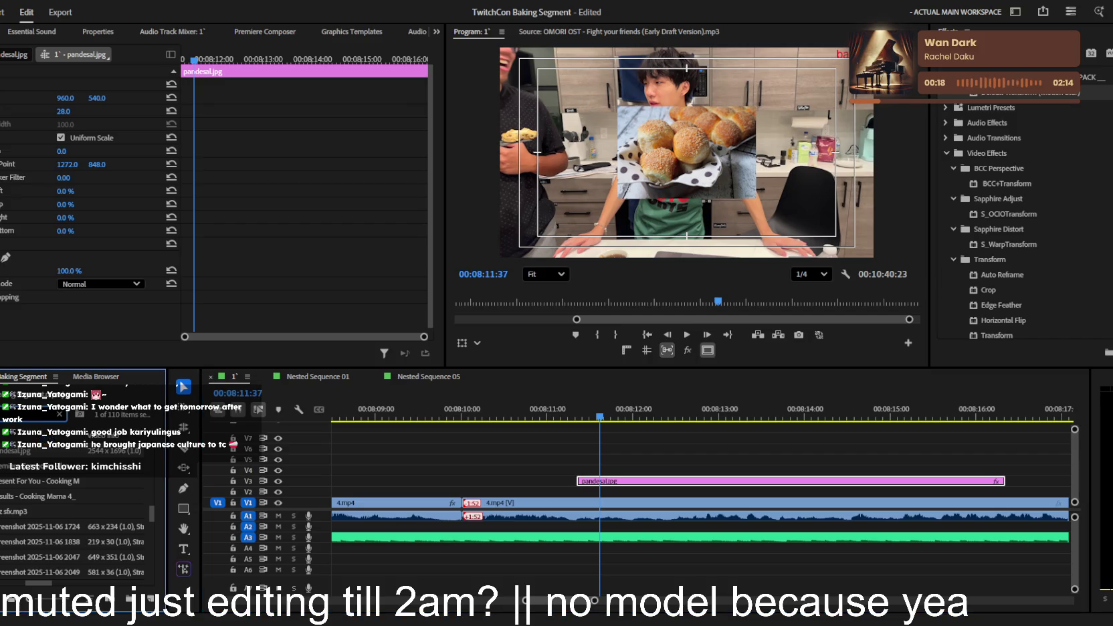
drag(46, 496, 555, 548)
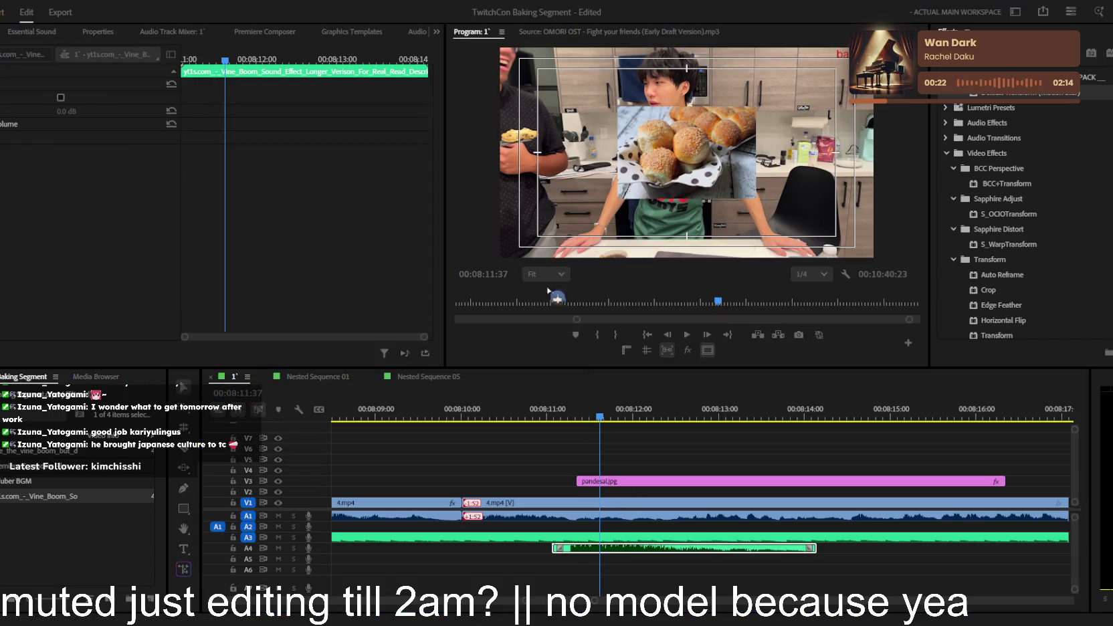